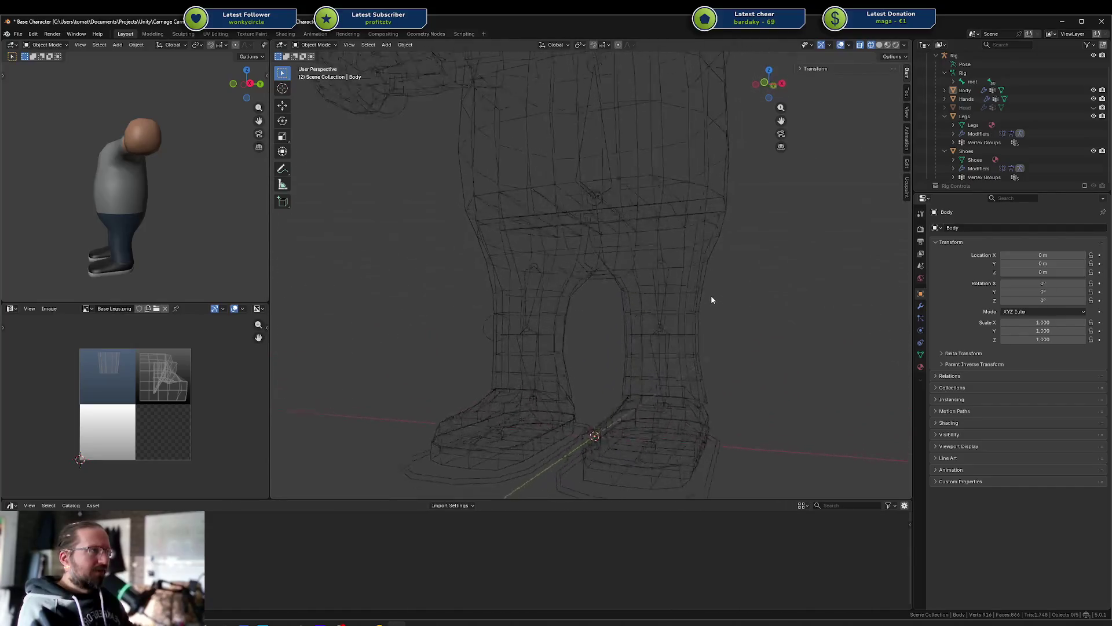
Step: Hide the Legs mesh and inspect the Body from below and above in solid and wireframe shading
left_click_drag(551, 198, 667, 241)
left_click(652, 199)
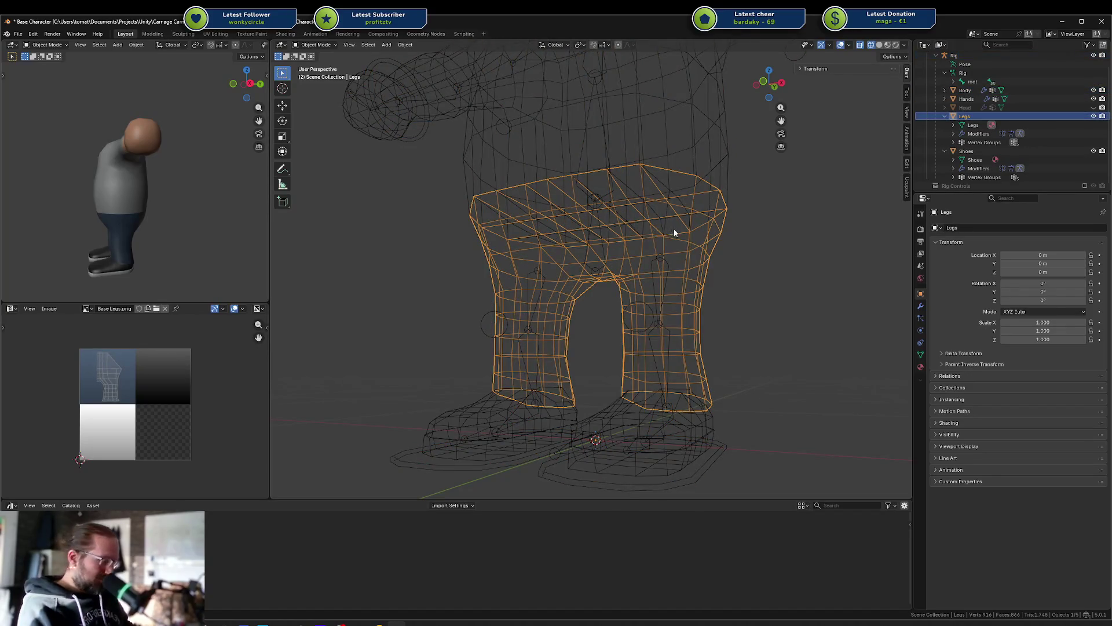
key("h")
key("shift+z")
mouse_move(687, 231)
middle_mouse_down()
mouse_move(687, 213)
mouse_move(607, 173)
mouse_move(696, 190)
mouse_move(743, 215)
mouse_move(695, 209)
middle_mouse_up()
left_click(625, 155)
key("shift+z")
mouse_move(578, 199)
middle_mouse_down()
mouse_move(643, 198)
mouse_move(661, 226)
mouse_move(628, 251)
mouse_move(677, 221)
mouse_move(611, 255)
mouse_move(669, 217)
middle_mouse_up()
Step: Hide the Body to inspect the legs and shoes, then unhide everything and return to solid shading
key("alt+h")
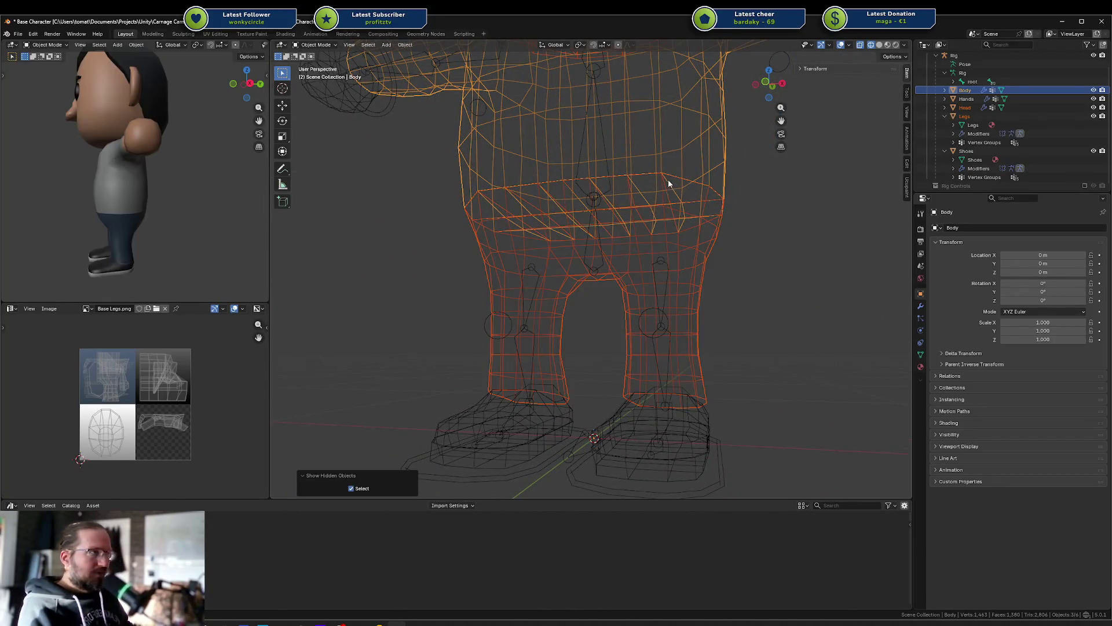
key("h")
mouse_move(665, 164)
middle_mouse_down()
mouse_move(648, 241)
mouse_move(559, 212)
mouse_move(520, 244)
mouse_move(531, 229)
mouse_move(728, 181)
mouse_move(756, 186)
mouse_move(755, 208)
mouse_move(701, 259)
mouse_move(606, 261)
middle_mouse_up()
key("alt+h")
key("alt+a")
key("shift+z")
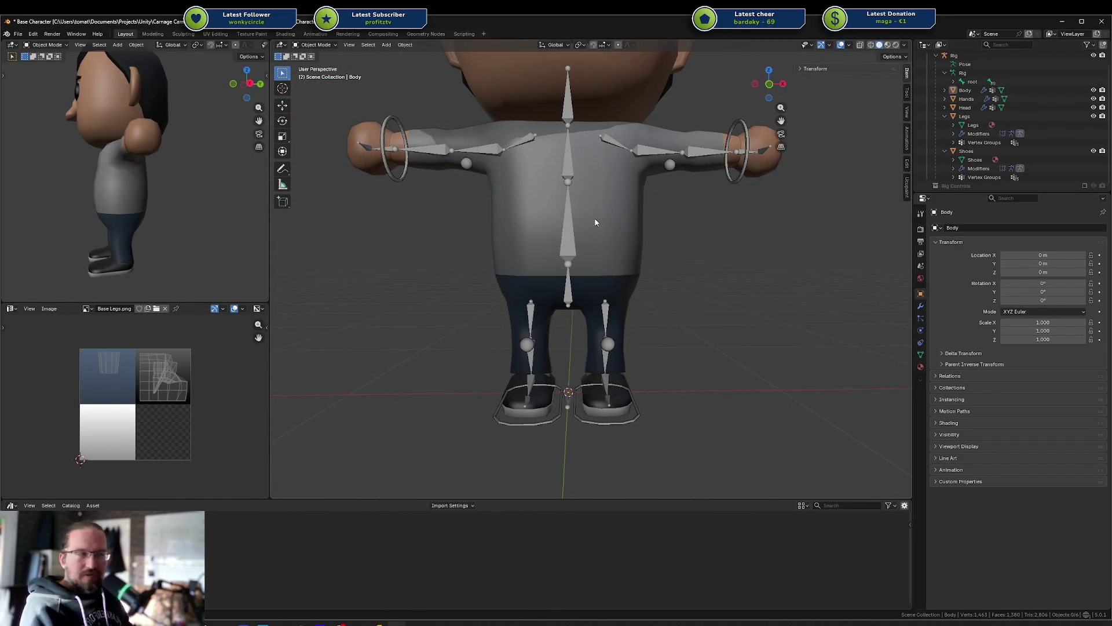
scroll(639, 220, "down", 5)
mouse_move(638, 220)
middle_mouse_down()
mouse_move(657, 247)
mouse_move(659, 217)
mouse_move(672, 307)
mouse_move(661, 324)
middle_mouse_up()
scroll(659, 218, "up", 5)
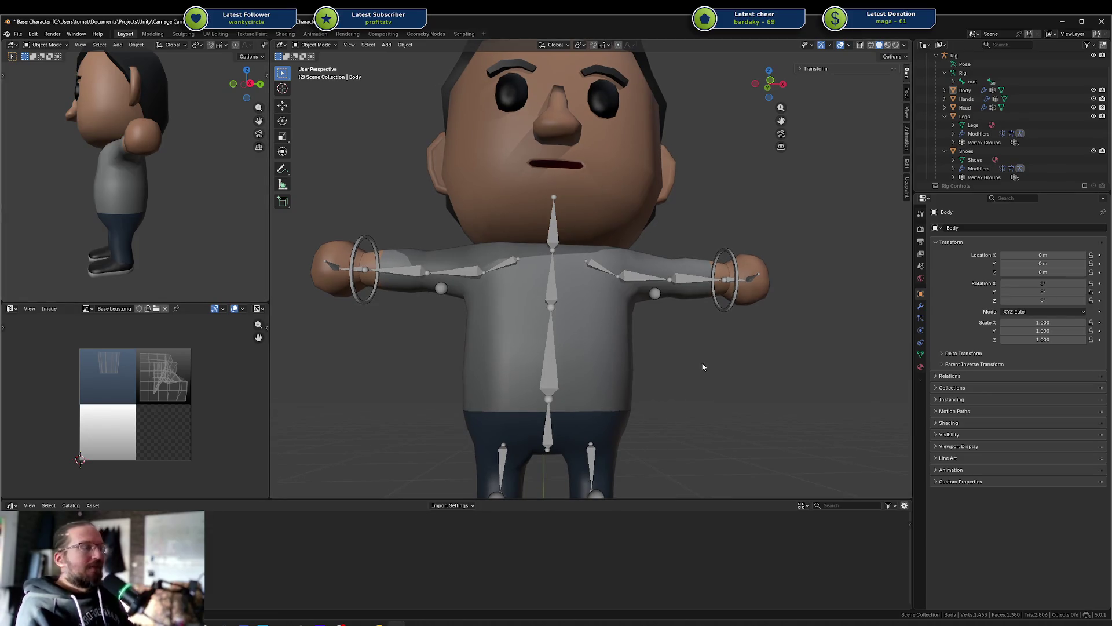
middle_click_drag(703, 368, 678, 322, "shift")
scroll(672, 322, "down", 8)
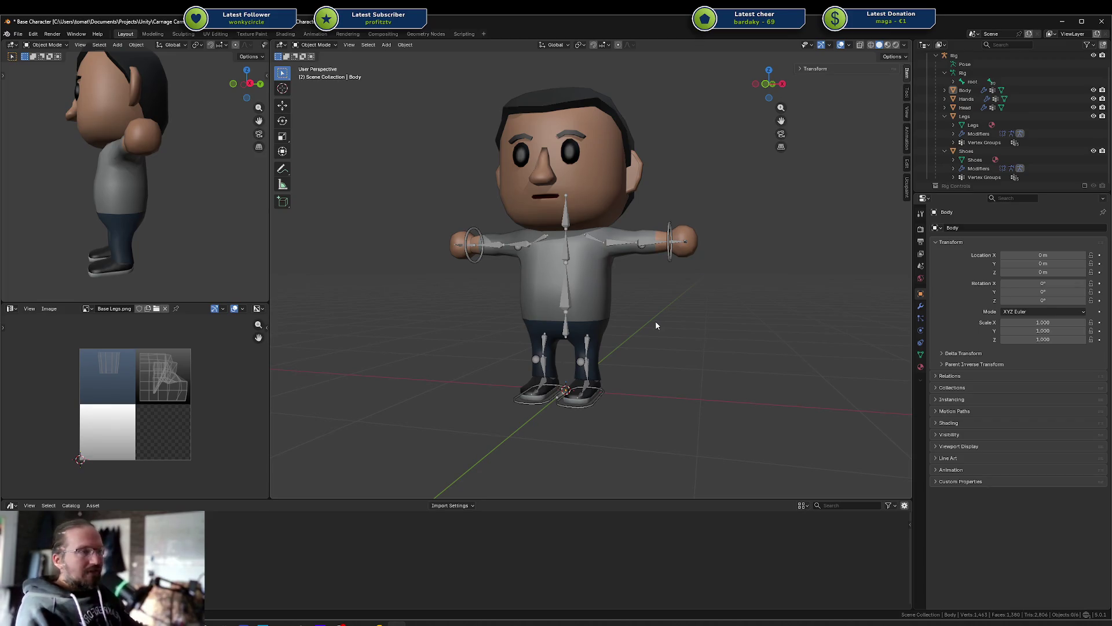
left_click(602, 286)
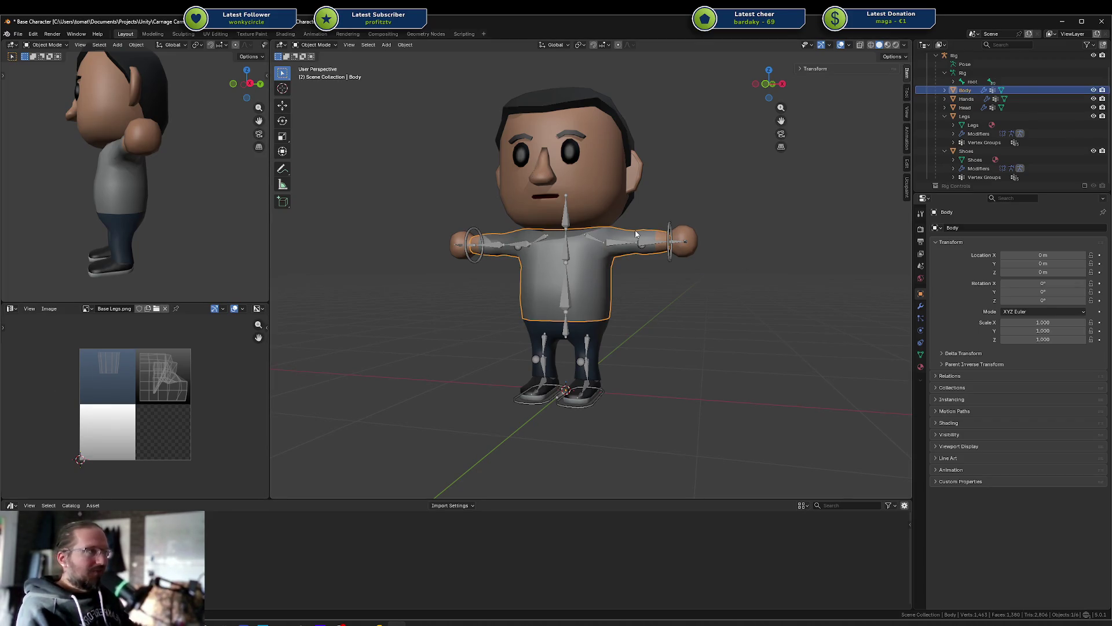
left_click(662, 243)
left_click(594, 315)
mouse_move(594, 316)
middle_mouse_down()
mouse_move(600, 342)
mouse_move(376, 361)
mouse_move(636, 348)
mouse_move(612, 371)
mouse_move(618, 345)
mouse_move(509, 322)
mouse_move(441, 327)
mouse_move(549, 335)
mouse_move(605, 323)
middle_mouse_up()
left_click(588, 346)
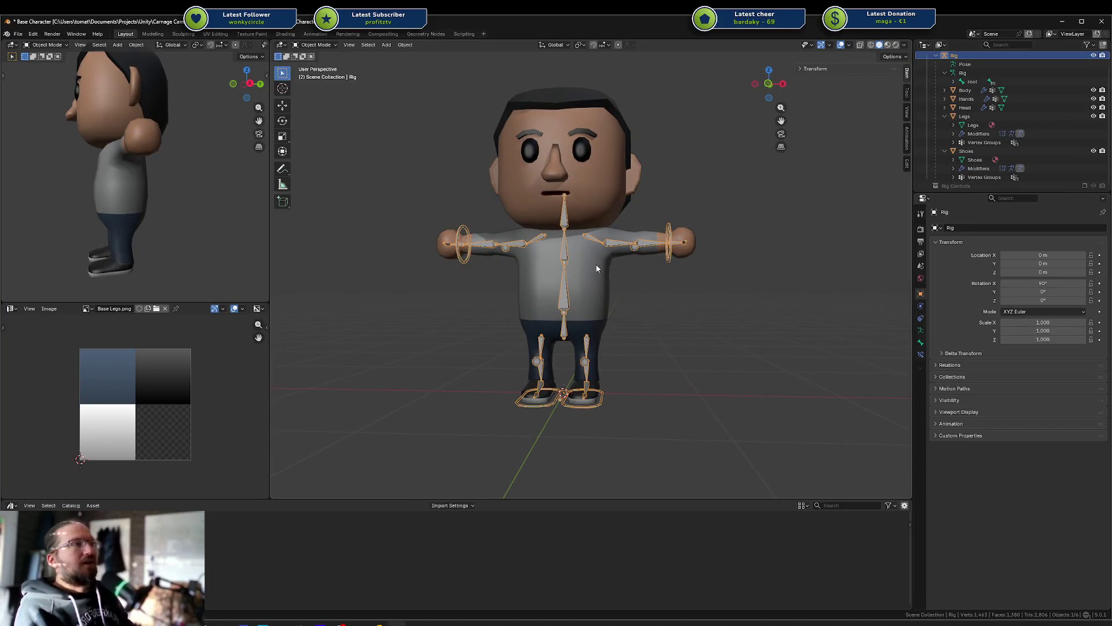
left_click(610, 253)
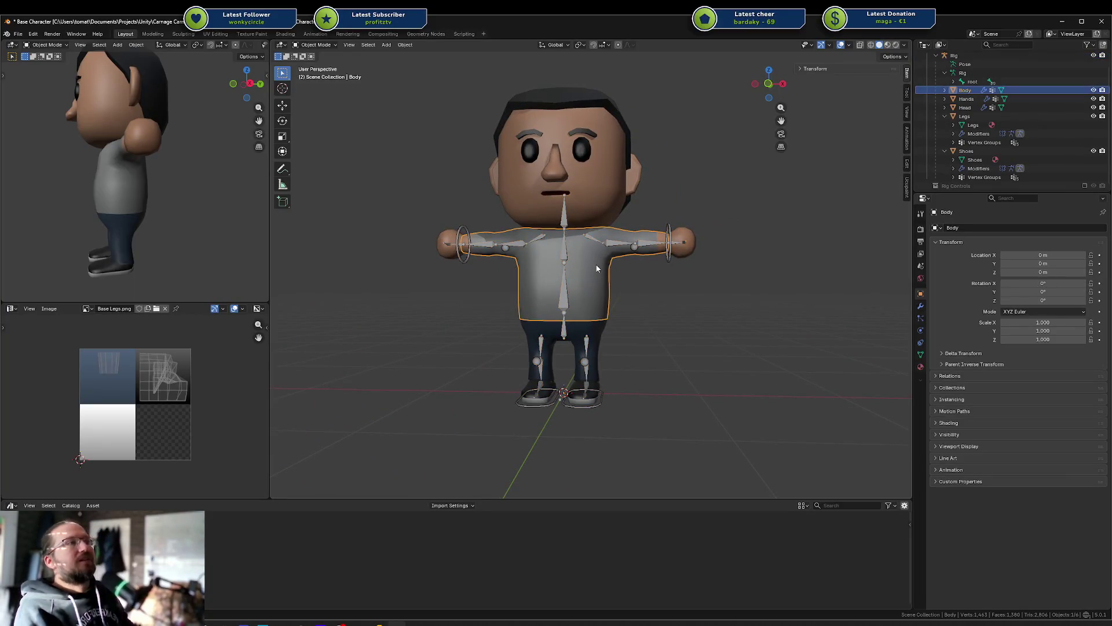
left_click(619, 245)
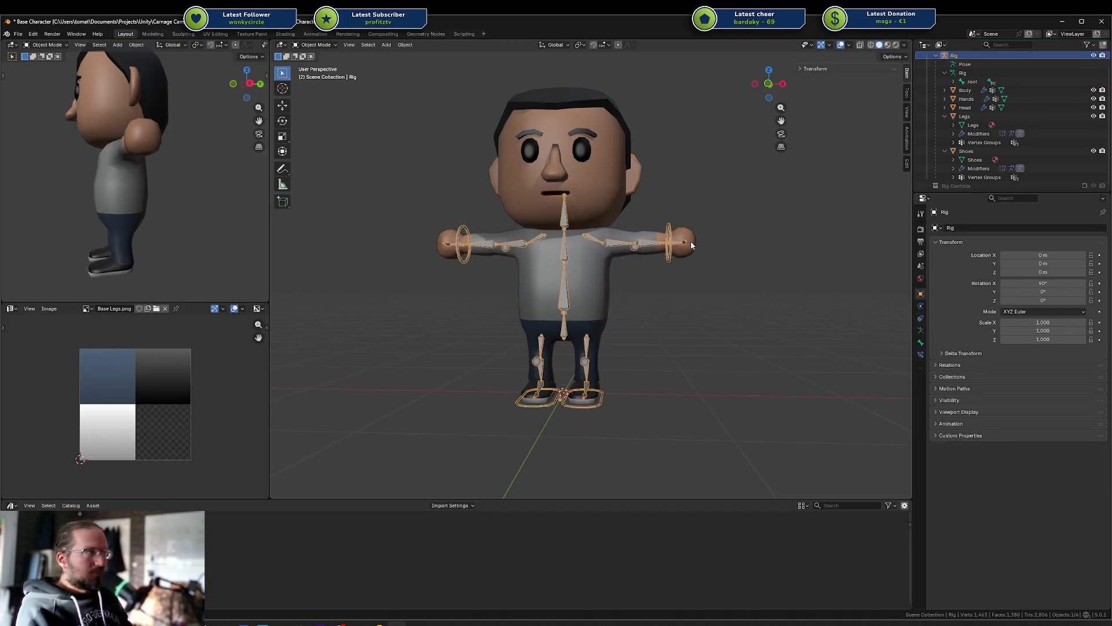
key("ctrl+Tab")
Step: Pull the left arm IK target inward and cancel, then shift the left foot IK target
left_click_drag(671, 242, 624, 238)
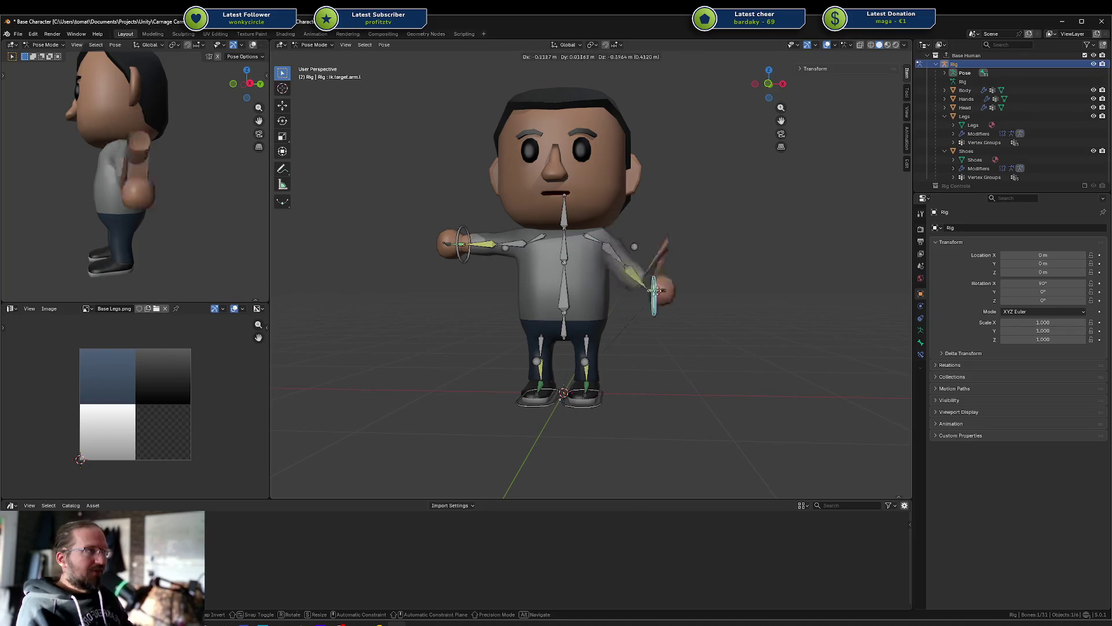
key("Escape")
mouse_move(598, 405)
left_mouse_down()
mouse_move(574, 376)
mouse_move(522, 376)
mouse_move(512, 362)
mouse_move(554, 388)
left_mouse_up()
scroll(553, 388, "up", 3)
middle_click_drag(553, 388, 614, 385)
Step: Lift and swing the left foot IK target to test bending, cancel it, and exit Pose Mode
key("g")
mouse_move(660, 354)
left_mouse_down()
mouse_move(721, 354)
mouse_move(684, 354)
mouse_move(696, 352)
mouse_move(660, 331)
mouse_move(681, 357)
mouse_move(630, 302)
left_mouse_up()
key("Escape")
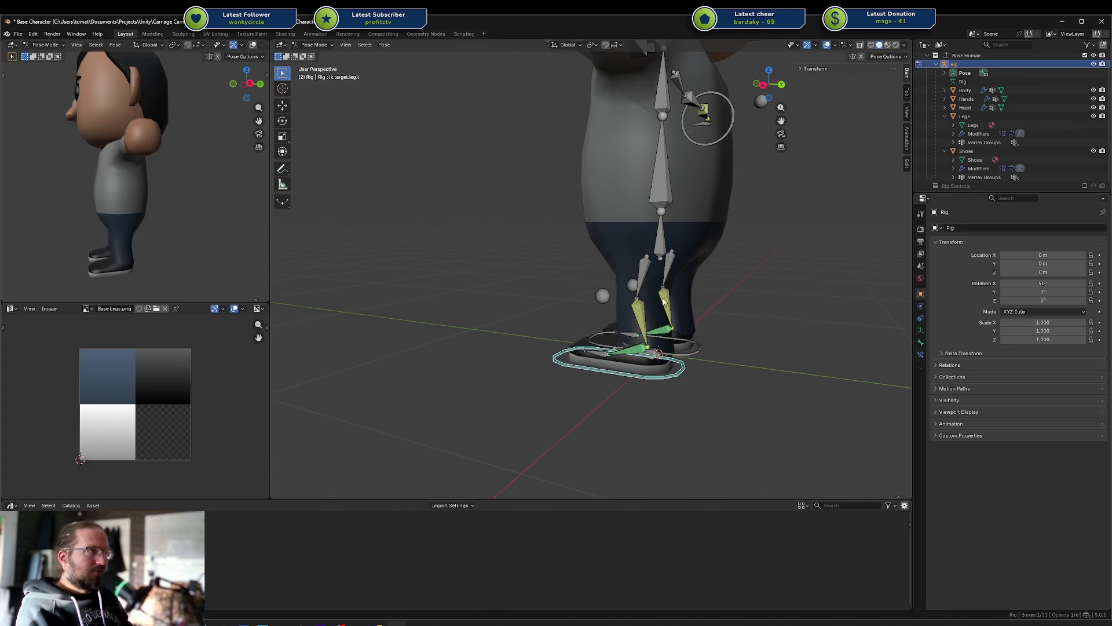
mouse_move(615, 288)
middle_mouse_down()
mouse_move(651, 287)
mouse_move(693, 251)
middle_mouse_up()
scroll(693, 251, "down", 3)
scroll(641, 247, "up", 1)
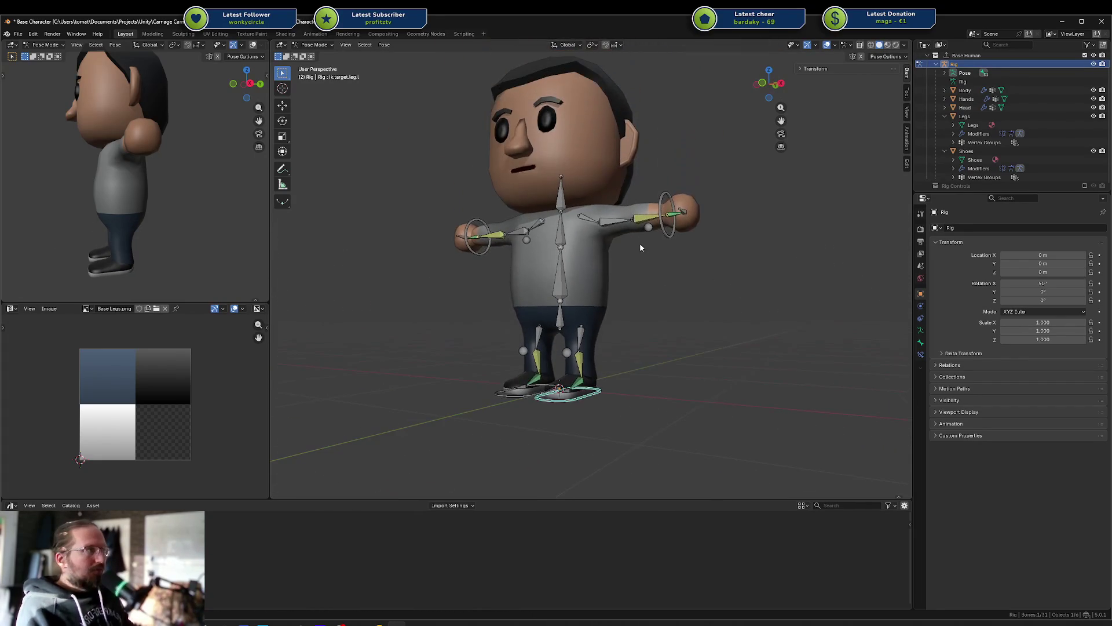
key("ctrl+Tab")
Step: Put the Body mesh in Edit Mode and inspect the arm's vertices from the side
left_click(654, 212)
scroll(652, 220, "up", 2)
key("Tab")
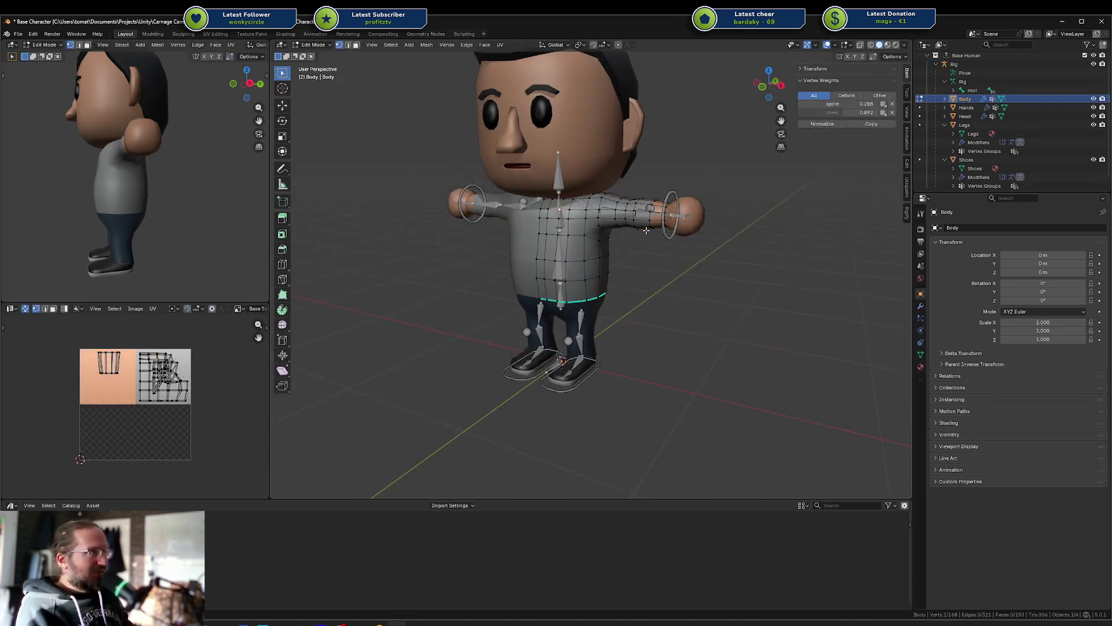
scroll(650, 231, "up", 1)
scroll(649, 232, "up", 5)
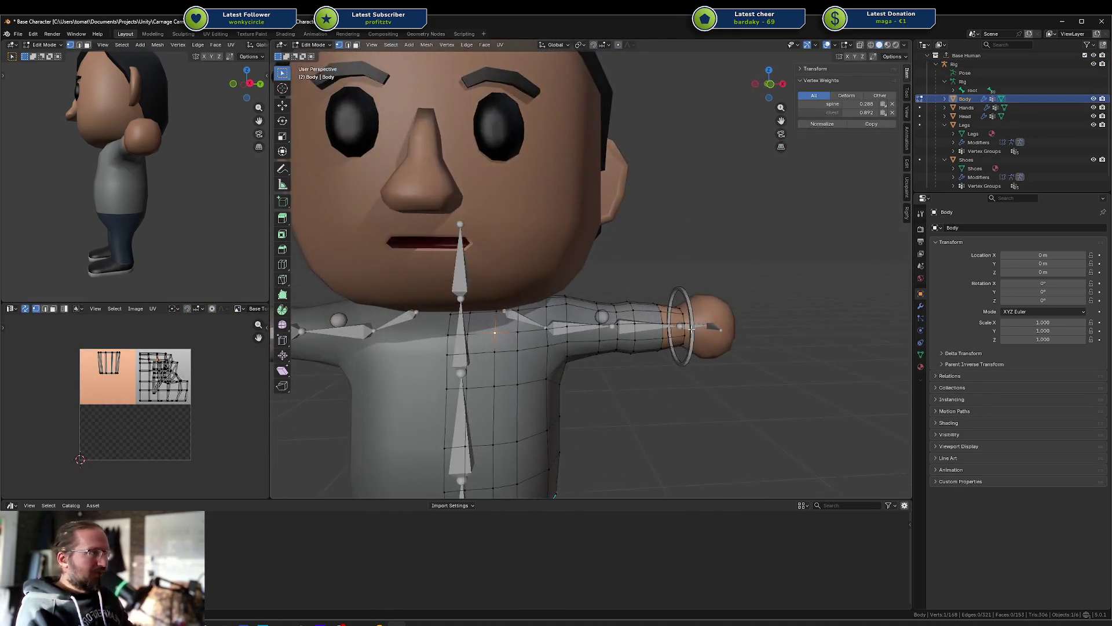
key("a")
key("alt+a")
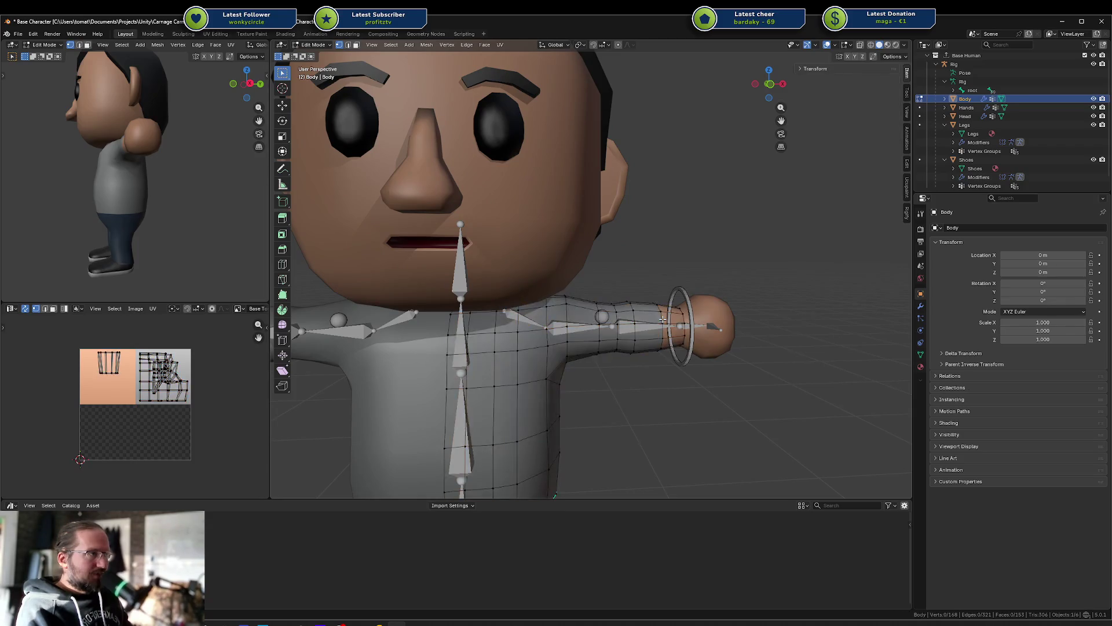
middle_click_drag(665, 314, 643, 328)
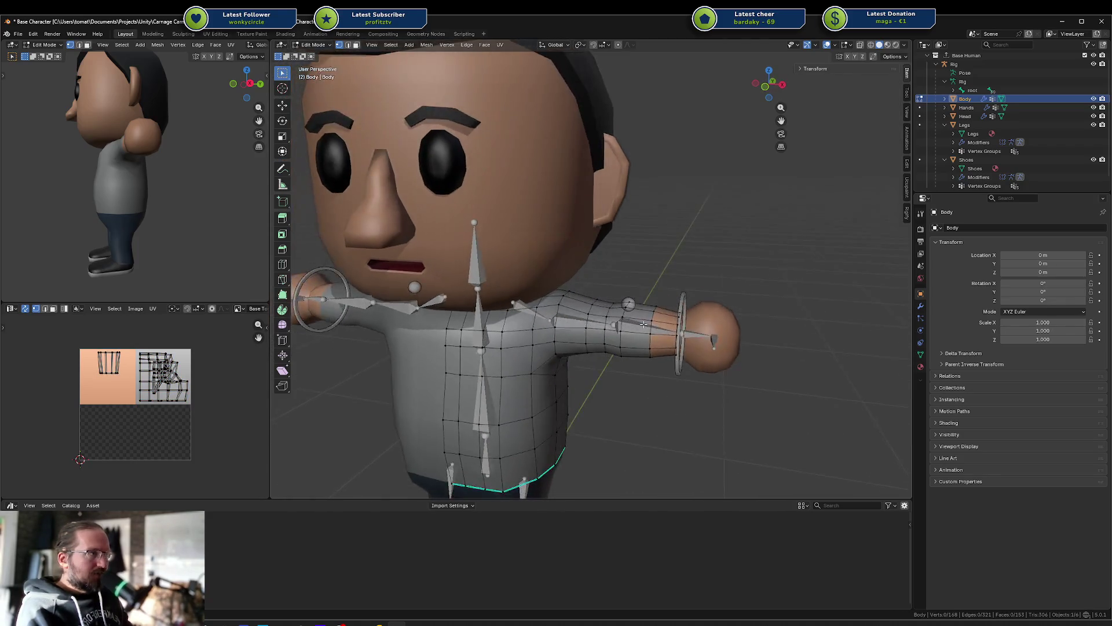
scroll(642, 327, "up", 2)
Step: Return to Object Mode, select the left arm IK target bone in Pose Mode, then exit
key("ctrl+Tab")
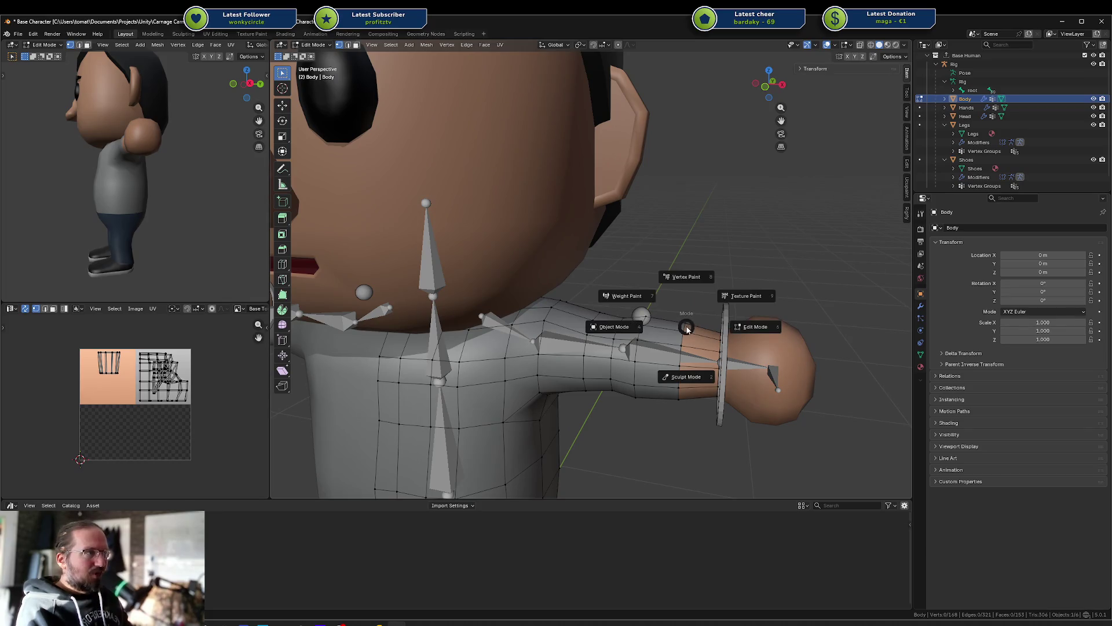
left_click(641, 330)
left_click(720, 333)
key("ctrl+Tab")
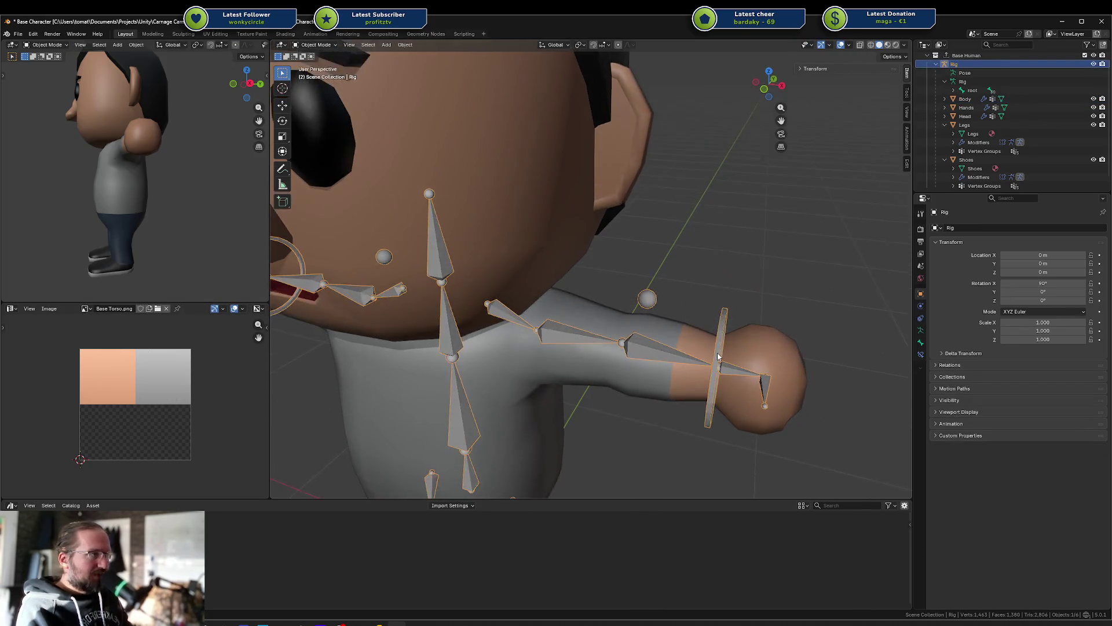
left_click(718, 356)
key("ctrl+Tab")
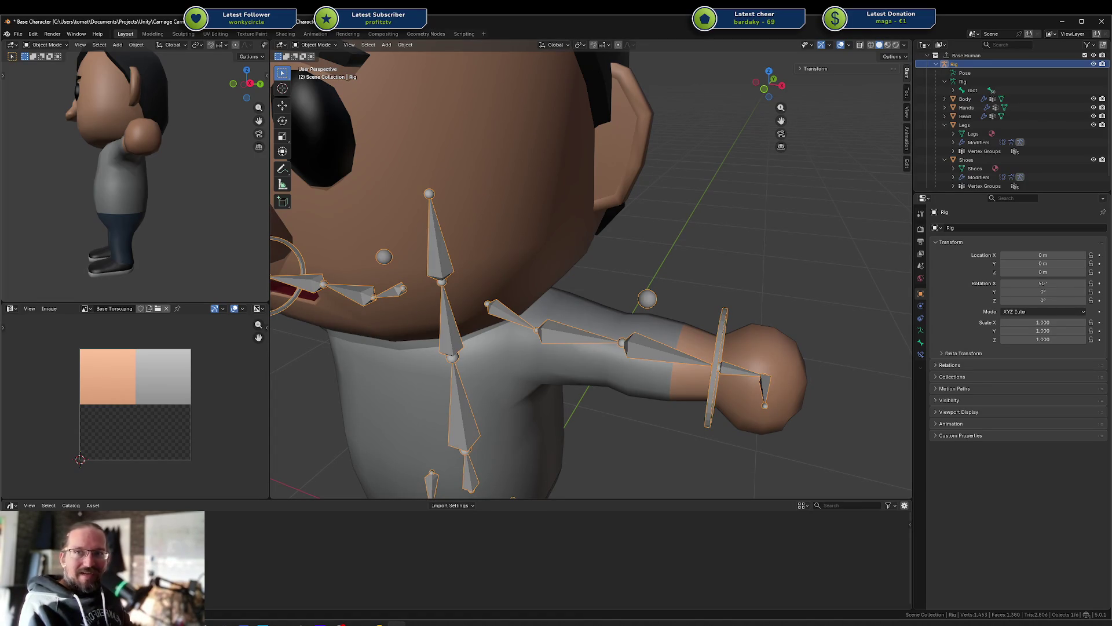
Step: Reselect the Body and re-enter Edit Mode to examine the shoulder and arm up close
middle_click_drag(616, 297, 642, 393)
left_click(642, 393)
key("shift+Tab")
key("shift+s")
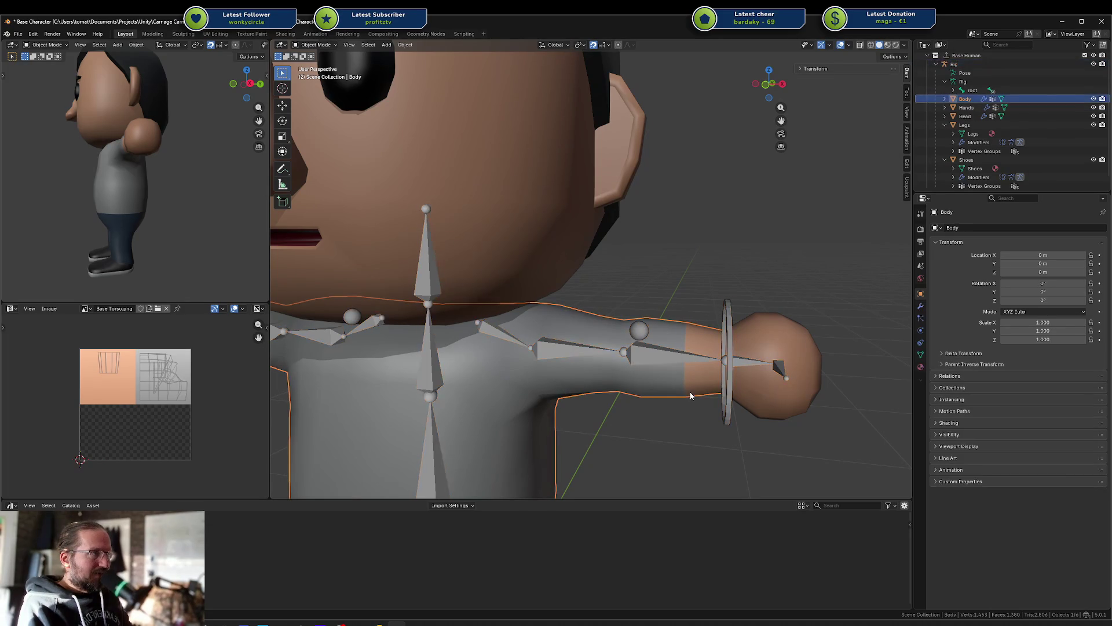
key("Tab")
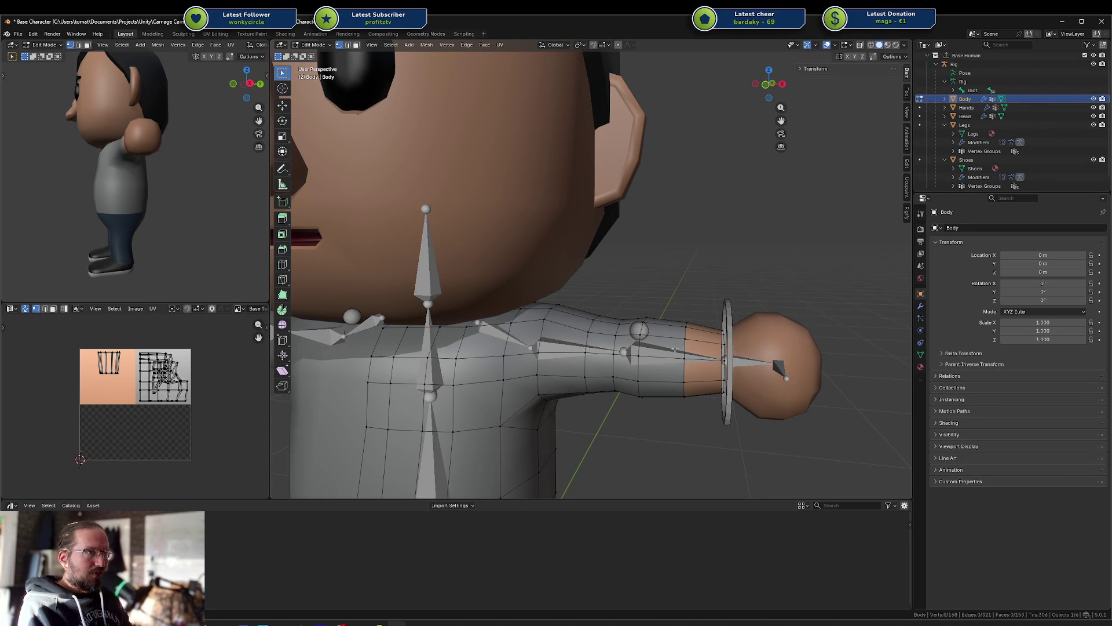
mouse_move(393, 330)
middle_mouse_down()
mouse_move(613, 266)
mouse_move(618, 279)
mouse_move(542, 312)
mouse_move(617, 306)
mouse_move(605, 290)
middle_mouse_up()
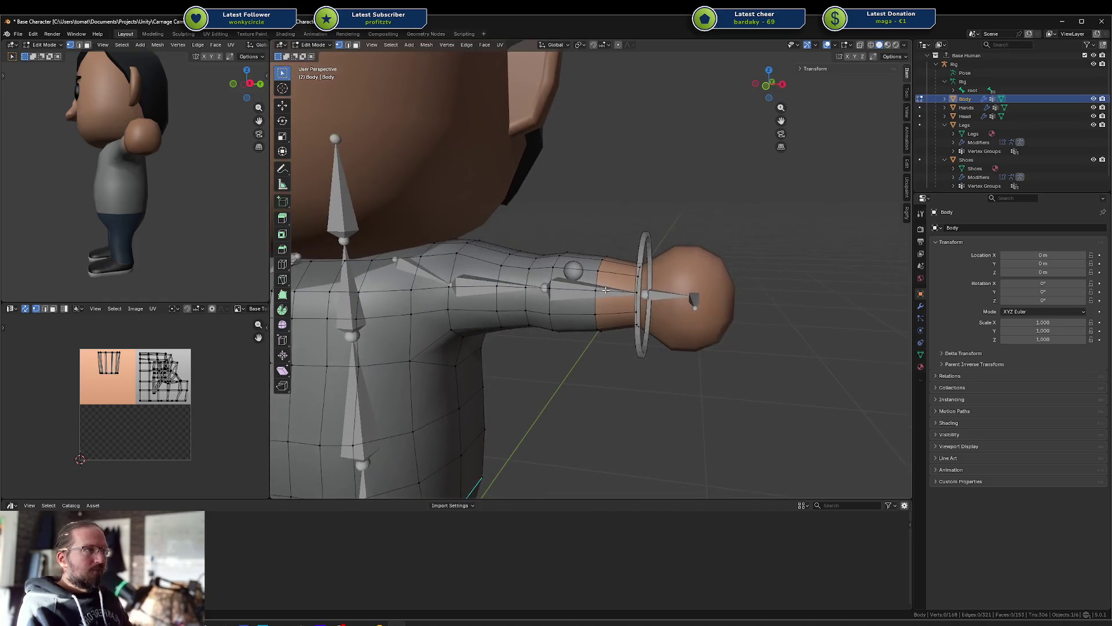
Step: Switch the Body mesh into Weight Paint mode and view along the arm
key("ctrl+Tab")
left_click(537, 287)
left_click(519, 293)
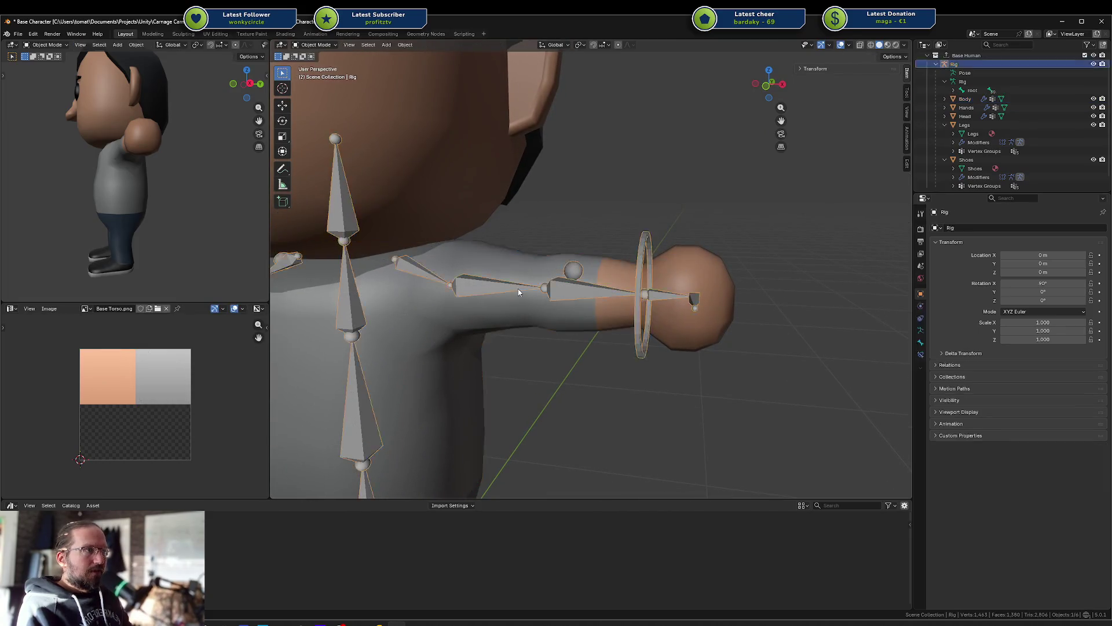
left_click(554, 277)
key("ctrl+Tab")
key("Escape")
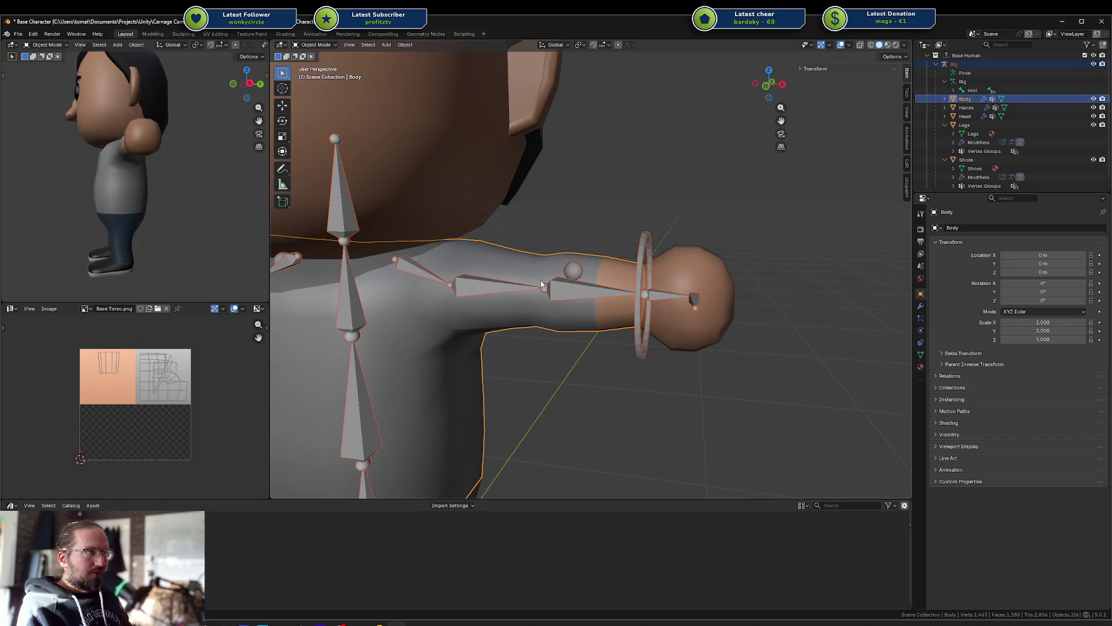
left_click(483, 251)
middle_click_drag(580, 293, 676, 269)
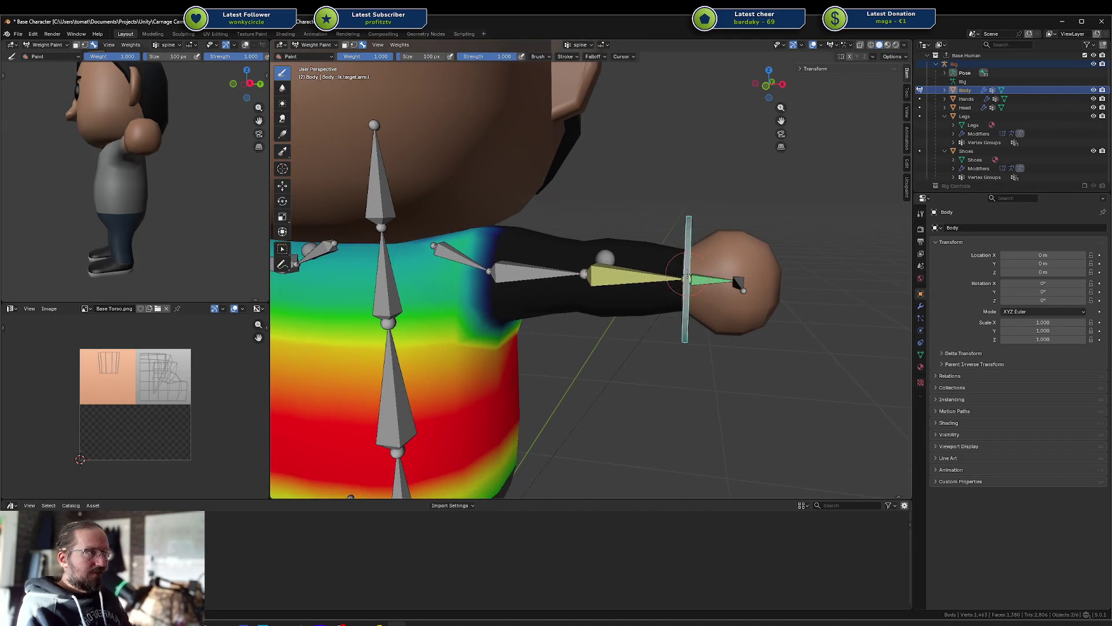
Step: Display the lowerarm.l vertex group weights and check the wrist face loop in Edit Mode
left_click(600, 288, "ctrl")
mouse_move(600, 288)
middle_mouse_down()
mouse_move(599, 237)
mouse_move(683, 240)
middle_mouse_up()
mouse_move(685, 289)
middle_mouse_down()
mouse_move(638, 330)
mouse_move(686, 290)
middle_mouse_up()
key("Tab")
key("Tab")
key("Tab")
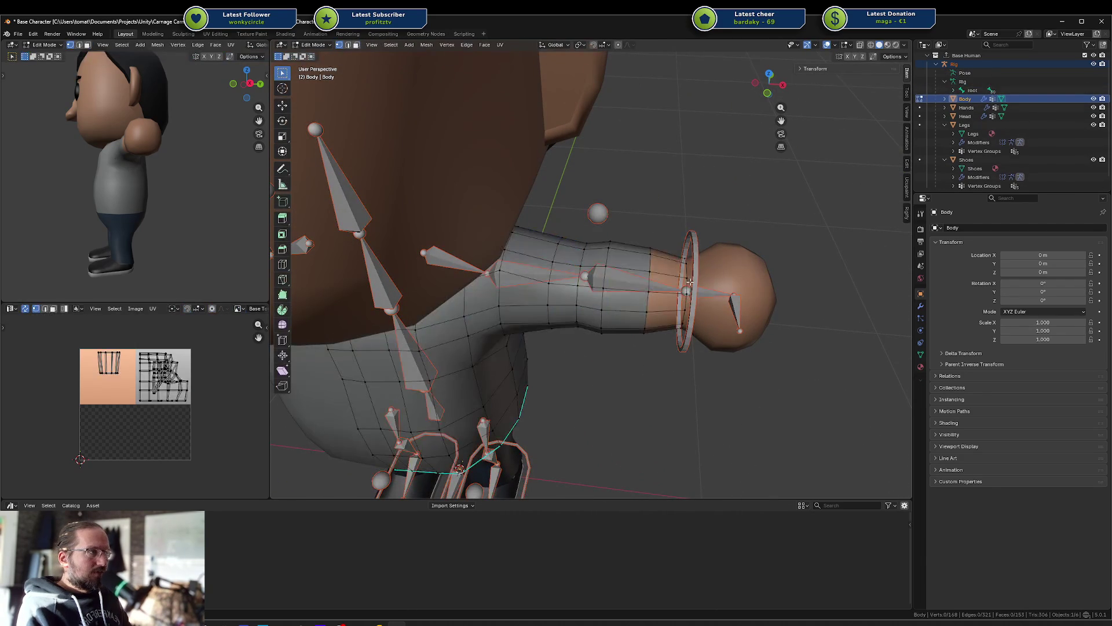
left_click(669, 271, "alt")
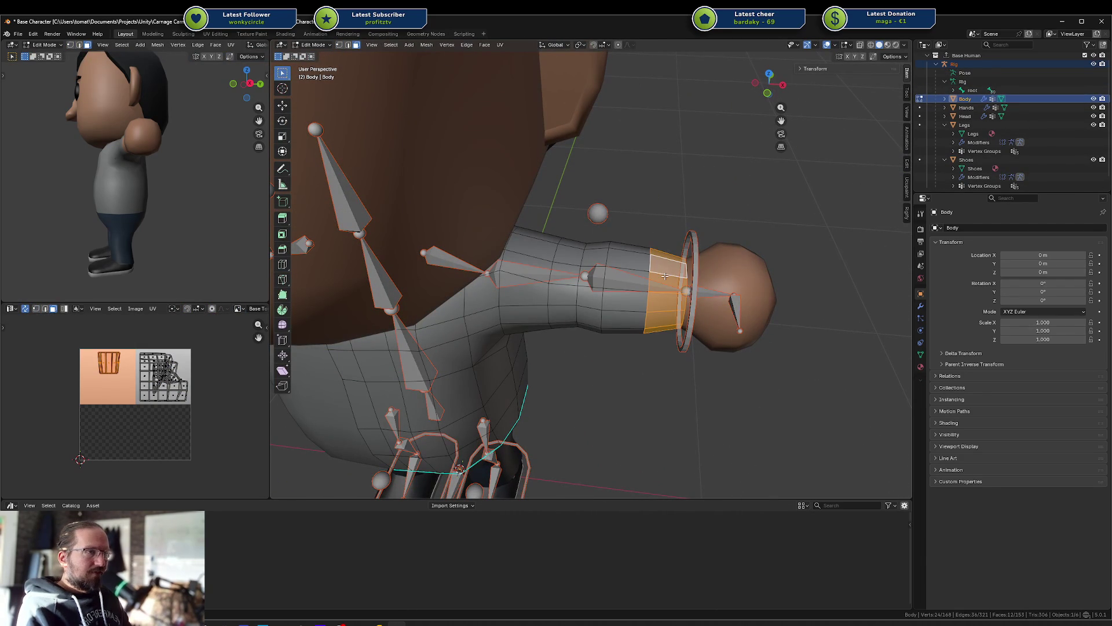
key("Tab")
key("Tab")
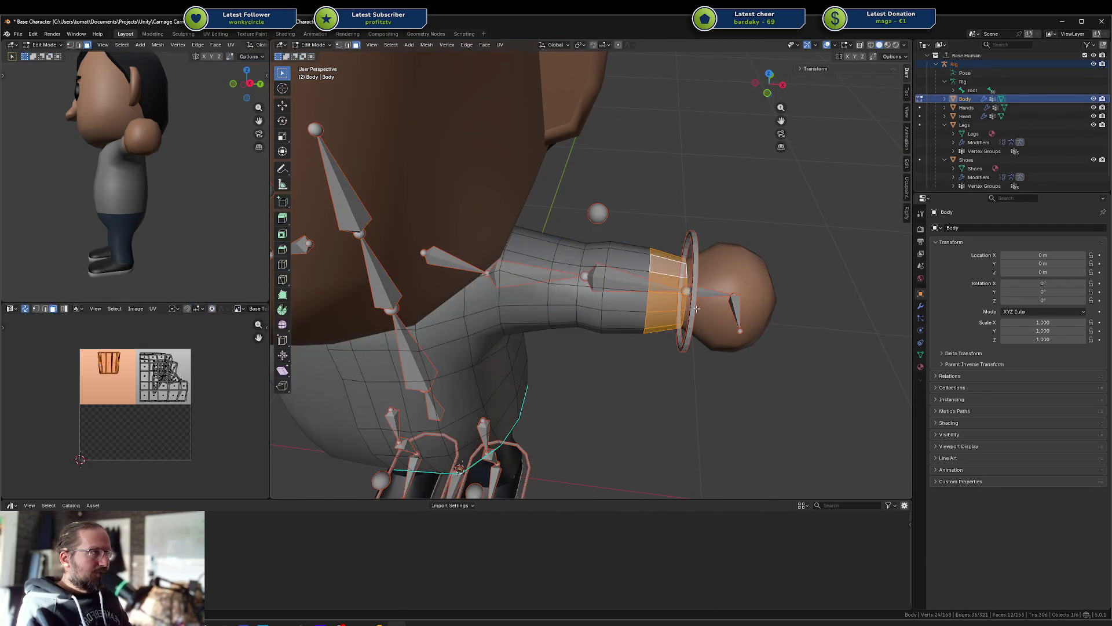
key("Tab")
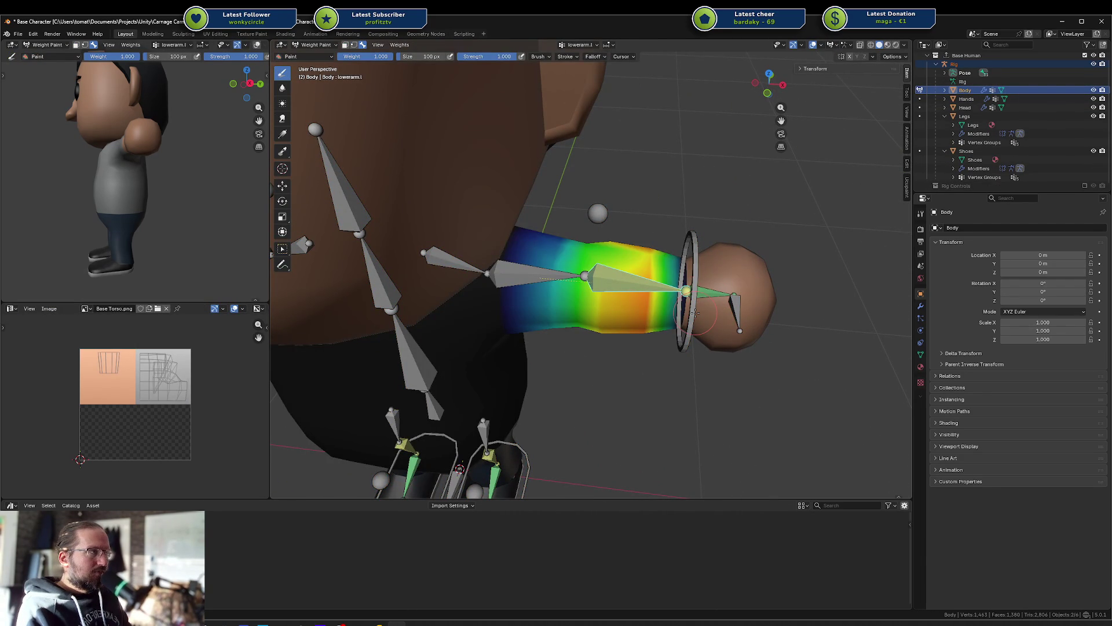
key("Tab")
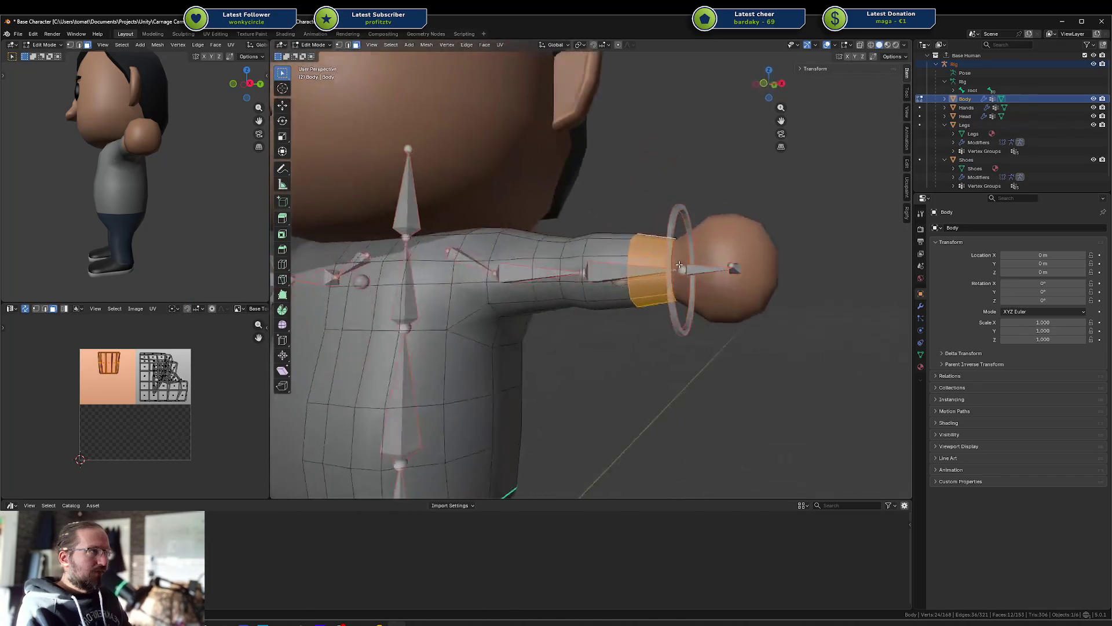
key("Tab")
Step: Paint full weight onto the forearm near the wrist, then undo that stroke
left_click_drag(637, 269, 681, 340)
middle_click_drag(681, 338, 618, 216)
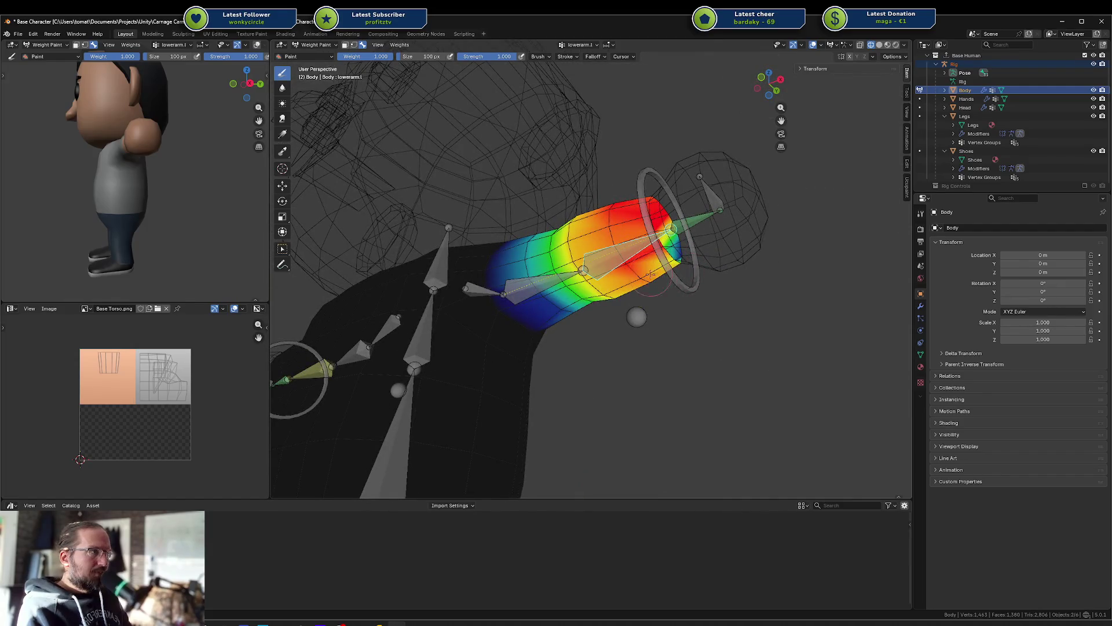
middle_click_drag(683, 278, 740, 328)
key("ctrl+z")
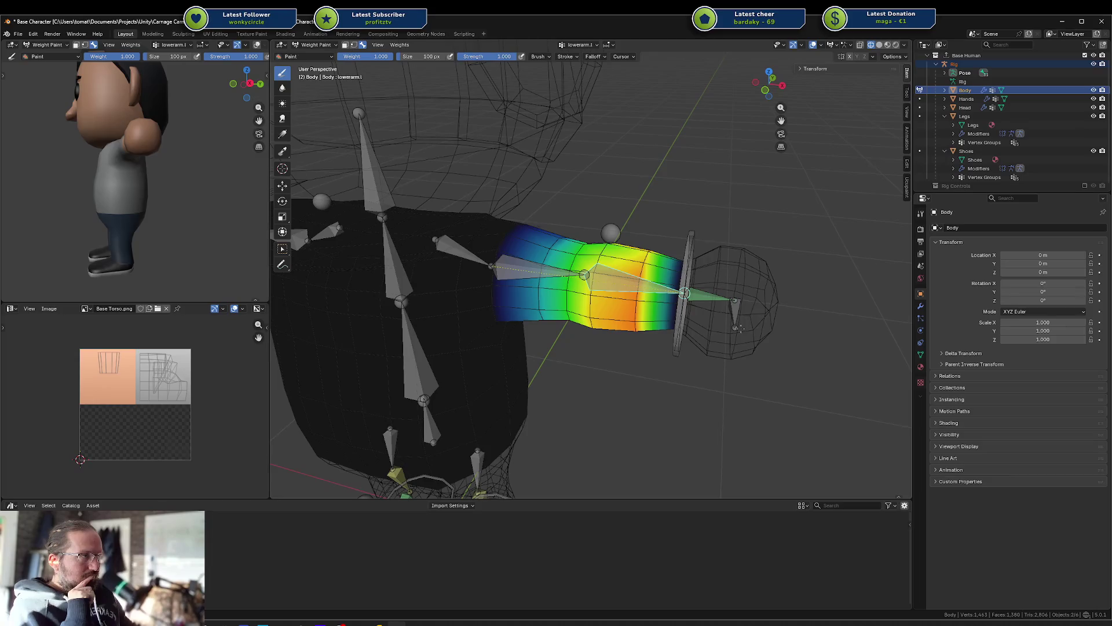
middle_click_drag(712, 260, 704, 313)
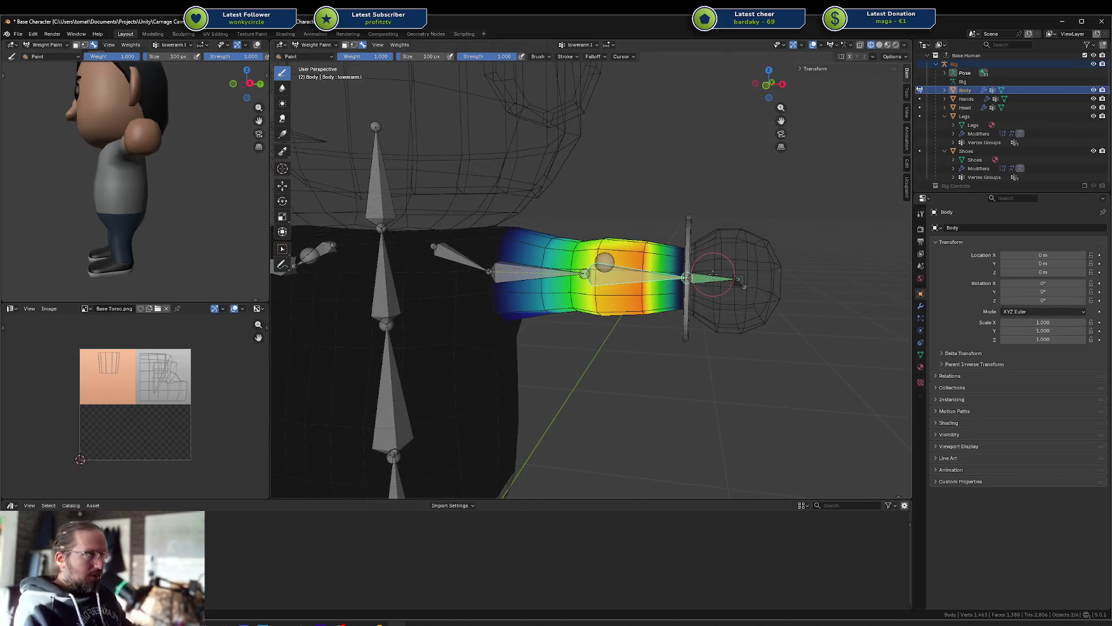
Step: Switch to solid shading, return to Object Mode, and select the Hands object
key("shift+z")
key("ctrl+Tab")
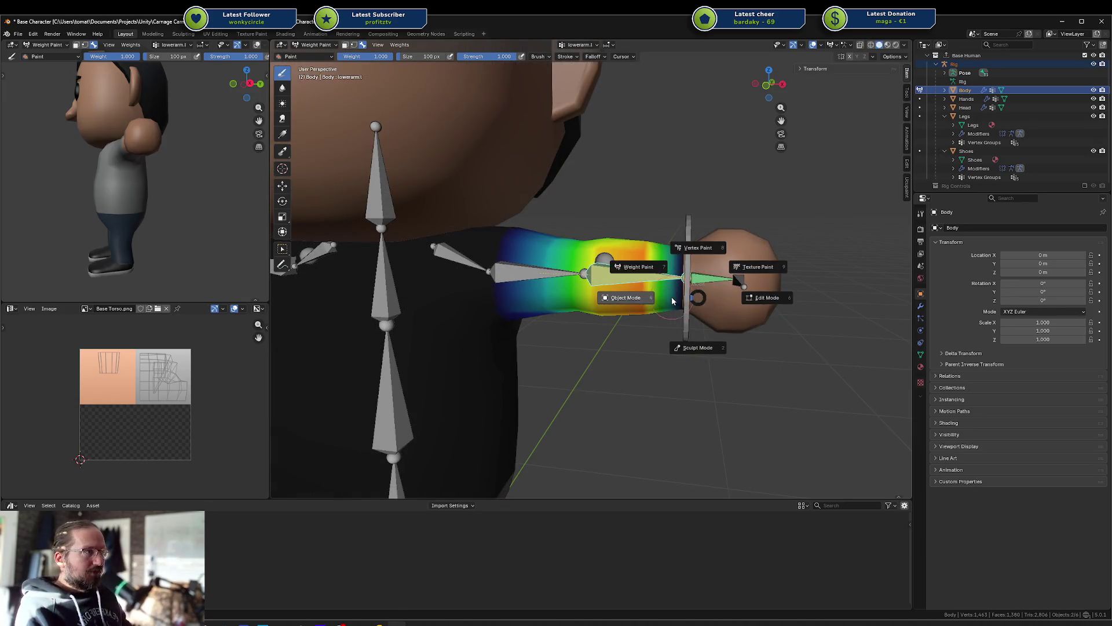
left_click(626, 297)
left_click(738, 241)
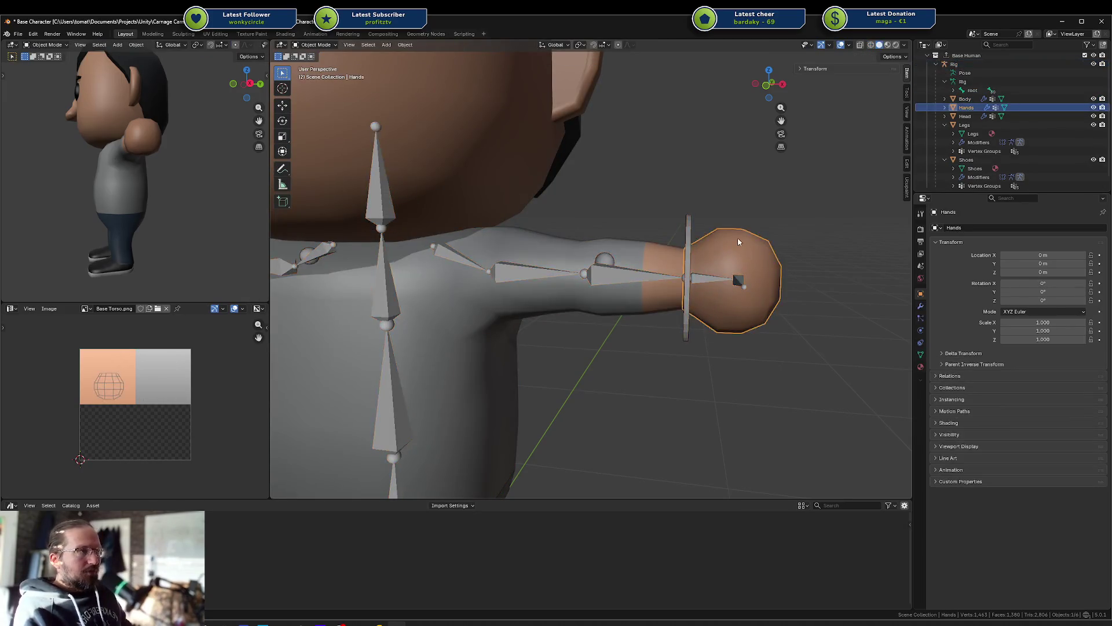
Step: Test moving the hands away from the wrists, cancel, and view the character from above
scroll(737, 241, "down", 4)
scroll(732, 253, "down", 3)
key("g")
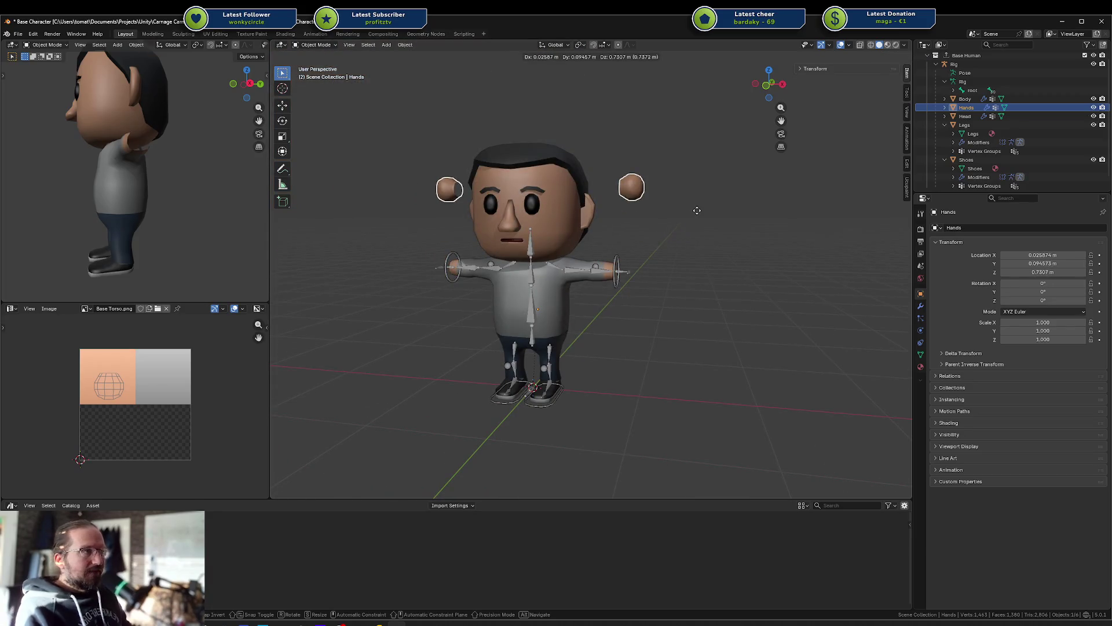
key("Escape")
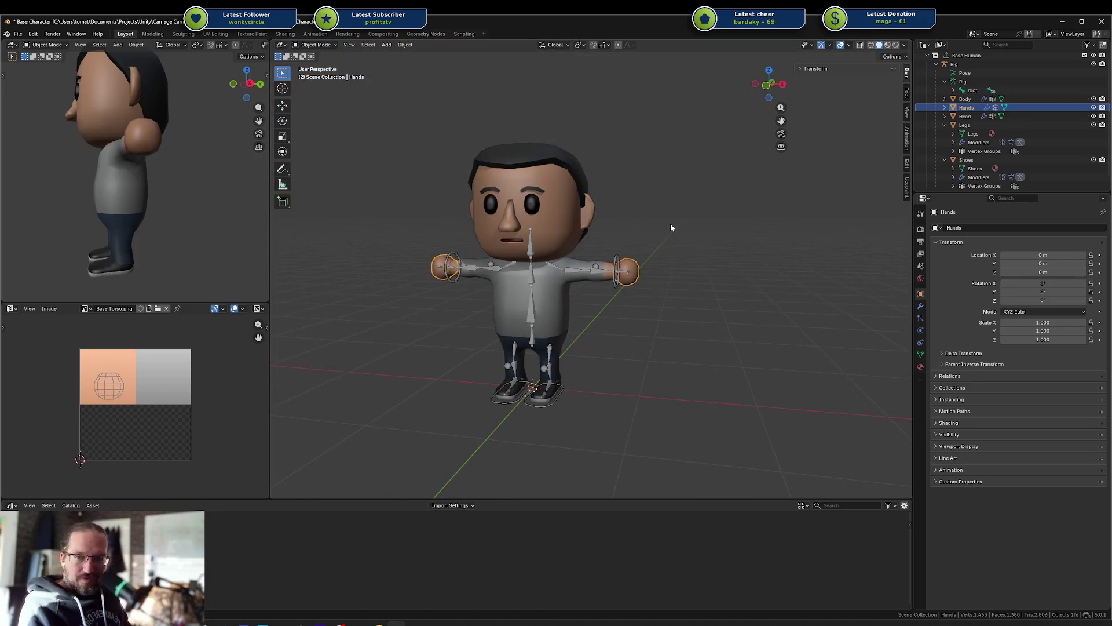
scroll(651, 246, "up", 5)
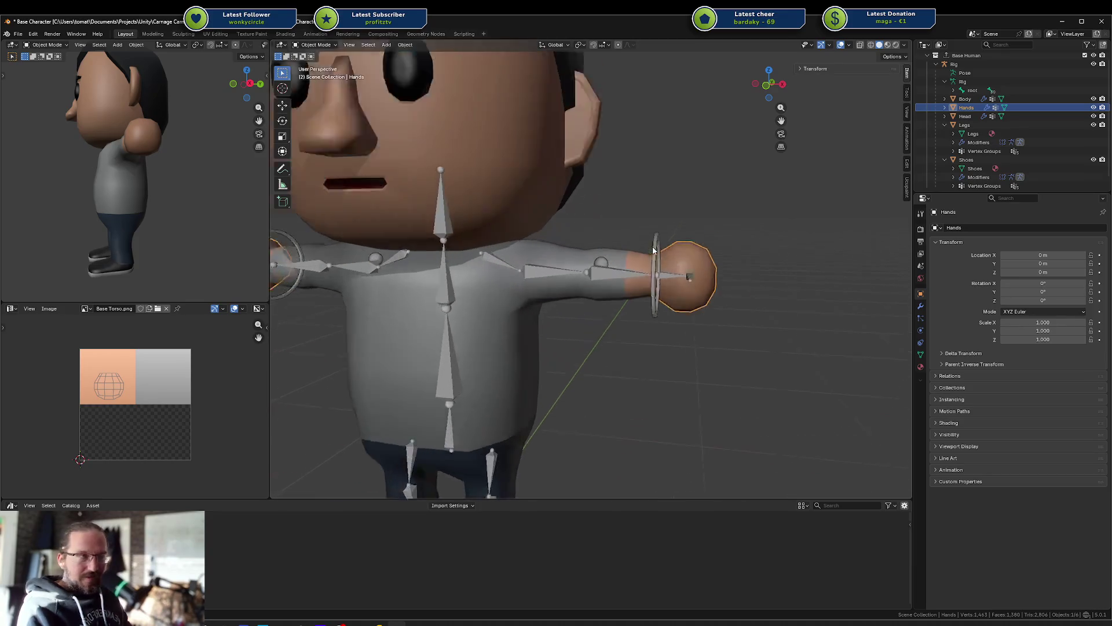
middle_click_drag(671, 283, 746, 297)
Step: Rotate the rig's hand ring control bone on the X axis in Pose Mode, then exit
left_click(662, 279)
key("ctrl+Tab")
left_click(662, 278)
key("r")
key("x")
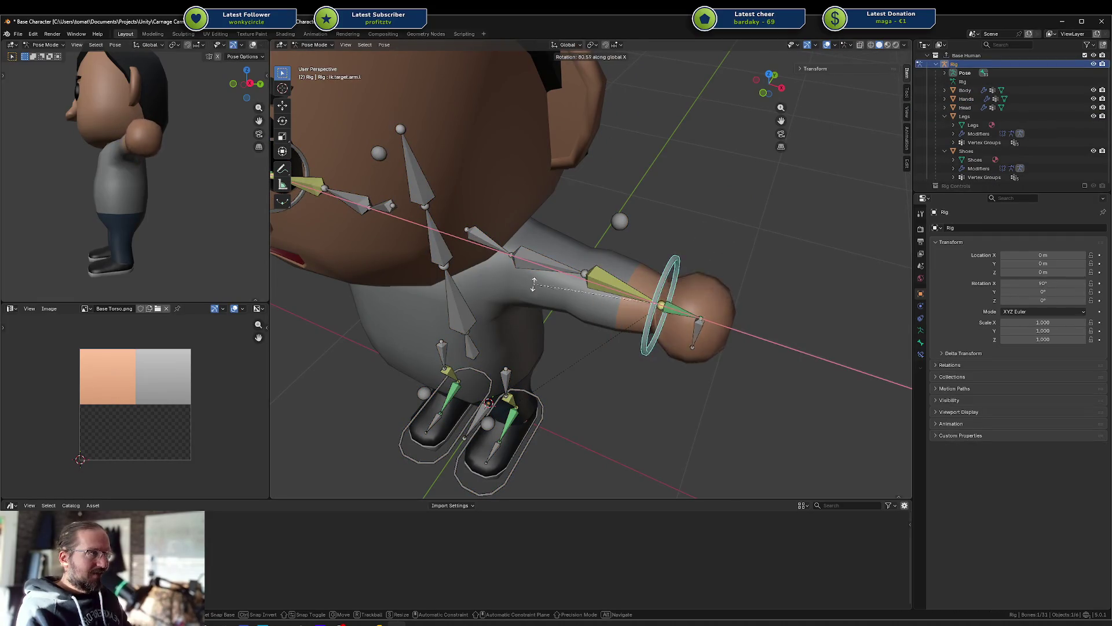
left_click(689, 298)
key("ctrl+Tab")
Step: Select the Hands mesh and frame the arm in both the main view and the preview
left_click(688, 300)
mouse_move(688, 300)
middle_mouse_down()
mouse_move(704, 263)
mouse_move(684, 249)
middle_mouse_up()
scroll(684, 250, "up", 3)
scroll(668, 255, "up", 8)
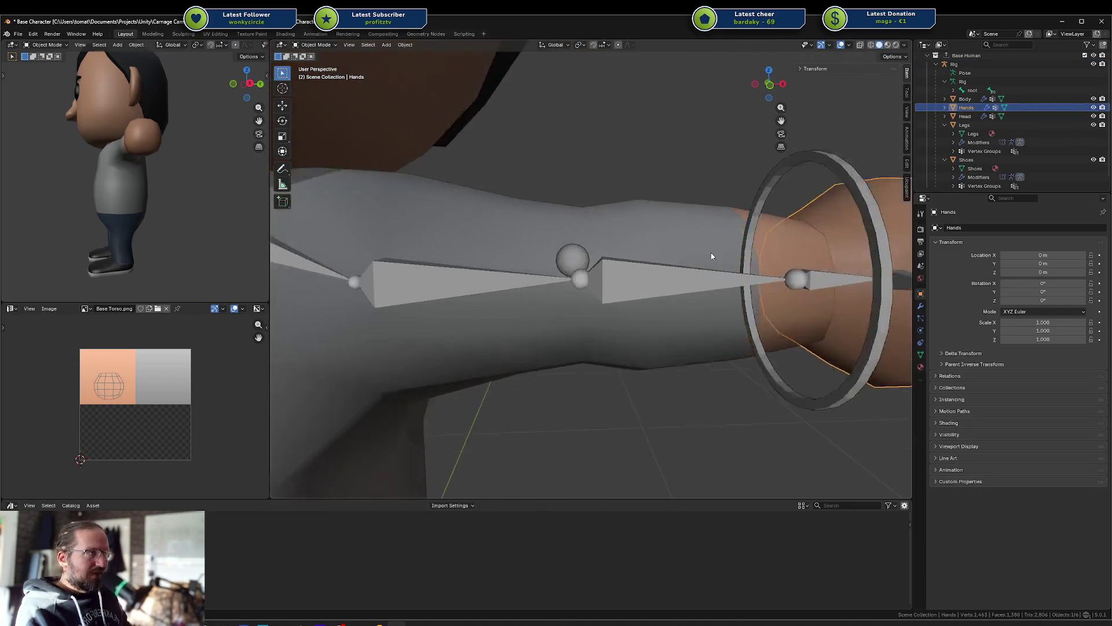
mouse_move(185, 212)
middle_mouse_down()
mouse_move(176, 195)
mouse_move(211, 131)
middle_mouse_up()
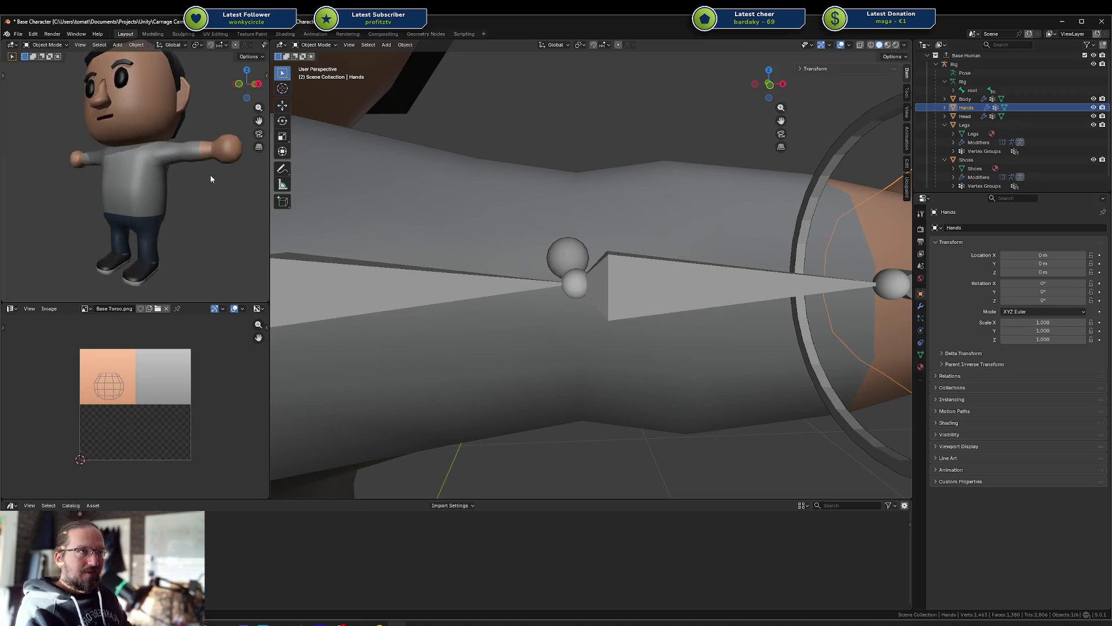
scroll(658, 252, "down", 8)
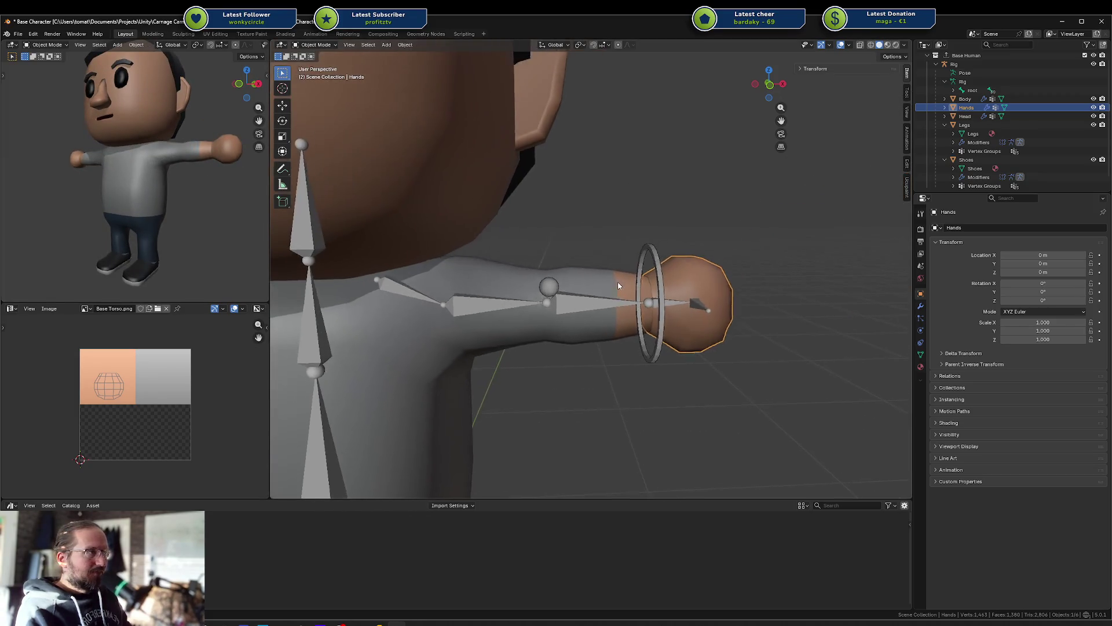
Step: Test moving the Hands horizontally and along Z and rotating on X, cancelling each
key("g")
key("shift+z")
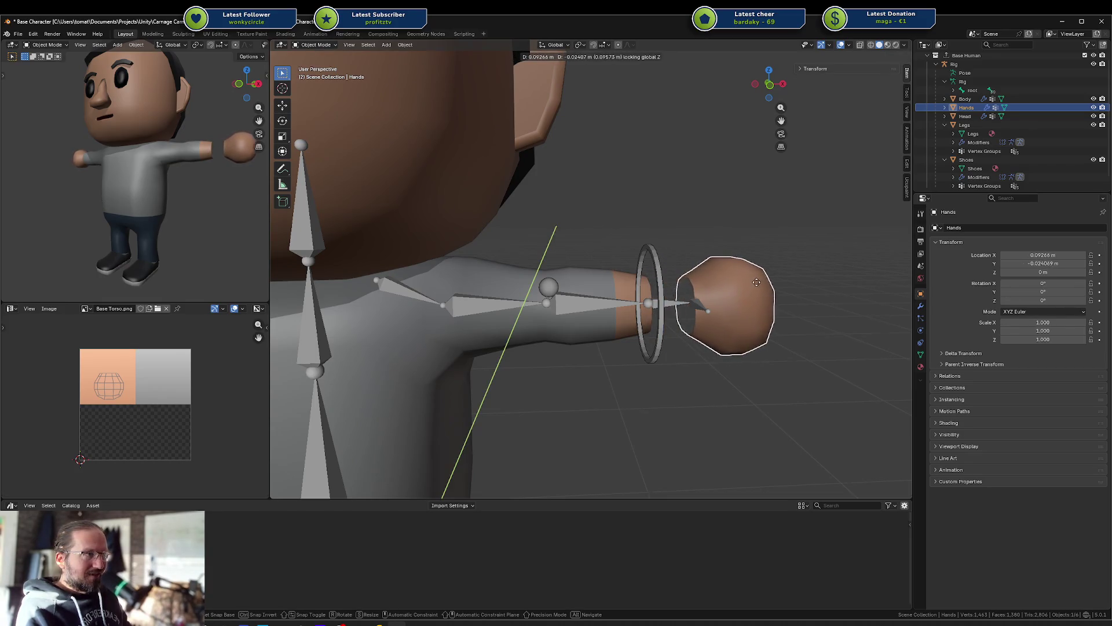
key("Escape")
key("g")
key("z")
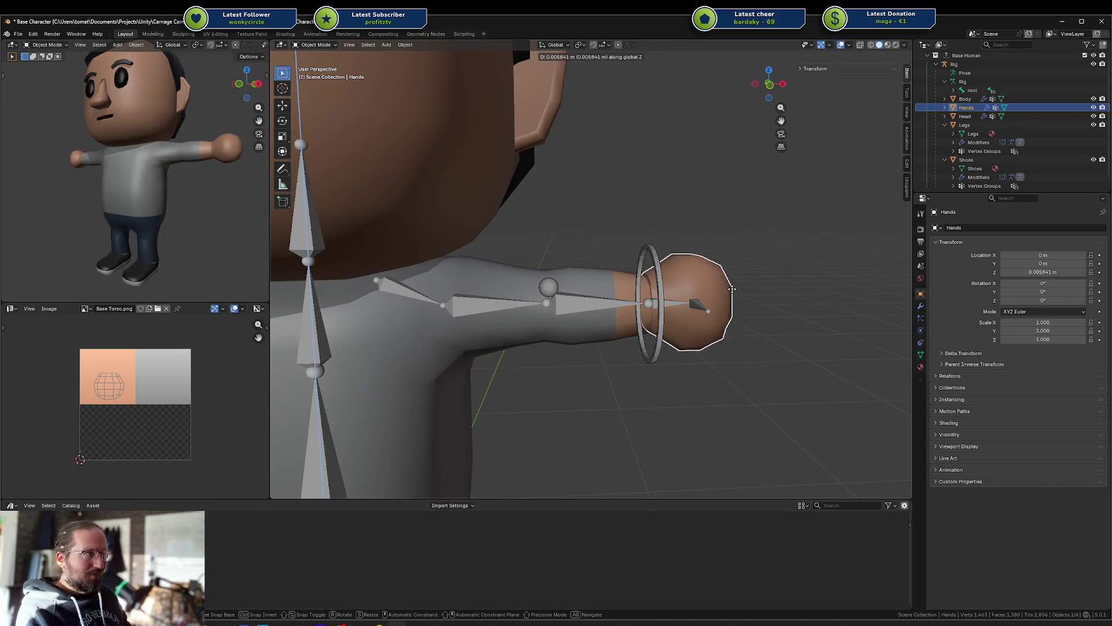
key("r")
key("x")
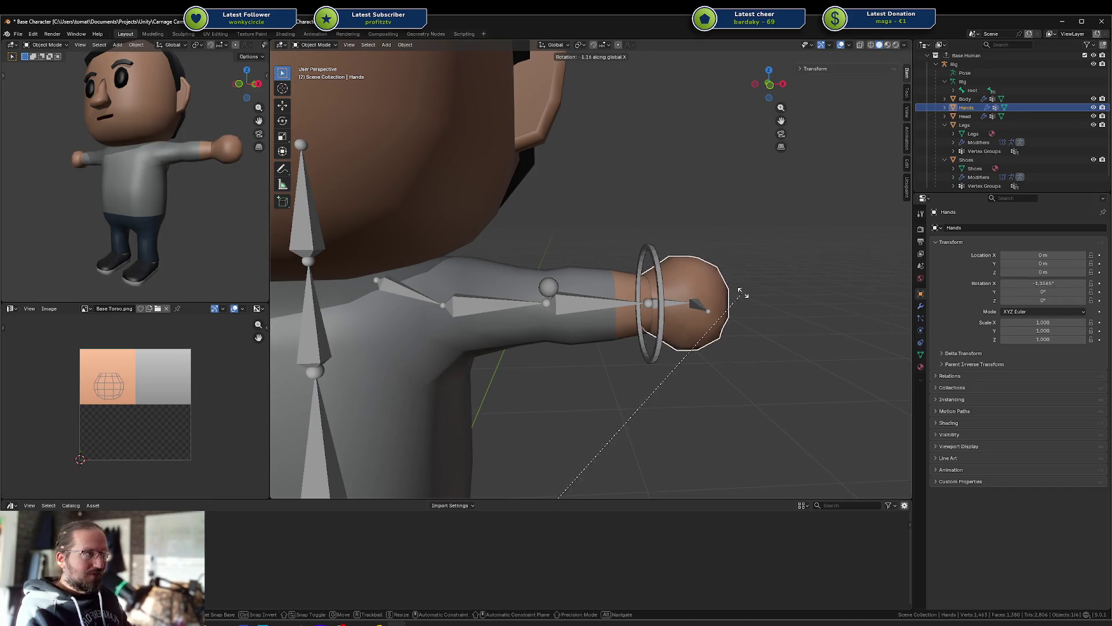
key("Escape")
Step: Select the Body at the sleeve, hide it, and switch to wireframe shading
left_click(616, 317)
left_click(653, 282)
scroll(653, 281, "up", 2)
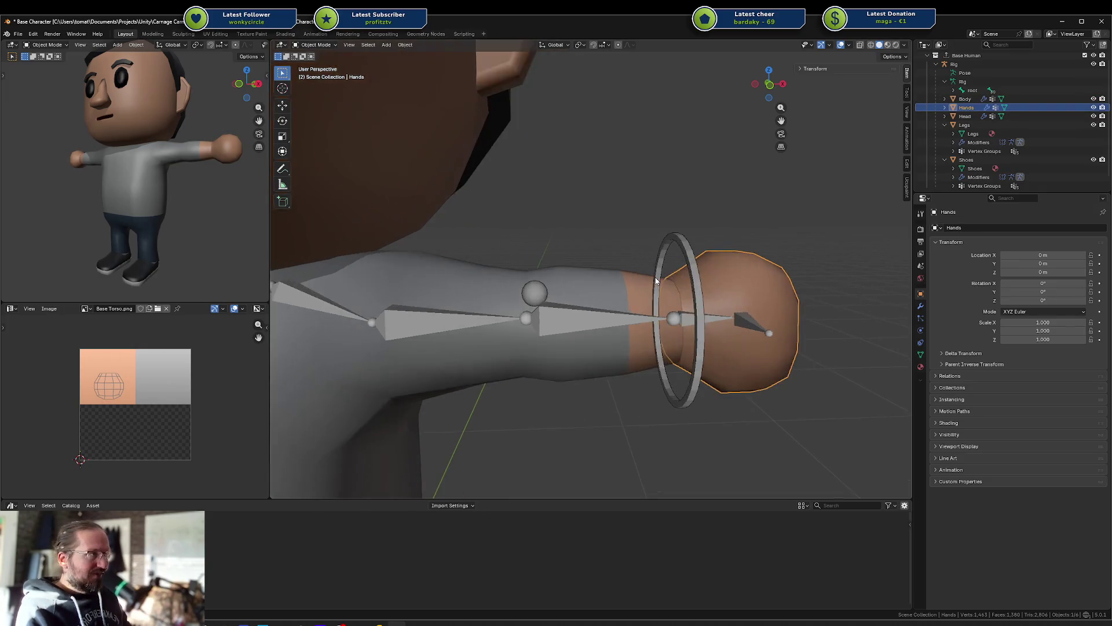
left_click(673, 288, "shift")
left_click(729, 279)
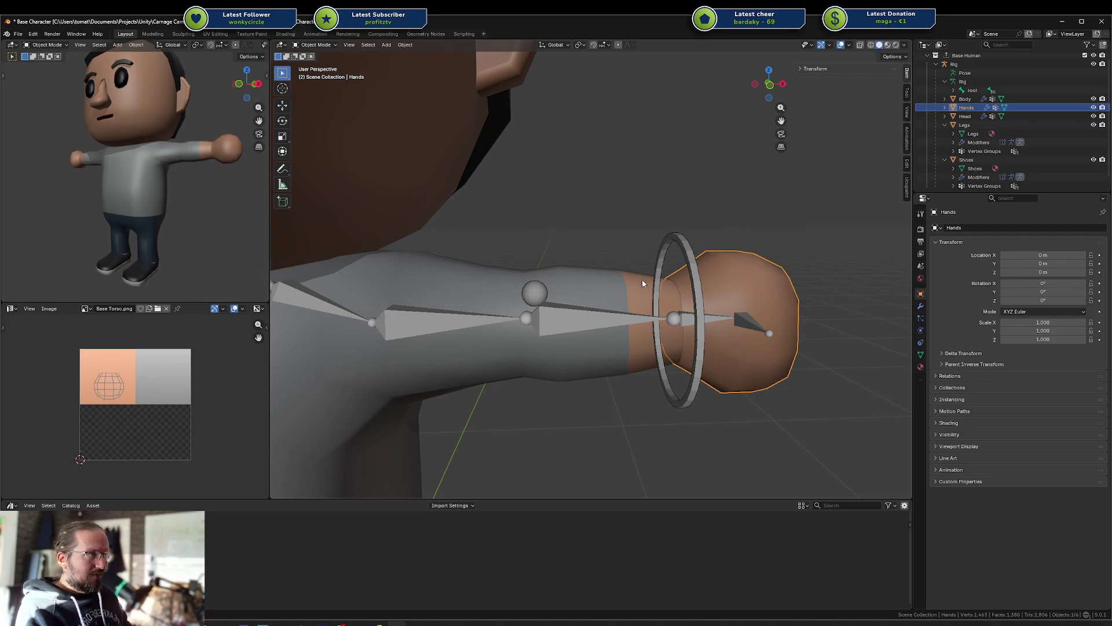
left_click(586, 283)
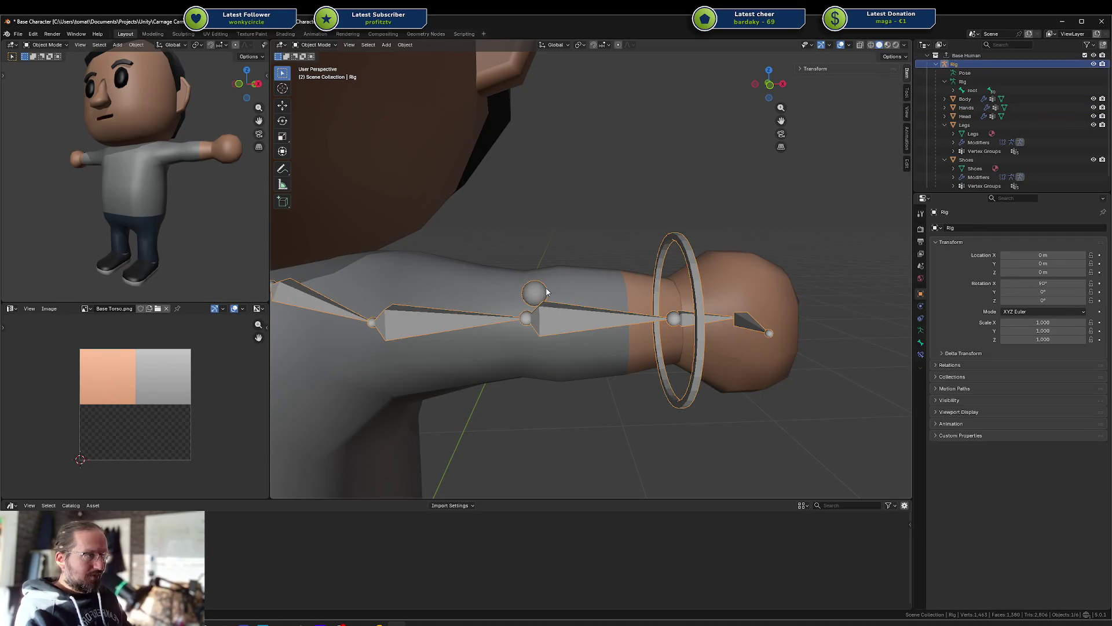
key("h")
middle_click_drag(585, 282, 676, 281)
key("shift+z")
Step: Enter Edit Mode on the Hands mesh and select the wrist-opening edge loop
left_click(659, 282)
key("Tab")
left_click(672, 282, "alt")
mouse_move(673, 282)
middle_mouse_down()
mouse_move(748, 310)
mouse_move(699, 358)
mouse_move(726, 383)
middle_mouse_up()
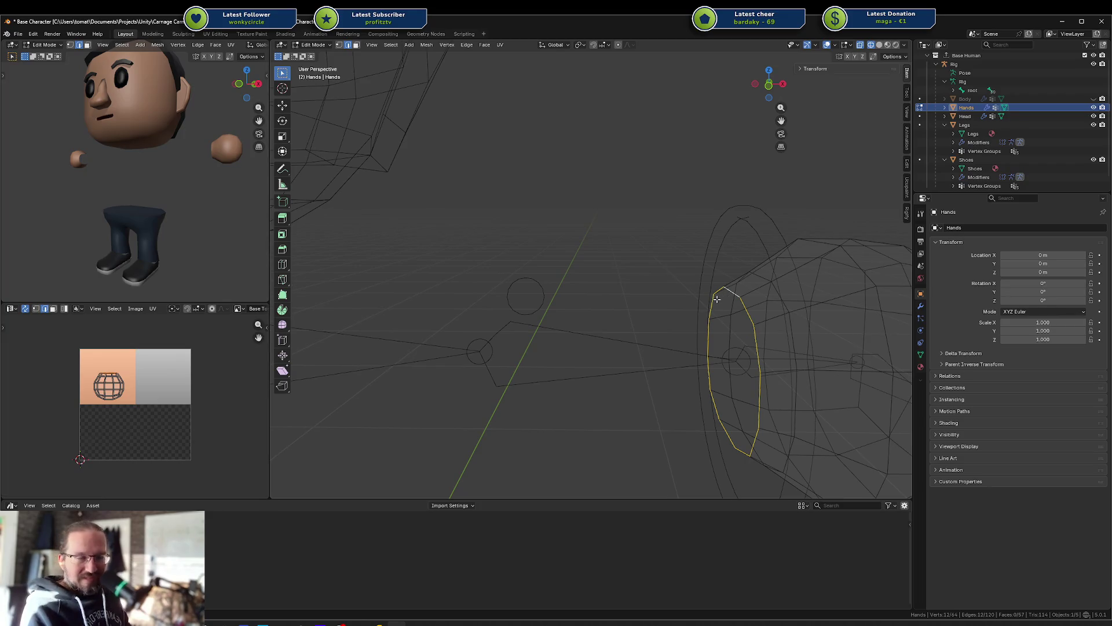
Step: Return to solid shading and Object Mode, unhide the Body, and hide the Hands
key("shift+z")
left_click(676, 302)
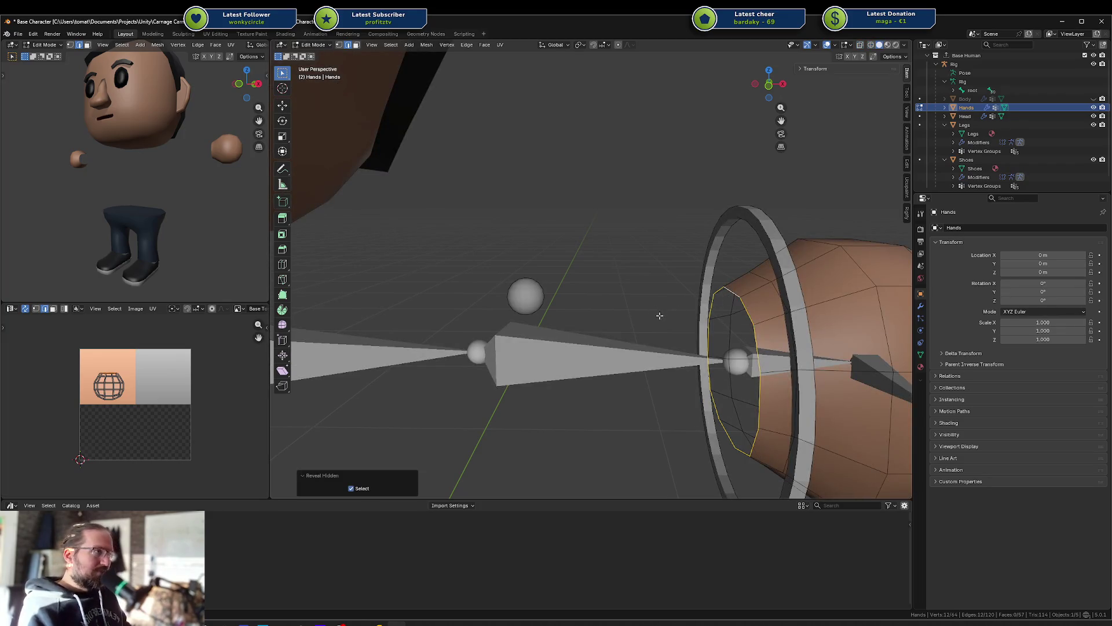
key("Tab")
scroll(694, 320, "down", 3)
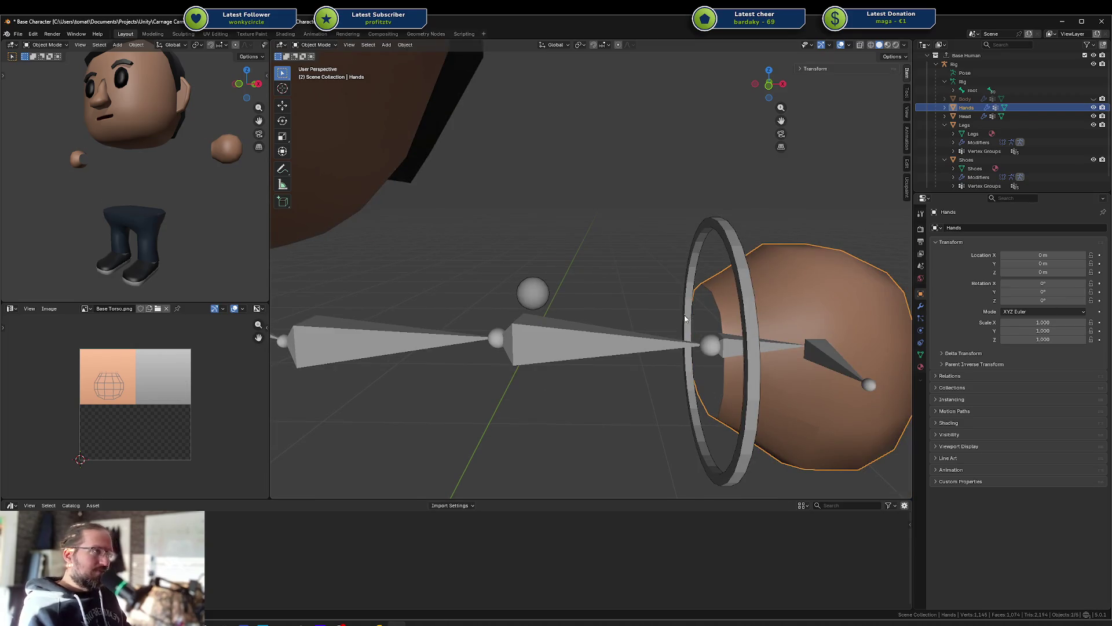
key("alt+h")
left_click(608, 283)
left_click(706, 288)
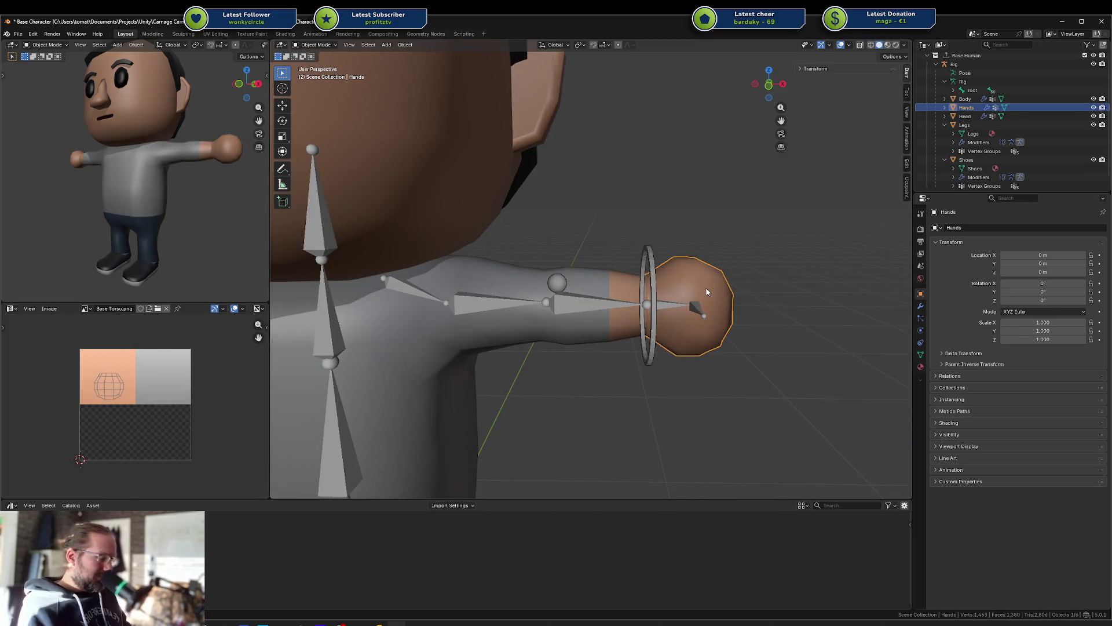
key("h")
Step: Inspect the Body's bare forearm end in Edit Mode from the front, then return to Object Mode
left_click(610, 283)
key("Tab")
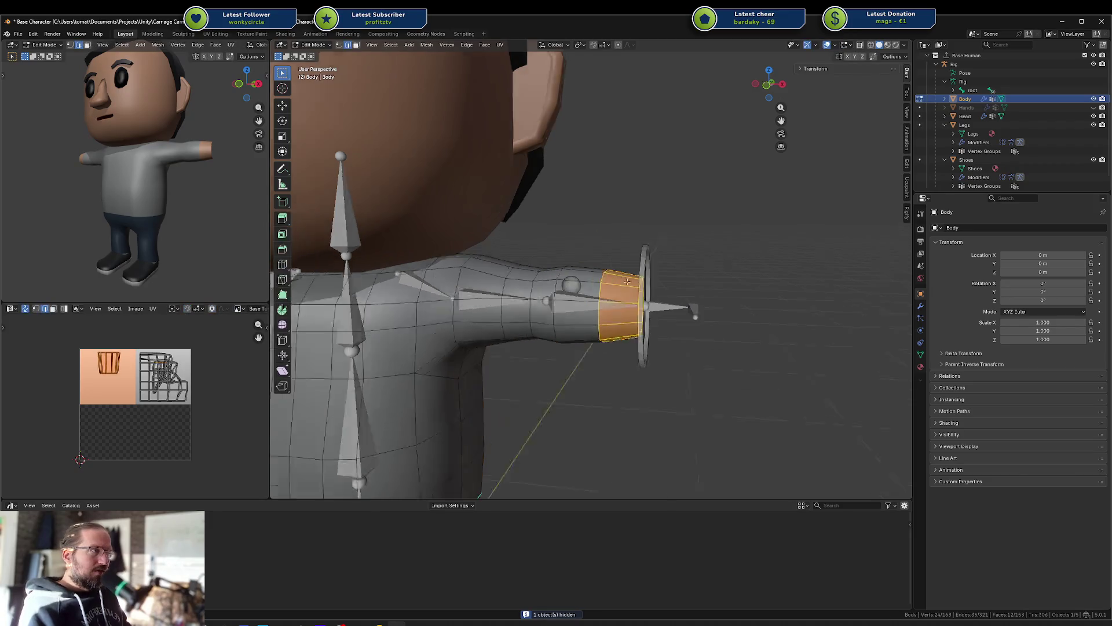
middle_click_drag(618, 279, 602, 284)
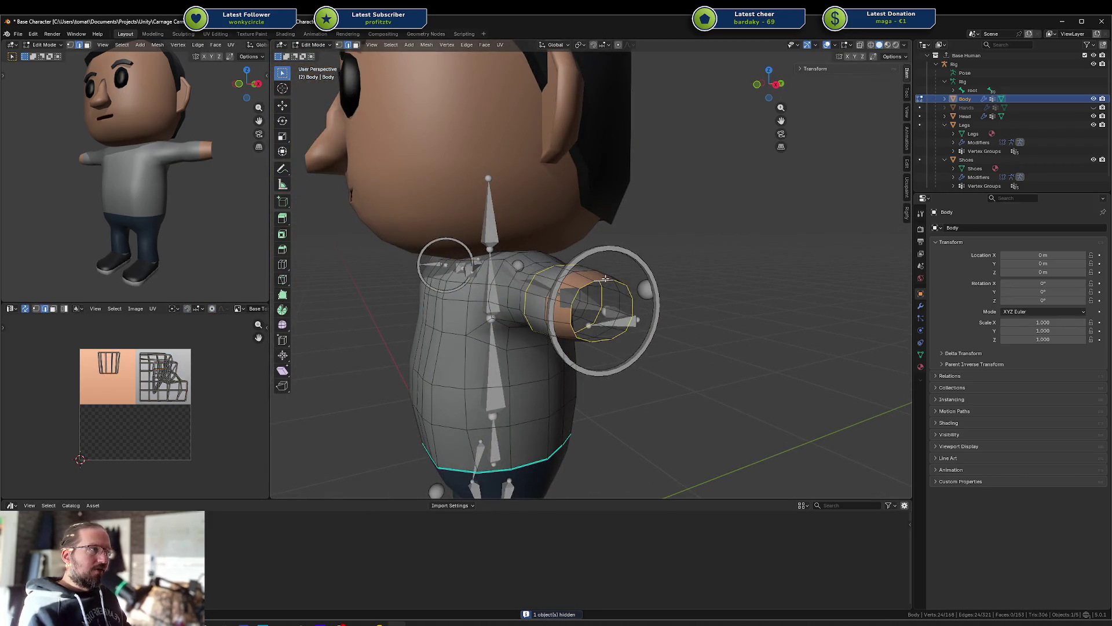
middle_click_drag(604, 278, 661, 290)
scroll(636, 280, "up", 4)
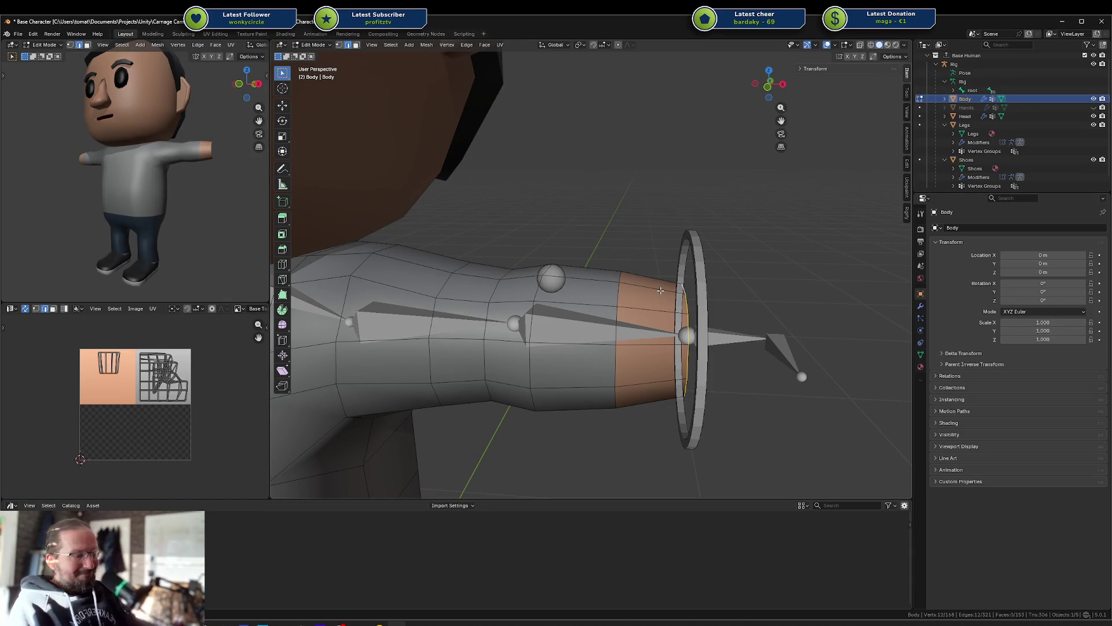
key("Tab")
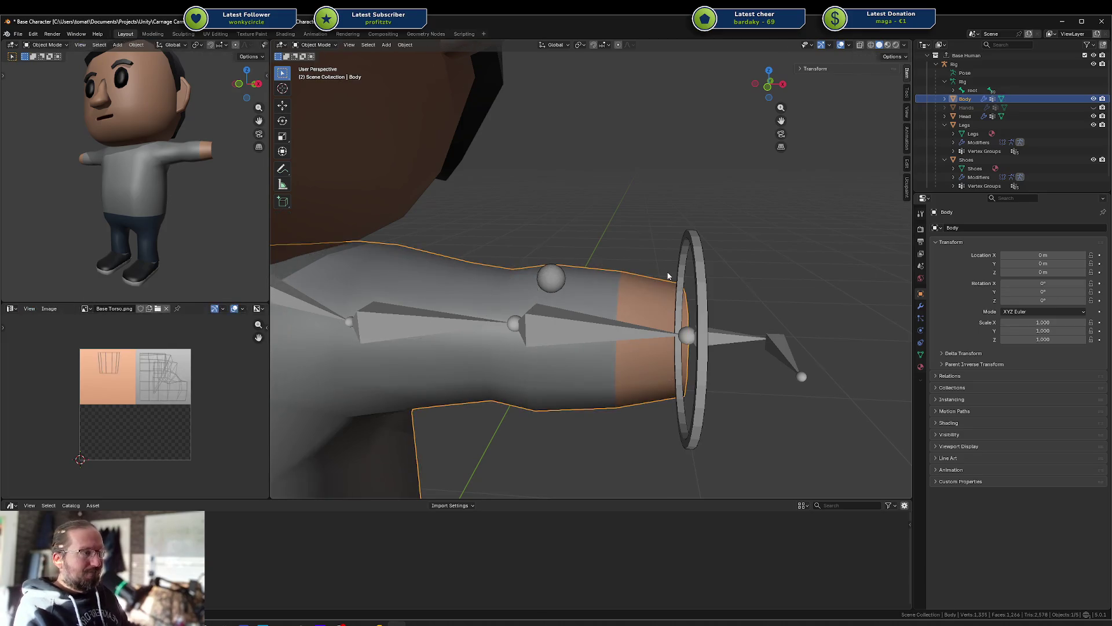
Step: Unhide the Hands and test-pose the hand control ring in the rig's Pose Mode, cancelling the move
key("alt+h")
left_click(703, 267)
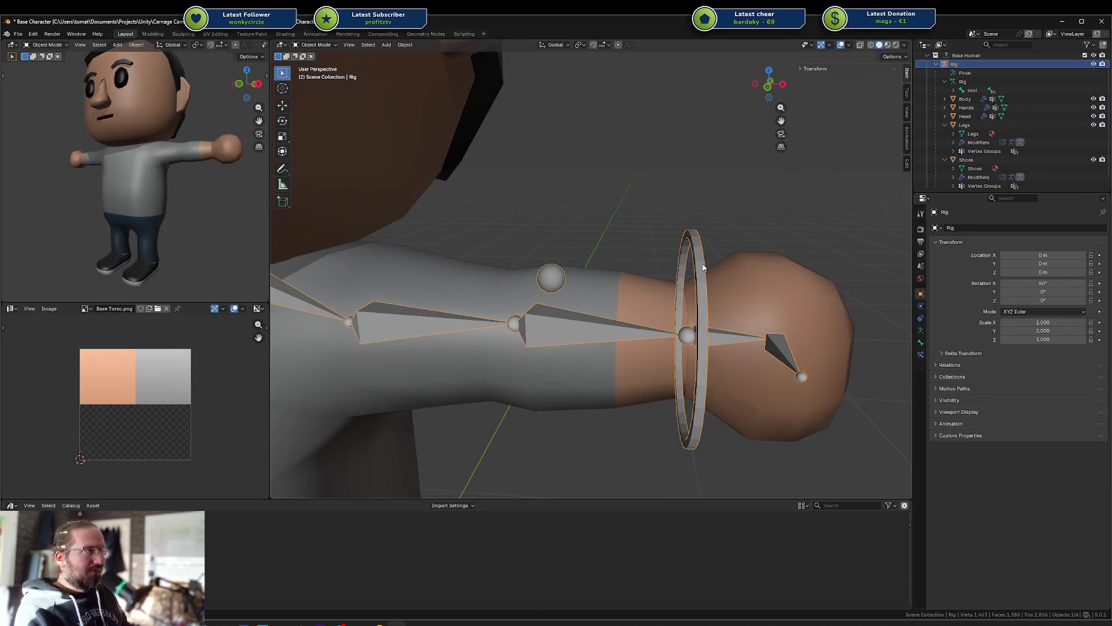
key("ctrl+Tab")
key("r")
key("z")
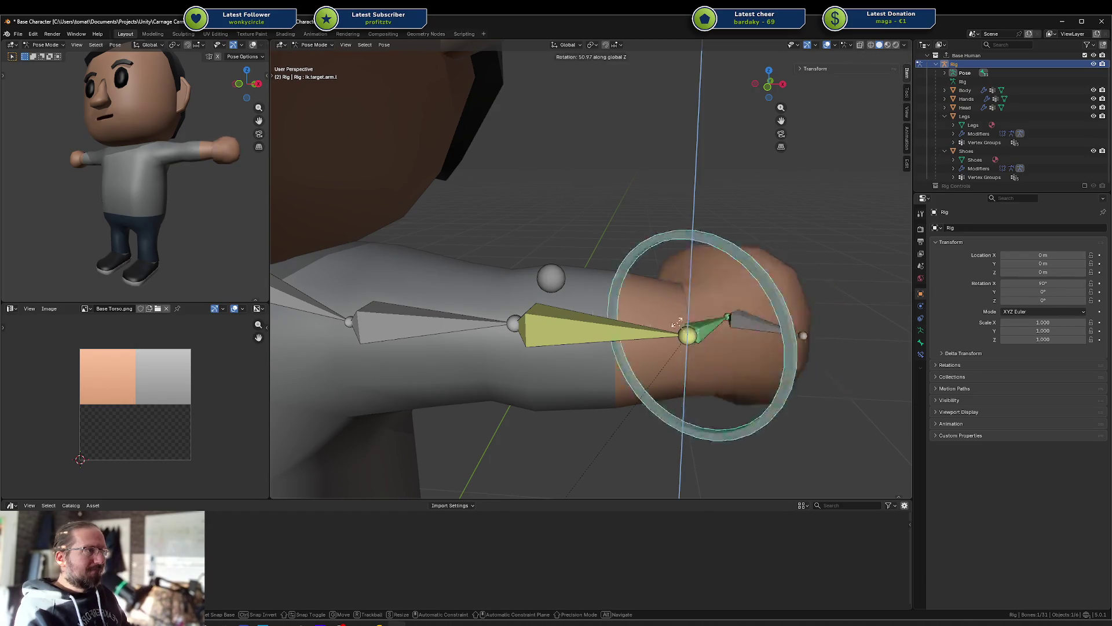
key("g")
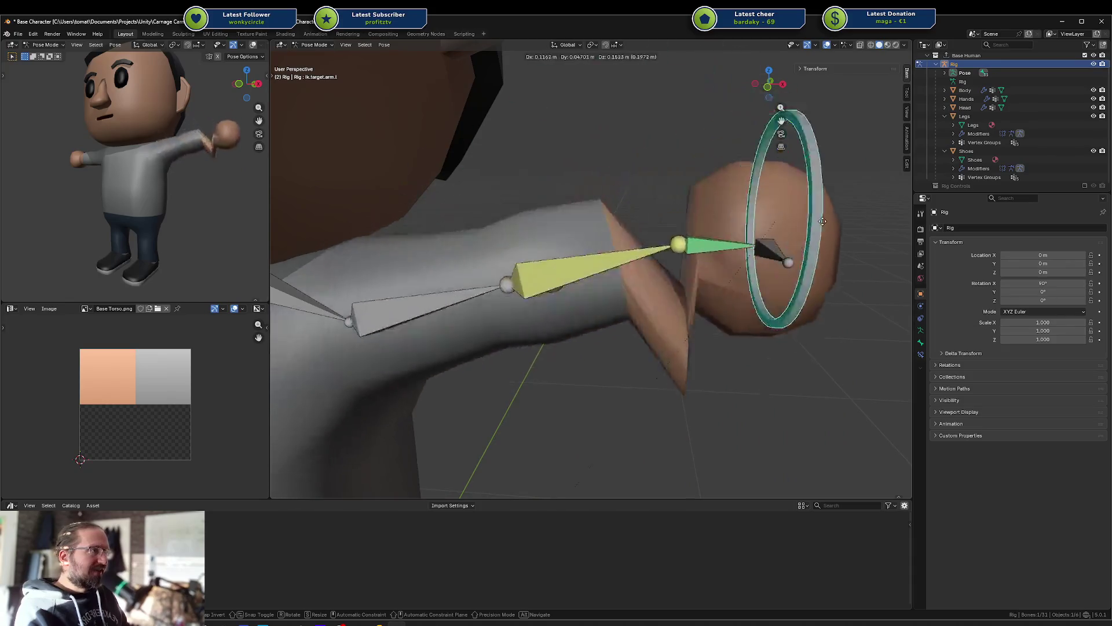
key("Escape")
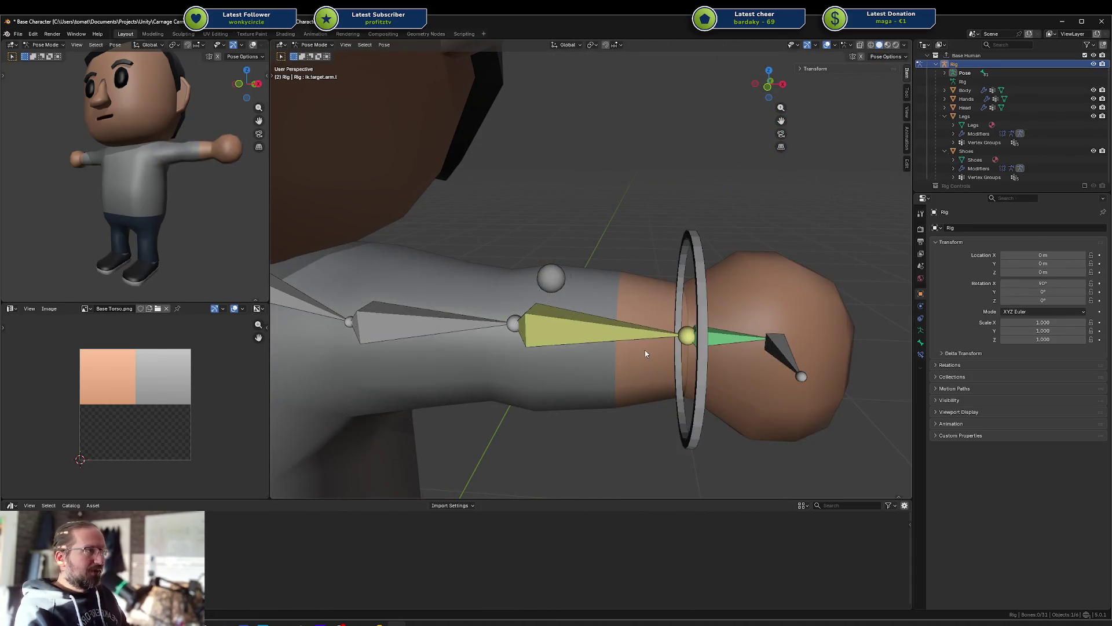
key("ctrl+Tab")
Step: Select only the Hands mesh, pick its wrist edge loop in Edit Mode, and return to Object Mode
left_click(685, 289)
left_click(752, 282, "shift")
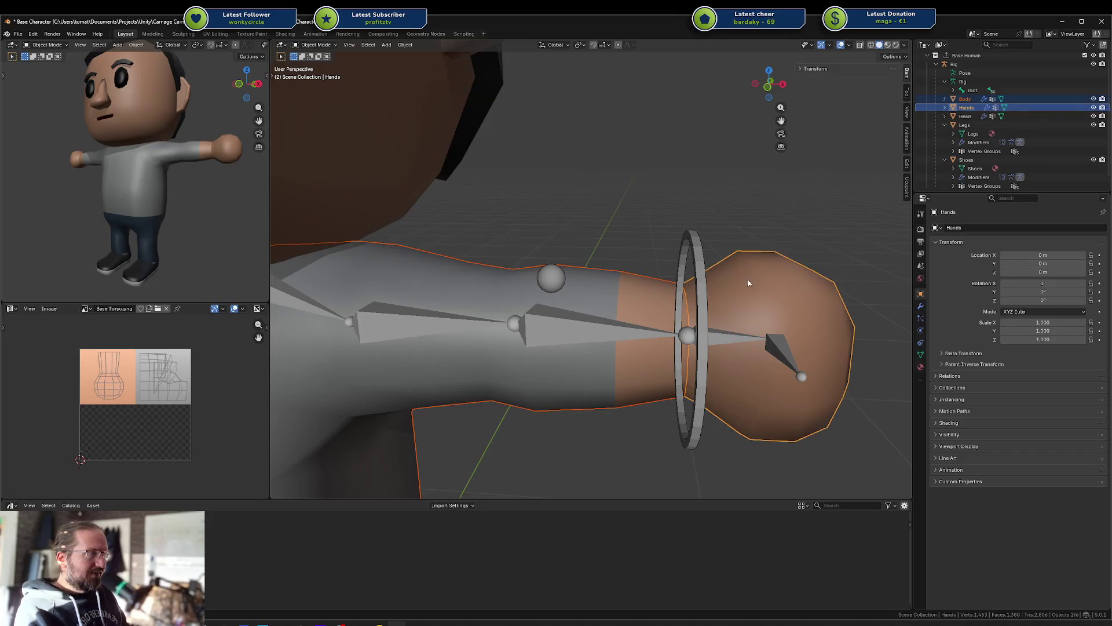
left_click(775, 284)
key("Tab")
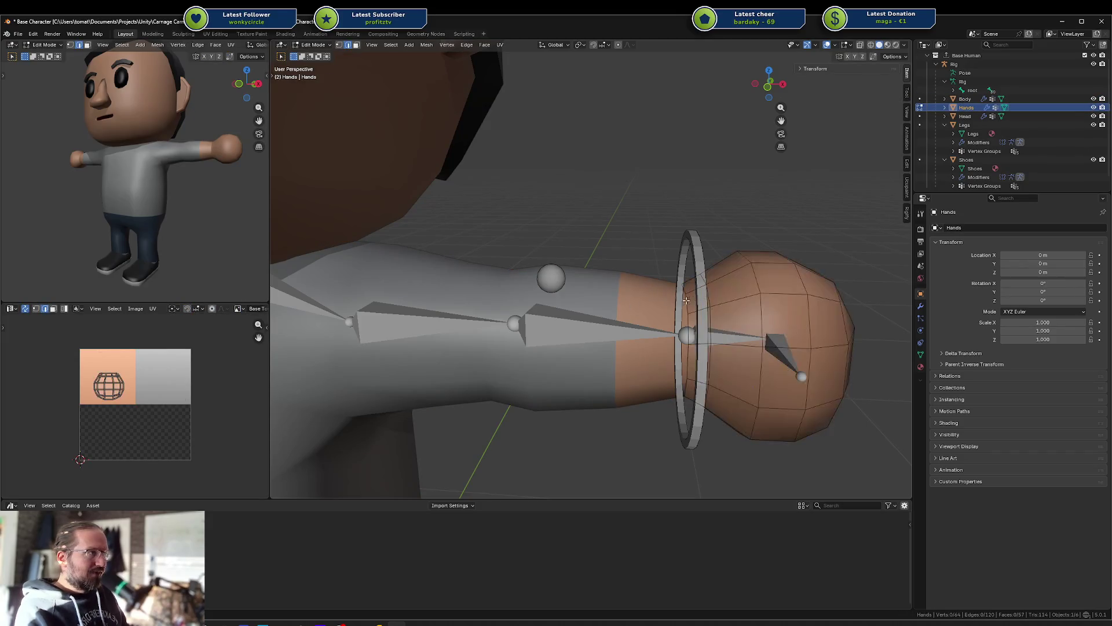
left_click(685, 290, "alt")
key("ctrl+Tab")
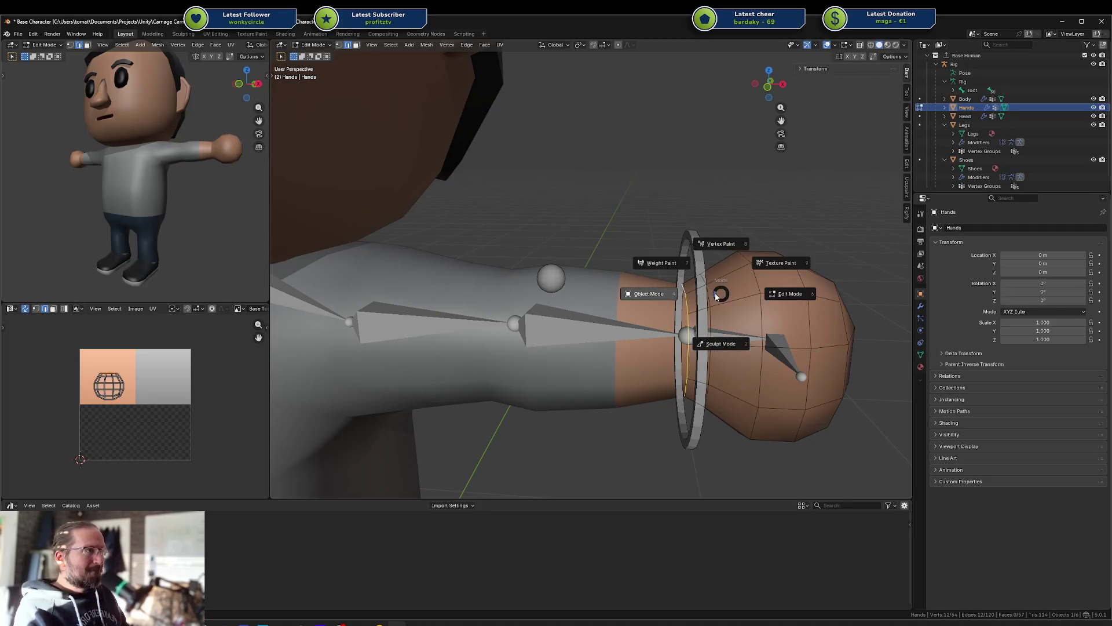
left_click(664, 297)
Step: Select Body and Rig with Hands active, and view the hand weights in Weight Paint
left_click(562, 300)
scroll(562, 300, "down", 3)
left_click(568, 282, "shift")
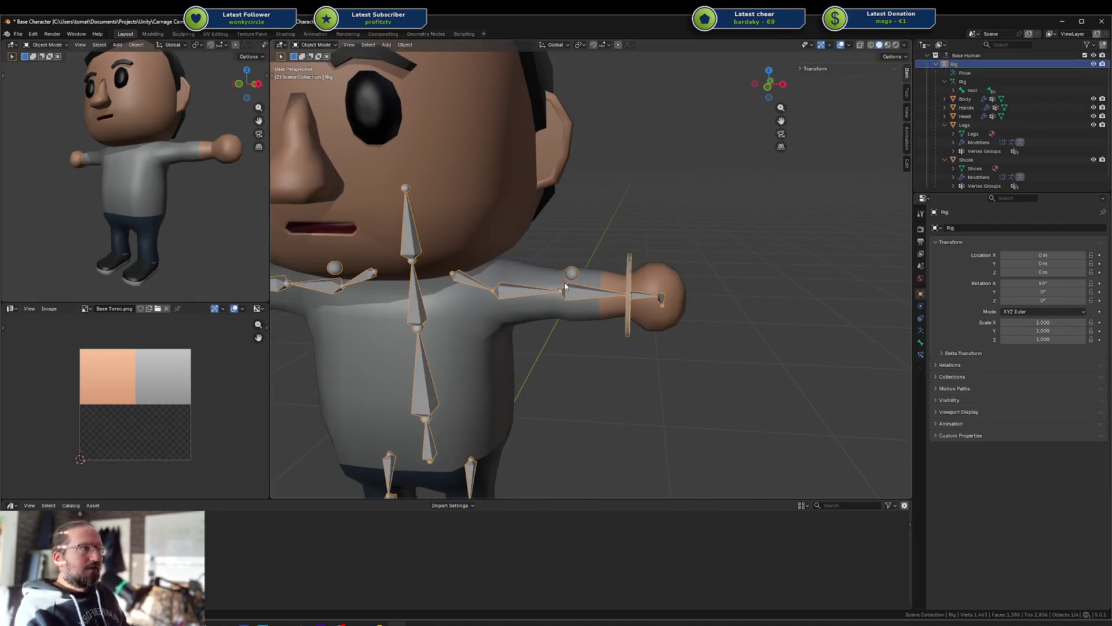
left_click(609, 285, "shift")
left_click(658, 289, "shift")
key("ctrl+Tab")
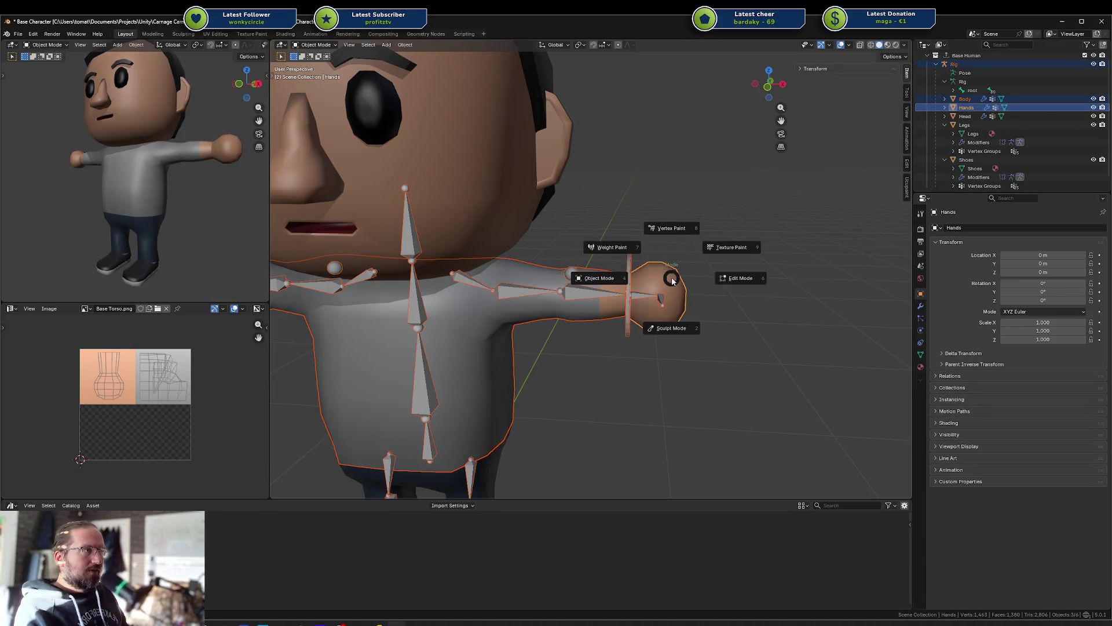
left_click(629, 242)
Step: Leave Weight Paint for Object Mode and select the rig
scroll(629, 243, "up", 3)
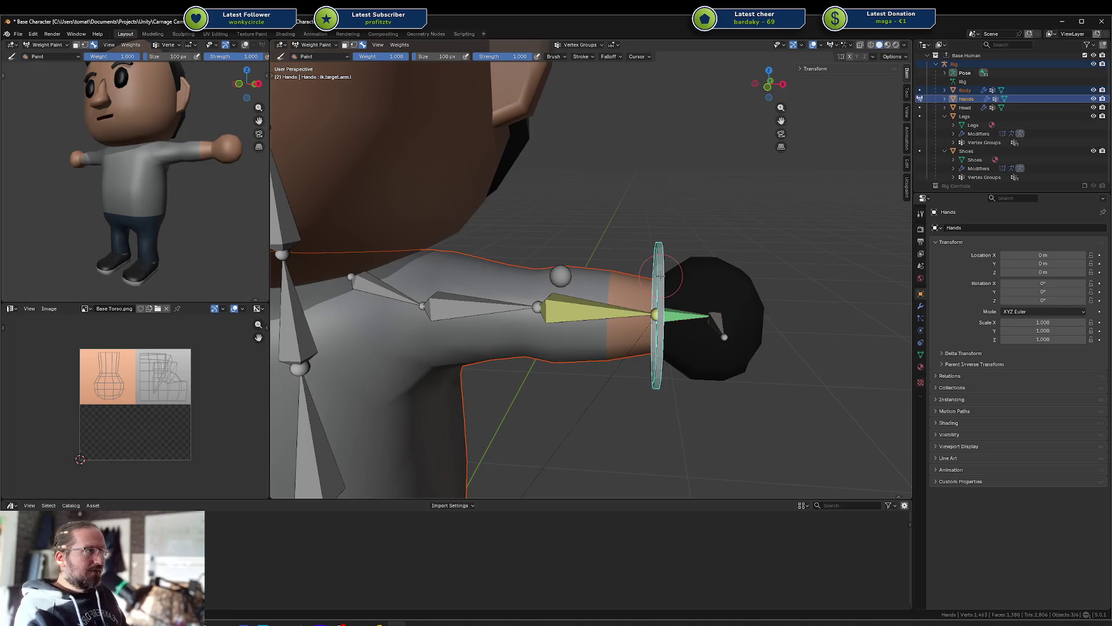
key("ctrl+Tab")
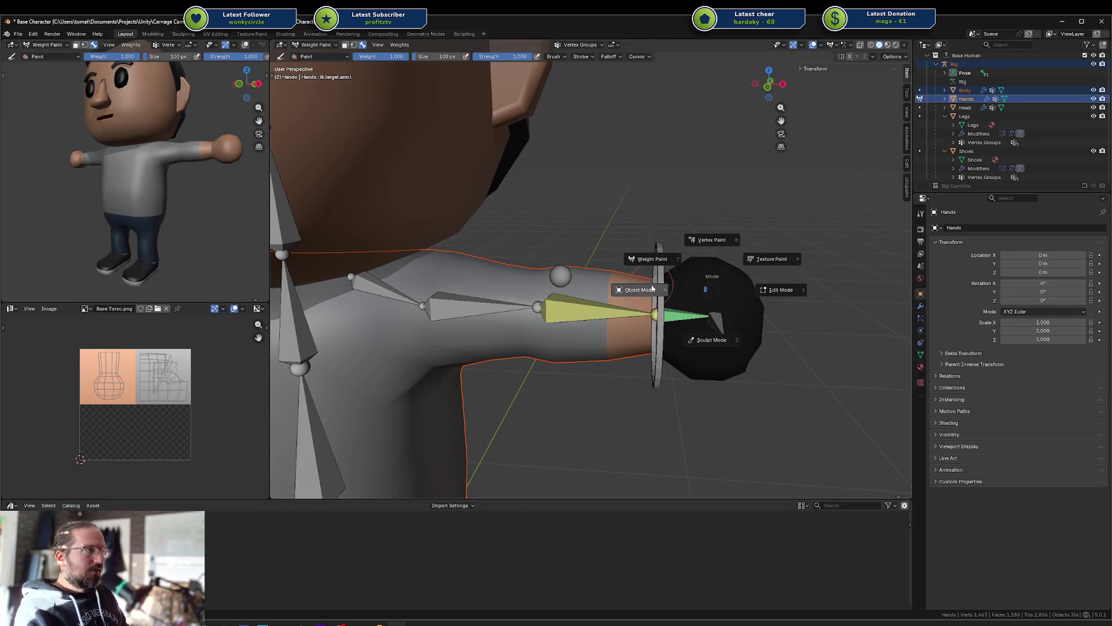
left_click(638, 287)
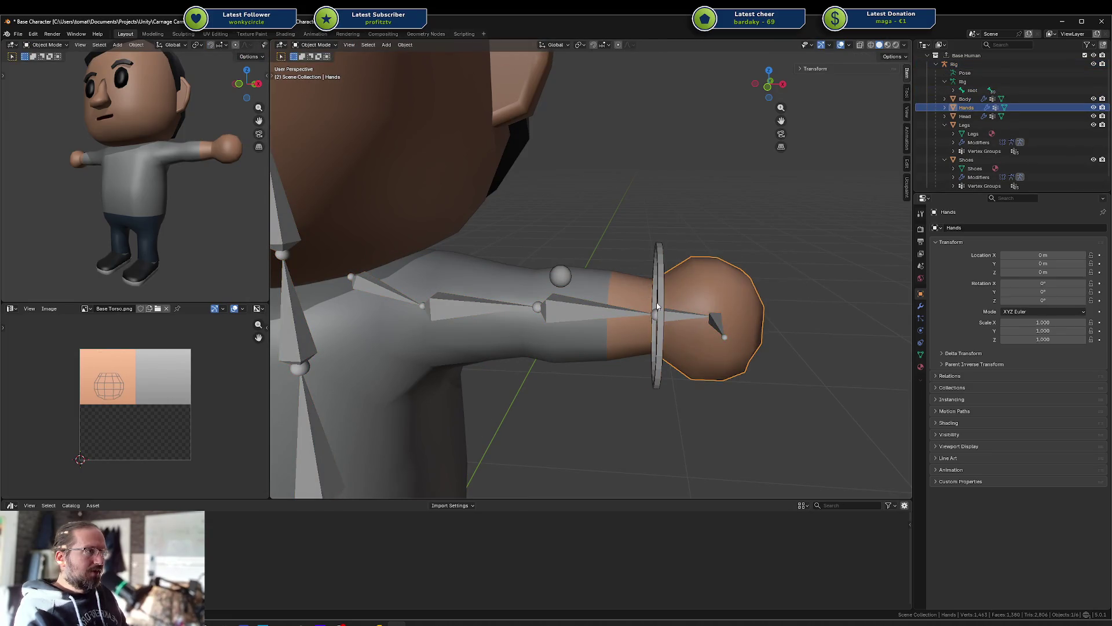
left_click(658, 305)
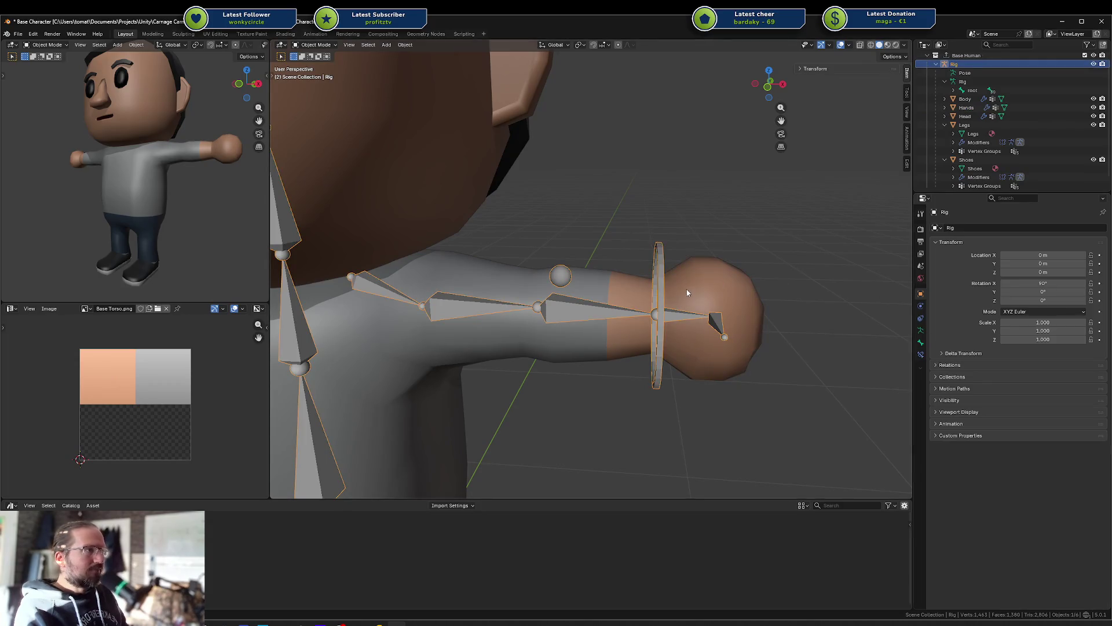
Step: Select the Hands wrist edge loop in Edit Mode
left_click(689, 293)
key("Tab")
left_click(653, 289, "alt")
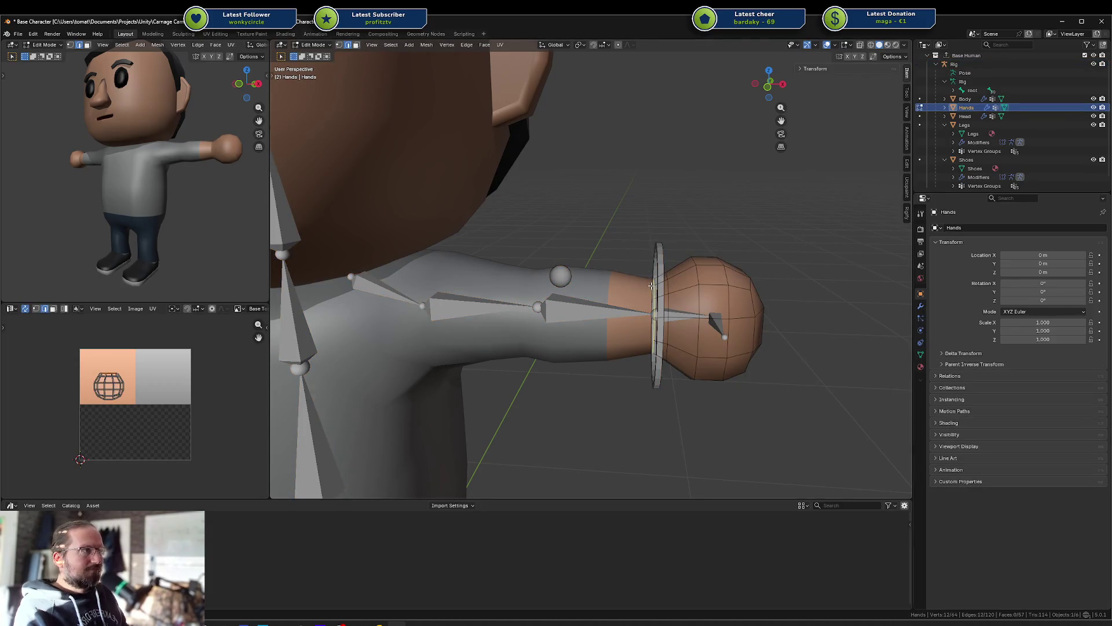
Step: Assign the wrist loop to the vertex group at weight 0.5, then switch editing to the Body mesh
left_click(921, 354)
scroll(1003, 277, "down", 8)
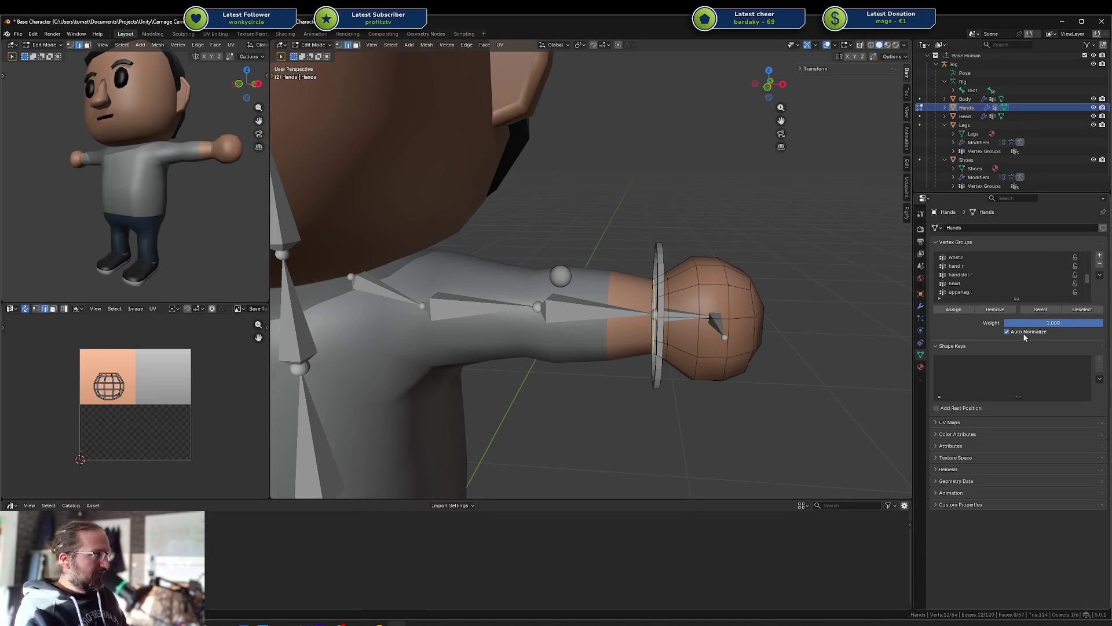
left_click(1061, 326)
type("0.5")
key("Return")
left_click(953, 309)
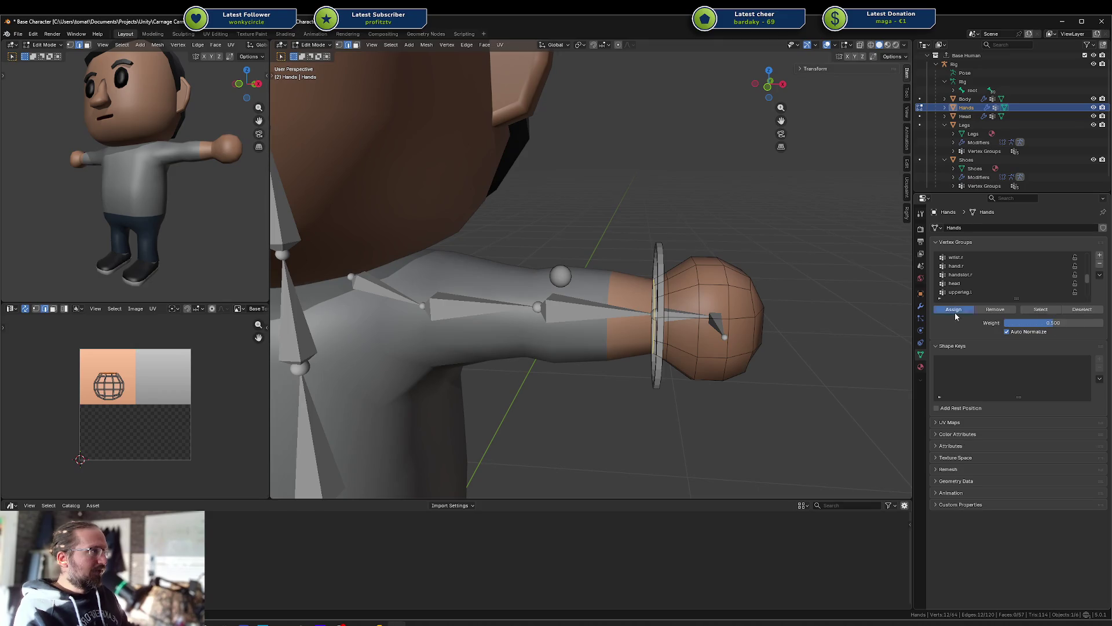
key("alt+q")
mouse_move(626, 308)
middle_mouse_down()
mouse_move(601, 312)
mouse_move(667, 313)
mouse_move(657, 300)
middle_mouse_up()
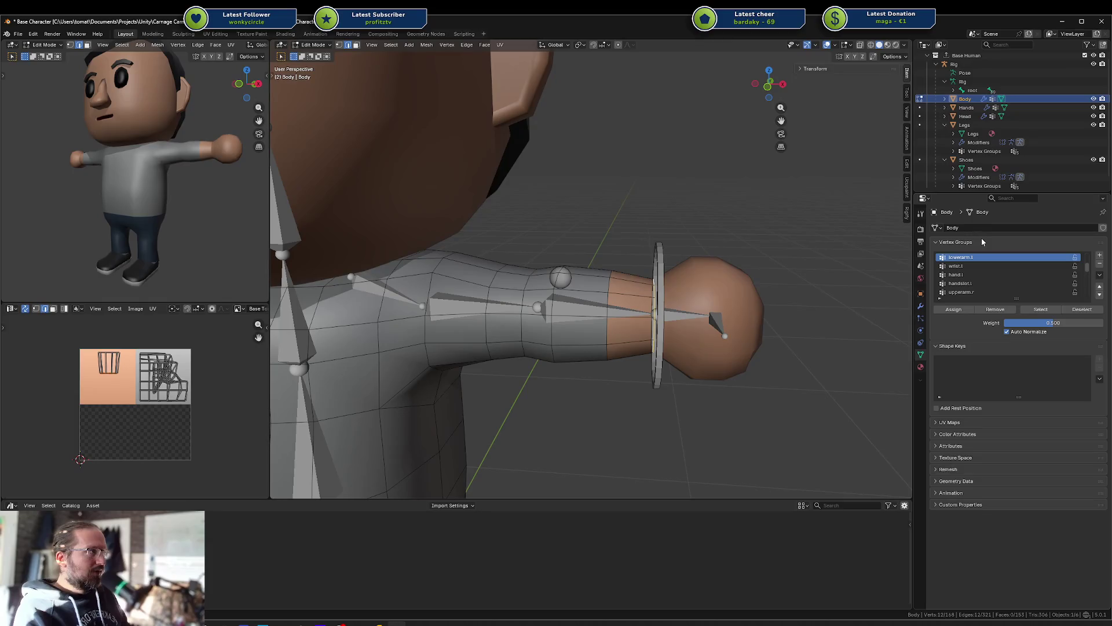
Step: Leave Edit Mode on Body and inspect the left hand bone in the rig's Pose Mode
scroll(971, 274, "up", 5)
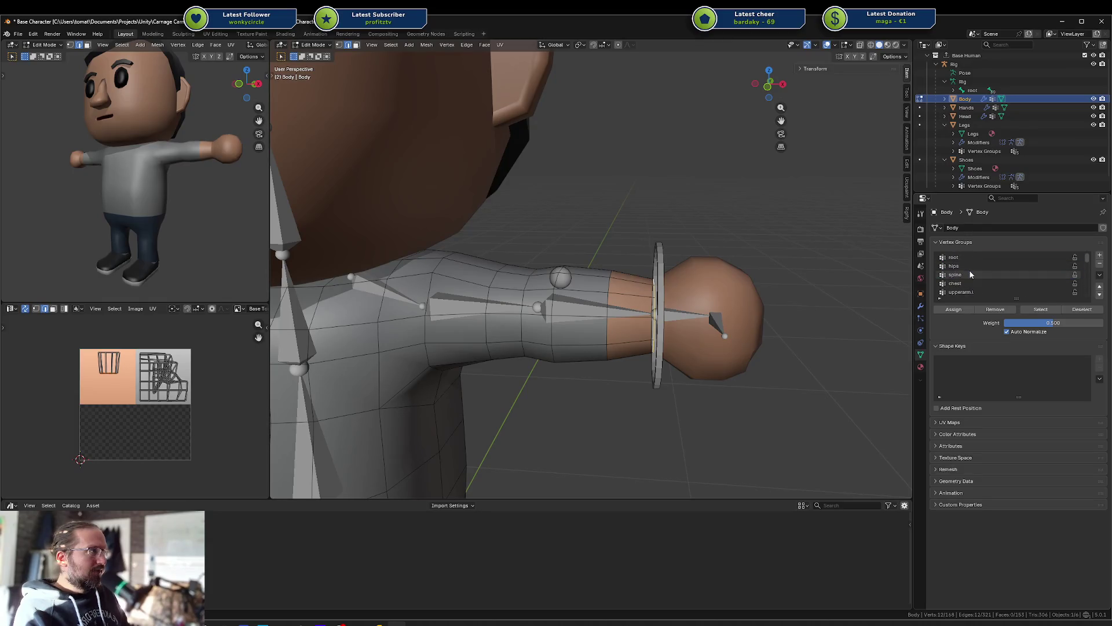
key("Tab")
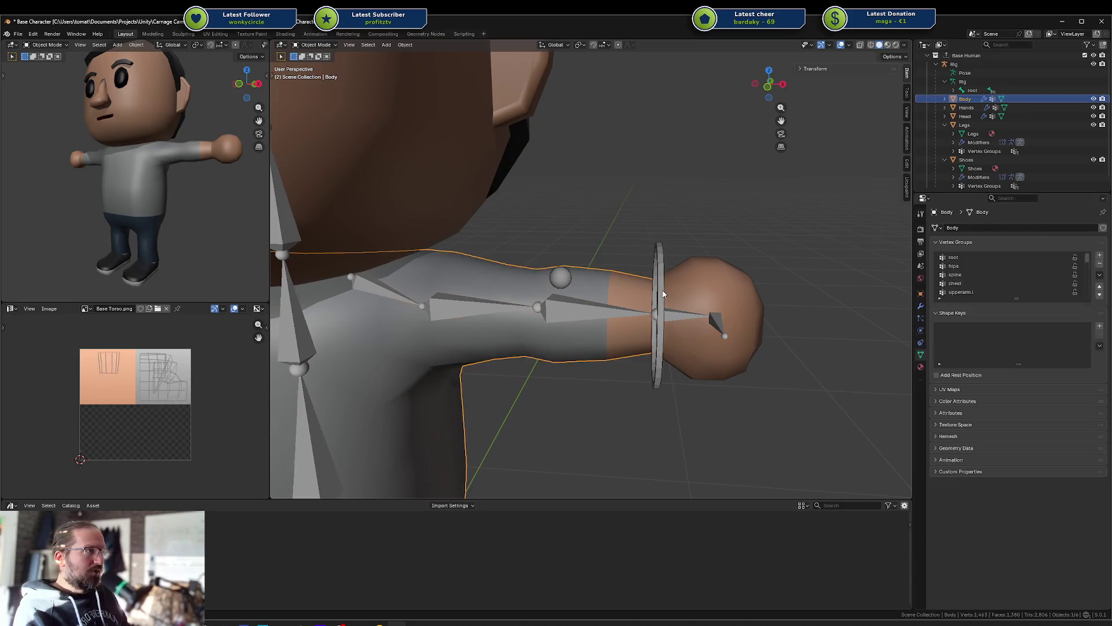
left_click(663, 293)
key("ctrl+Tab")
left_click(679, 314)
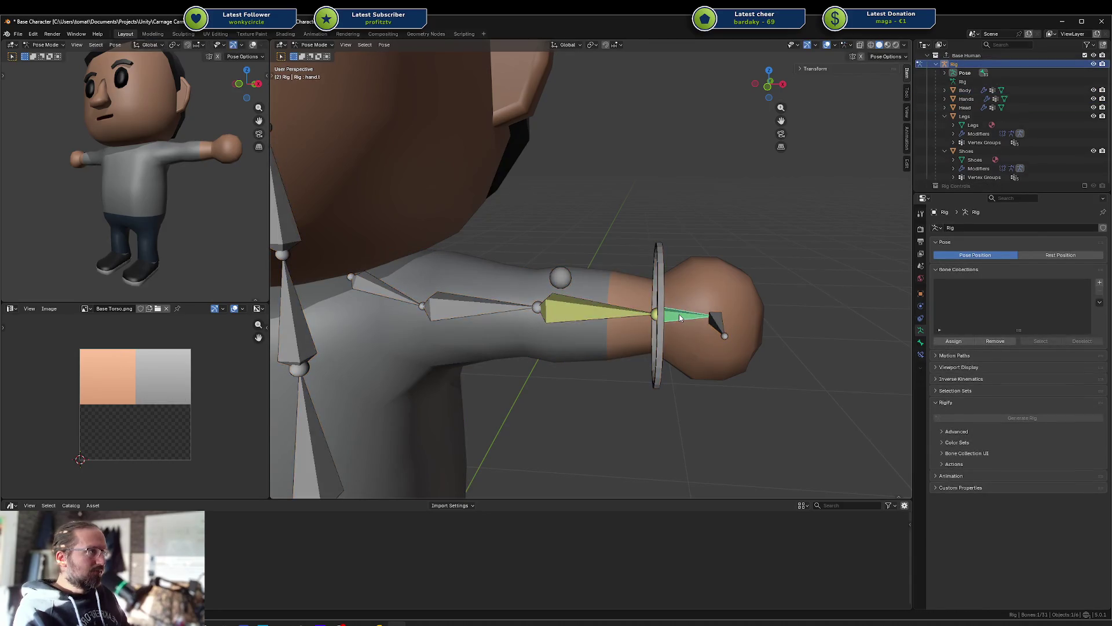
right_click(679, 314)
left_click(710, 286)
Step: Check the Hands mesh in Edit Mode, then return it to Object Mode
left_click(709, 285)
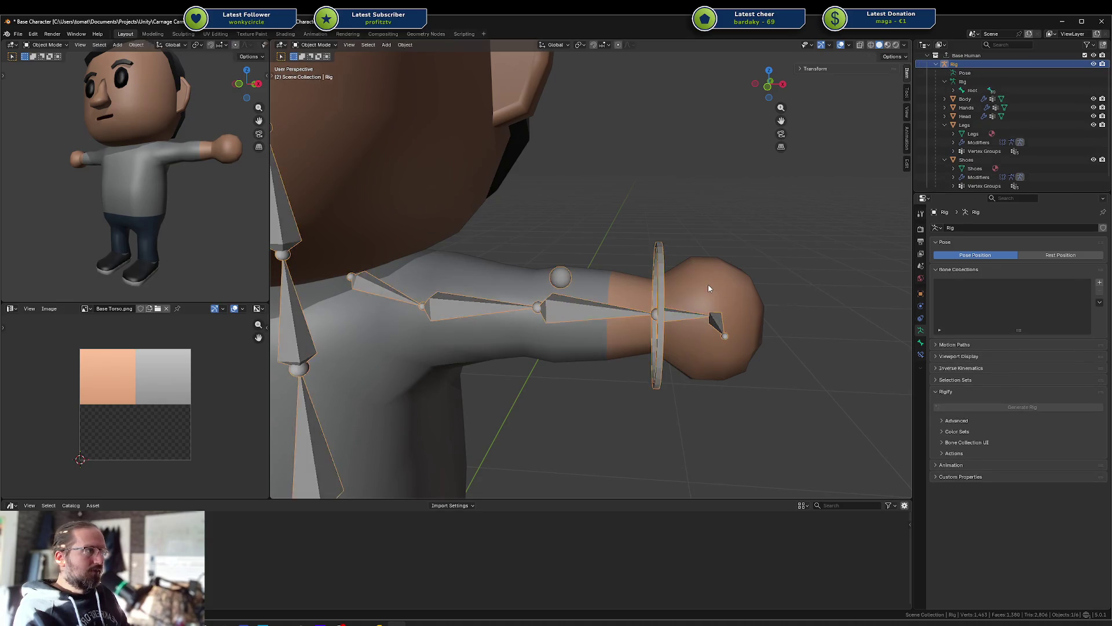
key("Tab")
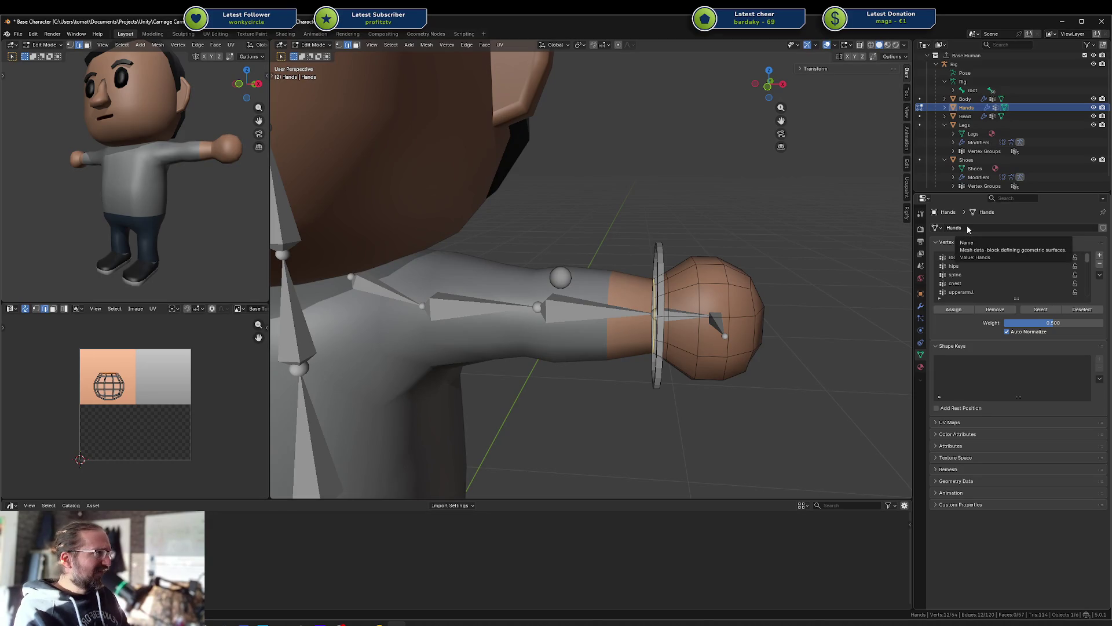
scroll(971, 275, "down", 10)
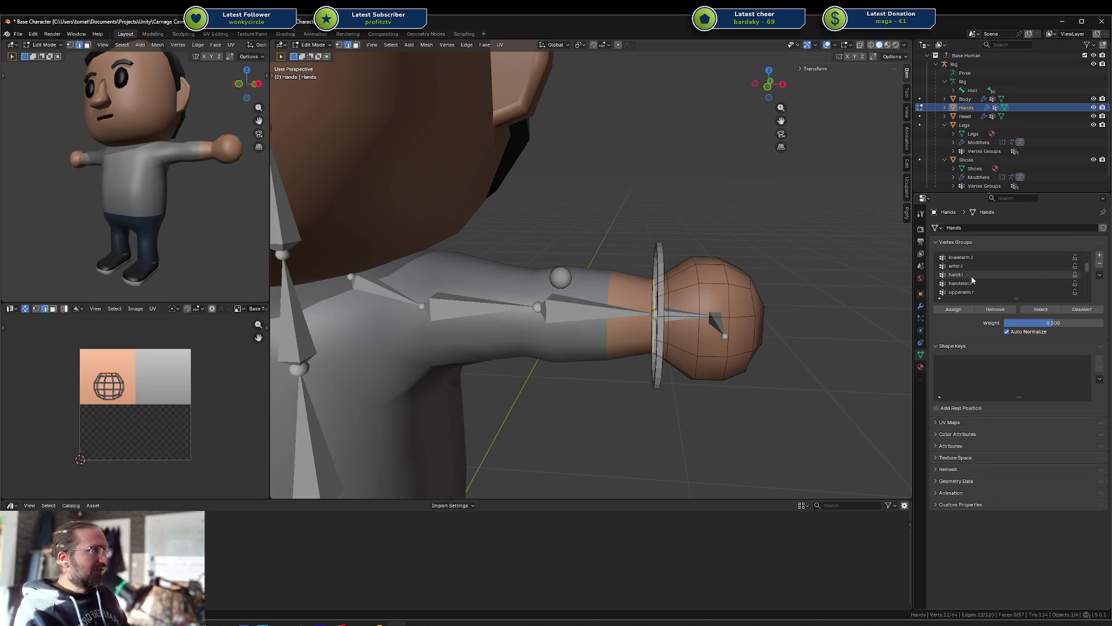
scroll(974, 278, "up", 8)
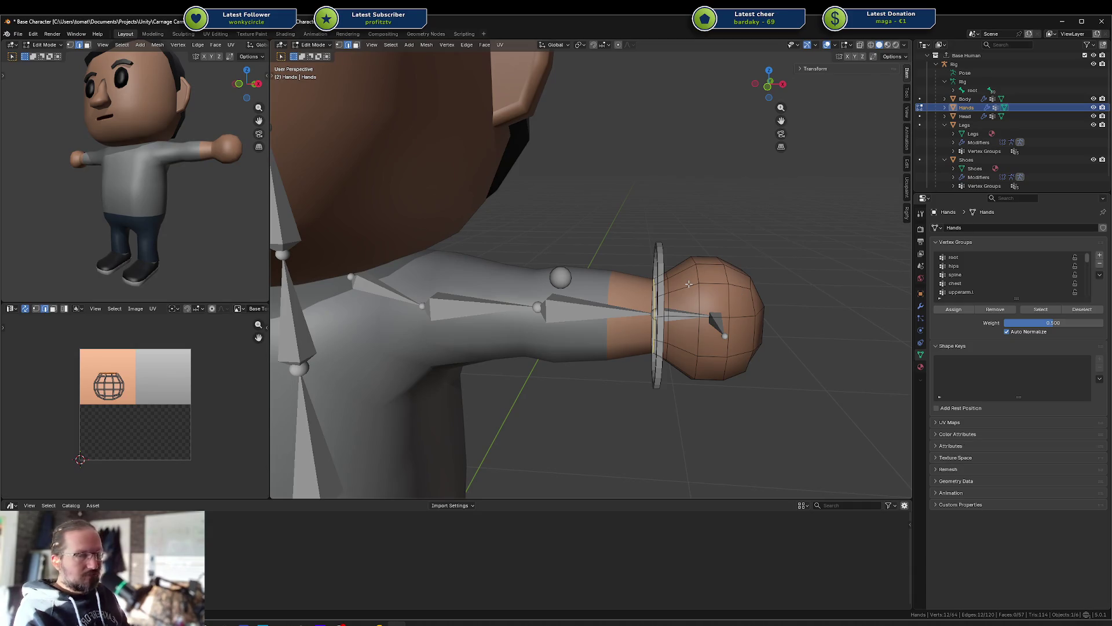
key("ctrl+Tab")
Step: With the rig added, view the Hands in Weight Paint, unweighted for ik.target.arm.l
key("ctrl+Tab")
left_click(644, 286)
left_click(659, 280, "shift")
key("ctrl+Tab")
key("ctrl+Tab")
left_click(653, 271)
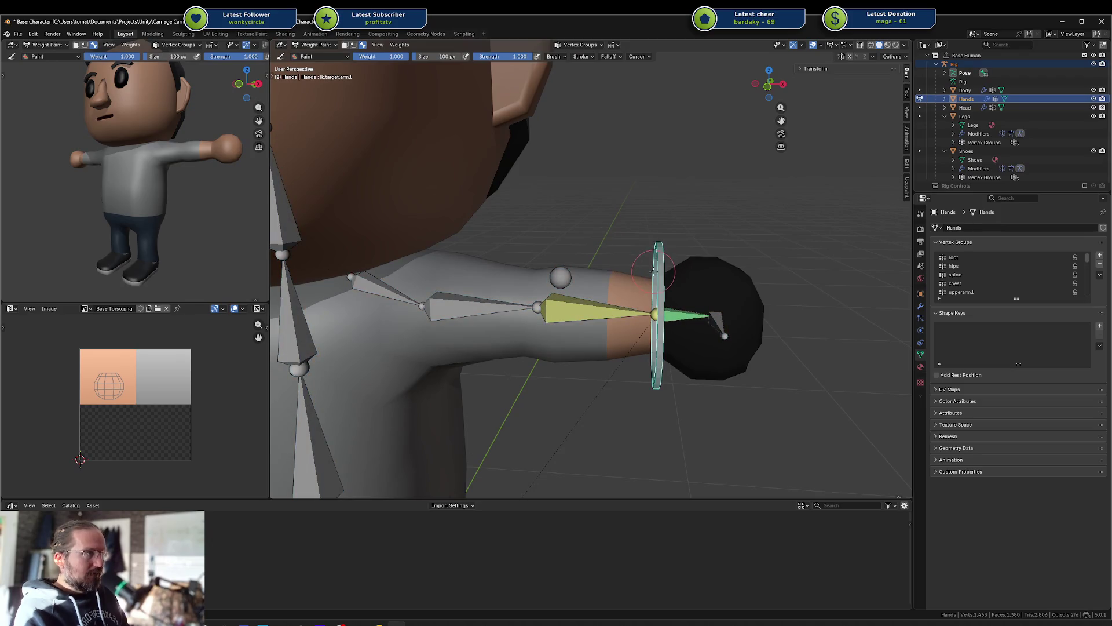
key("Tab")
key("Tab")
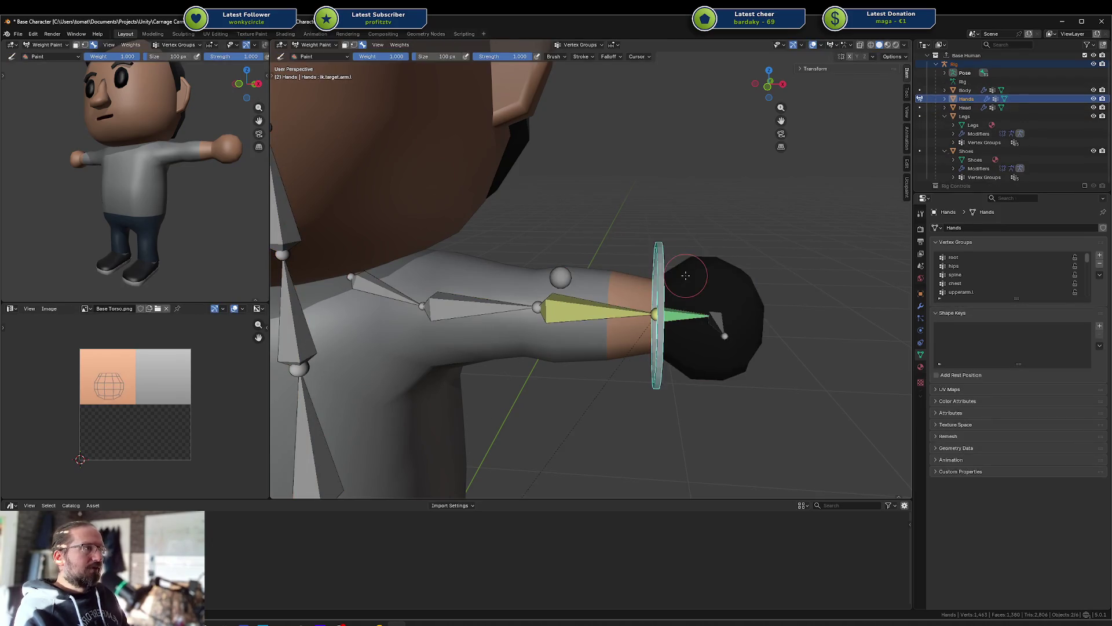
key("Tab")
Step: Select the wrist edge loop and make hand.l the active vertex group
left_click(656, 287, "alt")
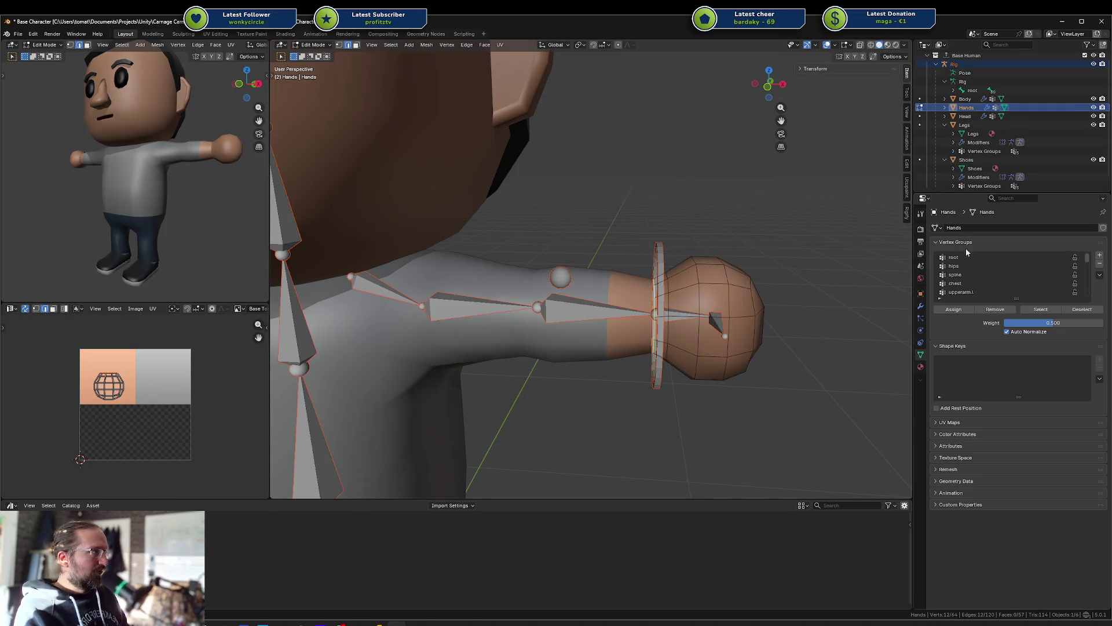
scroll(1055, 267, "down", 3)
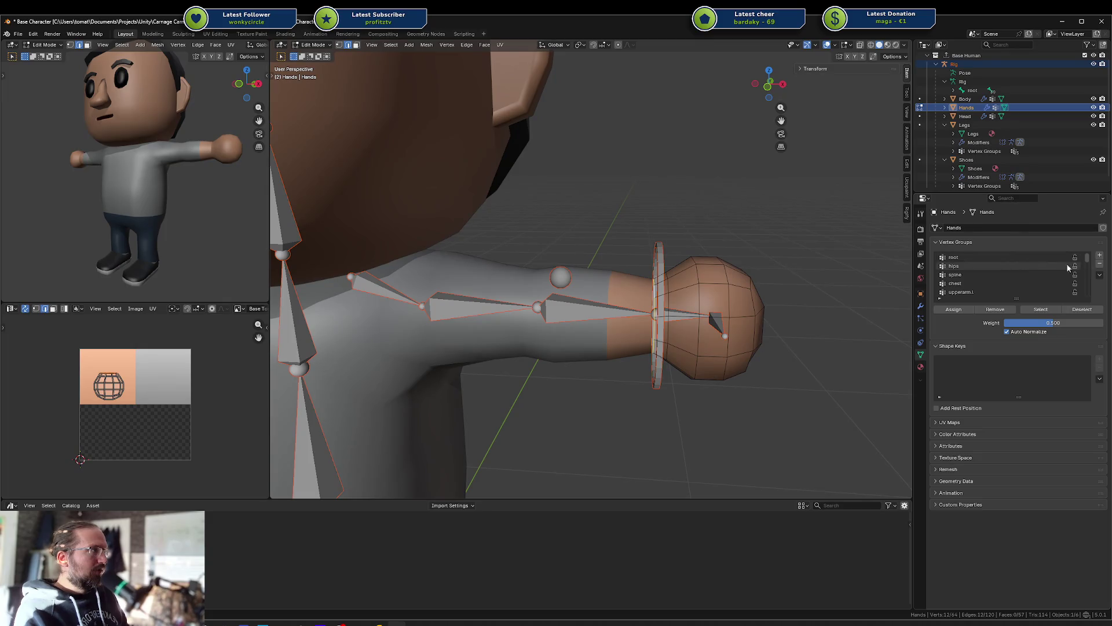
scroll(1059, 272, "down", 1)
scroll(857, 296, "down", 1)
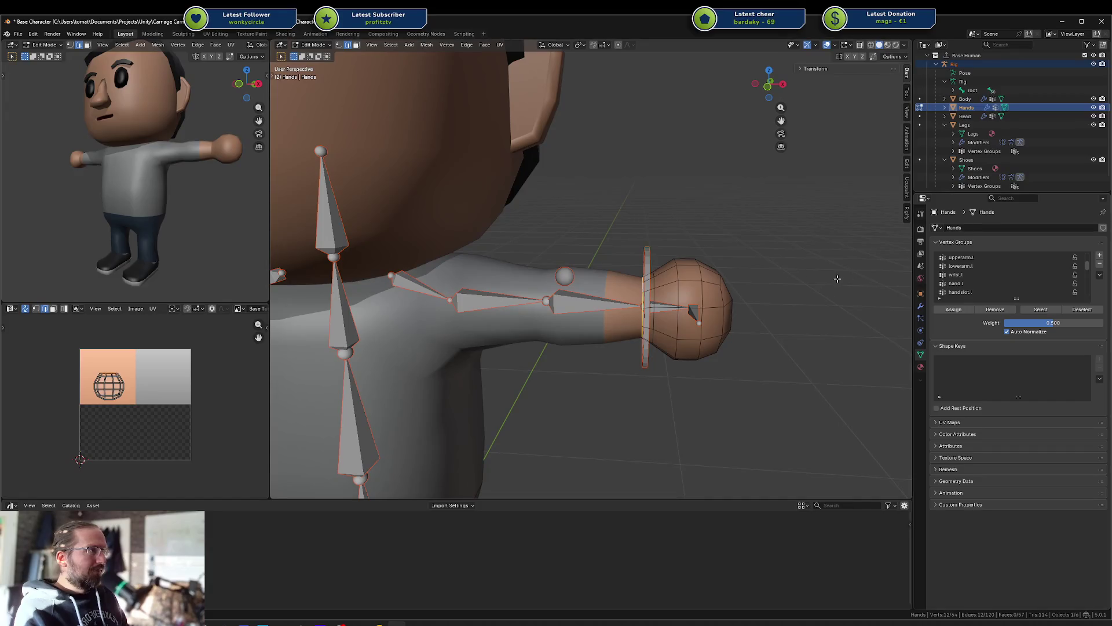
left_click(975, 284)
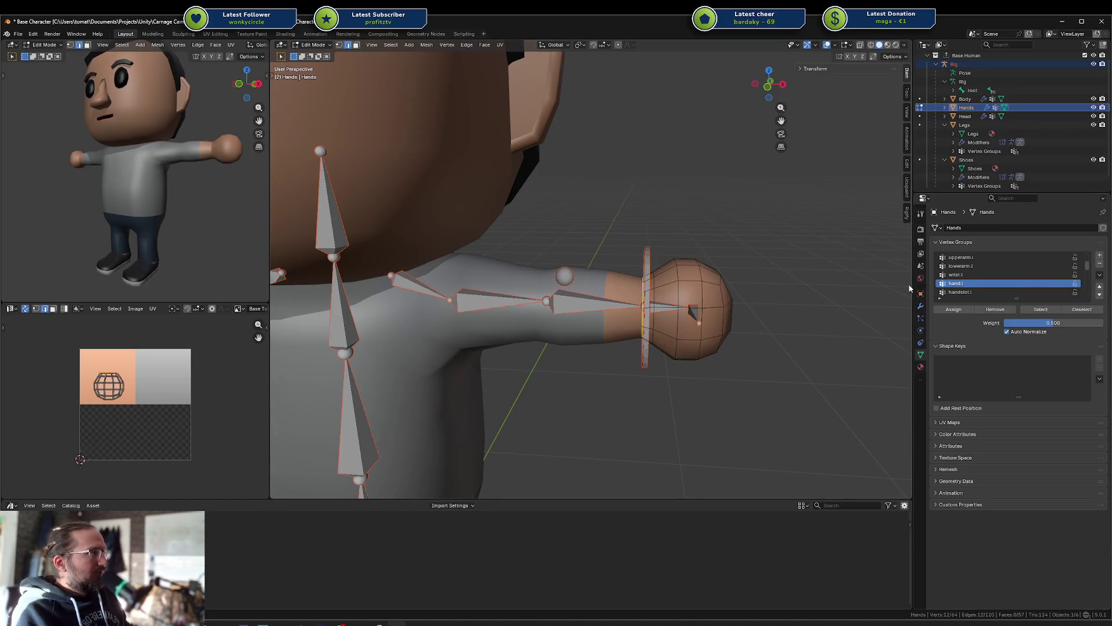
Step: Check the wrist vertices' group weights of 1.000 in the Vertex Weights panel
left_click(442, 45)
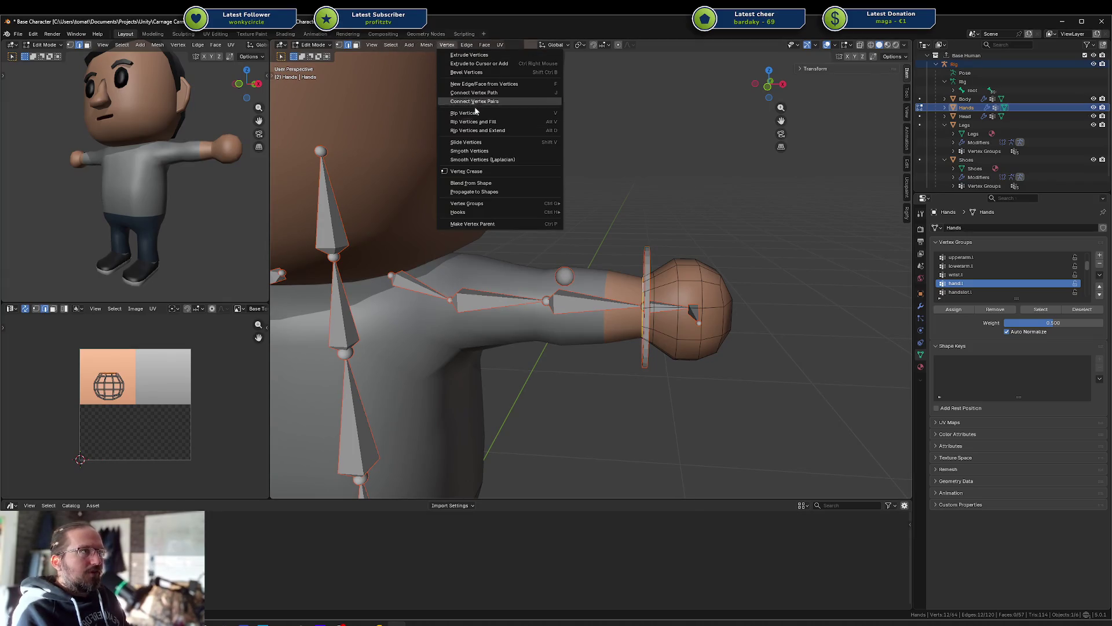
mouse_move(497, 212)
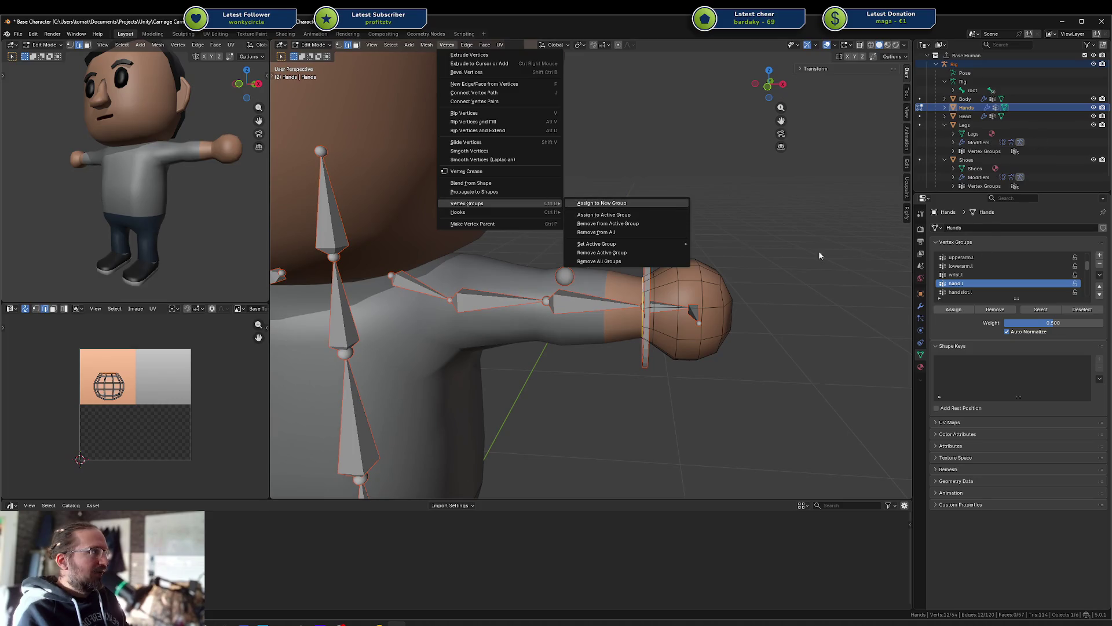
left_click(705, 317)
left_click(643, 307)
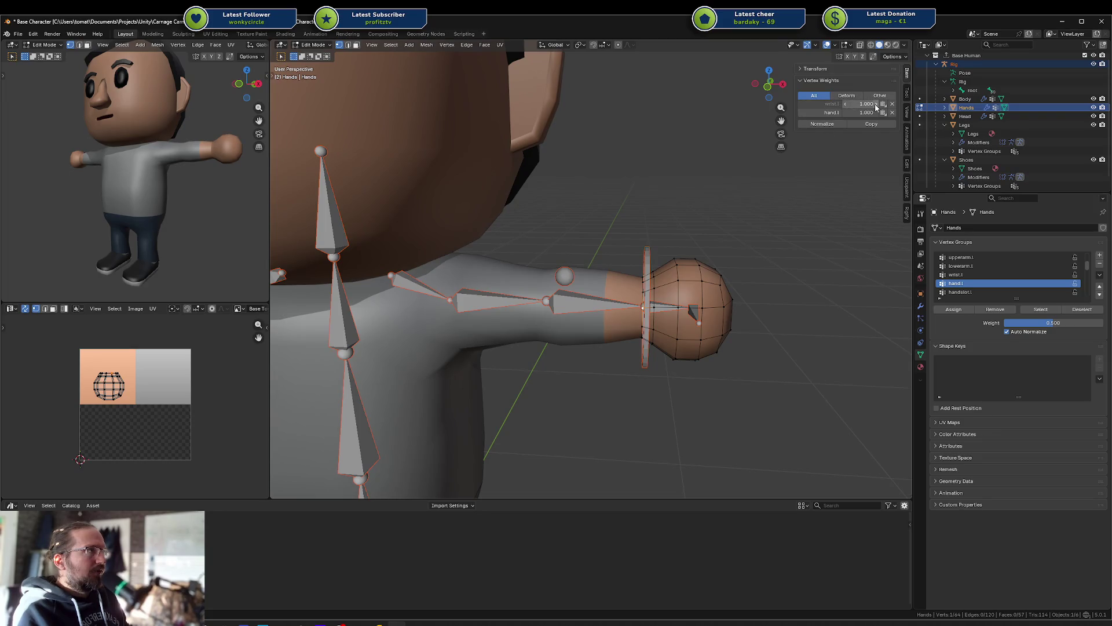
left_click(646, 283, "alt")
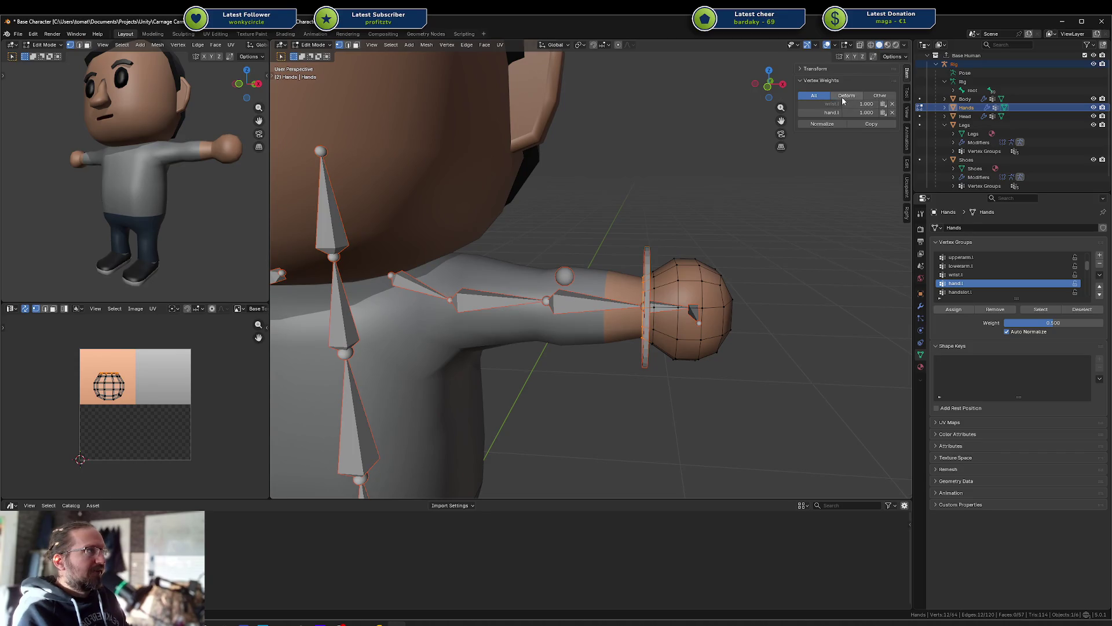
scroll(1029, 273, "down", 5)
scroll(1029, 273, "down", 2)
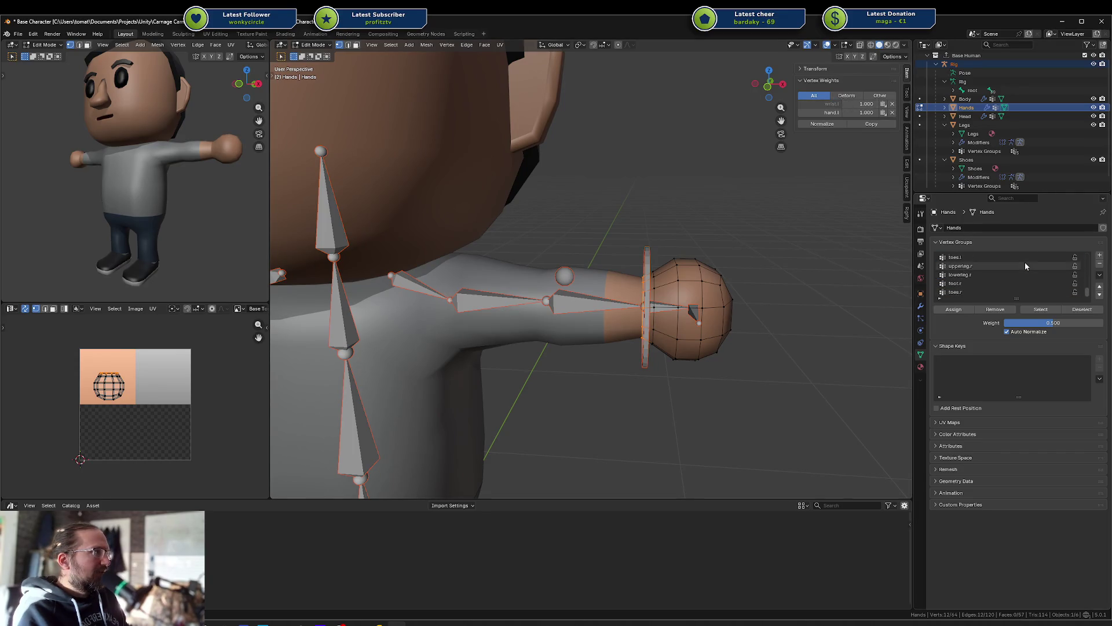
scroll(1002, 260, "up", 10)
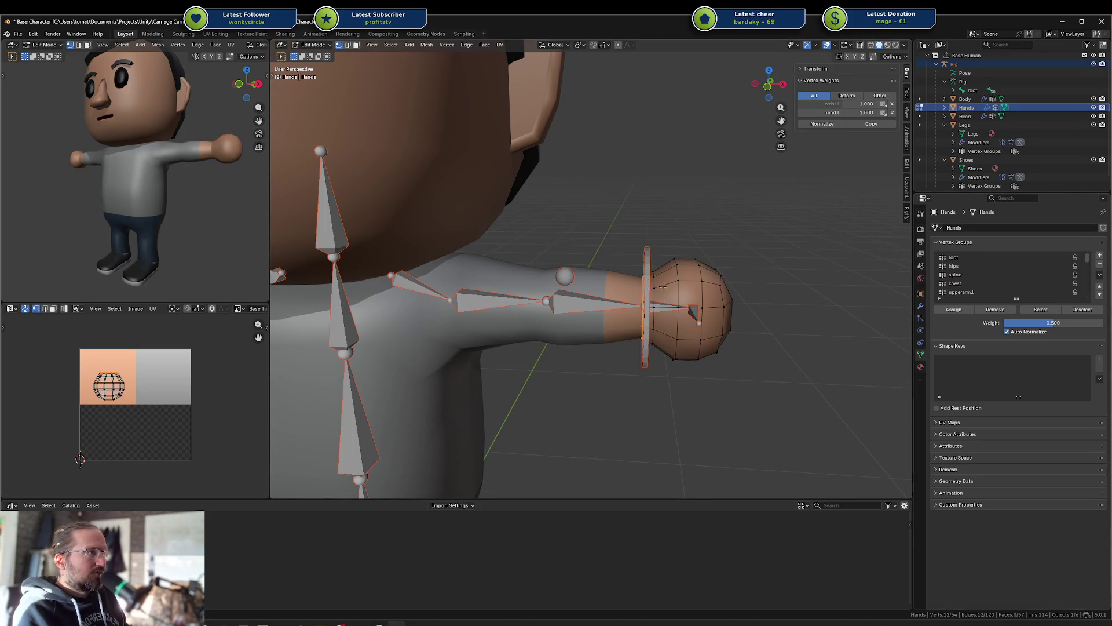
key("ctrl+Tab")
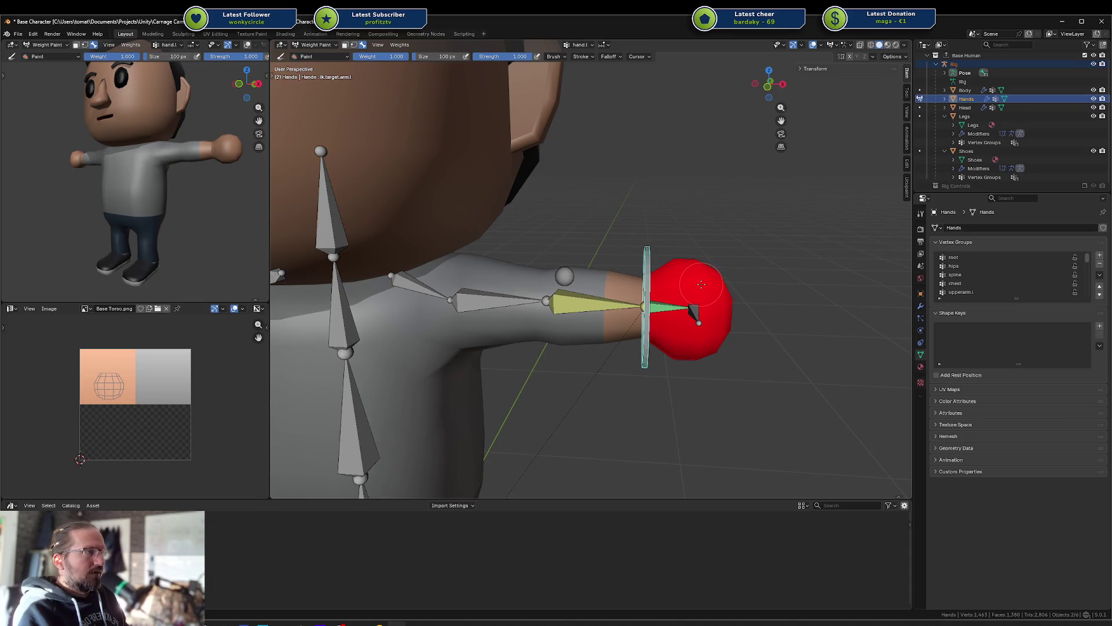
Step: Return the Hands to Object Mode and delete its wrist.l vertex group
key("ctrl+Tab")
left_click(637, 253)
key("ctrl+Tab")
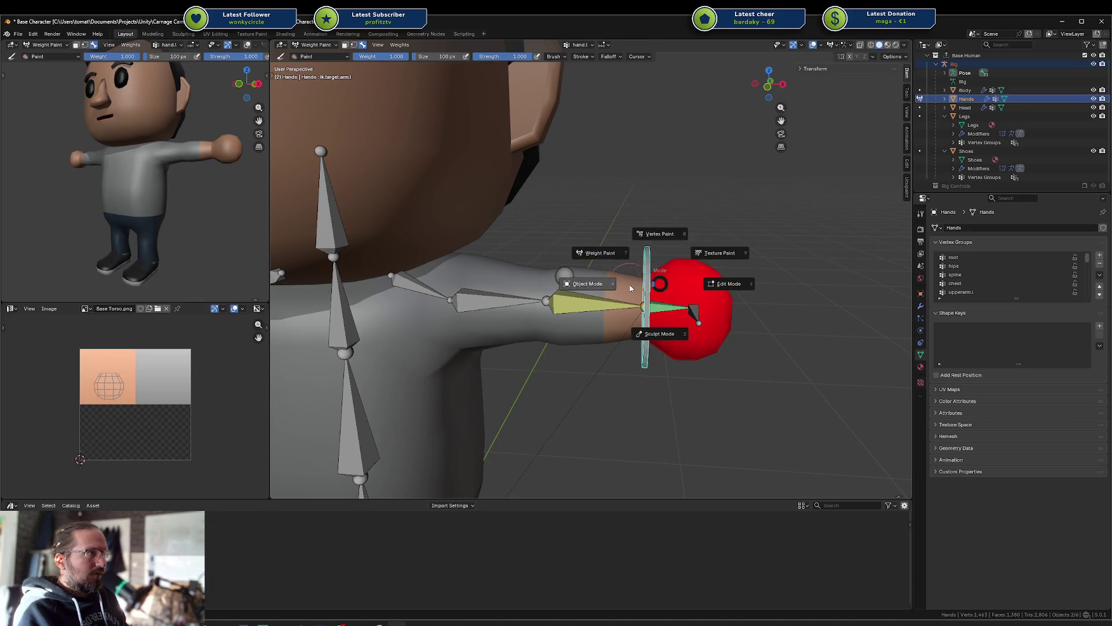
left_click(582, 284)
left_click(720, 284)
scroll(1027, 263, "down", 3)
left_click(997, 275)
left_click(994, 266)
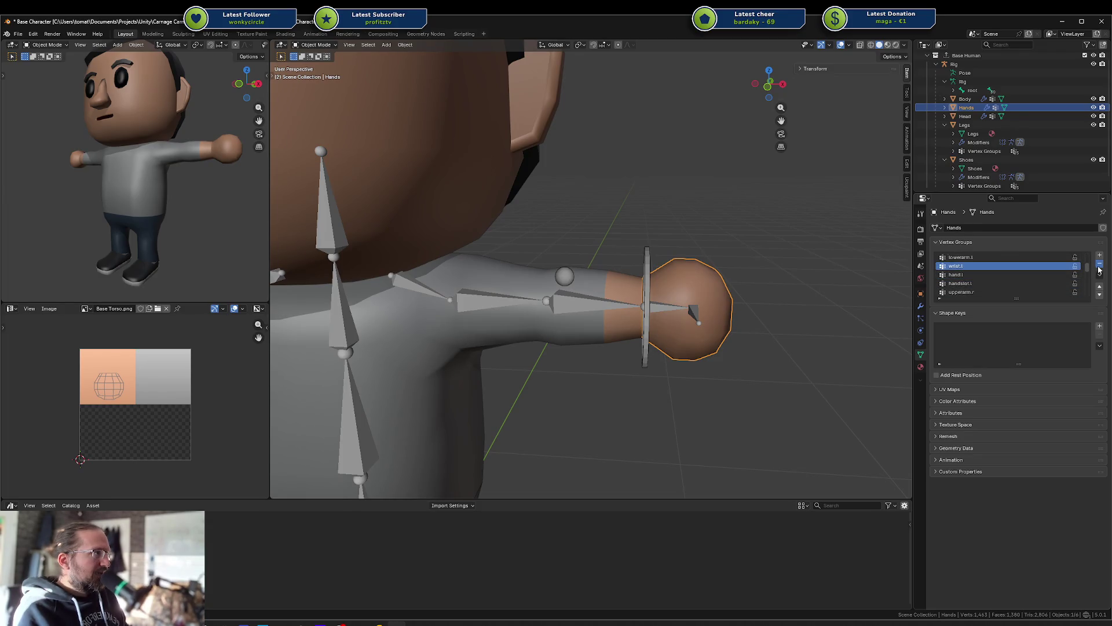
left_click(1099, 264)
Step: Delete the wrist.l group from Body and the wrist.r group from Head
left_click(518, 282)
left_click(1037, 267)
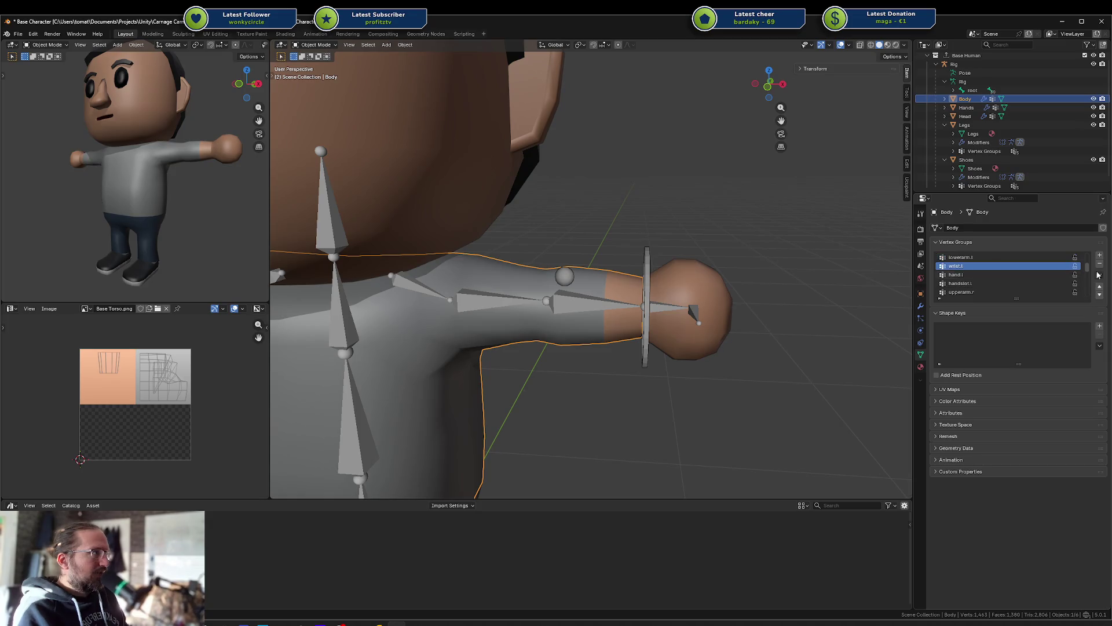
left_click(1098, 264)
left_click(663, 307)
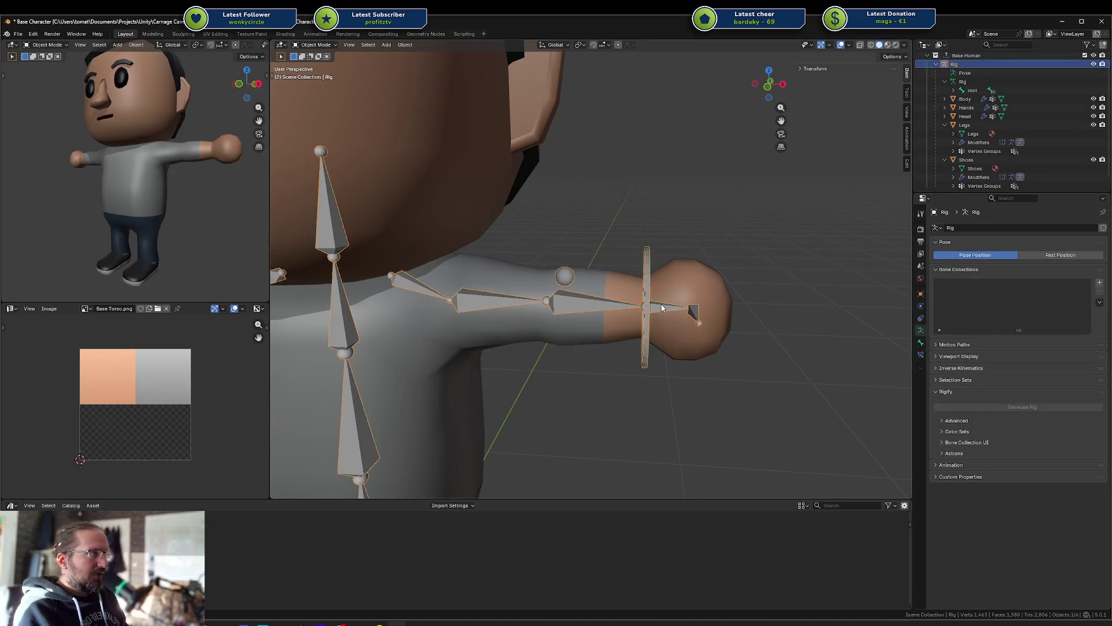
left_click(396, 160)
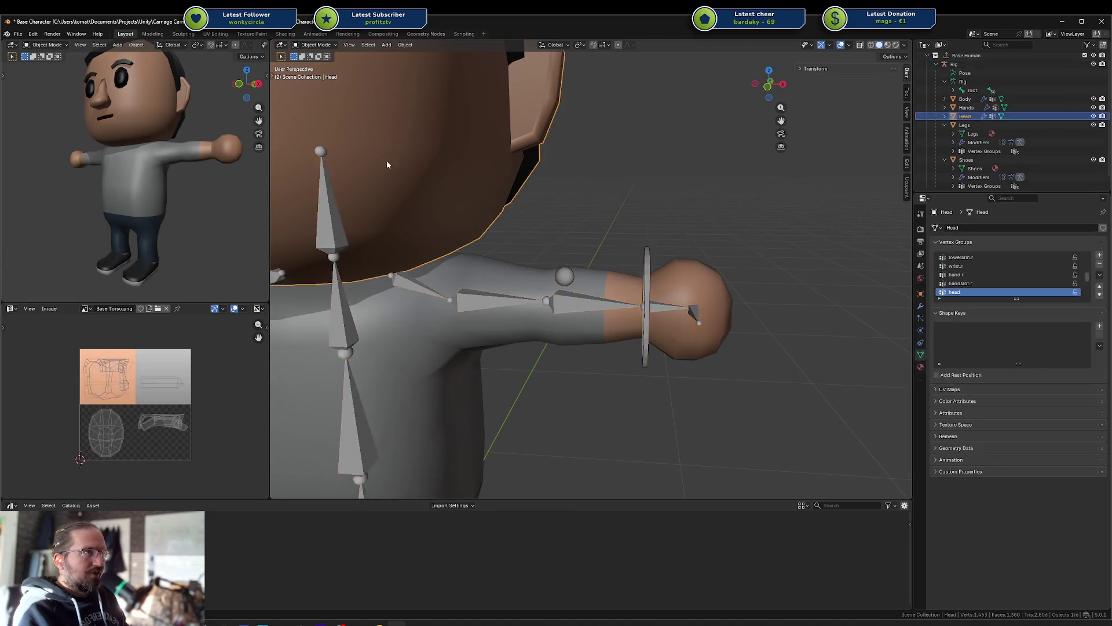
scroll(1087, 294, "up", 3, "ctrl")
left_click(1100, 263)
Step: Frame the whole character and inspect the Legs mesh's vertex groups
key("Home")
scroll(591, 229, "down", 1)
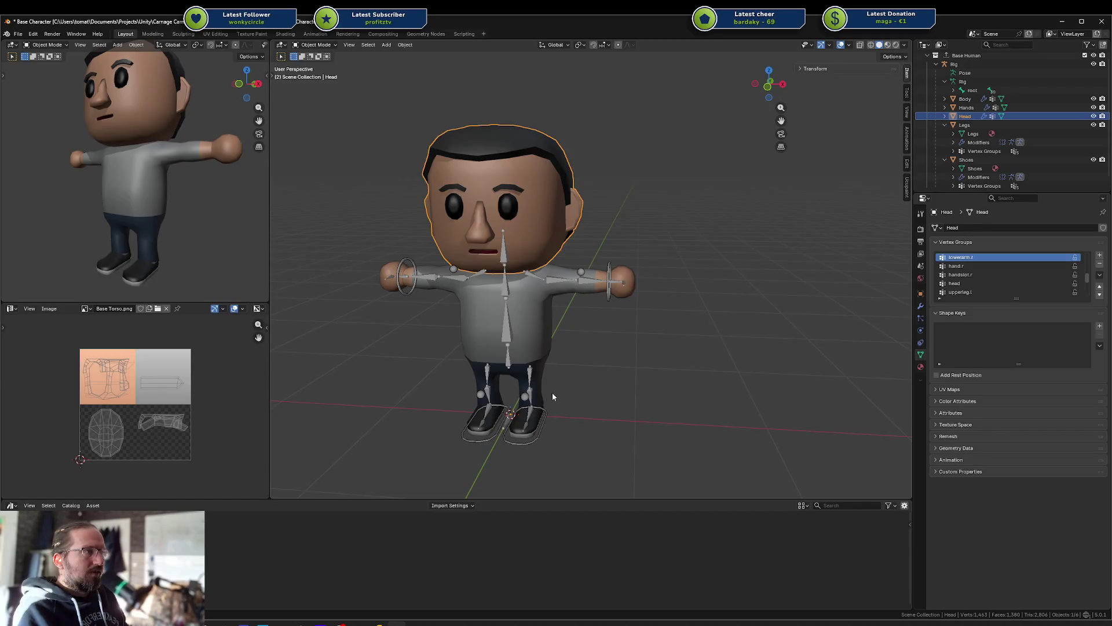
scroll(590, 245, "up", 3)
scroll(542, 225, "up", 2)
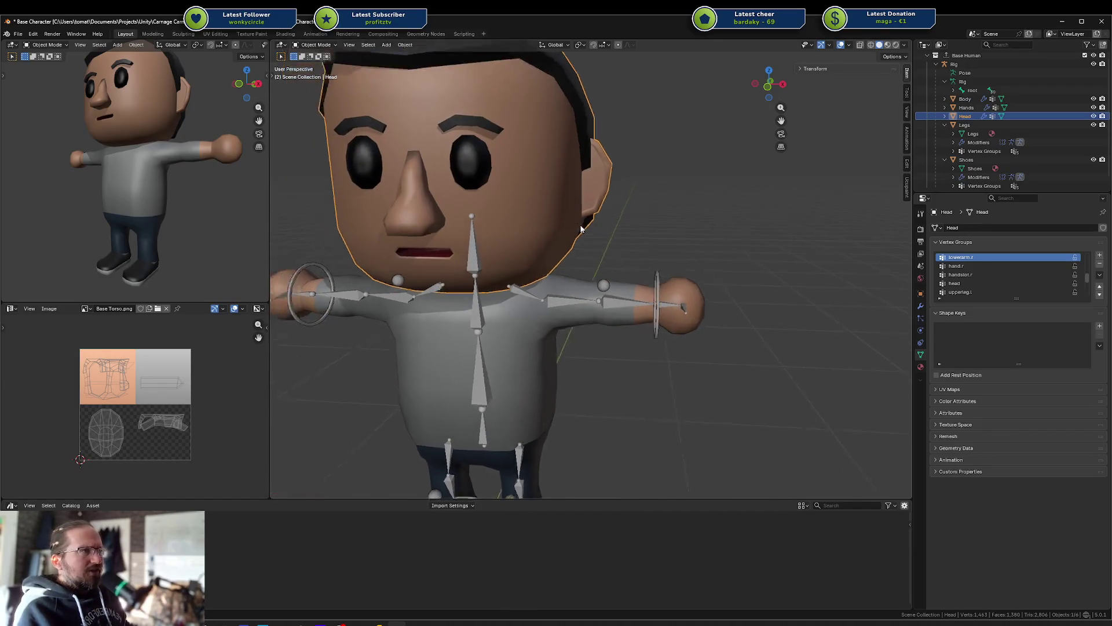
scroll(1010, 262, "up", 5)
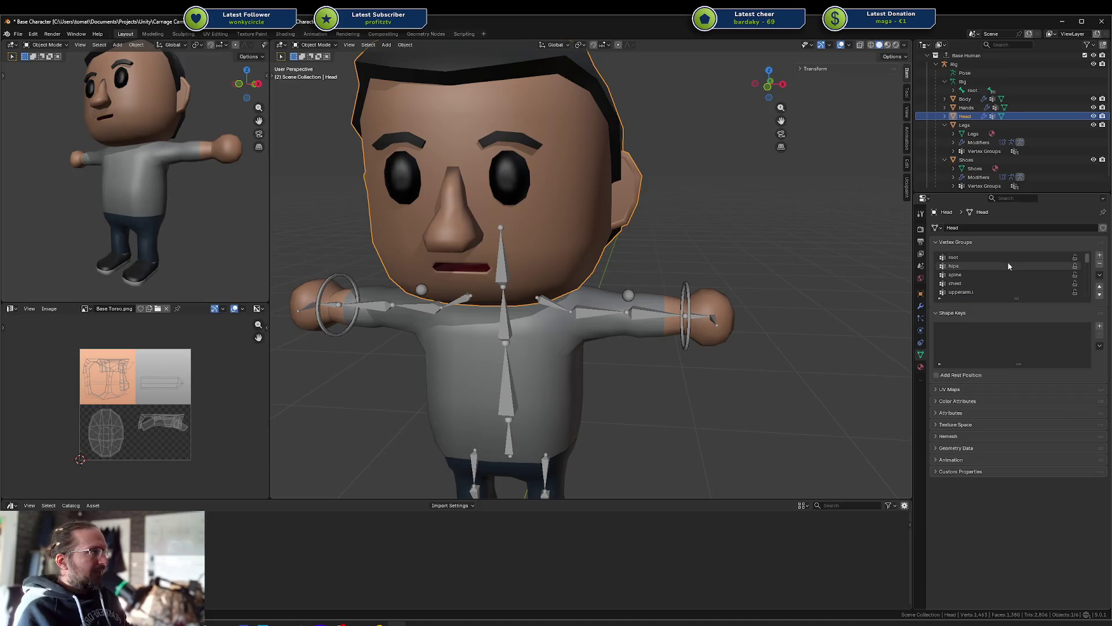
scroll(650, 380, "down", 5)
left_click(567, 384)
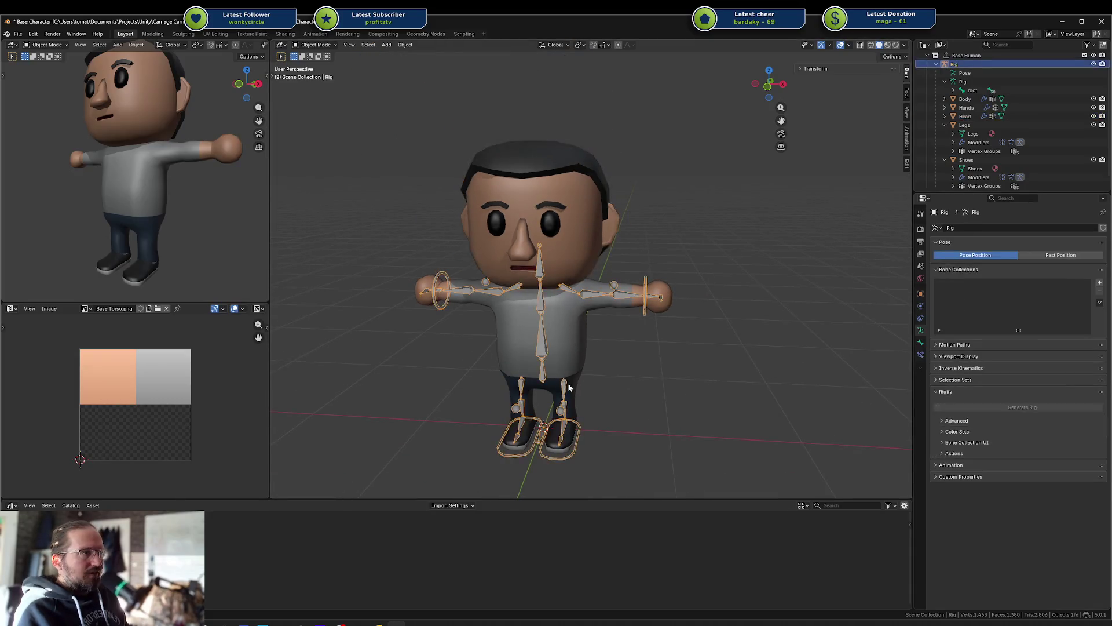
left_click(572, 387)
scroll(978, 278, "down", 3)
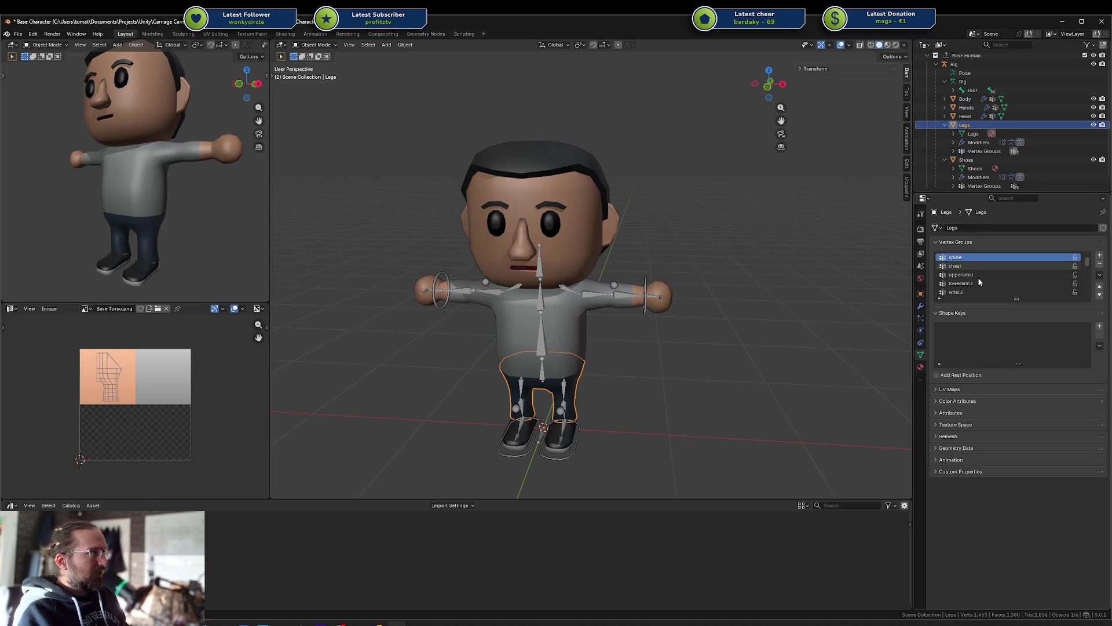
scroll(979, 281, "down", 3)
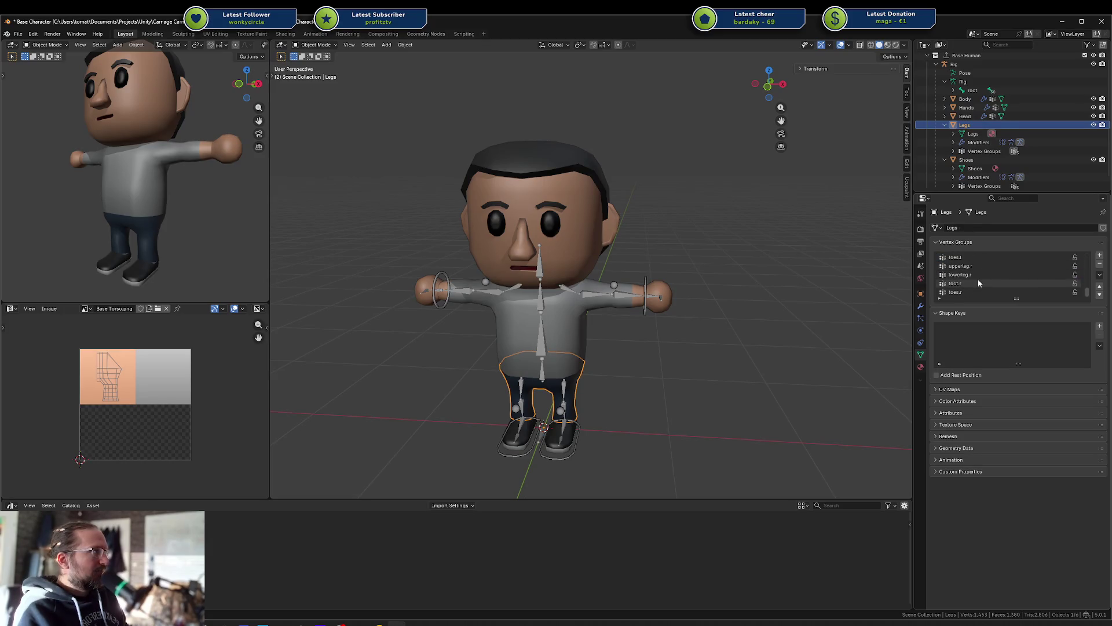
scroll(978, 279, "down", 6)
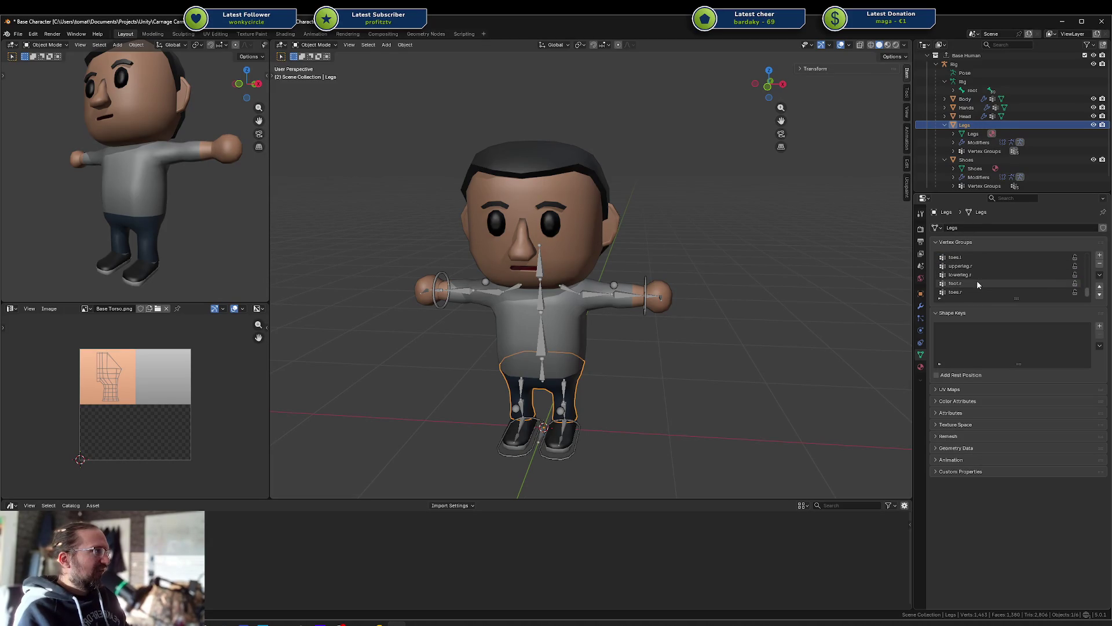
Step: Reselect the Head to browse its hips and root groups, then put the rig into Pose Mode
left_click(965, 116)
scroll(999, 273, "up", 9)
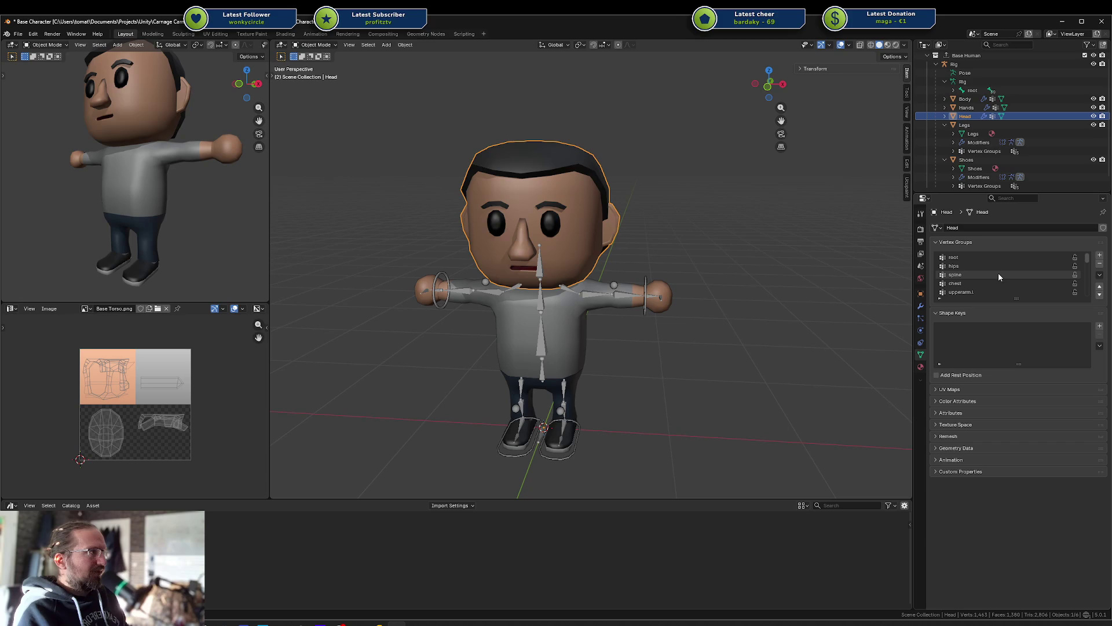
left_click(988, 265)
left_click(985, 257)
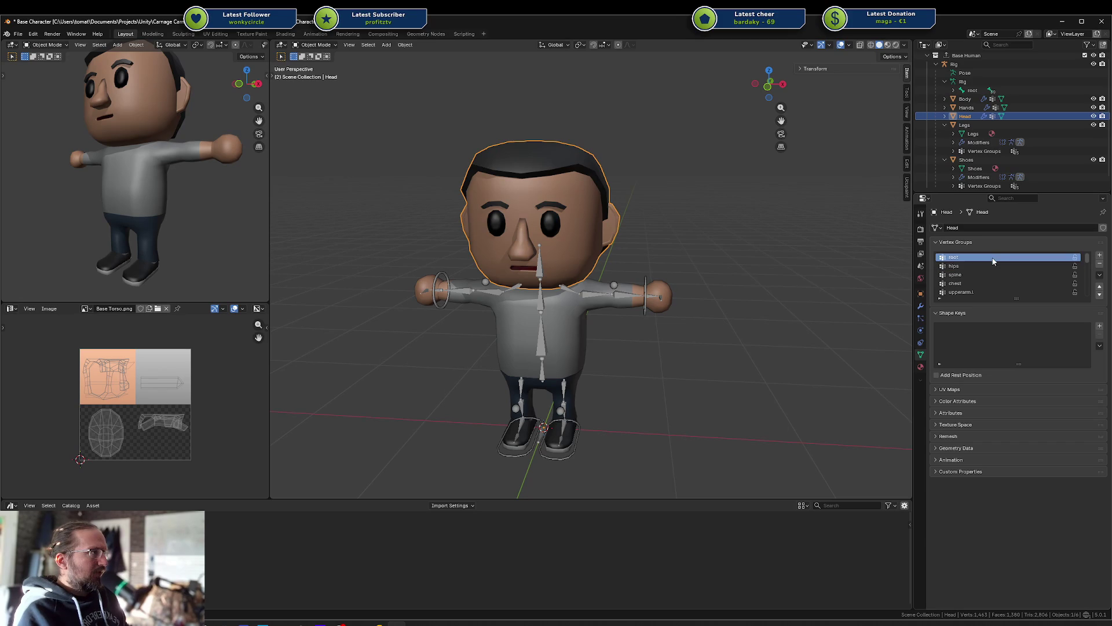
left_click(547, 430)
key("ctrl+Tab")
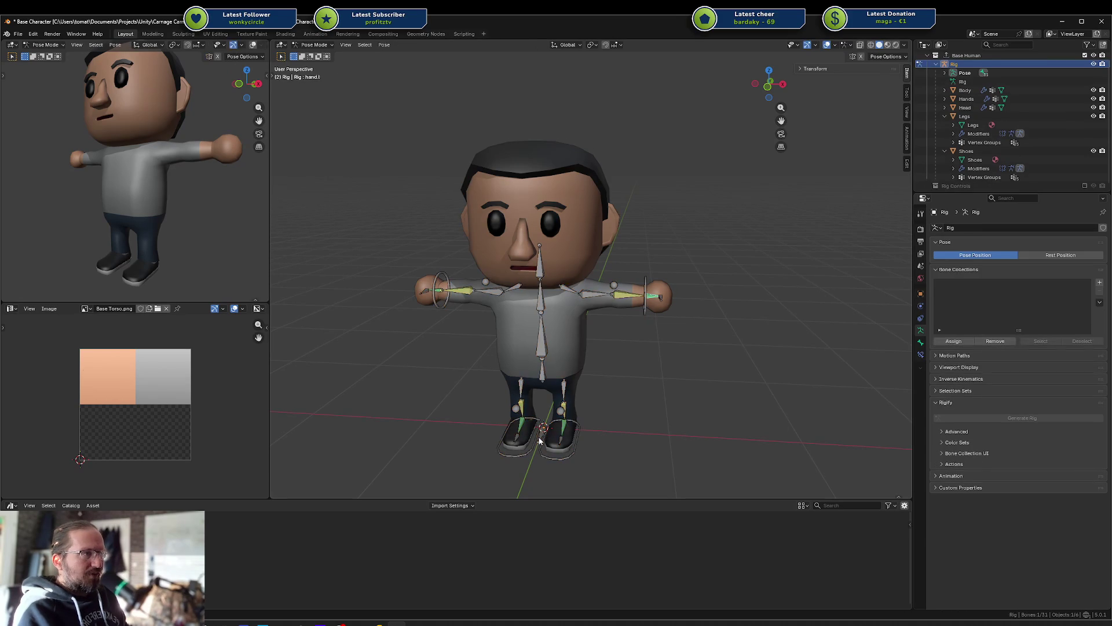
Step: Remove the Head's torso and arm vertex groups, from root through hand.r, handslot.r and upperleg.l
key("ctrl+z")
key("ctrl+z")
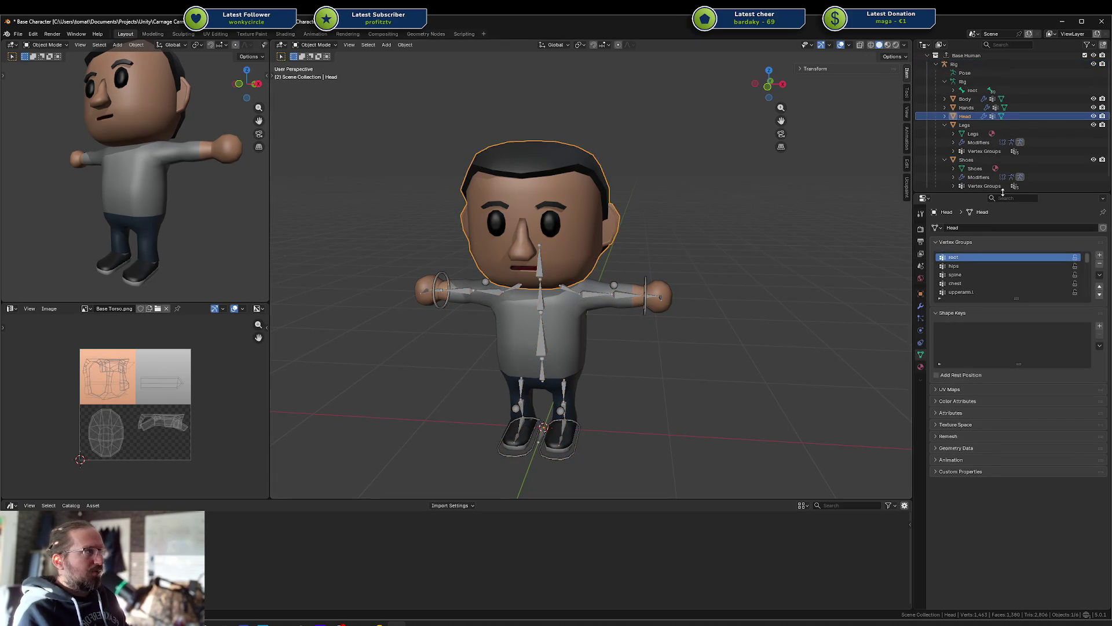
left_click(1103, 266)
left_click(1102, 266)
left_click(1102, 266)
left_click(1102, 266)
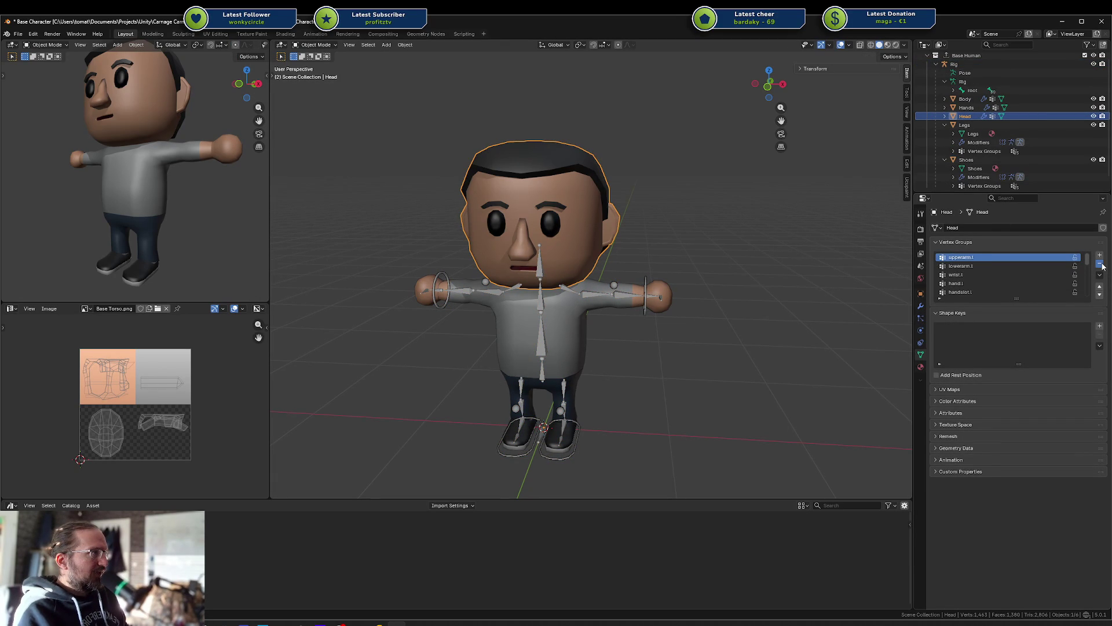
left_click(1102, 266)
left_click(1102, 266)
left_click(1102, 266)
left_click(1102, 266)
left_click(1102, 266)
left_click(1103, 266)
left_click(1022, 266)
left_click(1101, 265)
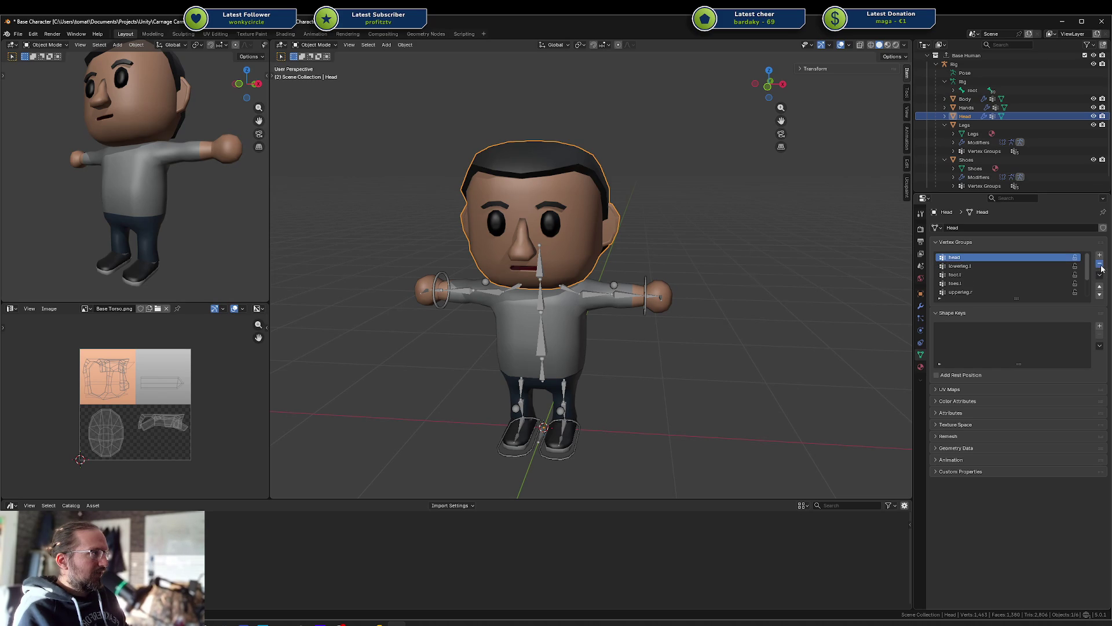
Step: Remove the remaining leg groups from toes.r onward, keeping only head, and save the file
scroll(1020, 267, "down", 2)
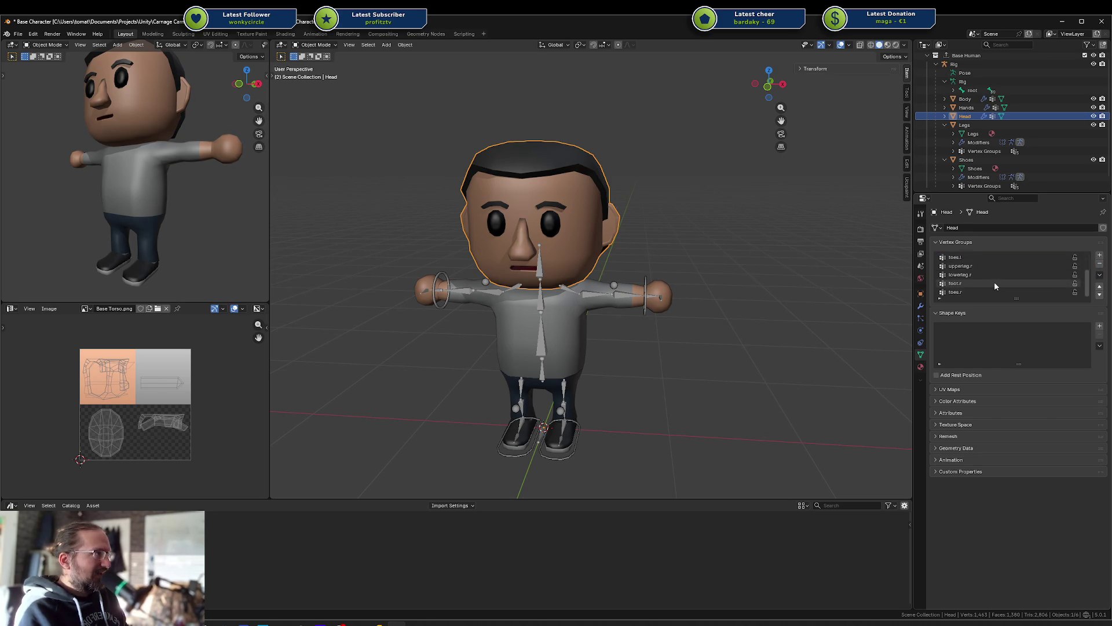
left_click(994, 291)
left_click(1100, 265)
left_click(1100, 265)
left_click(1100, 265)
left_click(1100, 265)
left_click(1100, 265)
left_click(1100, 265)
left_click(1100, 265)
key("ctrl+s")
left_click(649, 295)
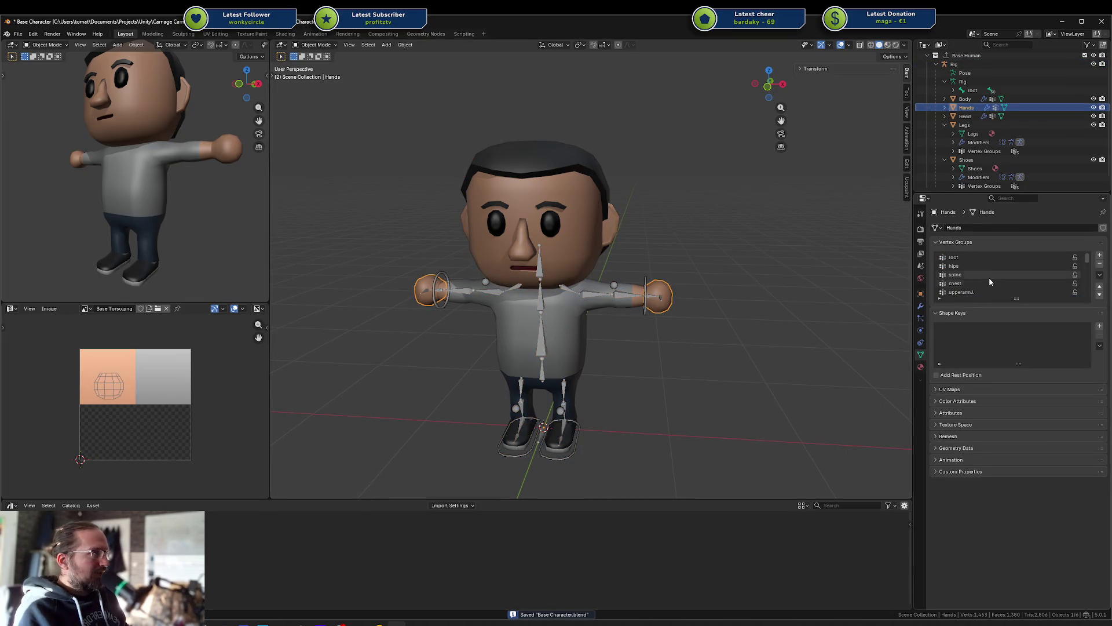
Step: Remove the hips, spine, lowerarm.l, handslot.l and other arm vertex groups from Hands
left_click(985, 257)
left_click(1100, 266)
left_click(1100, 265)
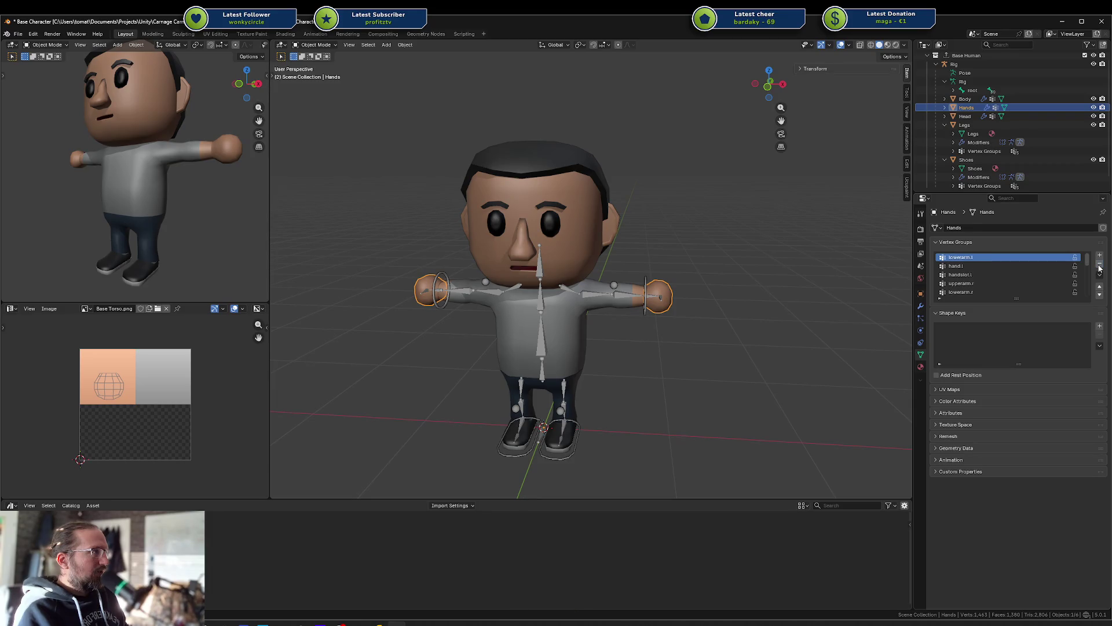
left_click(1100, 265)
left_click(1040, 267)
left_click(1100, 264)
left_click(1100, 264)
scroll(999, 273, "down", 5)
Step: Delete toes.r, foot.r, lowerleg.r, upperleg.r, toes.l and remaining leg groups from Hands, then save
left_click(989, 291)
left_click(1100, 263)
left_click(1100, 263)
left_click(1100, 263)
left_click(1100, 263)
left_click(1100, 263)
left_click(1100, 263)
Step: Select the Body mesh and remove an unwanted vertex group, starting from root
left_click(1100, 263)
left_click(1100, 263)
left_click(1100, 263)
scroll(566, 356, "down", 1)
key("ctrl+s")
left_click(579, 331)
scroll(600, 327, "up", 3)
scroll(998, 256, "up", 1)
left_click(999, 257)
left_click(1100, 264)
Step: Remove the root and handslot.l vertex groups from the Body mesh
left_click(991, 266)
left_click(991, 275)
left_click(988, 283)
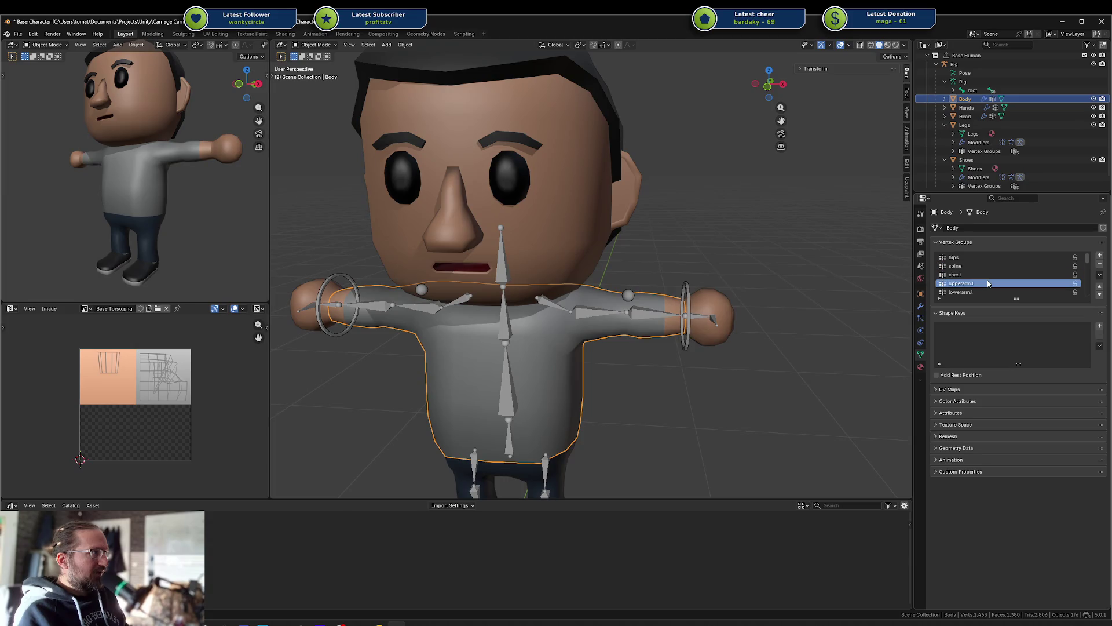
left_click(983, 292)
scroll(983, 292, "down", 1)
scroll(984, 290, "down", 2)
left_click(971, 275)
left_click(983, 284)
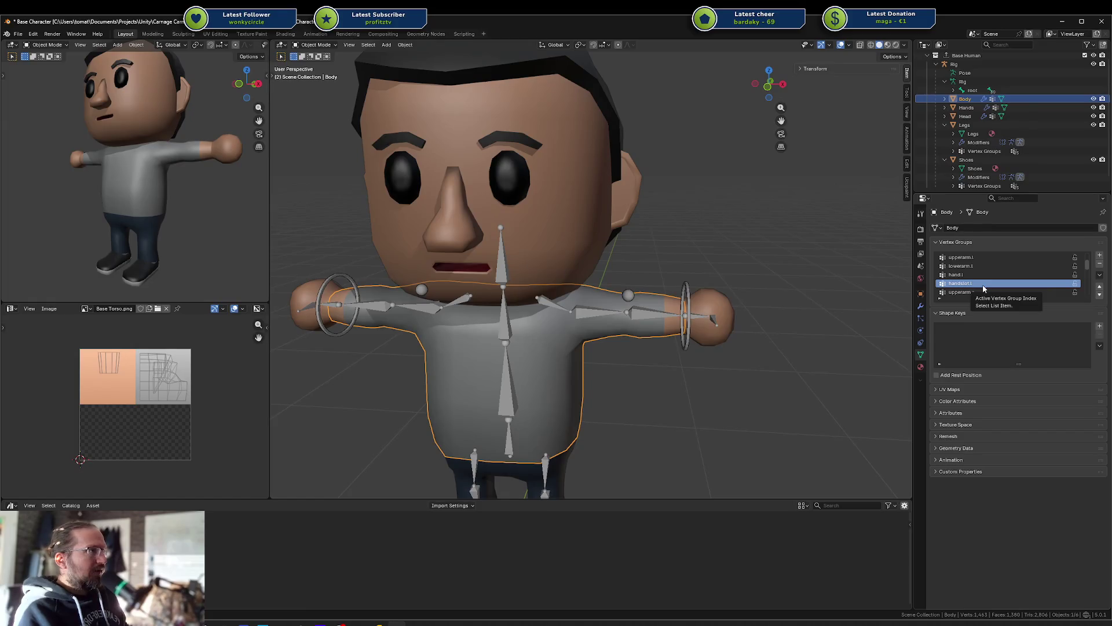
left_click(1100, 264)
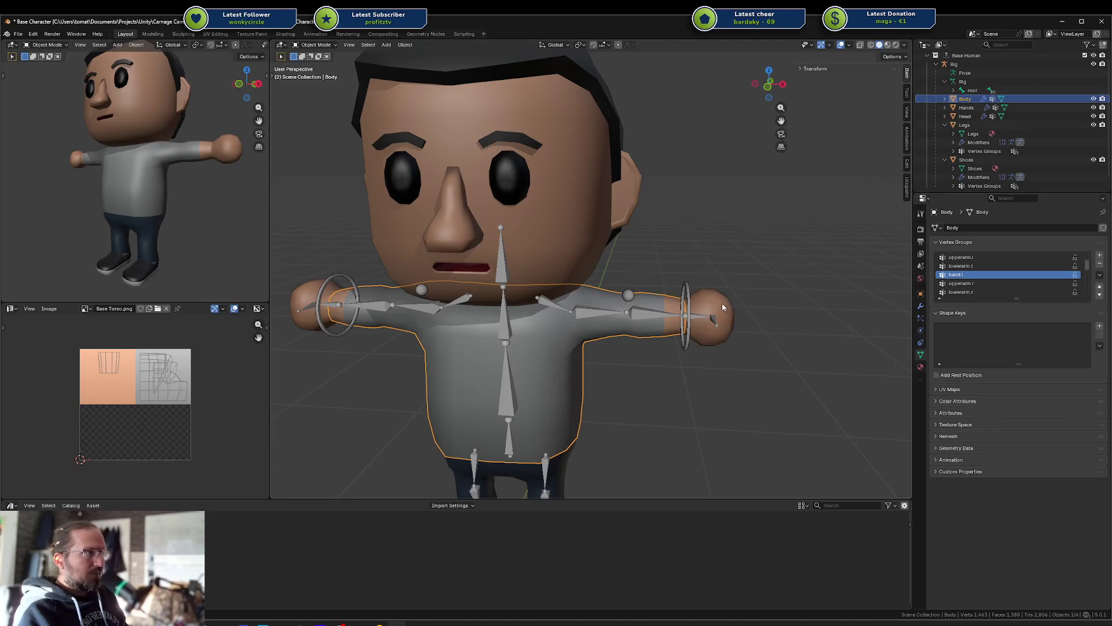
Step: In Edit Mode, select the Body vertices assigned to hand.l
middle_click_drag(724, 324, 649, 323)
key("Tab")
key("a")
key("alt+a")
left_click(641, 336, "alt")
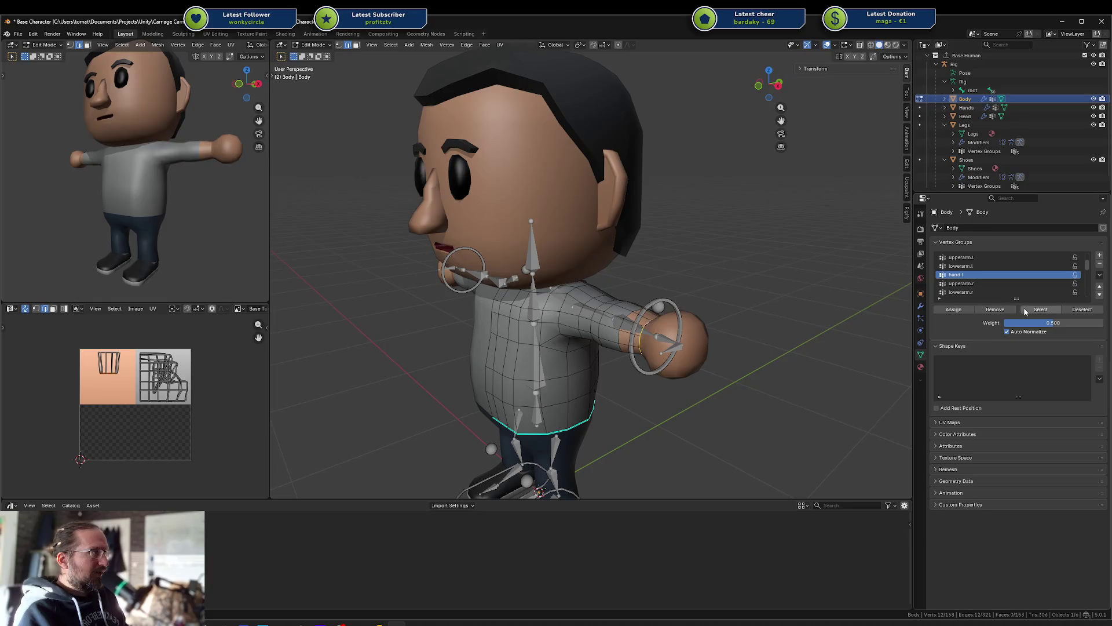
left_click(954, 309)
Step: Inspect individual torso vertex weights, then return Body to Object Mode
key("Tab")
key("Tab")
key("a")
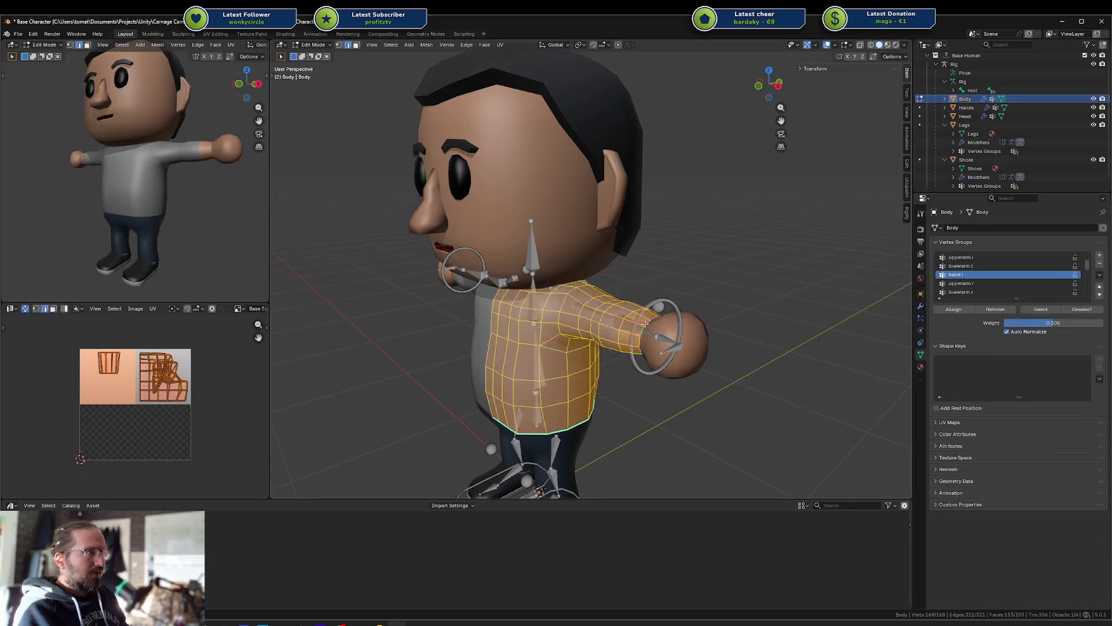
left_click(647, 326)
left_click(652, 328)
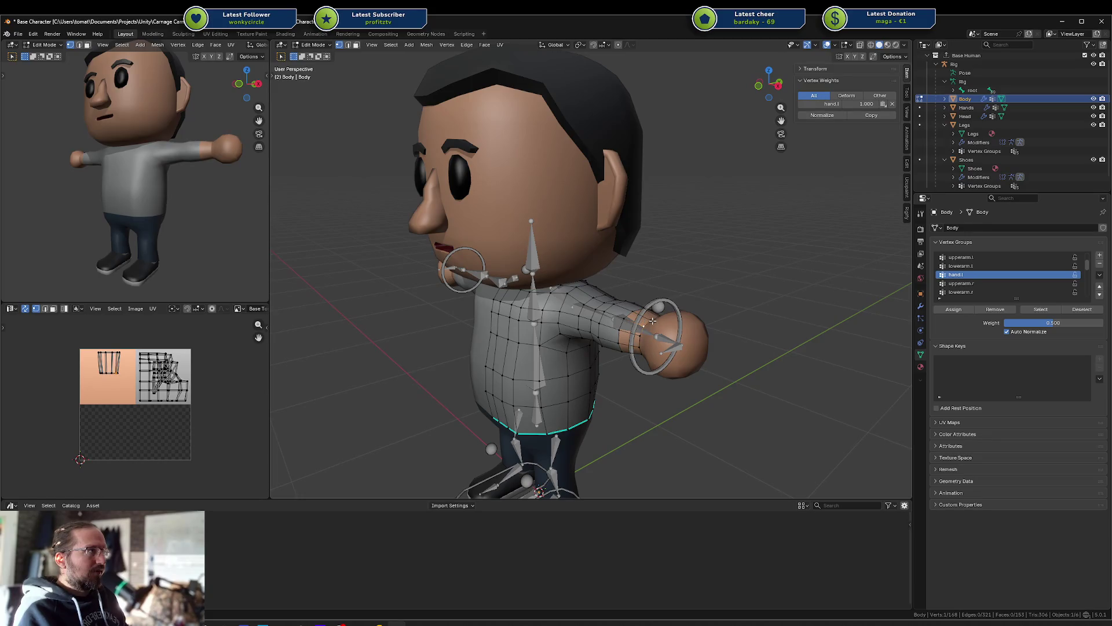
mouse_move(661, 317)
middle_mouse_down()
mouse_move(650, 347)
mouse_move(547, 327)
mouse_move(556, 339)
mouse_move(620, 296)
mouse_move(670, 292)
middle_mouse_up()
key("ctrl+Tab")
left_click(613, 299)
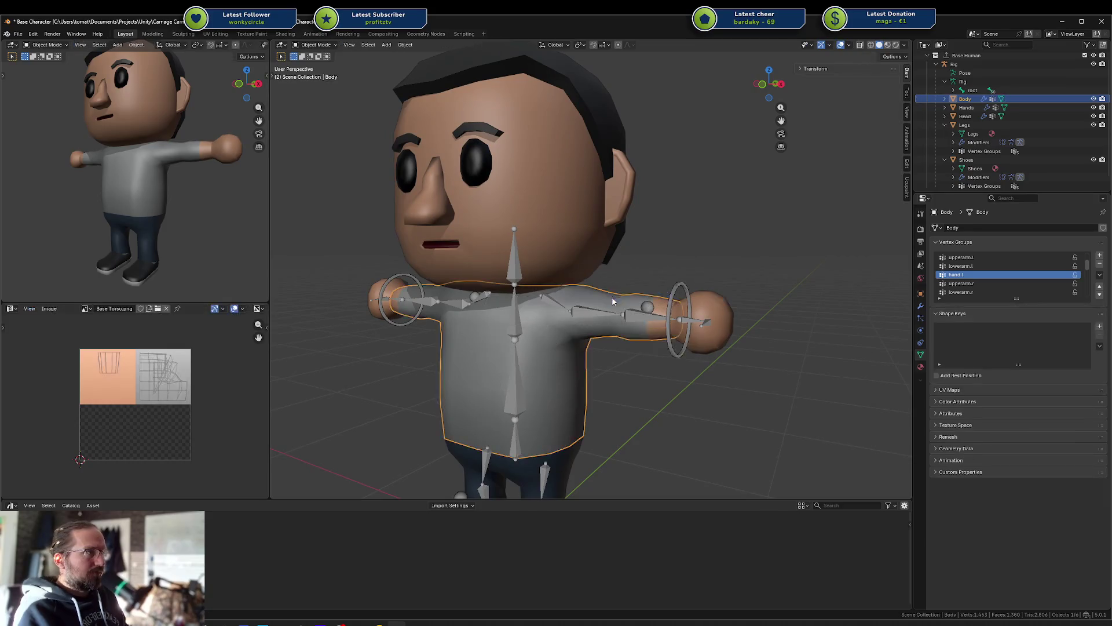
Step: Delete the upperarm.r vertex group from Body
left_click(1006, 284)
scroll(1006, 287, "down", 1)
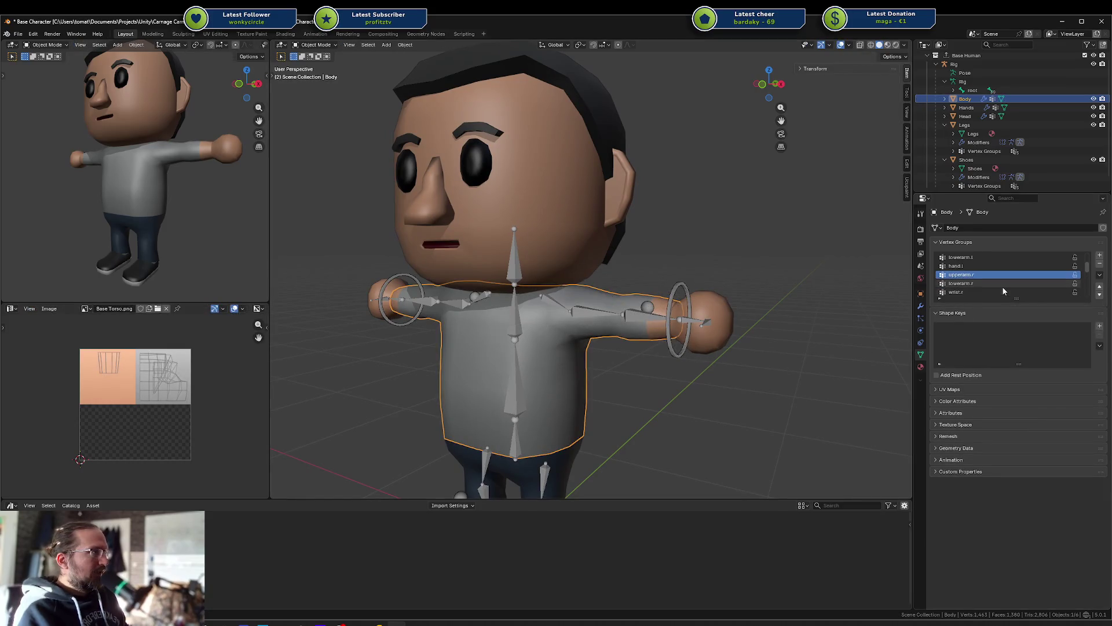
left_click(1100, 264)
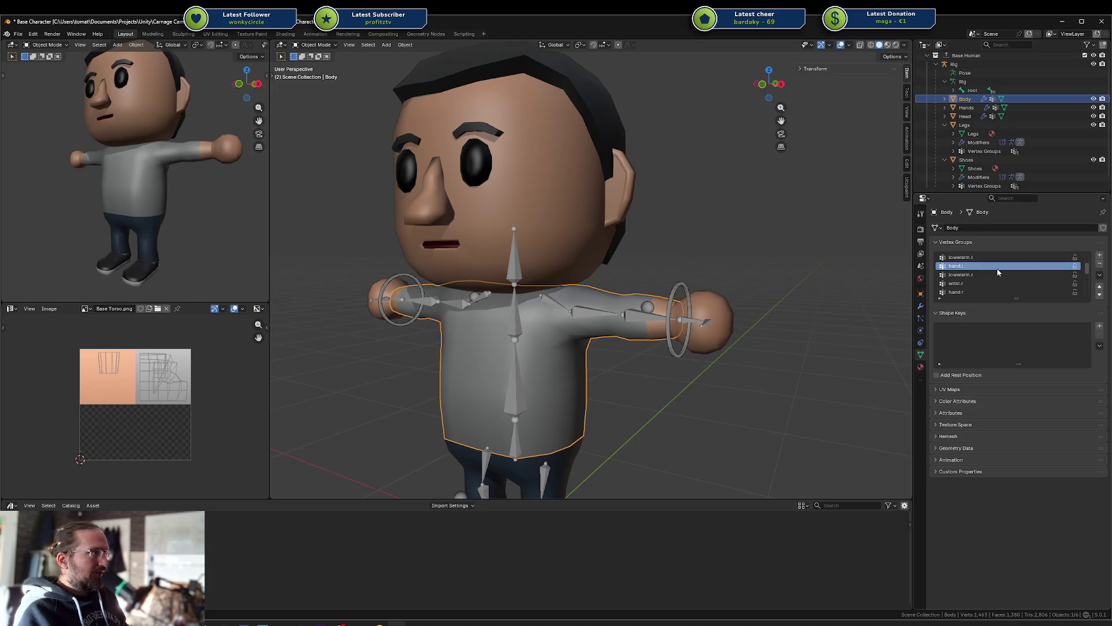
Step: Remove the lowerarm.r, handslot.r, hand.r and wrist.r vertex groups from Body
left_click(1100, 264)
left_click(1003, 275)
left_click(988, 284)
left_click(1023, 292)
left_click(1100, 264)
left_click(1100, 263)
left_click(1100, 263)
left_click(1069, 274)
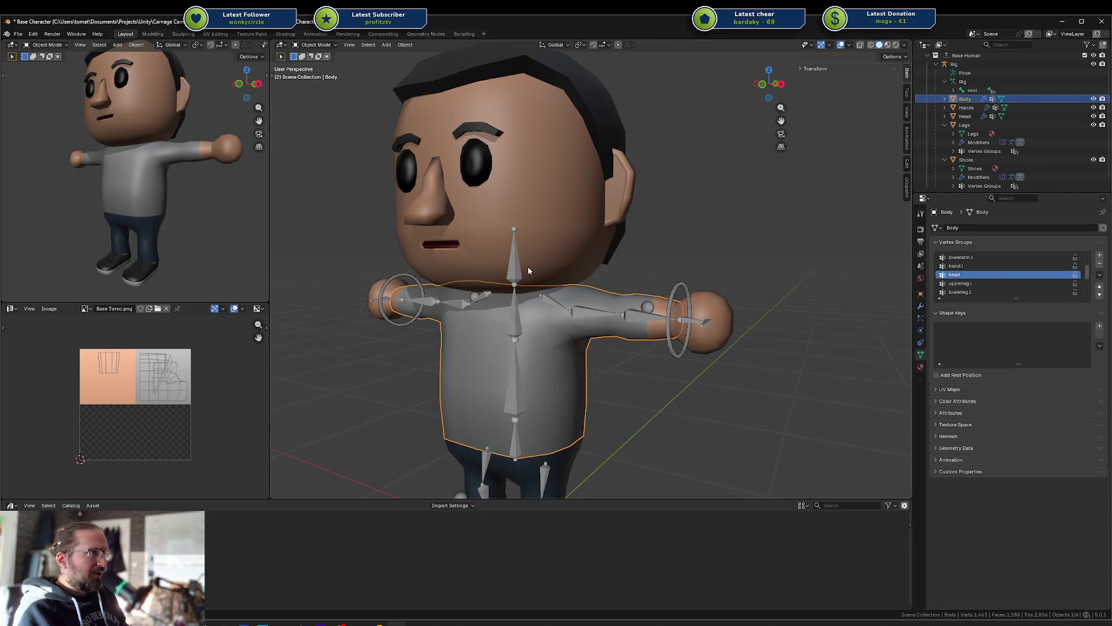
Step: Delete the lowerleg.l and foot.l vertex groups from Body
left_click(992, 283)
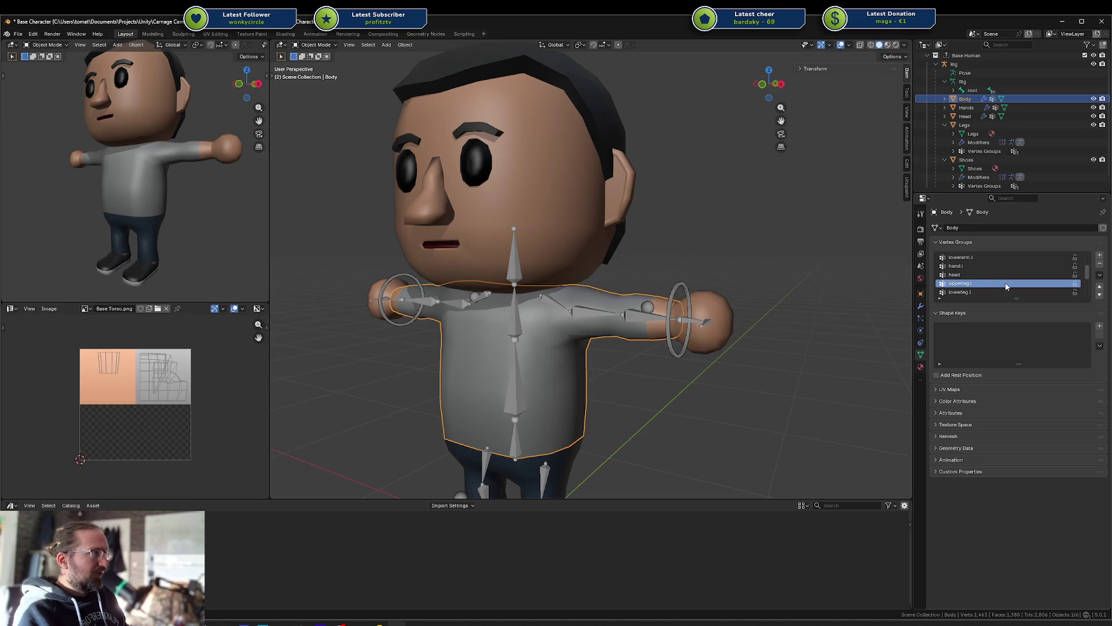
left_click(1002, 277)
left_click(1002, 283)
mouse_move(594, 399)
middle_mouse_down("shift")
mouse_move(618, 337)
mouse_move(619, 406)
middle_mouse_up("shift")
left_click(985, 292)
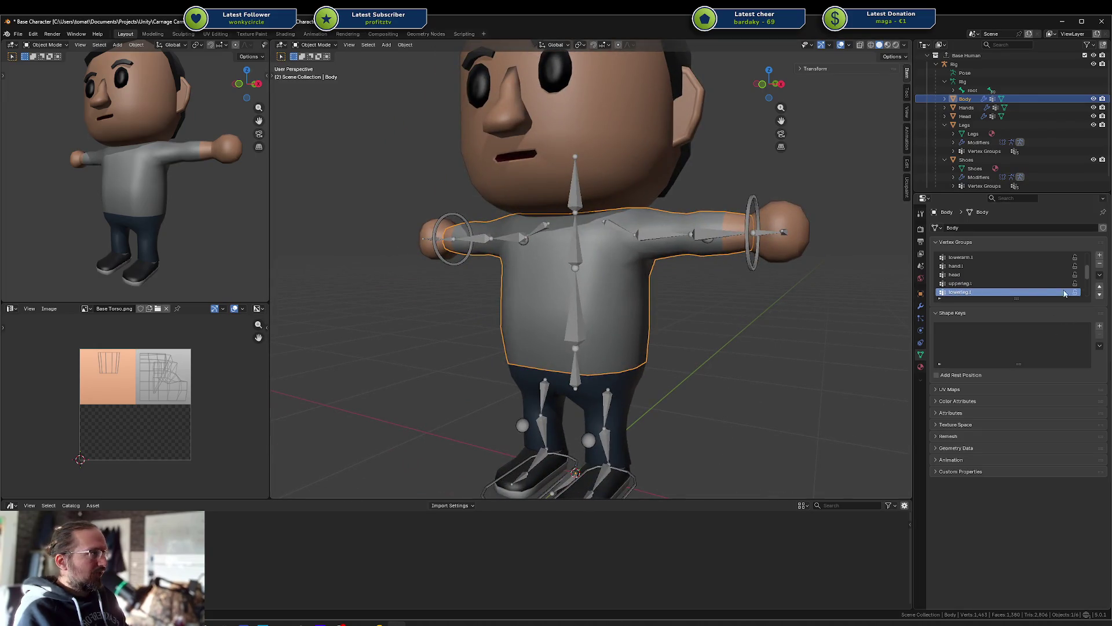
left_click(1100, 264)
left_click(1014, 292)
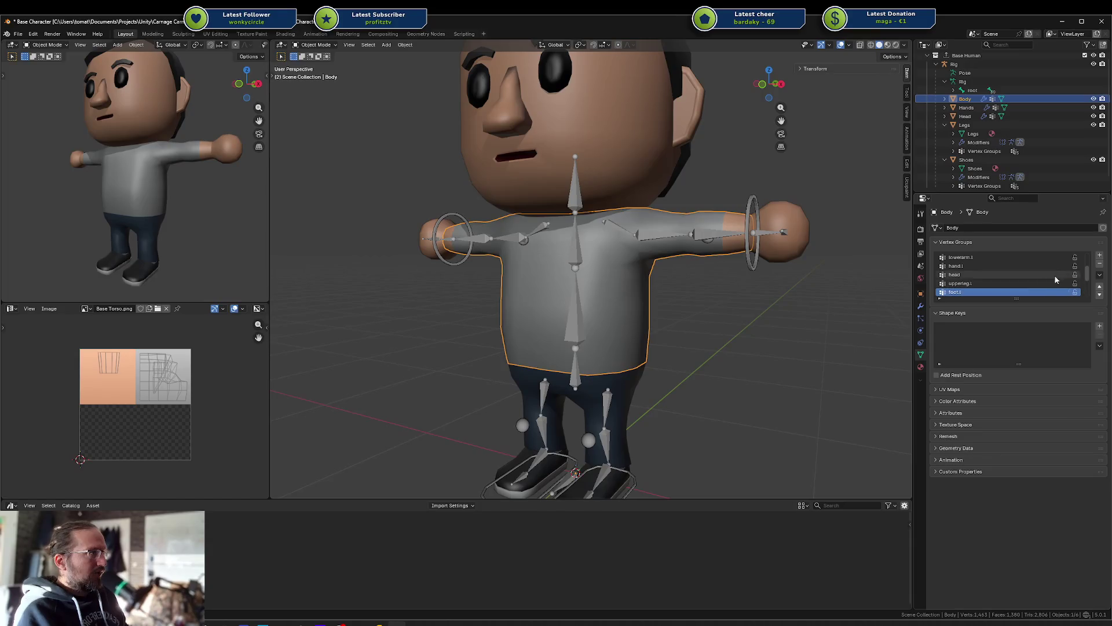
left_click(1100, 265)
Step: Delete the toes.l and toes.r vertex groups from Body
left_click(1037, 292)
left_click(1101, 266)
scroll(1031, 284, "down", 3)
left_click(981, 294)
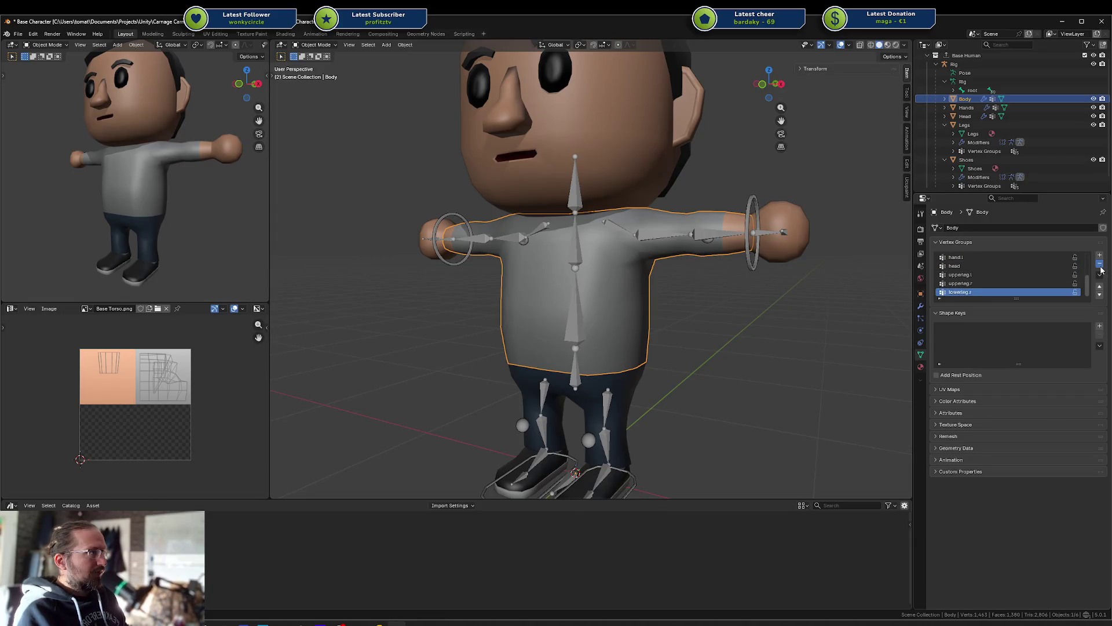
left_click(1100, 266)
middle_click_drag(690, 378, 632, 380)
Step: Select the Legs mesh, save, and review its vertex groups from root to spine
left_click(664, 357)
left_click(664, 358)
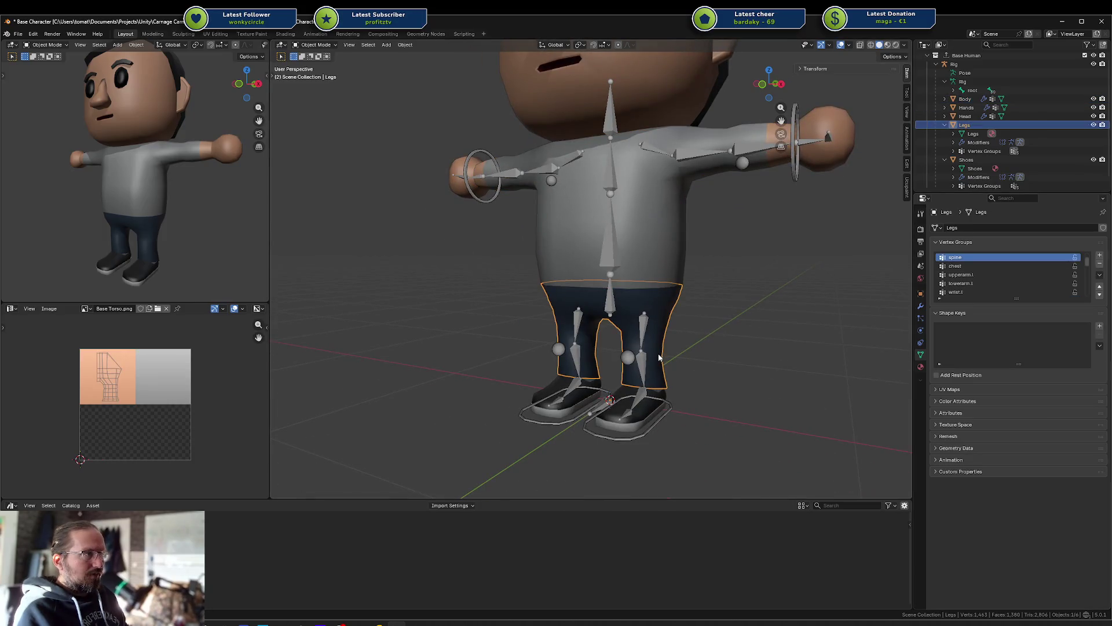
key("ctrl+s")
left_click(984, 265)
key("Down")
key("Up")
key("Up")
key("Up")
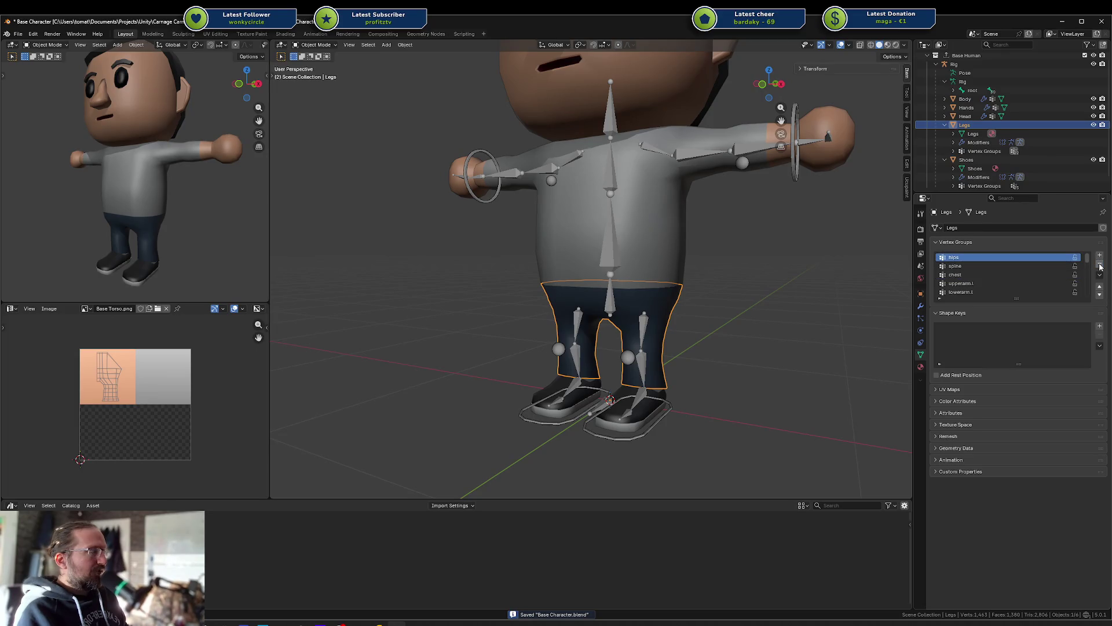
key("Down")
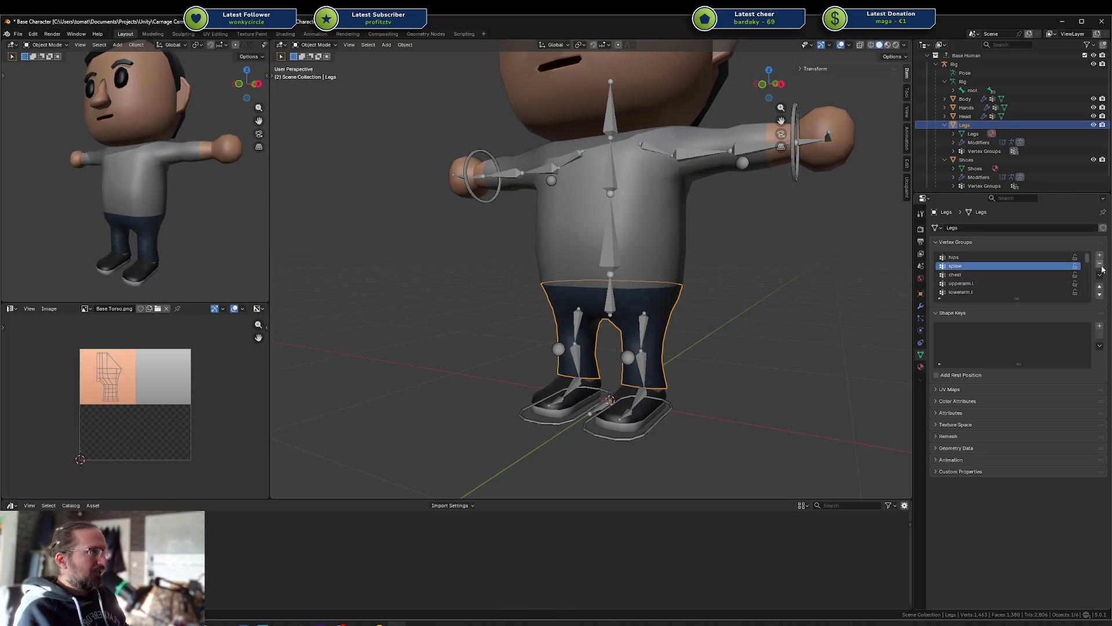
Step: Check the spine bone on the Rig in Pose Mode, then reselect Legs
left_click(616, 254)
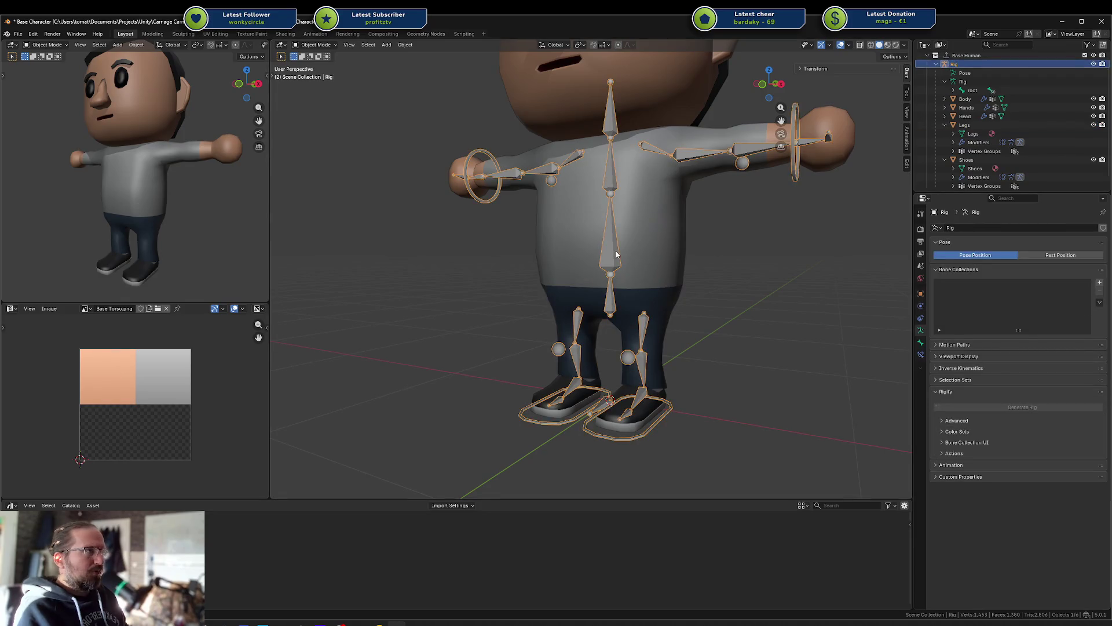
key("ctrl+Tab")
left_click(615, 255)
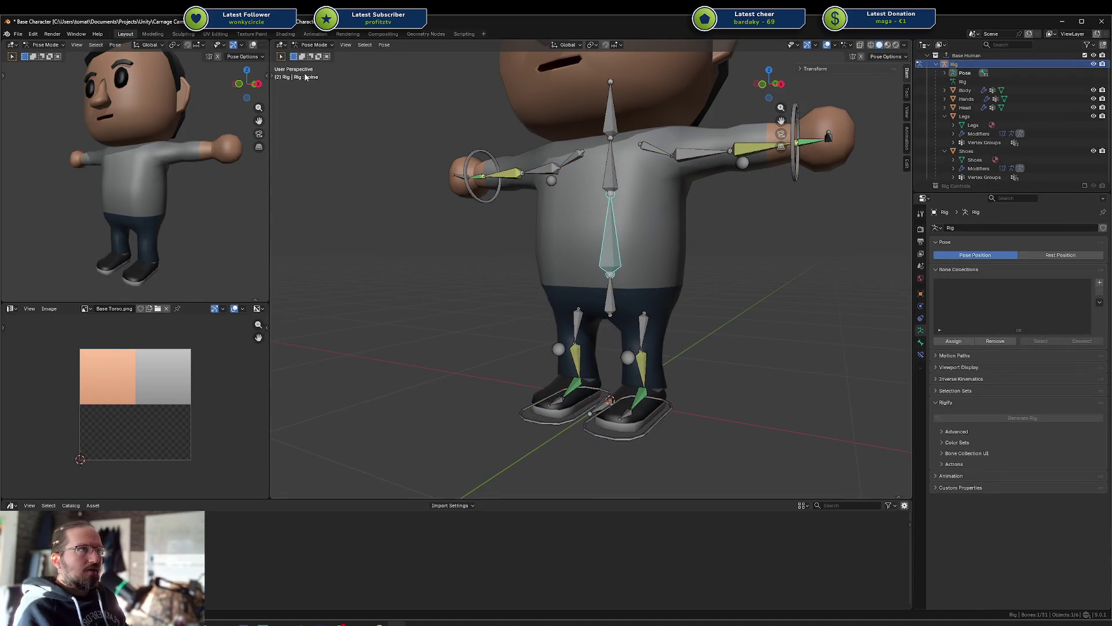
key("ctrl+Tab")
left_click(644, 335)
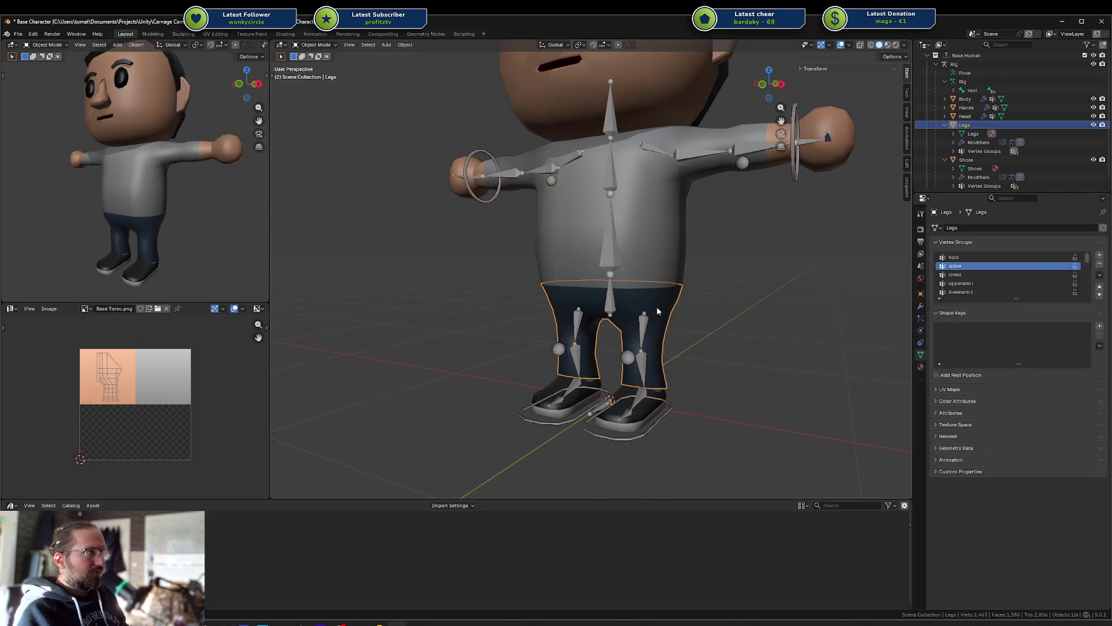
Step: Delete the chest, foot.r and upperleg.r vertex groups from Legs
left_click(990, 272)
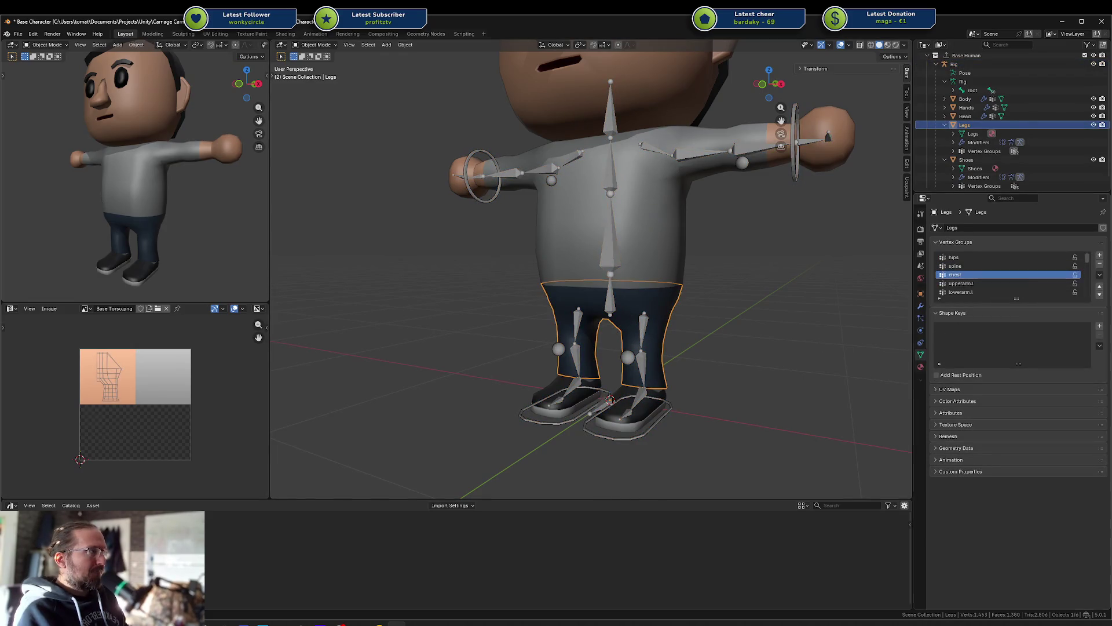
left_click(1099, 266)
scroll(995, 275, "down", 10)
left_click(1004, 292)
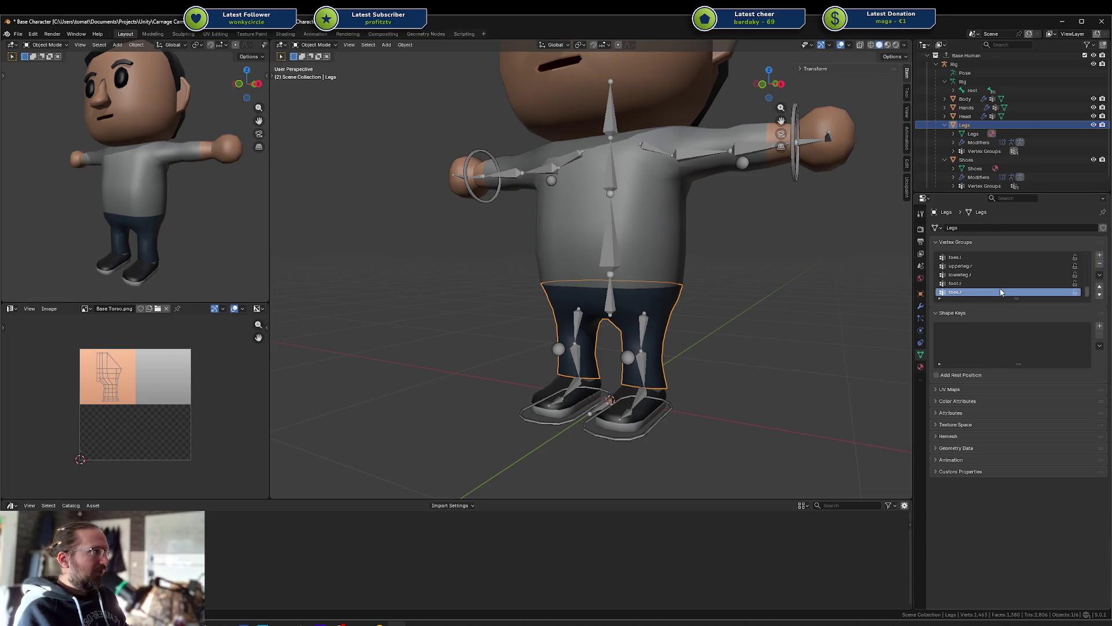
left_click(1100, 265)
left_click(1100, 265)
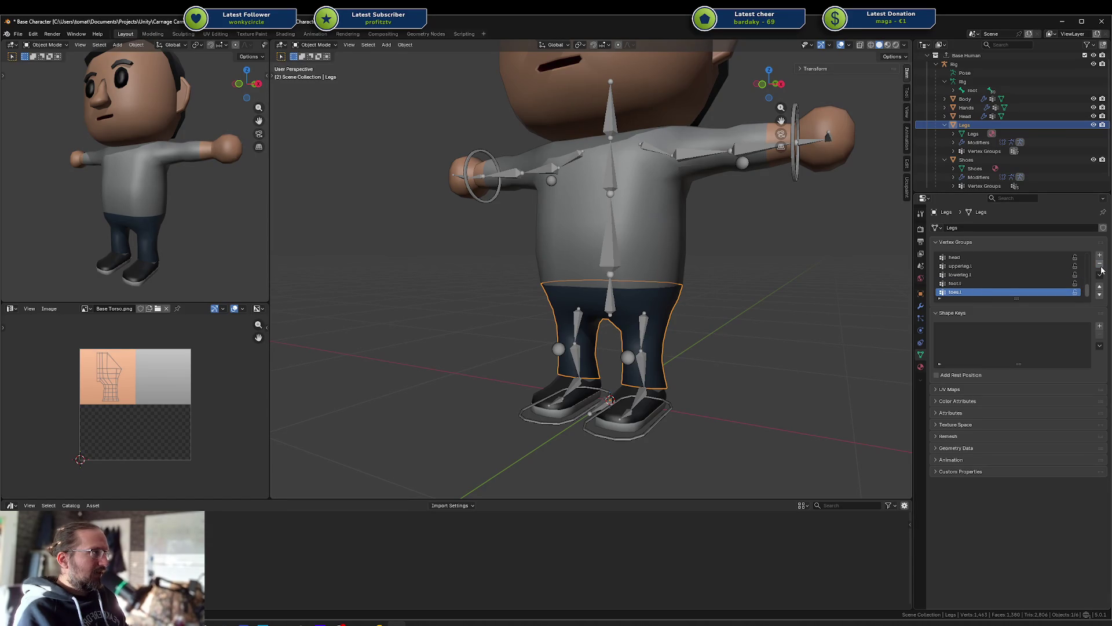
left_click(1002, 284)
Step: Delete the handslot.r, hand.r, wrist.r, lowerarm.r and upperarm.r groups from Legs
scroll(994, 279, "up", 3, "ctrl")
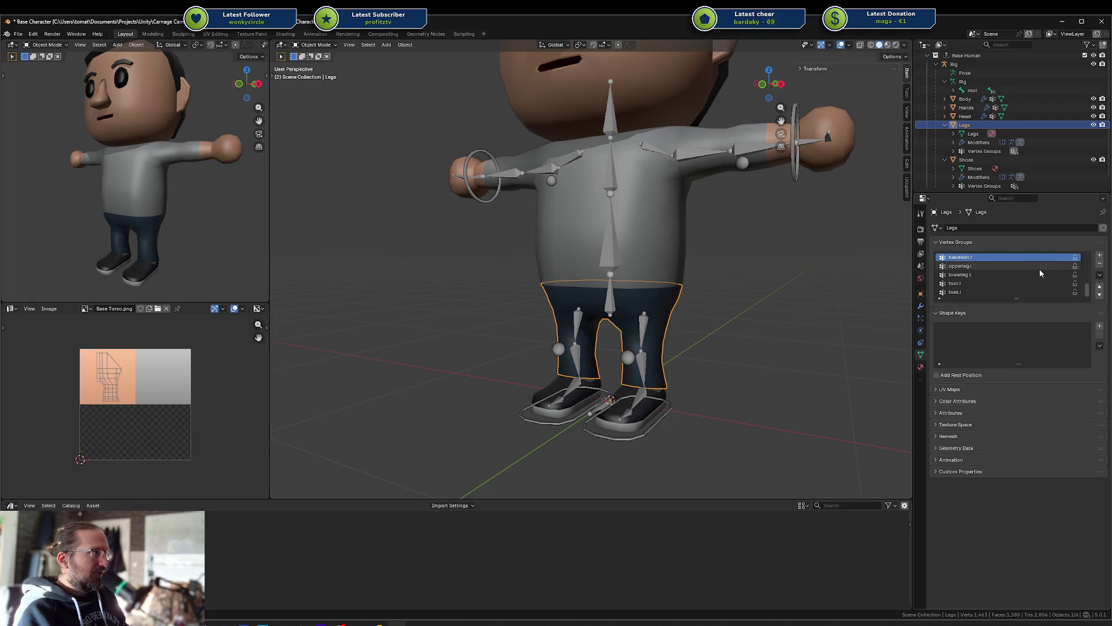
scroll(1039, 269, "up", 1)
left_click(1100, 265)
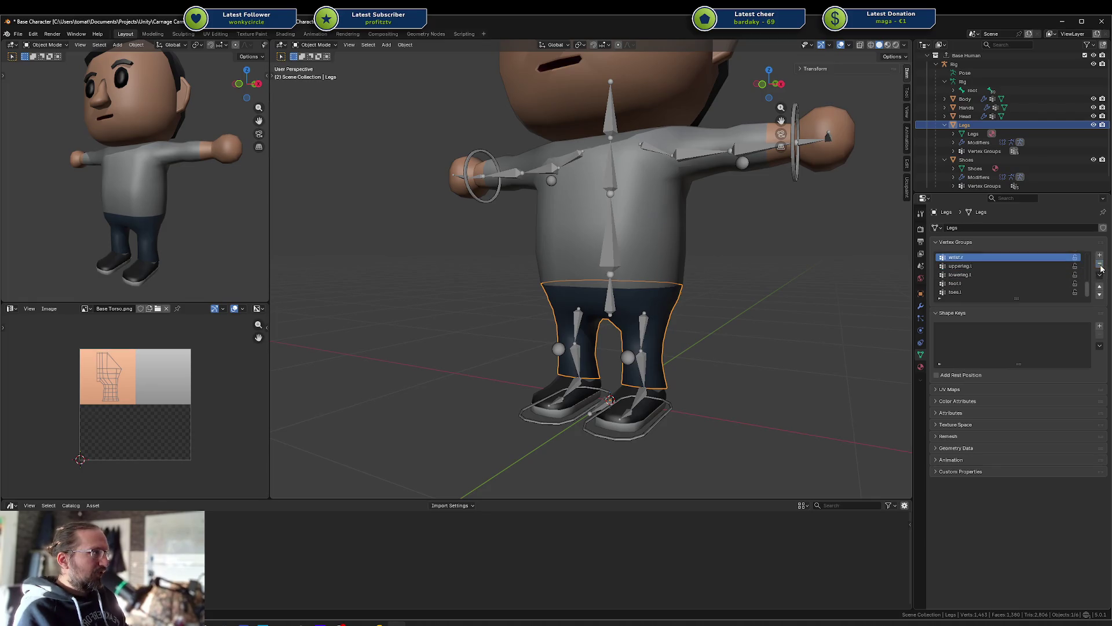
left_click(1100, 264)
left_click(1100, 264)
left_click(1100, 264)
left_click(1100, 264)
Step: Delete the handslot.l, hand.l, wrist.l, lowerarm.l and upperarm.l groups, then save
scroll(1011, 277, "up", 1)
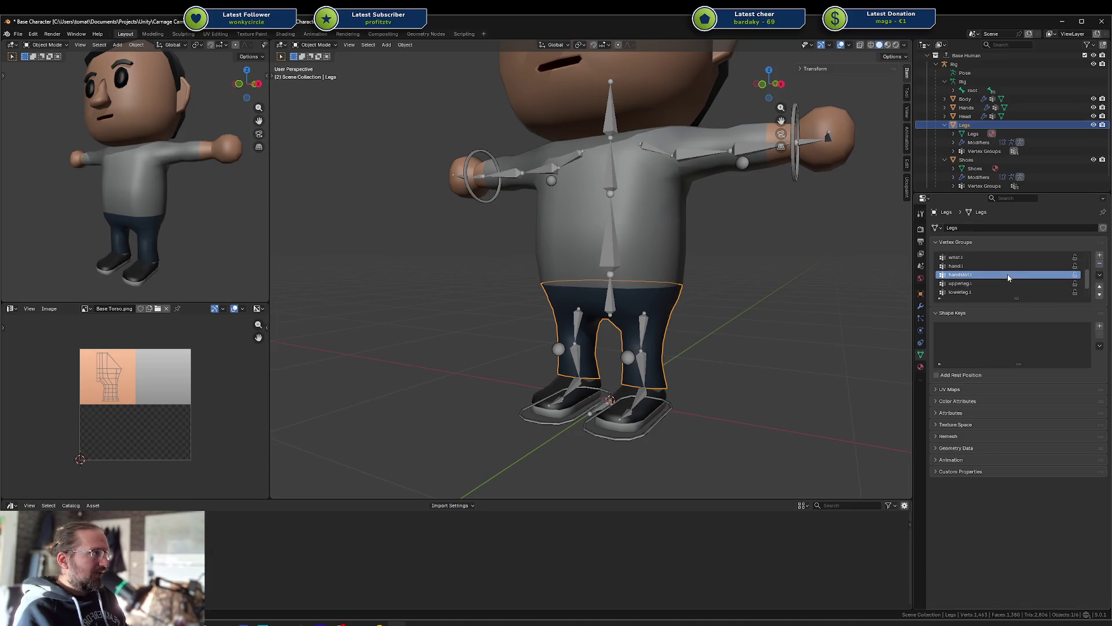
left_click(1100, 265)
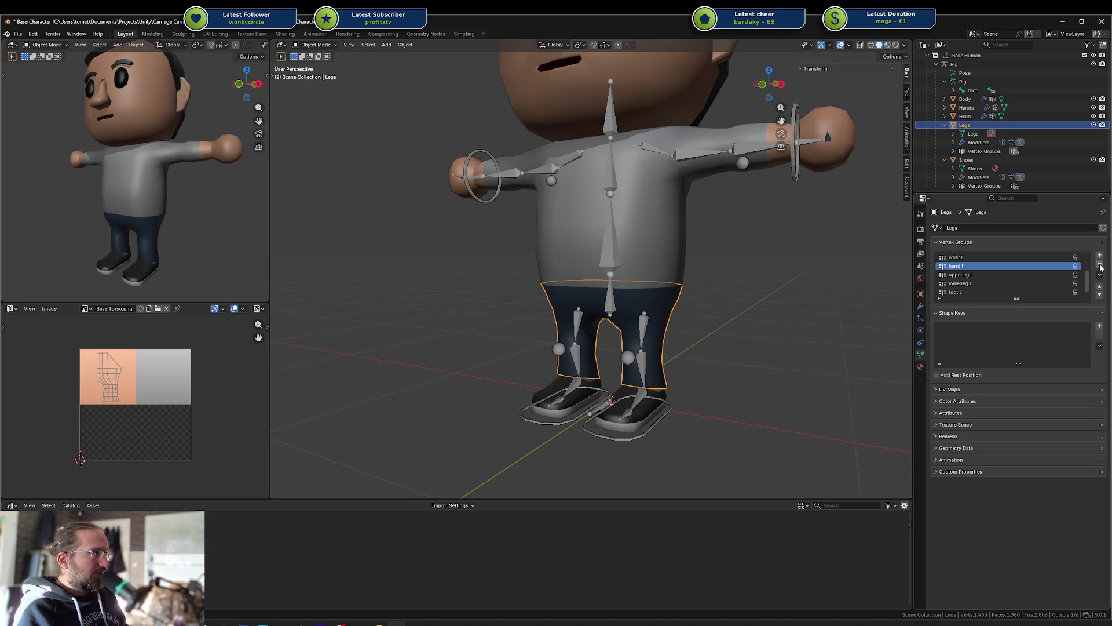
left_click(1100, 265)
left_click(1100, 265)
scroll(1027, 263, "up", 2)
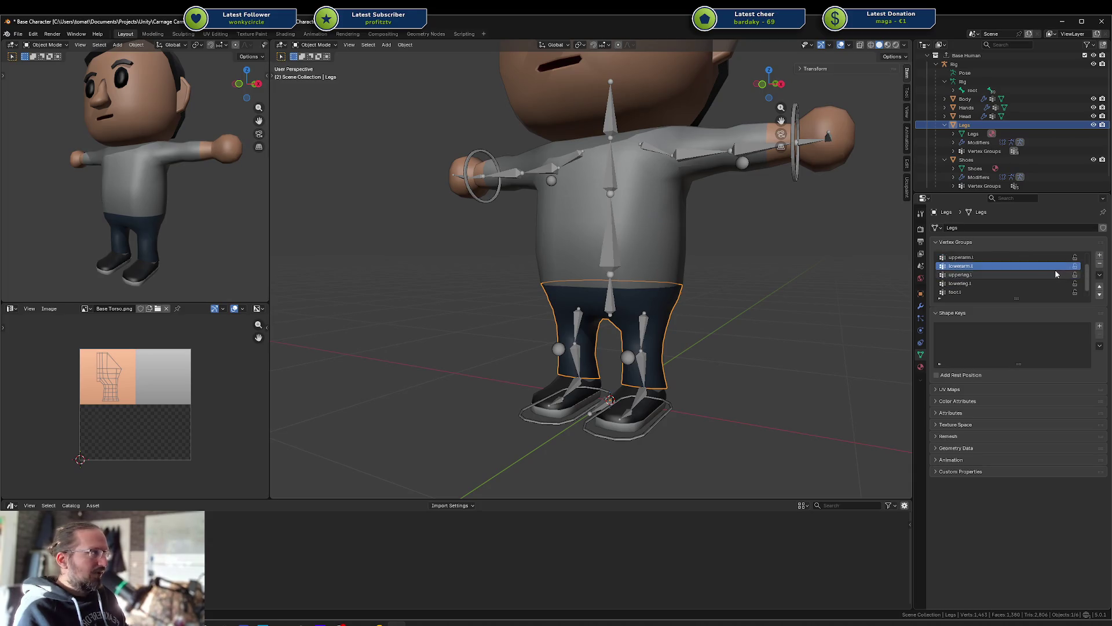
left_click(1100, 265)
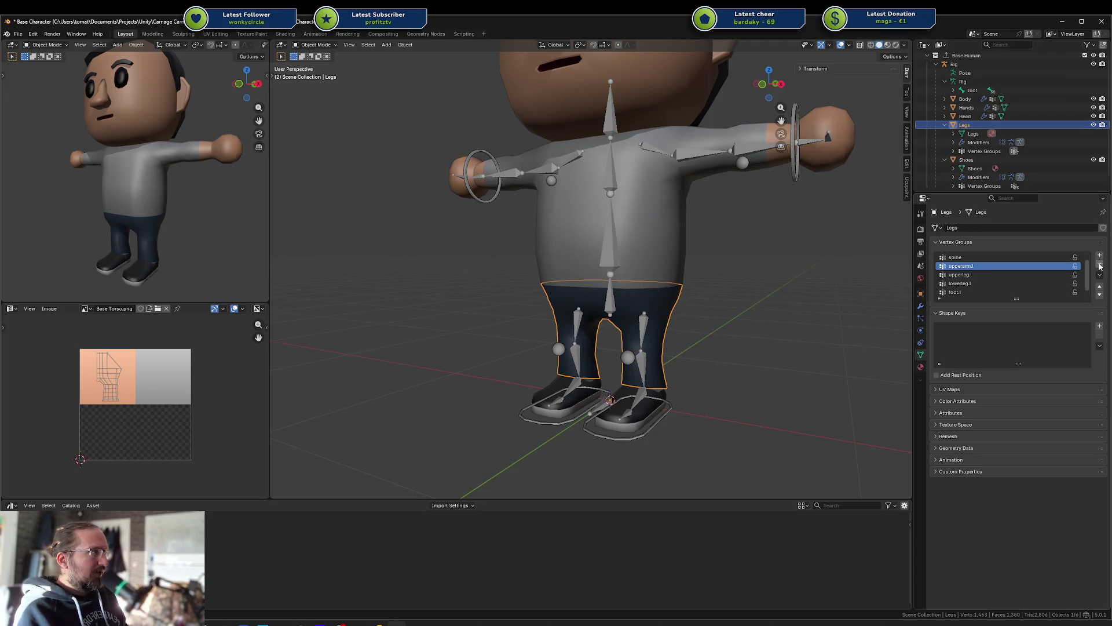
left_click(1100, 265)
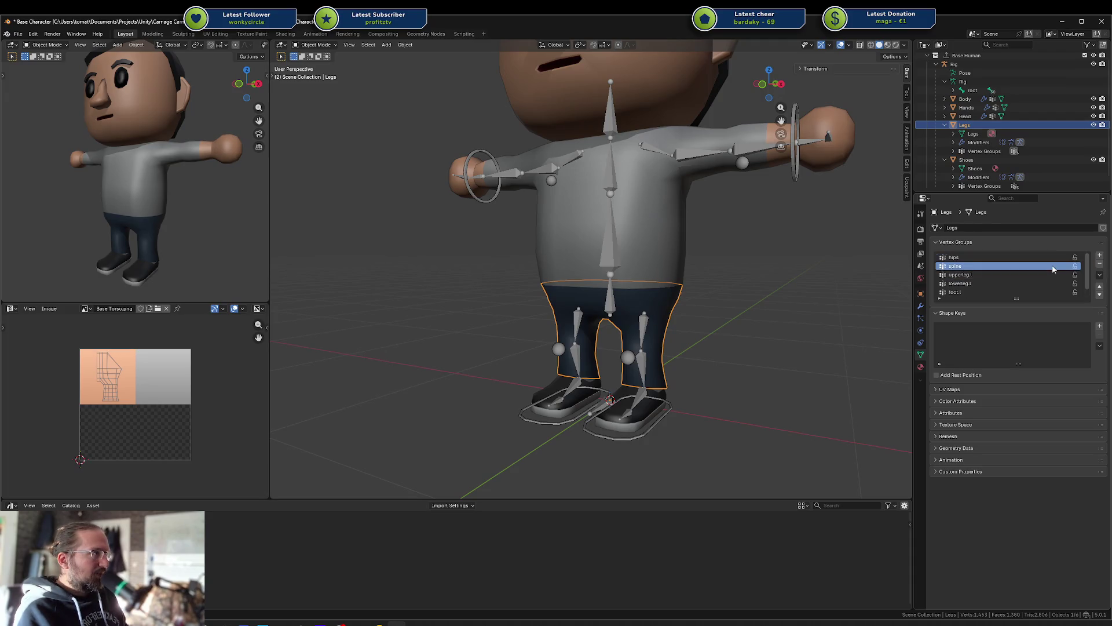
key("ctrl+s")
left_click(664, 421)
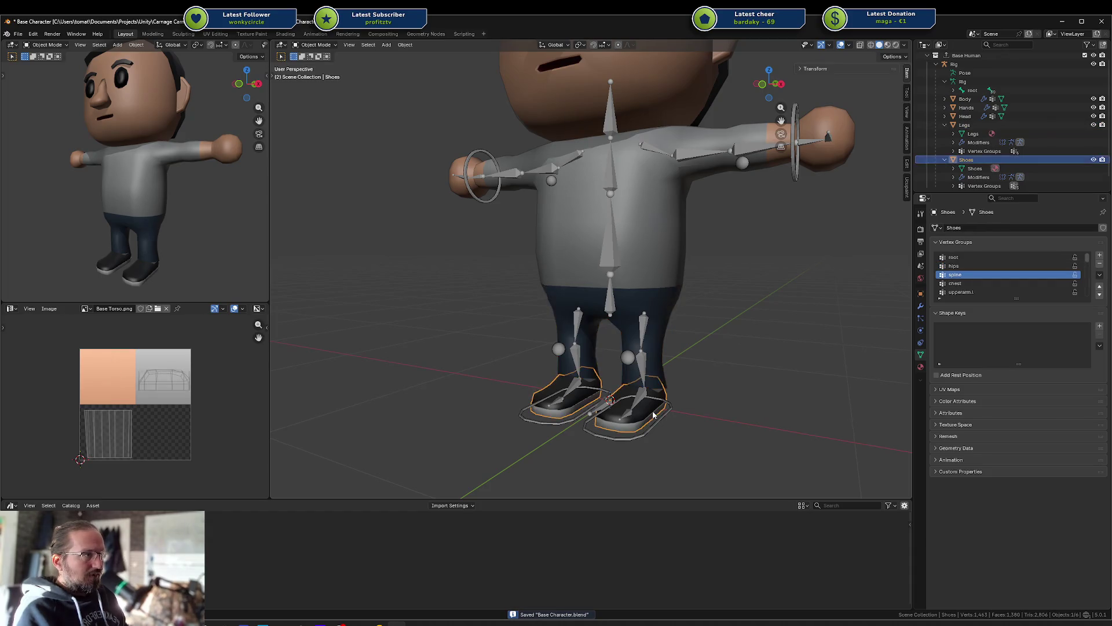
Step: Delete the root, hips, spine and chest vertex groups from Shoes
left_click(995, 257)
left_click(1099, 264)
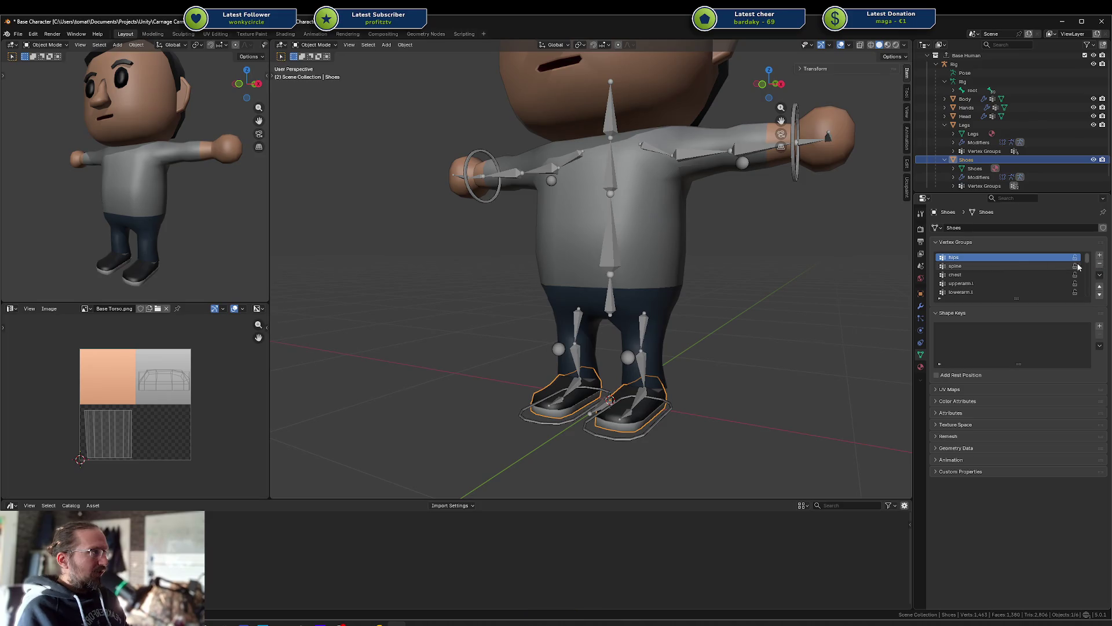
left_click(1099, 265)
left_click(1099, 264)
left_click(1100, 265)
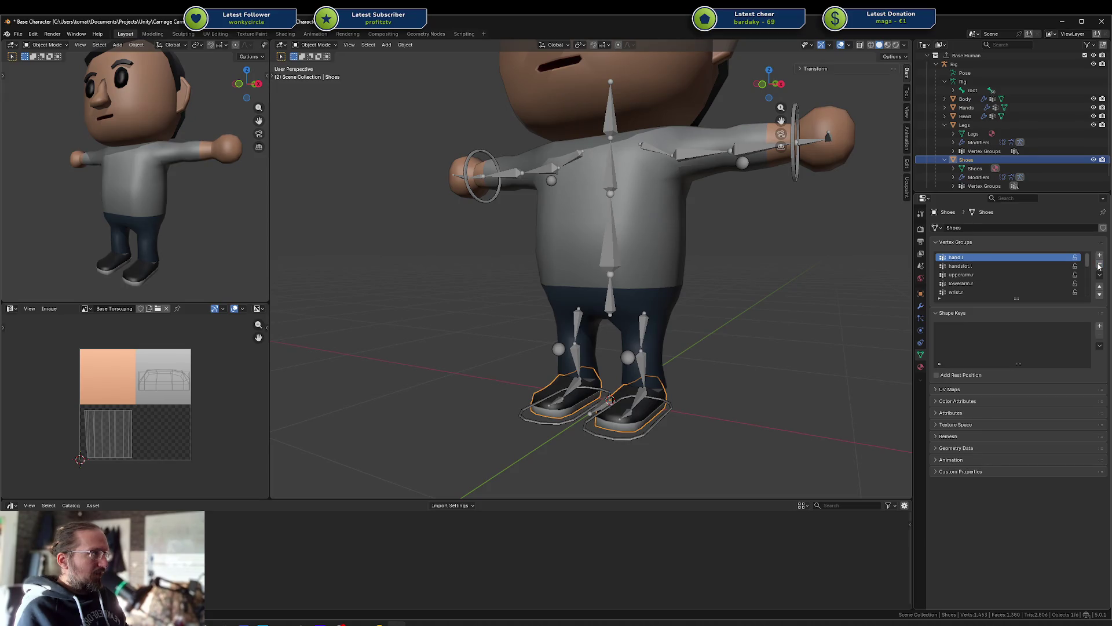
Step: Delete upperarm.r, lowerarm.r, wrist.r, hand.r, handslot.r and head groups from Shoes
left_click(1099, 264)
left_click(1100, 265)
left_click(1099, 265)
left_click(1100, 265)
left_click(1099, 264)
left_click(1099, 265)
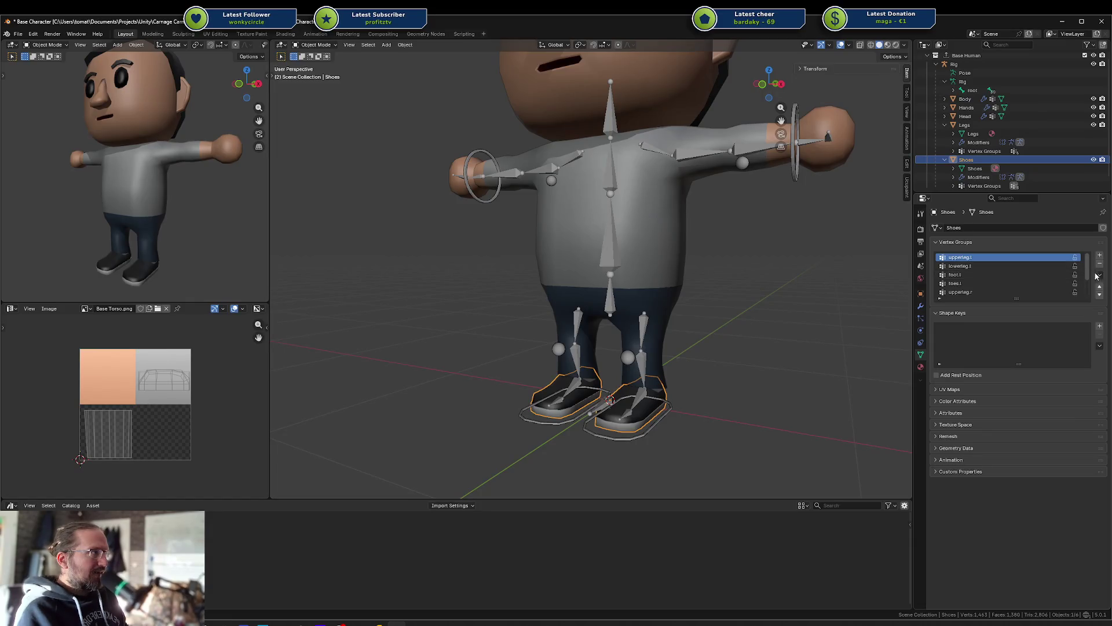
Step: Delete the foot.r, lowerleg.r and upperleg.r groups from Shoes and save the file
left_click(1014, 284)
scroll(1015, 287, "down", 2)
left_click(1014, 291)
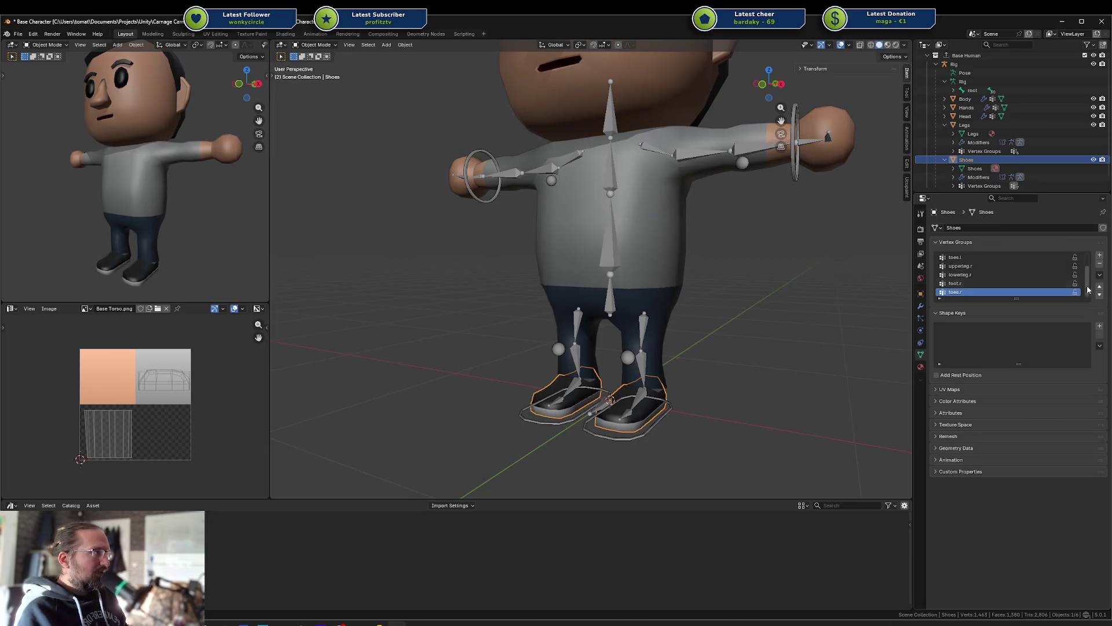
left_click(1100, 264)
left_click(1100, 264)
left_click(1100, 265)
key("ctrl+s")
left_click(778, 350)
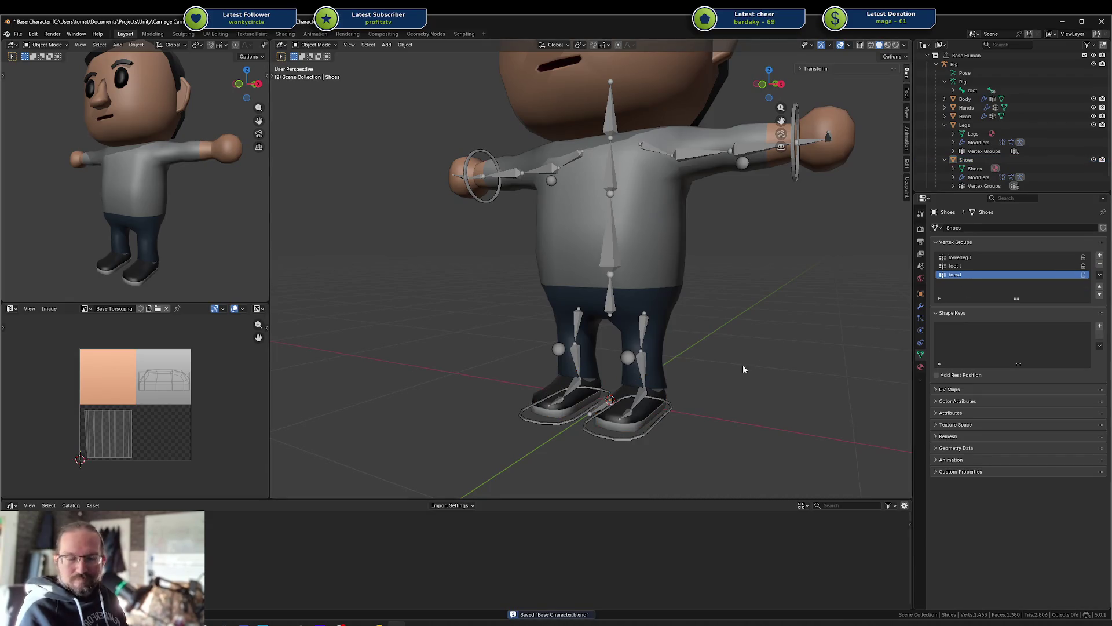
left_click(661, 428)
Step: In Pose Mode, trial-move the spine bone and left arm IK target, cancelling both
key("ctrl+Tab")
left_click(661, 429)
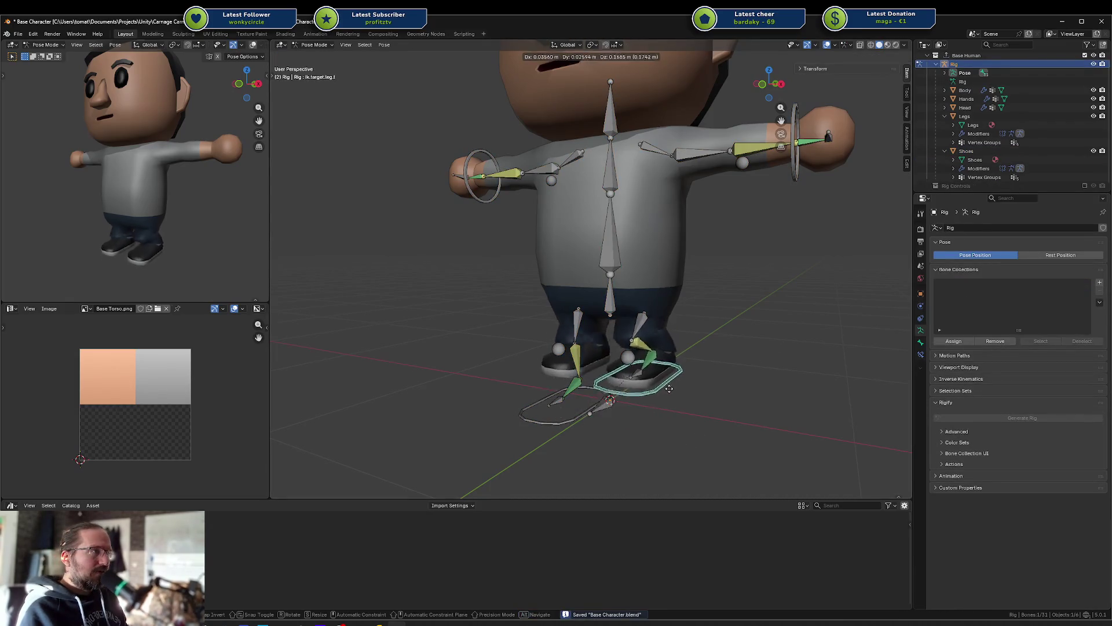
mouse_move(610, 235)
left_mouse_down()
mouse_move(655, 240)
mouse_move(645, 240)
left_mouse_up()
key("Escape")
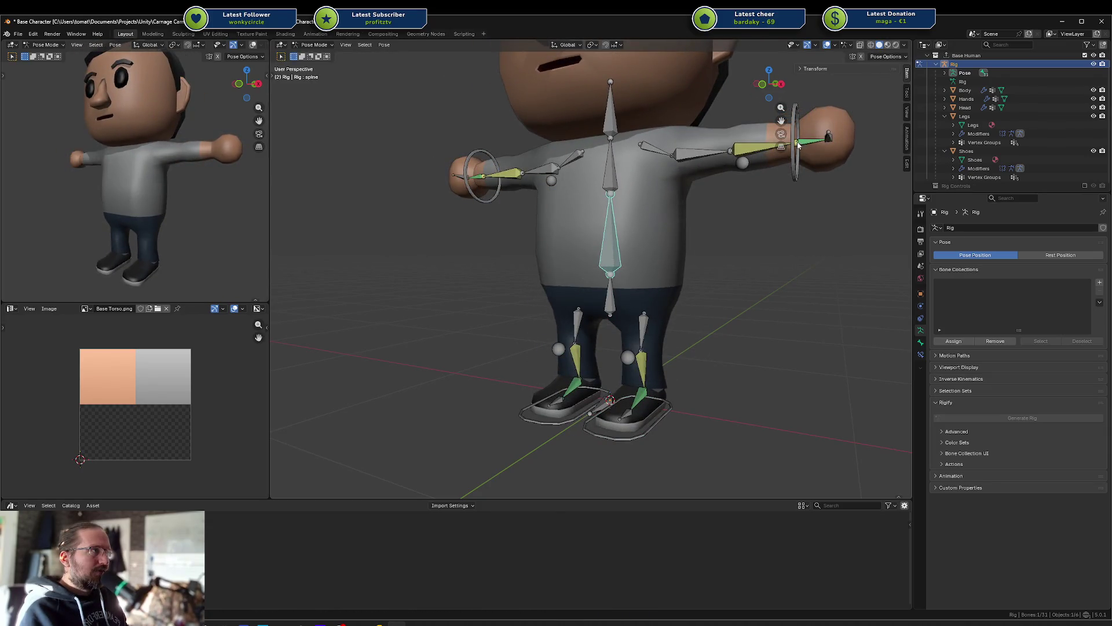
mouse_move(798, 144)
left_mouse_down()
mouse_move(817, 157)
mouse_move(779, 191)
mouse_move(790, 120)
mouse_move(703, 181)
mouse_move(717, 197)
mouse_move(772, 205)
left_mouse_up()
key("Escape")
mouse_move(756, 179)
middle_mouse_down()
mouse_move(704, 200)
mouse_move(725, 221)
mouse_move(628, 298)
mouse_move(687, 249)
mouse_move(699, 266)
middle_mouse_up()
Step: Move the right arm IK control along Y then X, confirm, and return to Object Mode
key("g")
key("y")
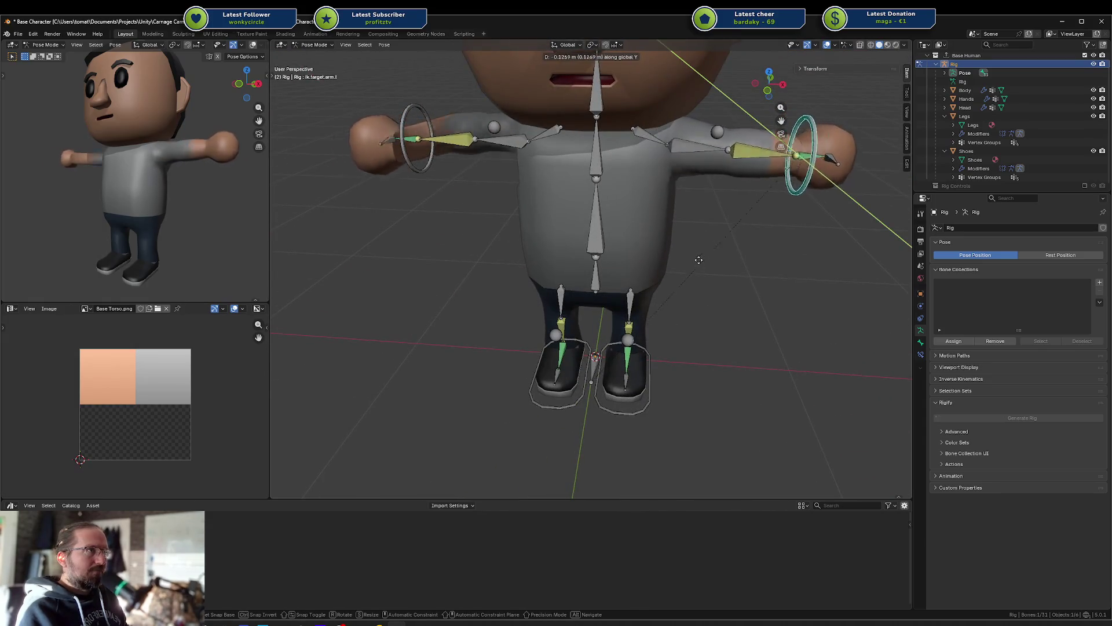
mouse_move(714, 175)
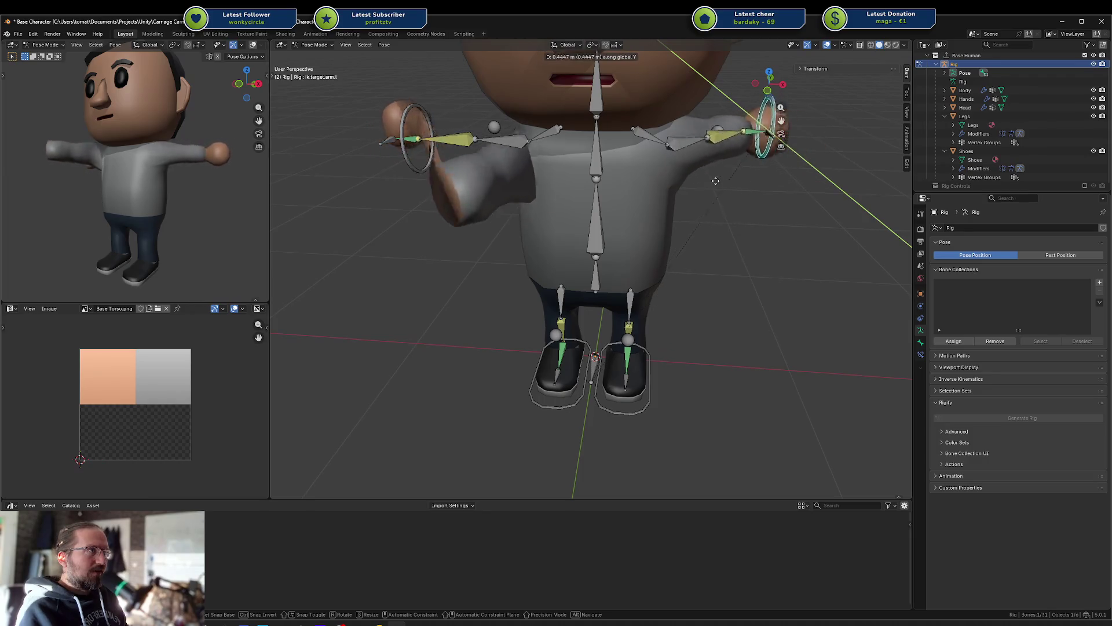
mouse_move(734, 229)
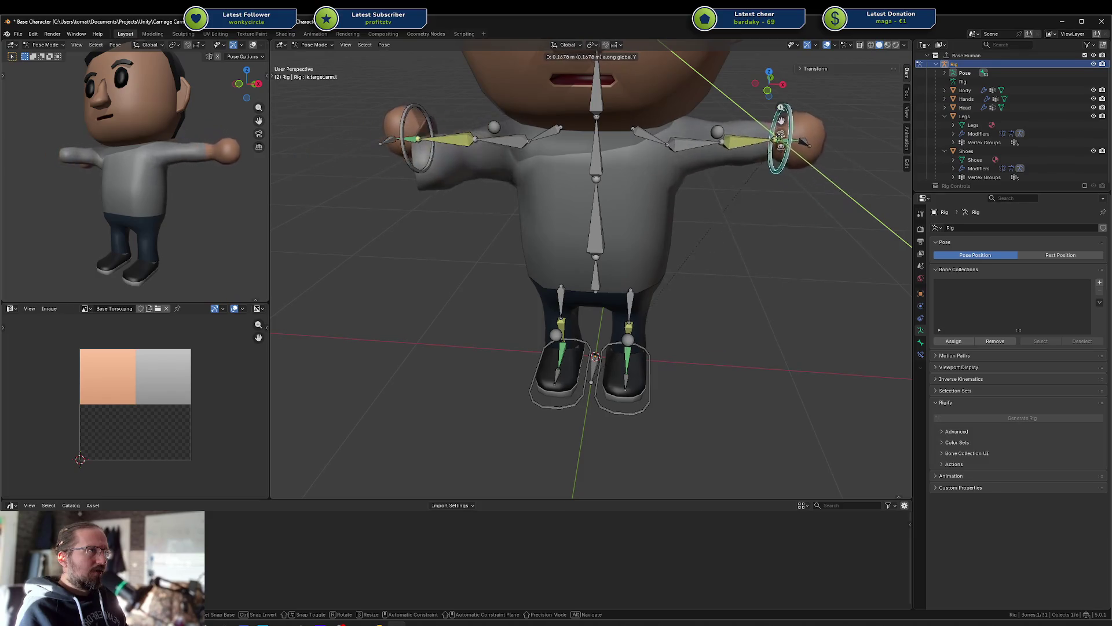
key("x")
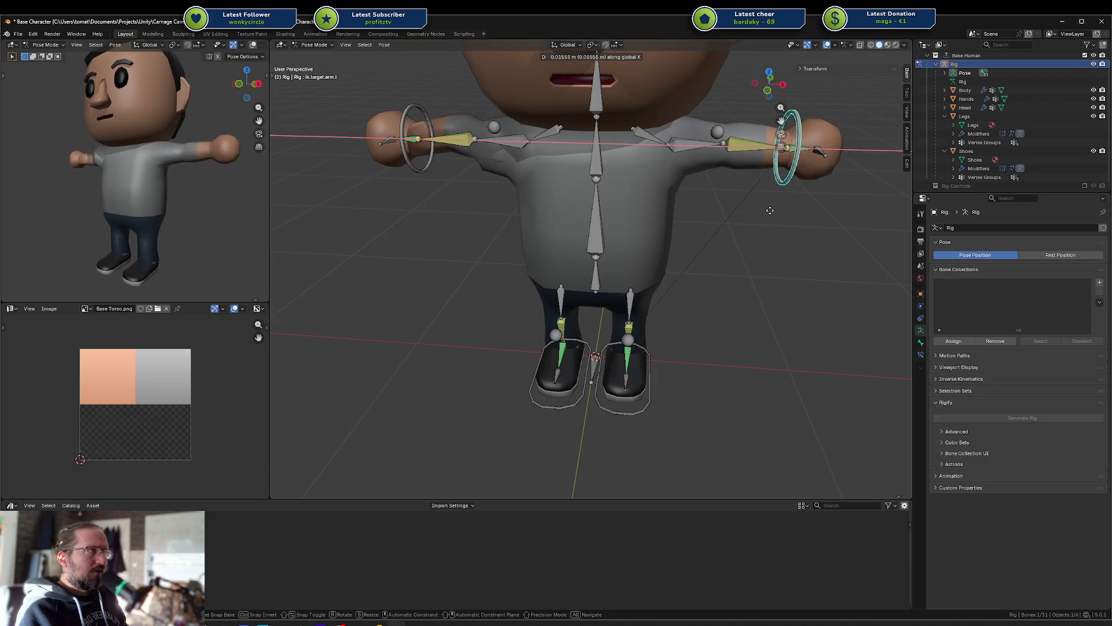
left_click(747, 216)
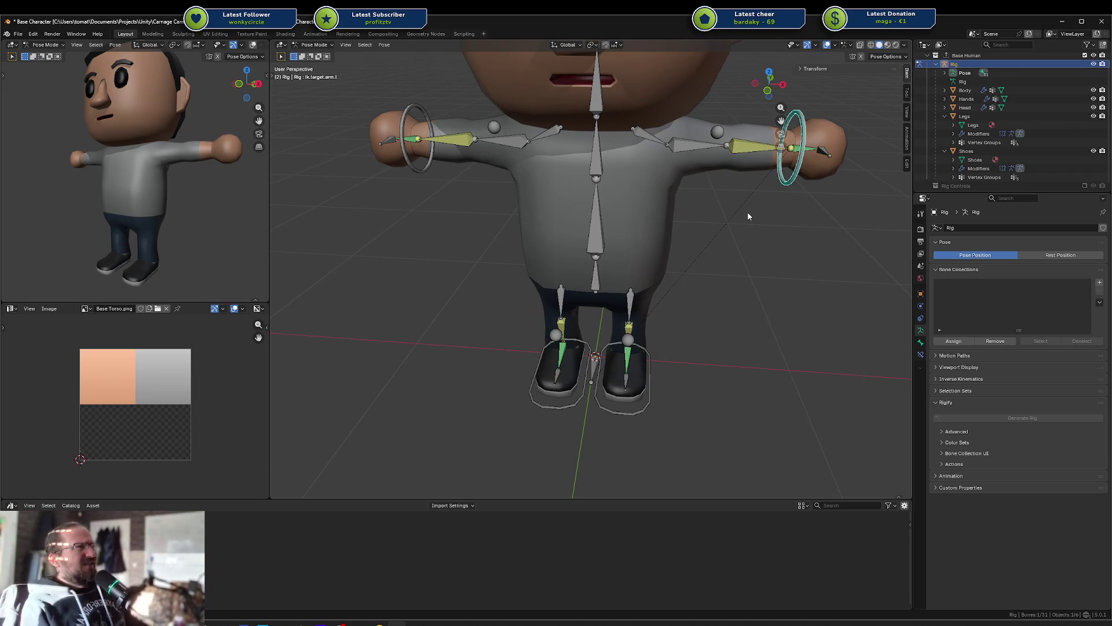
key("ctrl+Tab")
left_click(700, 203)
Step: Select the Body, Head, Hands, Legs and Shoes meshes together and view them at an angle
left_click(673, 230)
scroll(683, 201, "down", 5)
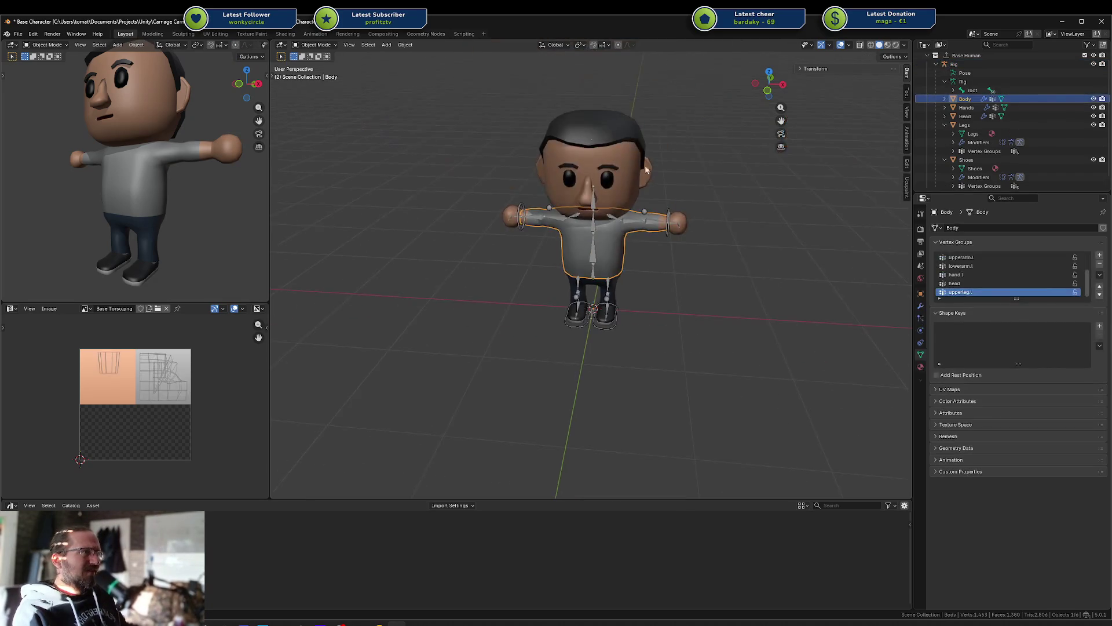
left_click(603, 162, "shift")
left_click(688, 213, "shift")
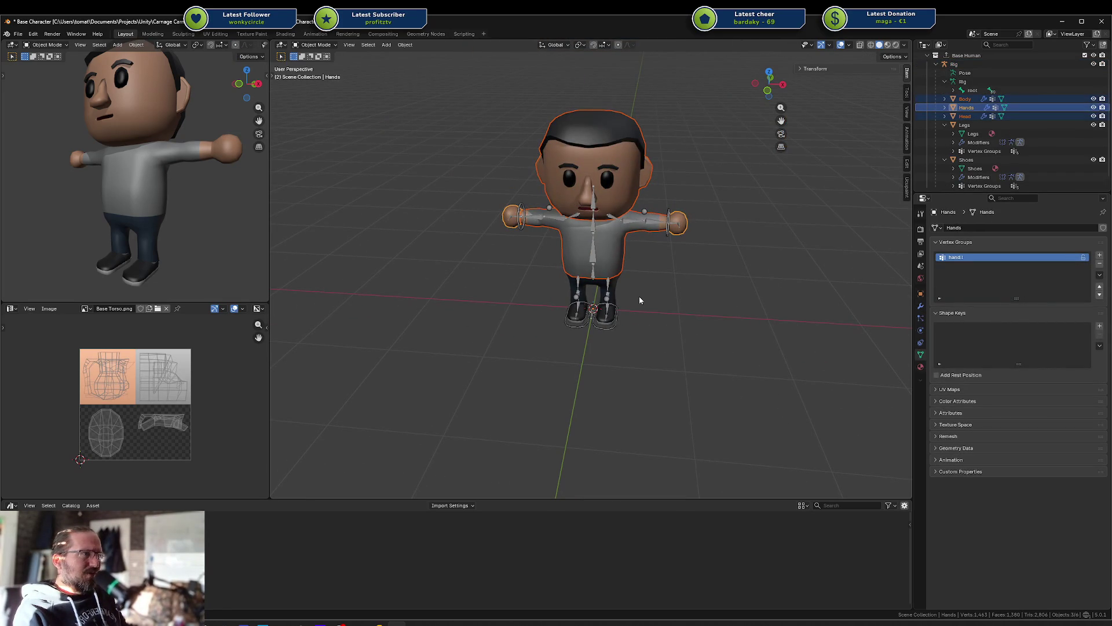
left_click(617, 286, "shift")
scroll(628, 302, "up", 4)
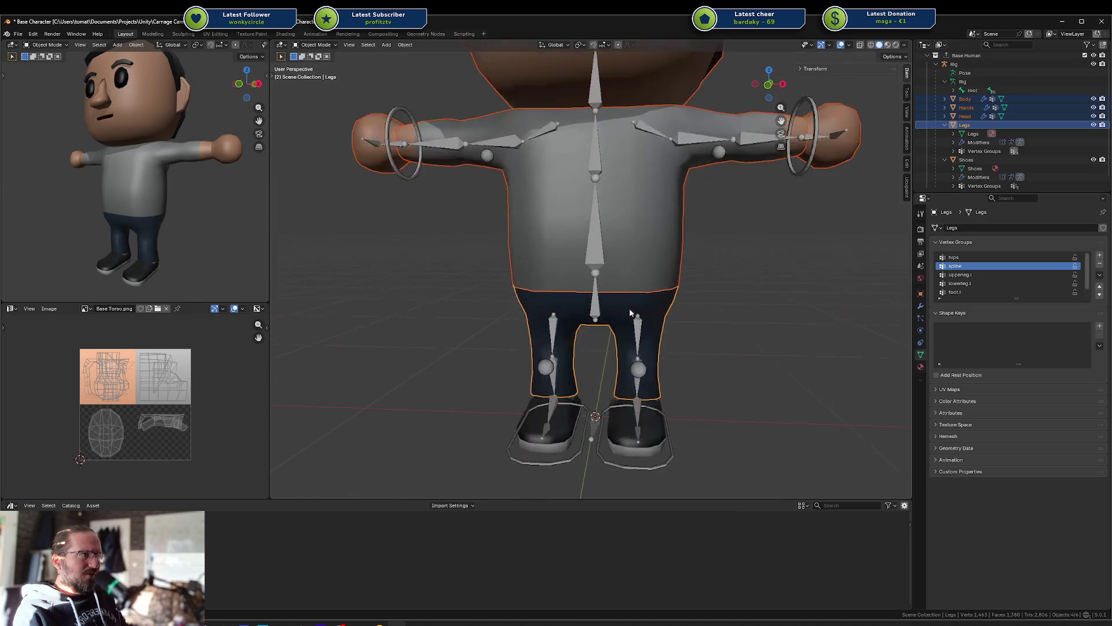
left_click(615, 439, "shift")
middle_click_drag(675, 413, 701, 399)
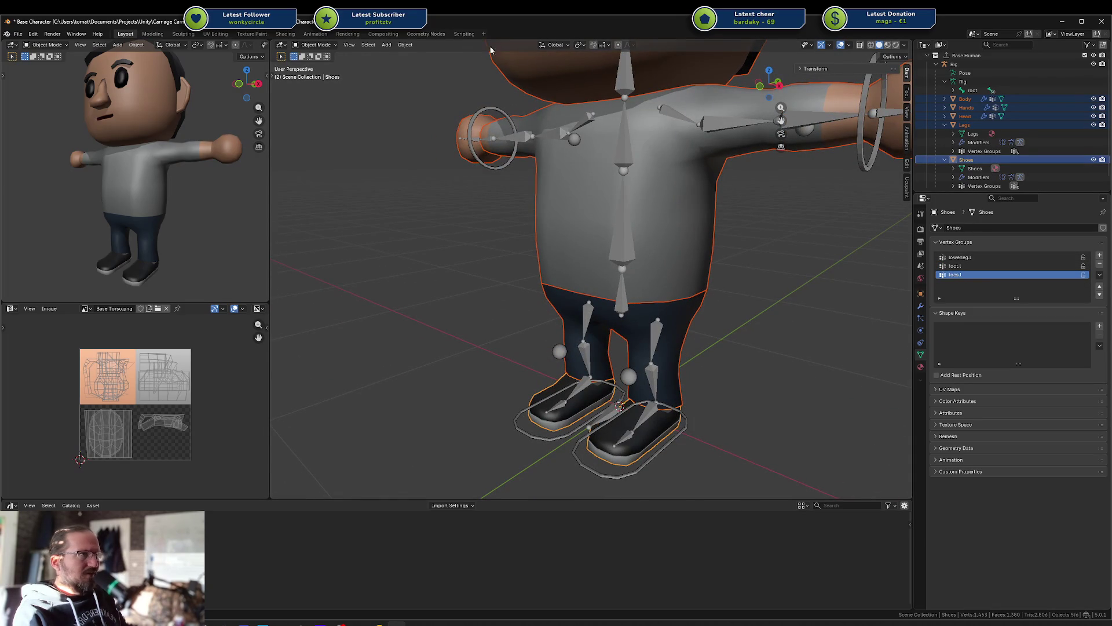
Step: Delete all vertex groups from the Legs mesh, then from the Shoes mesh
left_click(685, 344)
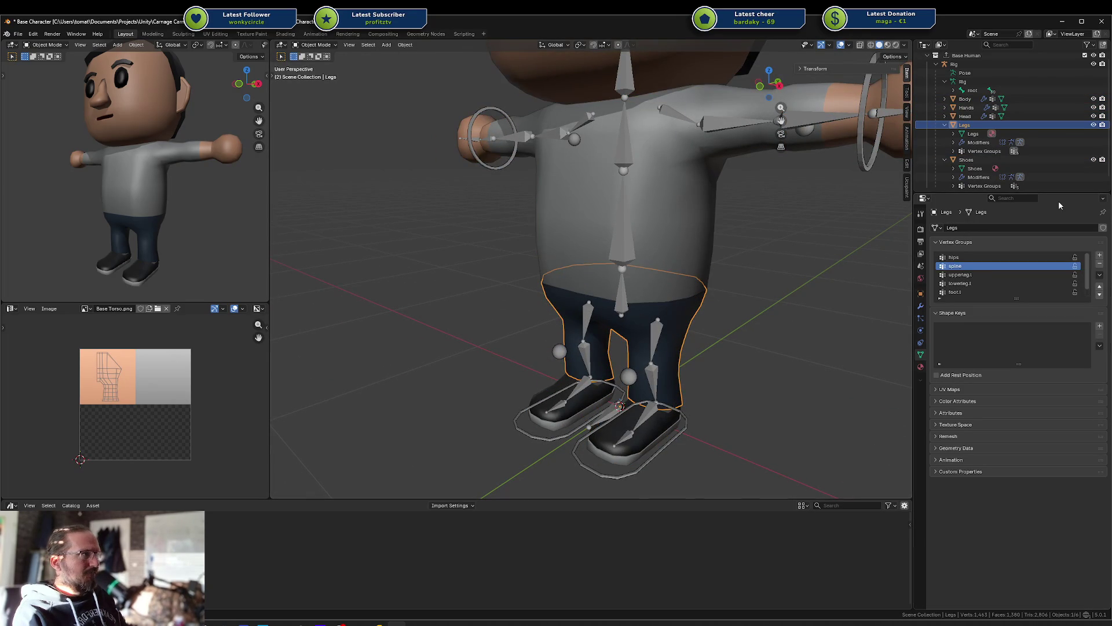
left_click(1099, 264)
left_click(1099, 263)
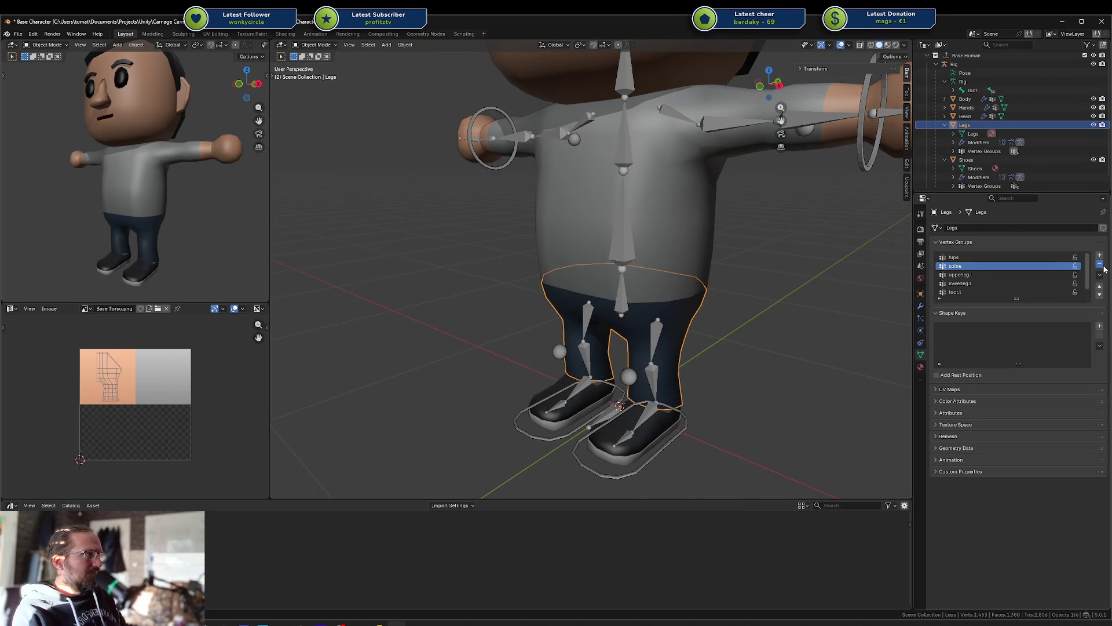
left_click(1100, 264)
left_click(1100, 264)
left_click(1100, 264)
left_click(1099, 263)
left_click(633, 444)
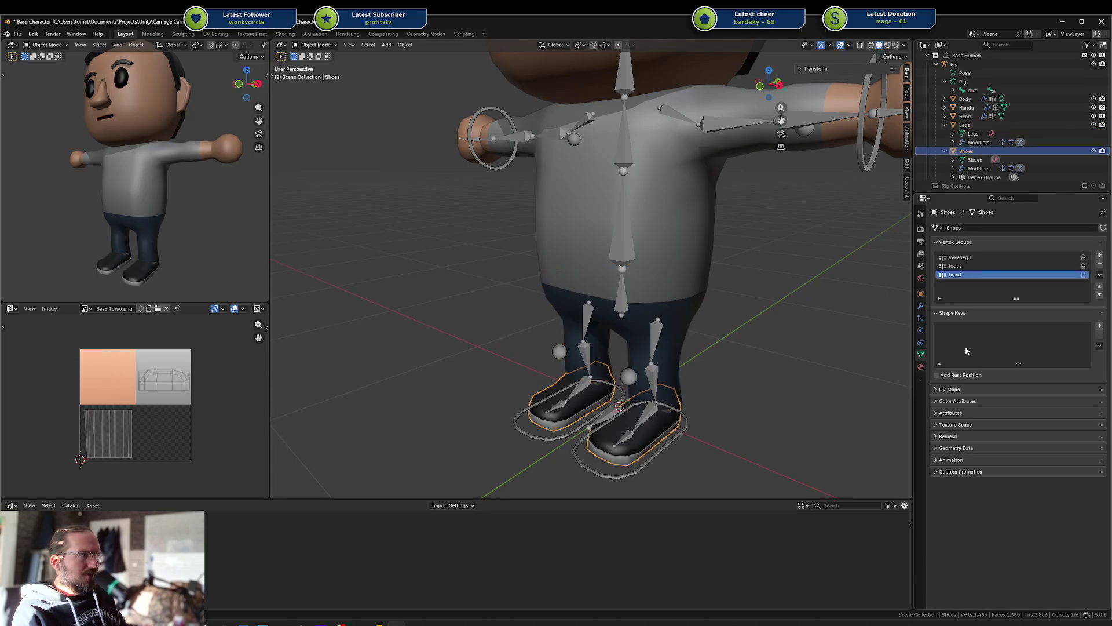
left_click(1100, 265)
left_click(1099, 265)
left_click(1100, 265)
Step: Delete all vertex groups from the Body mesh, then the Hands' remaining group
left_click(689, 232)
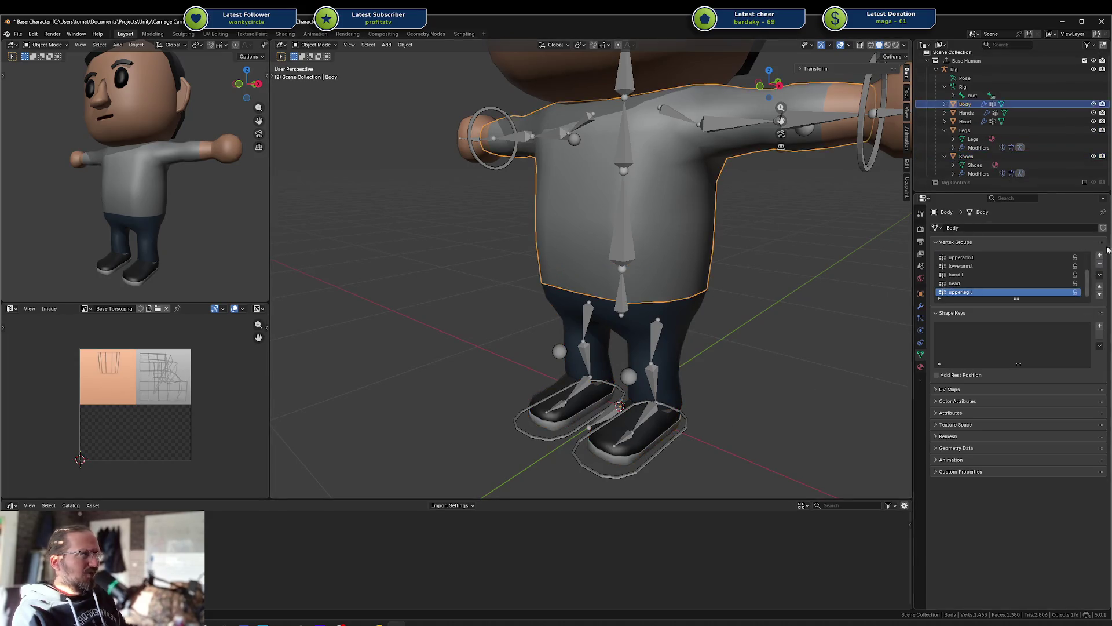
left_click(1100, 264)
left_click(1100, 264)
left_click(1100, 264)
left_click(1099, 264)
left_click(1100, 264)
scroll(713, 187, "down", 5)
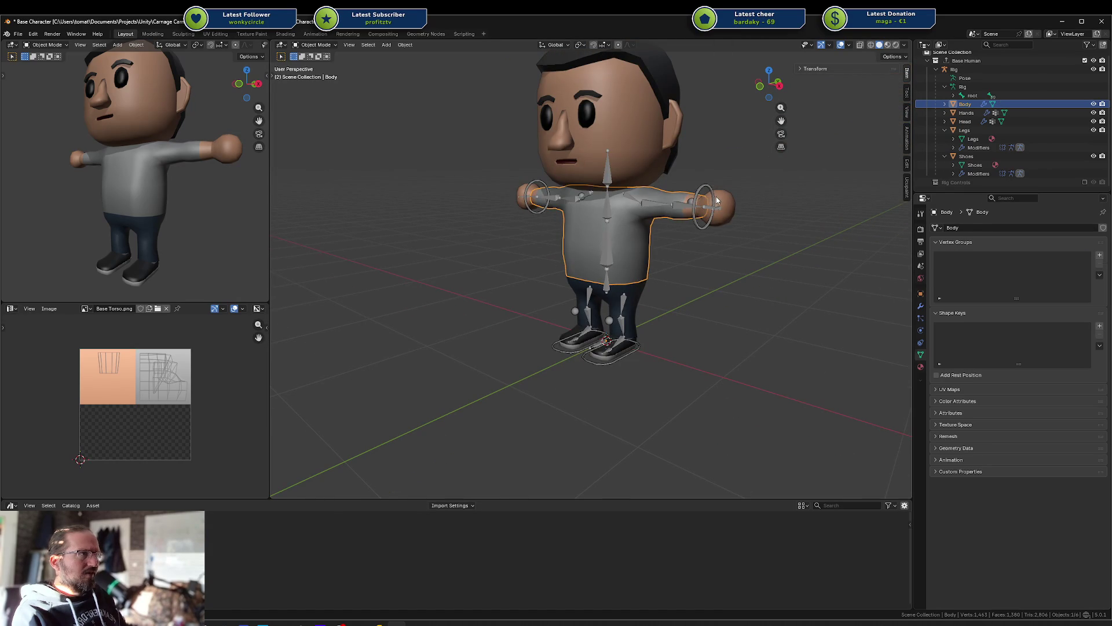
left_click(716, 200)
left_click(1099, 266)
Step: Put the rig in Pose Mode, test-move the left arm IK target, then select the hips bone
left_click(703, 207)
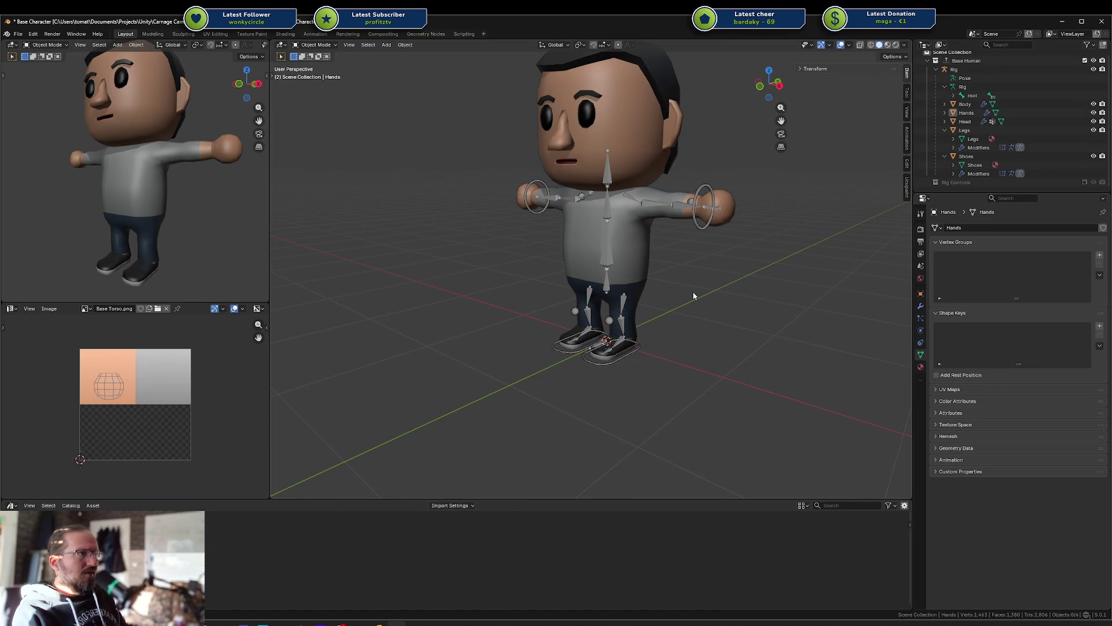
key("ctrl+Tab")
key("g")
key("Escape")
left_click(619, 360)
Step: Test moving the hips bone and cancel back to the rest pose
key("g")
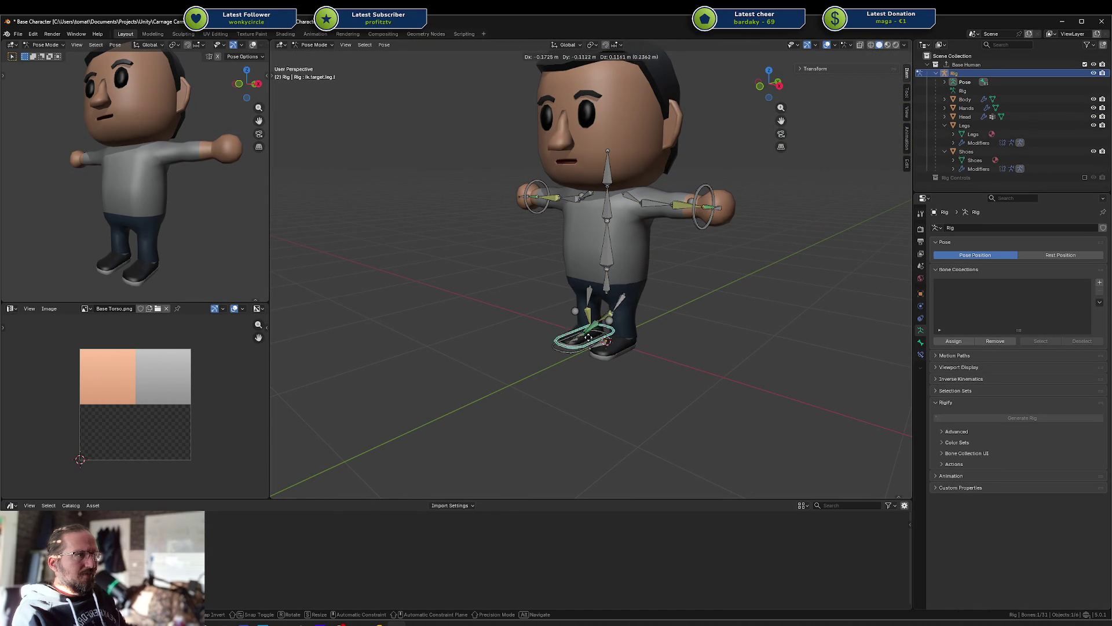
key("Escape")
left_click(606, 281)
key("g")
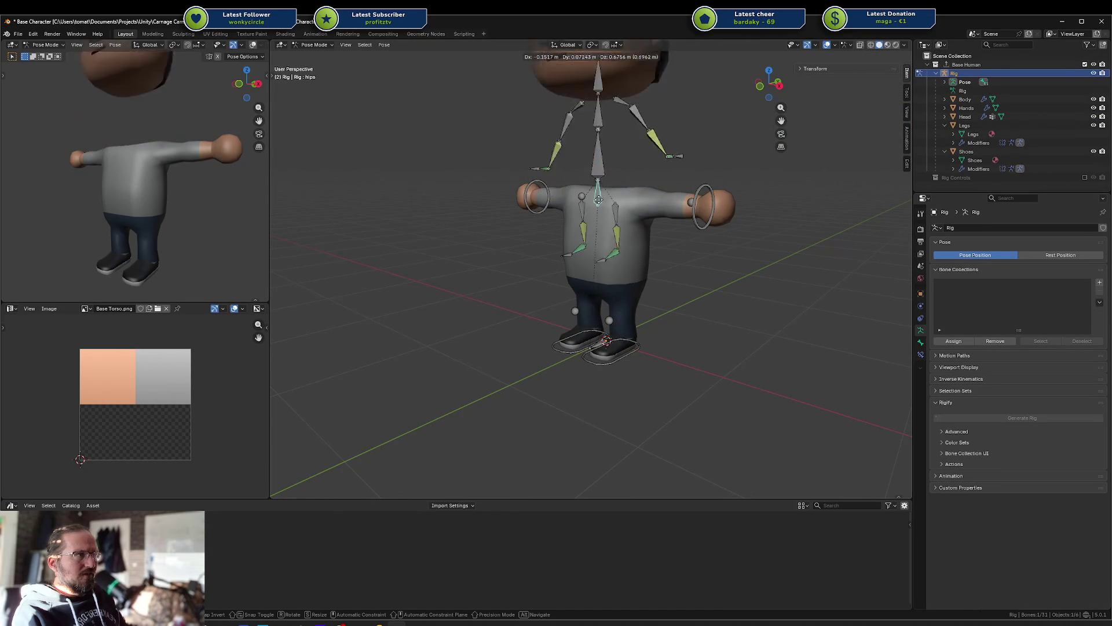
key("Escape")
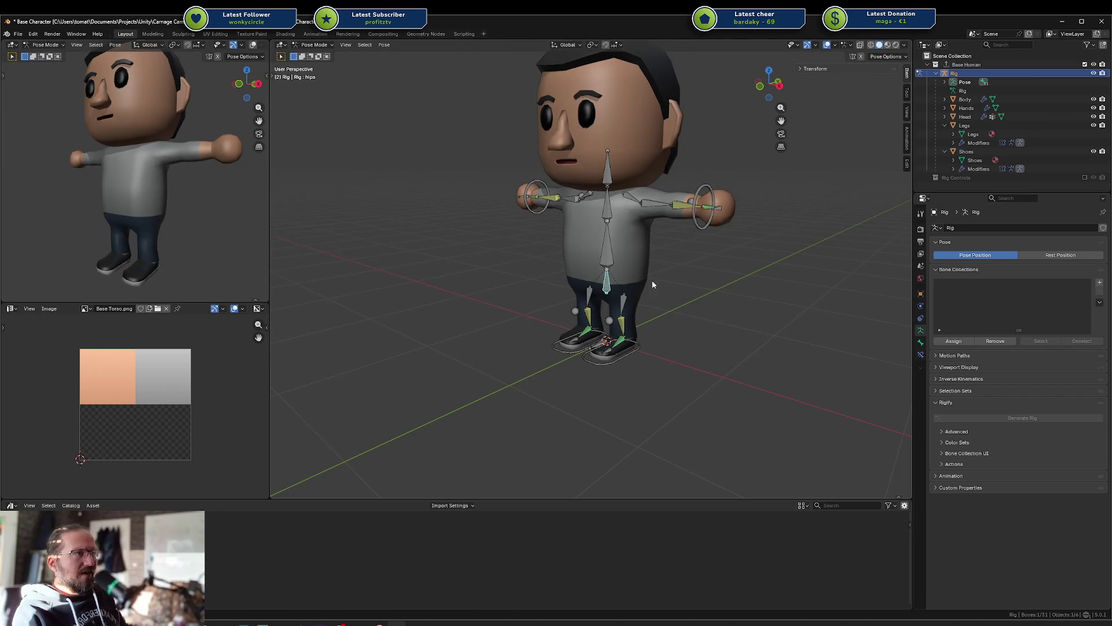
Step: Return to Object Mode from a front view and select the Shoes mesh
middle_click_drag(653, 282, 544, 79)
left_click(642, 136)
left_click(629, 343)
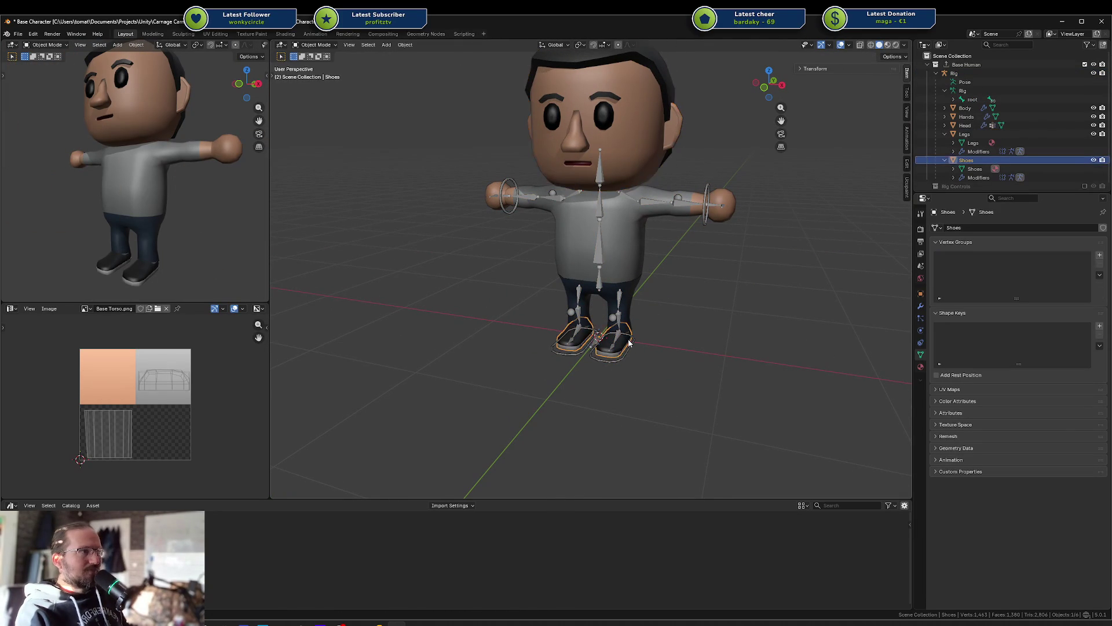
Step: Save the file and inspect the Shoes mesh in Edit Mode, framed in the view
key("ctrl+s")
key("Tab")
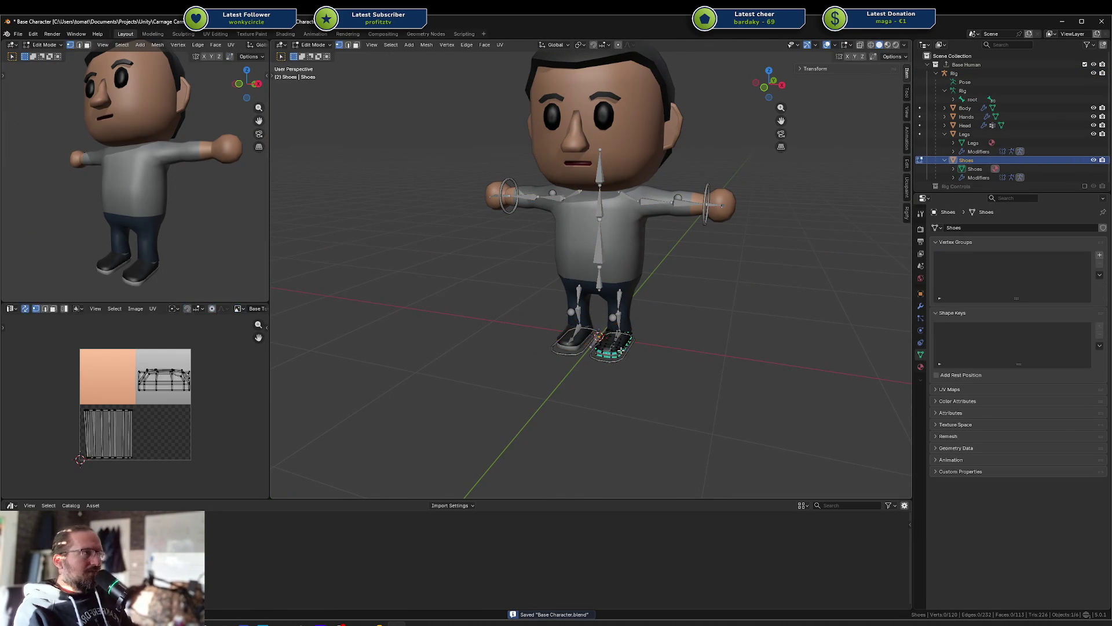
key("KP_Decimal")
mouse_move(626, 337)
middle_mouse_down()
mouse_move(691, 336)
mouse_move(620, 315)
middle_mouse_up()
key("Tab")
Step: Select the rig plus the Shoes mesh and enter Weight Paint mode
scroll(606, 335, "up", 5)
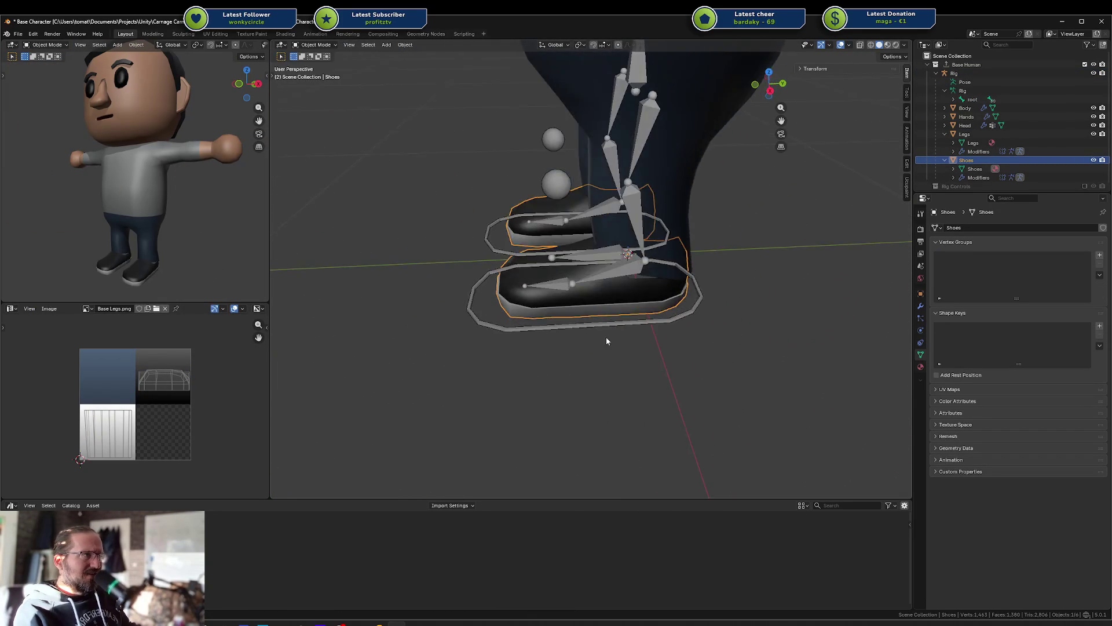
left_click(666, 267)
middle_click_drag(666, 268, 649, 299)
key("alt+a")
left_click(669, 178)
middle_click_drag(669, 178, 666, 300)
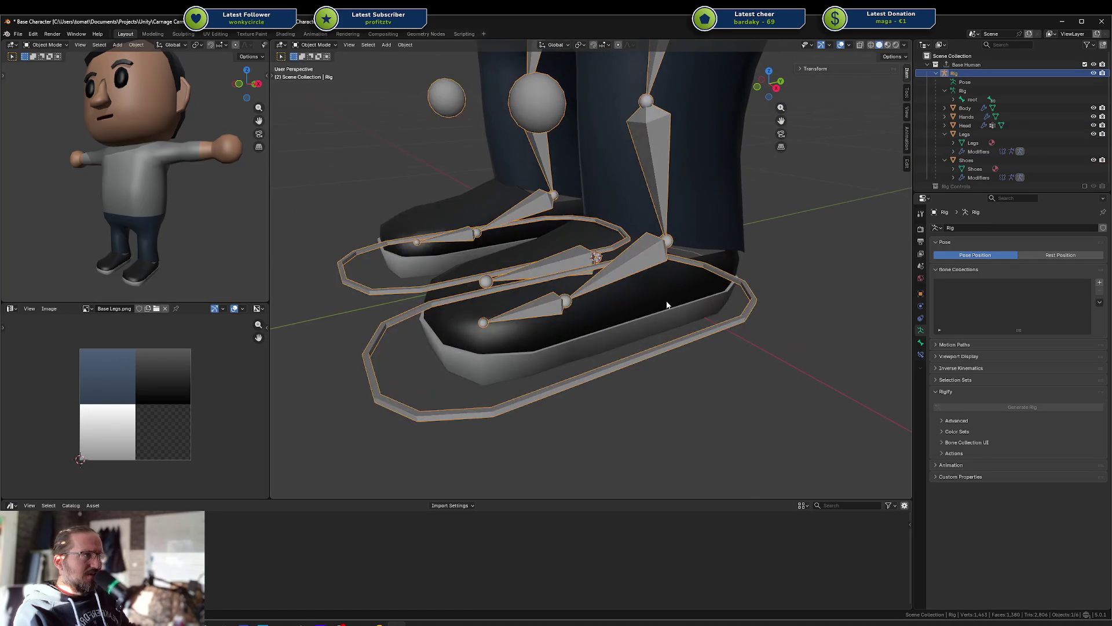
left_click(666, 300, "shift")
key("ctrl+Tab")
left_click(621, 278)
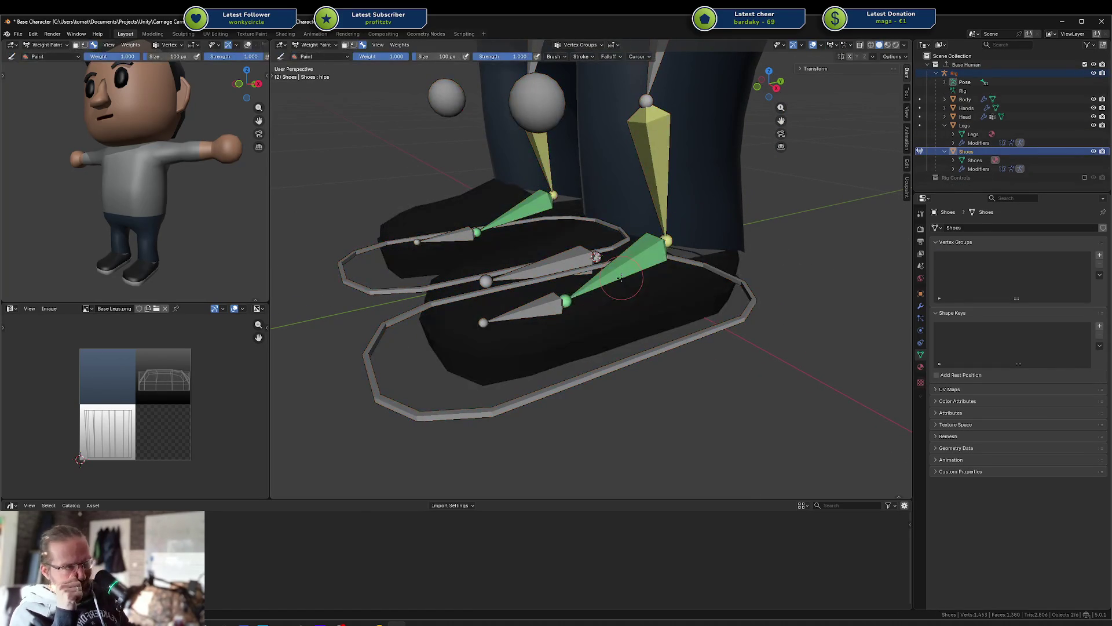
Step: Pick the toes.l bone for painting and turn on the see-through view
left_click(531, 304, "ctrl")
mouse_move(529, 313)
middle_mouse_down()
mouse_move(525, 336)
mouse_move(559, 305)
middle_mouse_up()
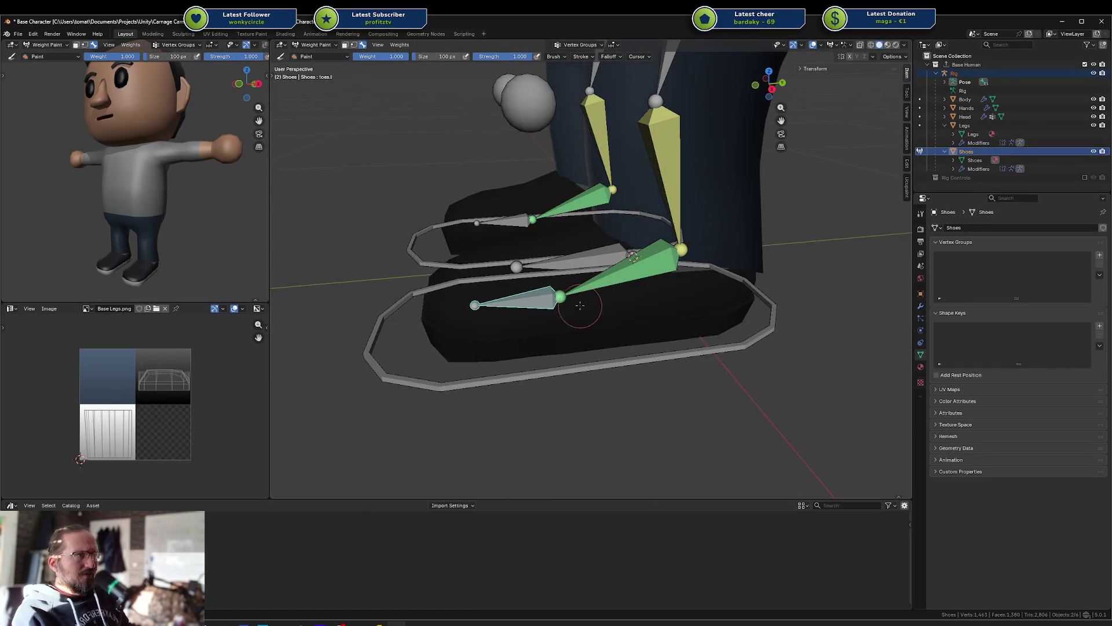
key("shift+z")
key("shift+z")
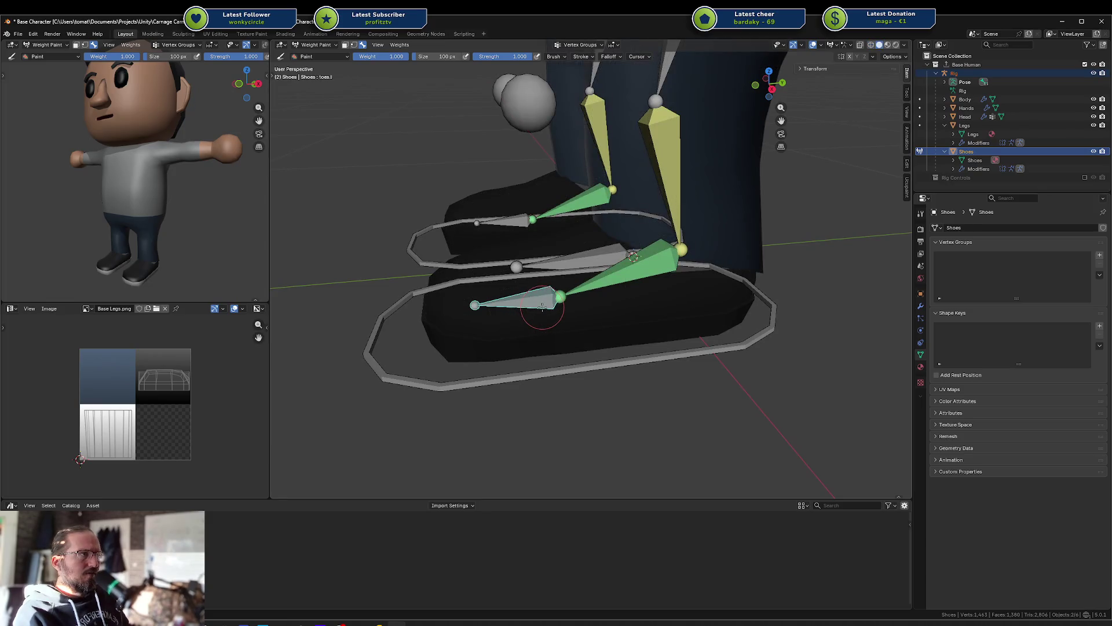
Step: Put the shoes in Edit Mode with nothing selected and face select active
key("Tab")
key("alt+a")
key("3")
middle_click_drag(443, 303, 450, 294)
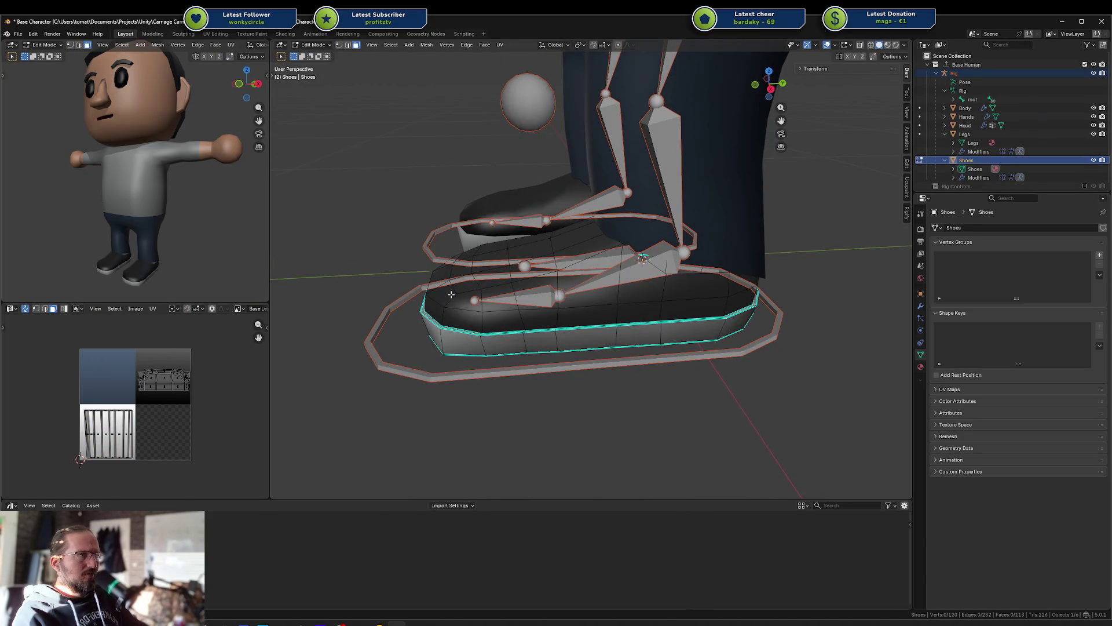
Step: From the right side view, circle-select the front half of the shoe's vertices
key("KP_3")
key("1")
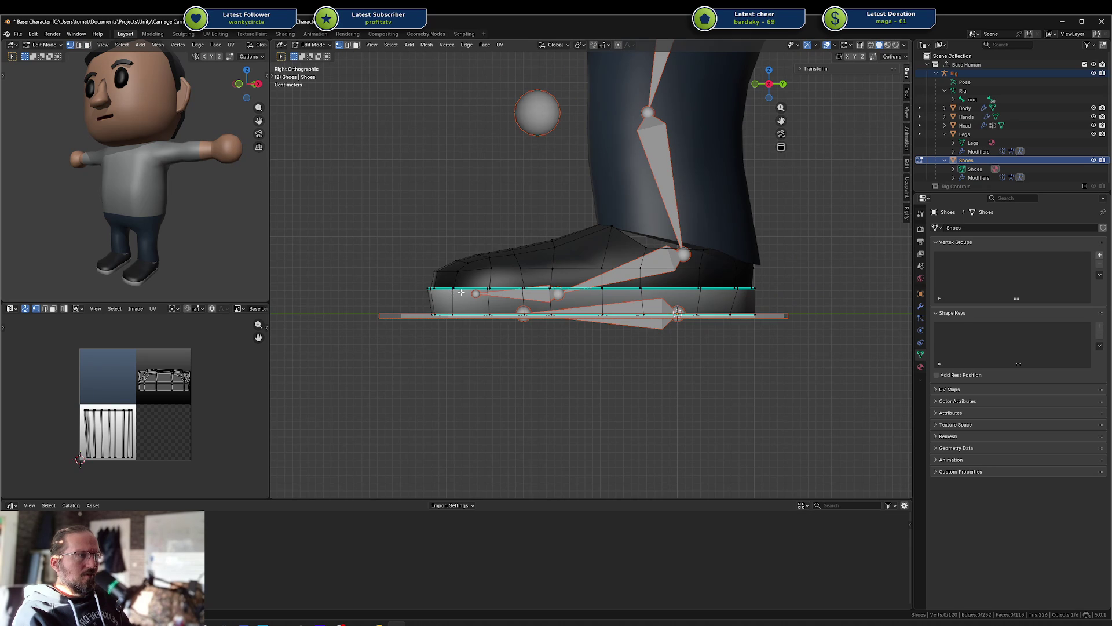
key("shift+z")
key("c")
scroll(423, 236, "down", 15)
mouse_move(424, 236)
left_mouse_down()
mouse_move(398, 248)
mouse_move(439, 255)
mouse_move(440, 287)
left_mouse_up()
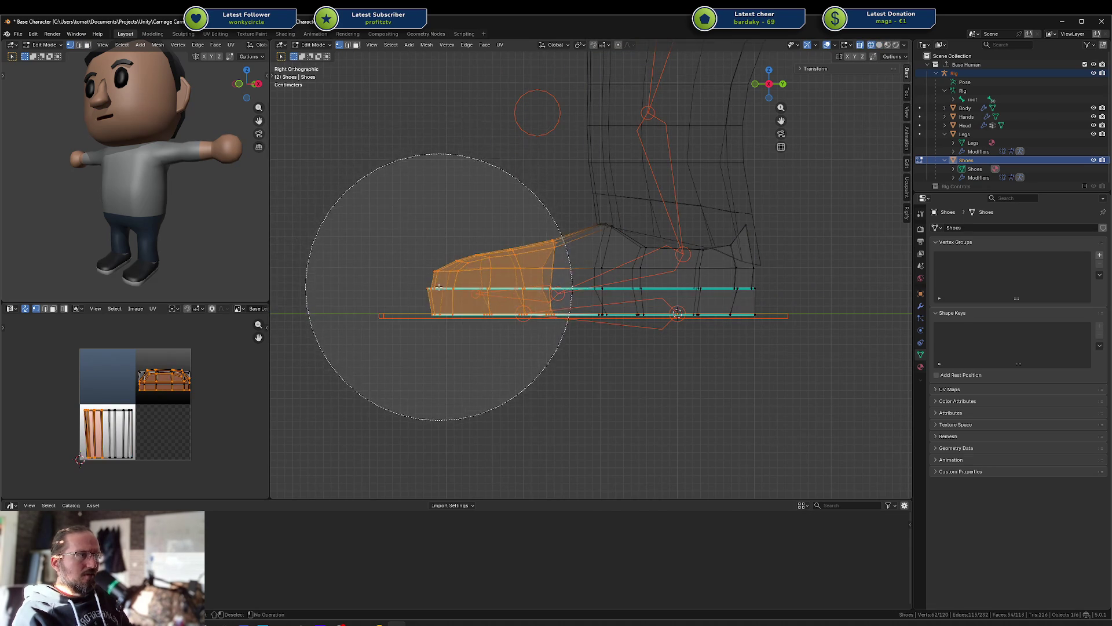
key("Escape")
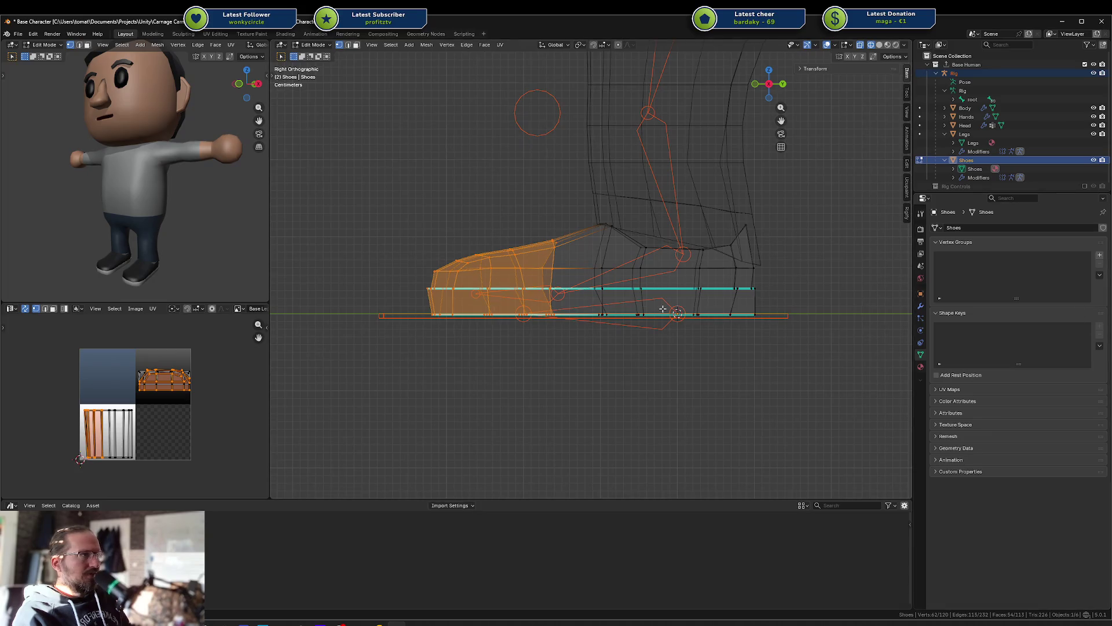
key("shift+z")
mouse_move(541, 237)
middle_mouse_down()
mouse_move(540, 252)
mouse_move(564, 244)
middle_mouse_up()
key("shift+z")
key("shift+z")
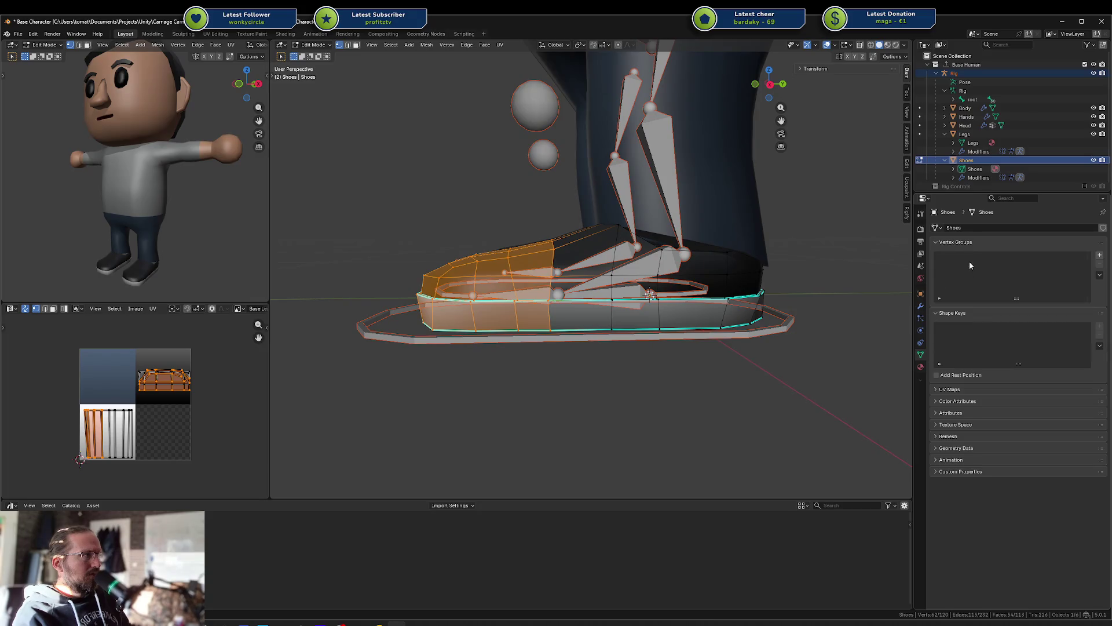
Step: Add a new vertex group to the shoes, then remove it again
left_click(1100, 273)
left_click(1101, 277)
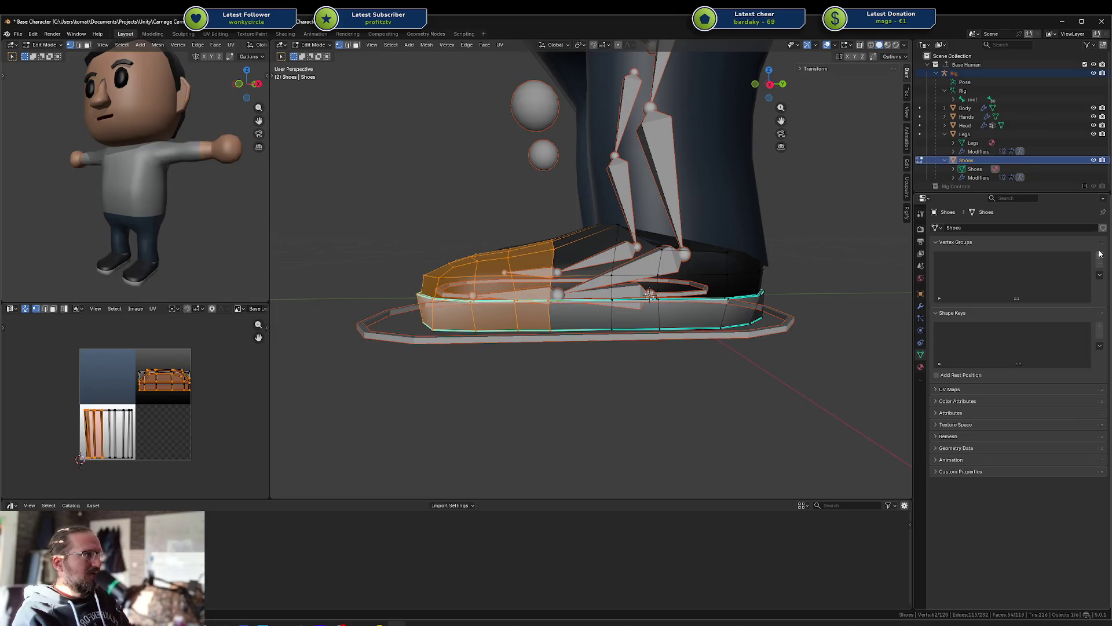
left_click(1100, 255)
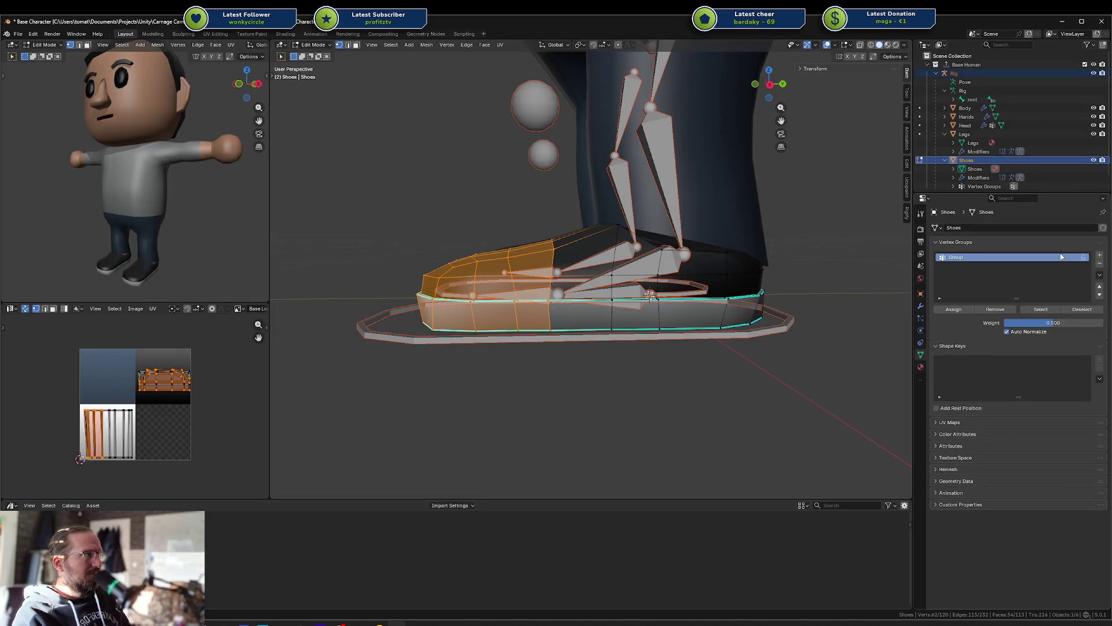
left_click(1100, 264)
Step: Switch the shoes to Weight Paint and try a toes.l stroke, then undo it
key("Tab")
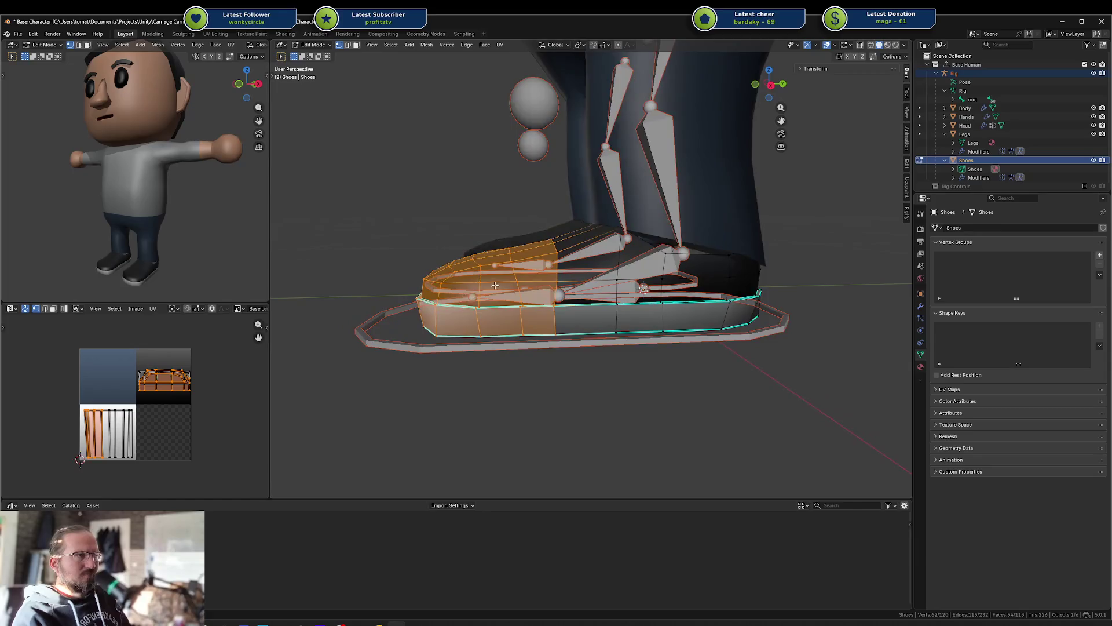
key("ctrl+Tab")
scroll(481, 274, "down", 3)
left_click_drag(473, 287, 647, 299)
key("ctrl+z")
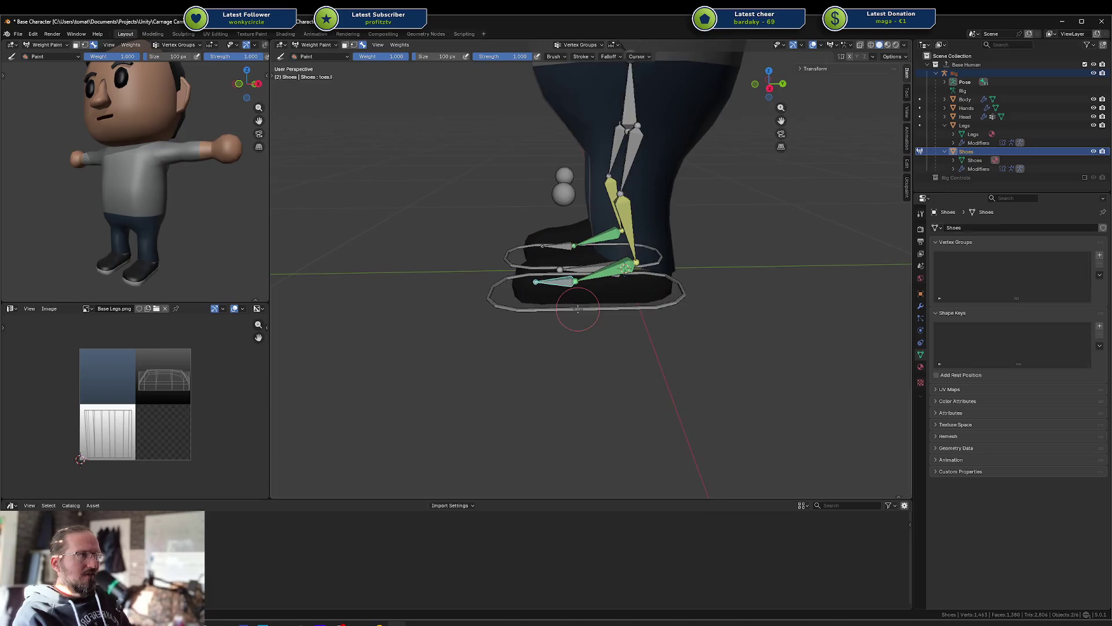
Step: Set face select in Edit Mode, then enter Weight Paint with the tool shelf shown
scroll(586, 287, "up", 4)
key("Tab")
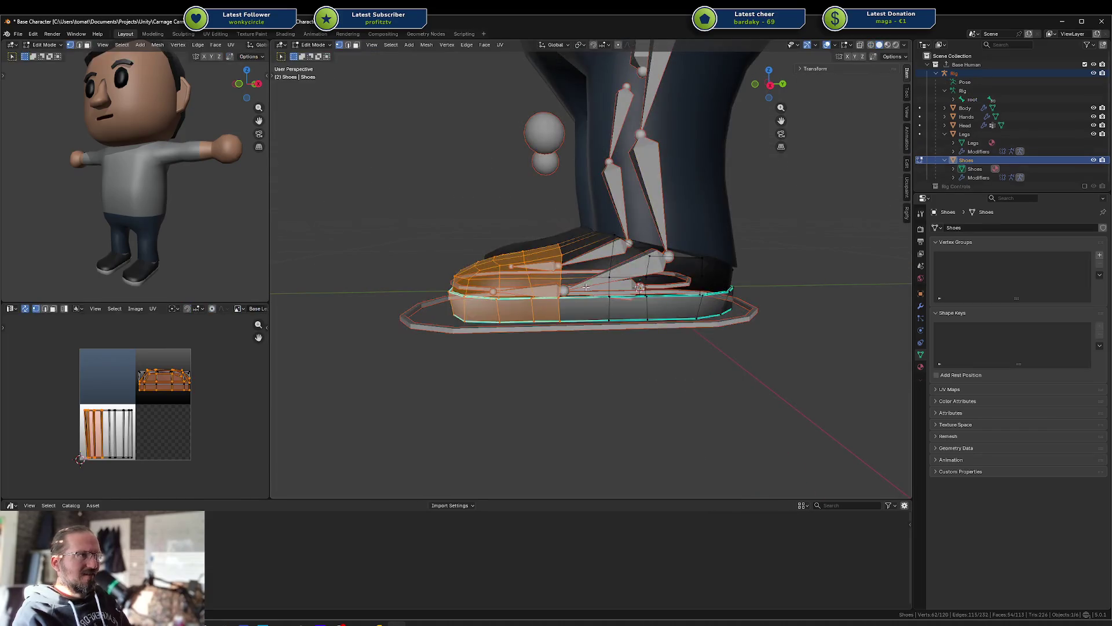
left_click(357, 46)
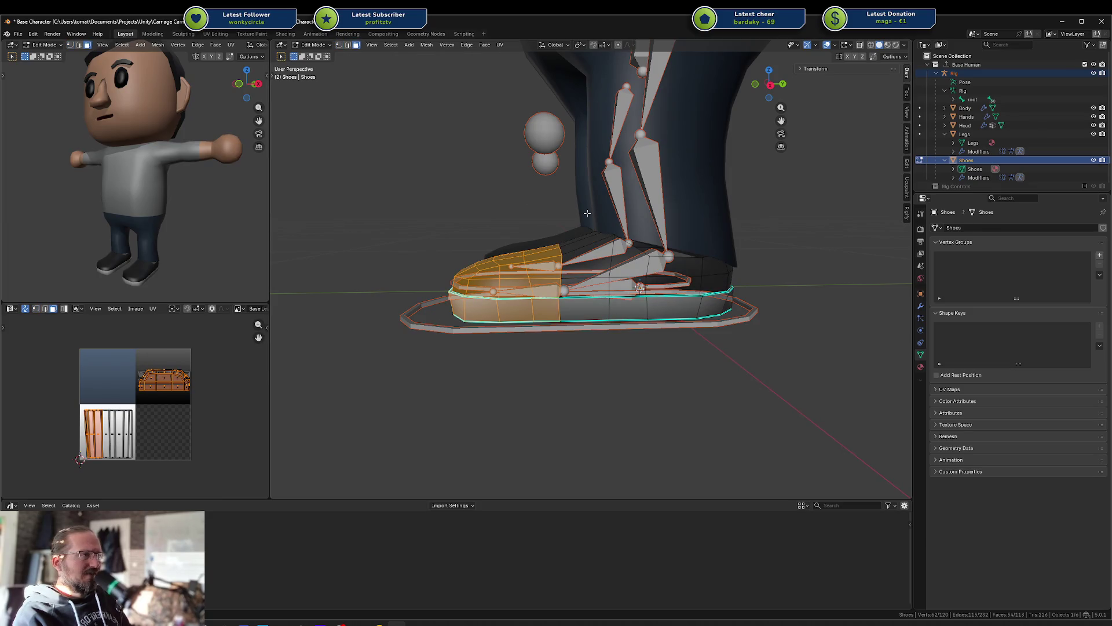
key("Tab")
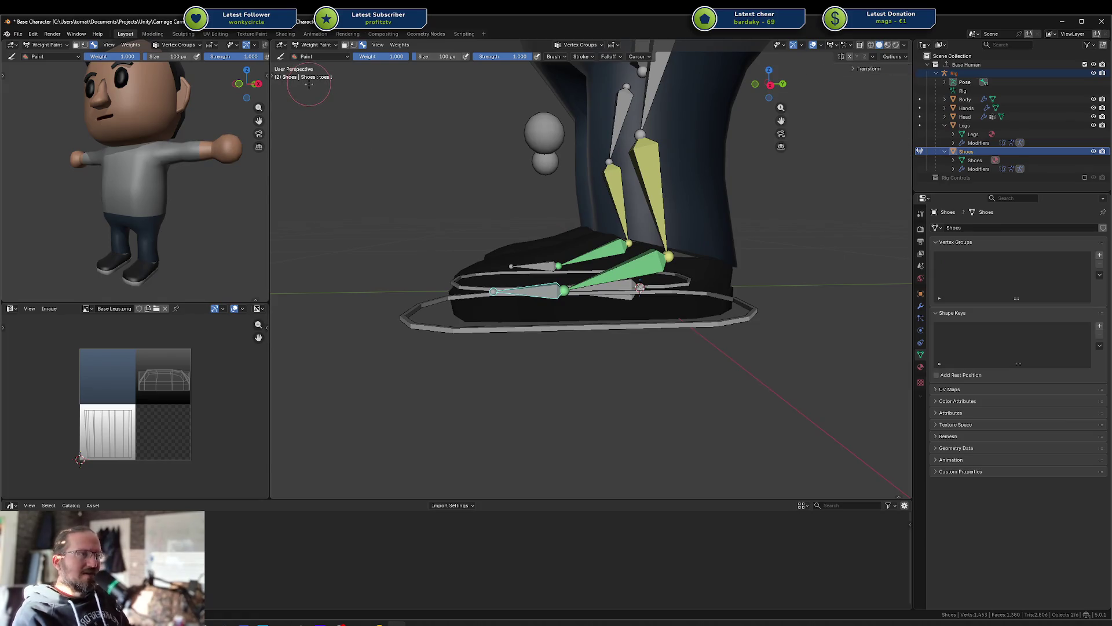
key("t")
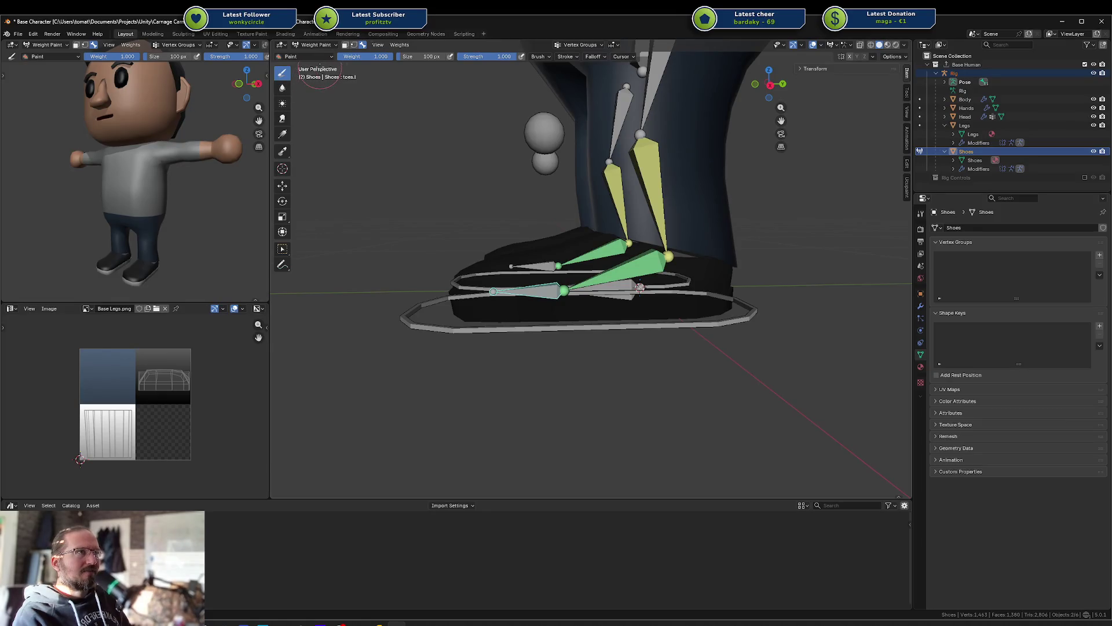
Step: With the face paint mask on, paint full toes.l weight over both shoe toes
left_click(346, 46)
mouse_move(468, 148)
middle_mouse_down()
mouse_move(489, 182)
mouse_move(550, 203)
middle_mouse_up()
left_click(551, 203)
left_click_drag(623, 274, 550, 287)
middle_click_drag(551, 286, 644, 243)
left_click_drag(644, 243, 626, 289)
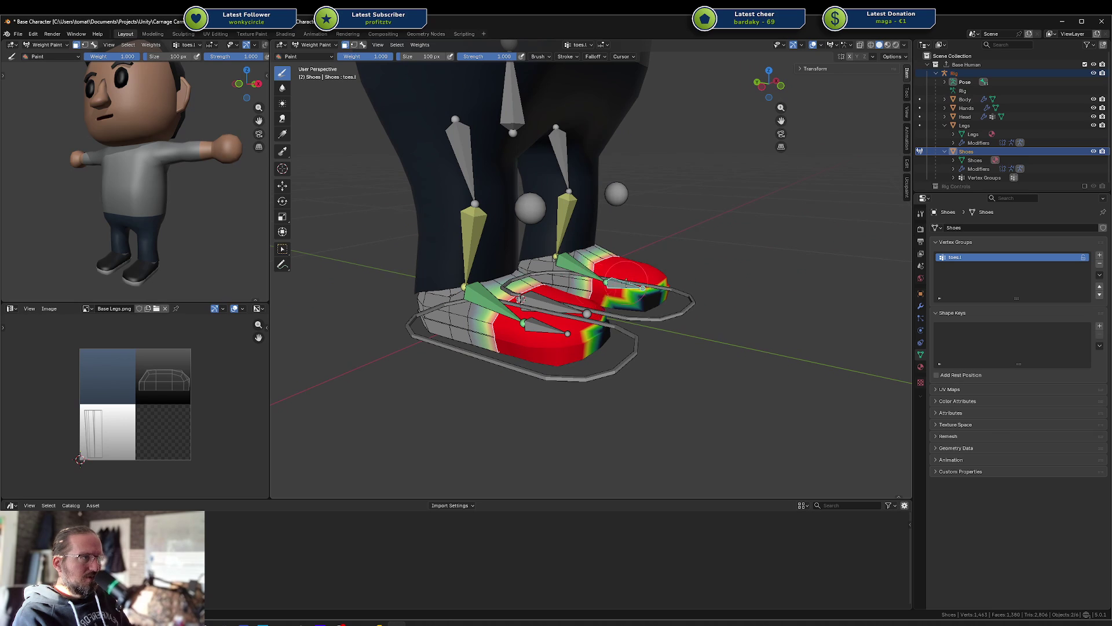
mouse_move(666, 313)
middle_mouse_down()
mouse_move(663, 281)
mouse_move(623, 250)
middle_mouse_up()
left_click_drag(622, 249, 573, 255)
Step: From a side view, rotate the toe bone on X to test the bend, then cancel
middle_click_drag(636, 249, 546, 303)
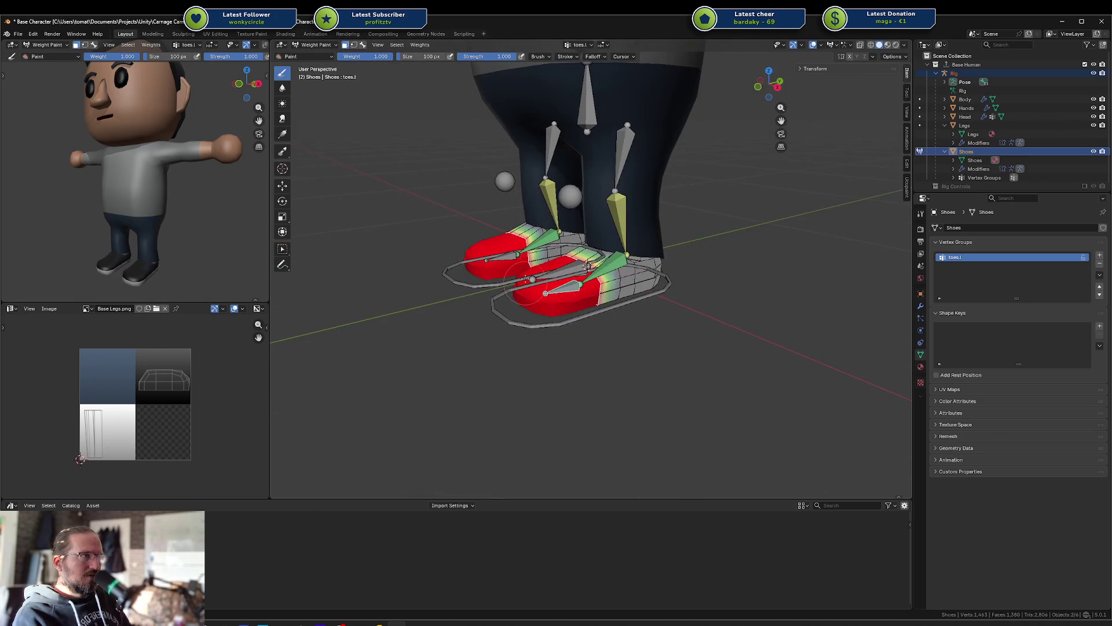
middle_click_drag(647, 292, 603, 290)
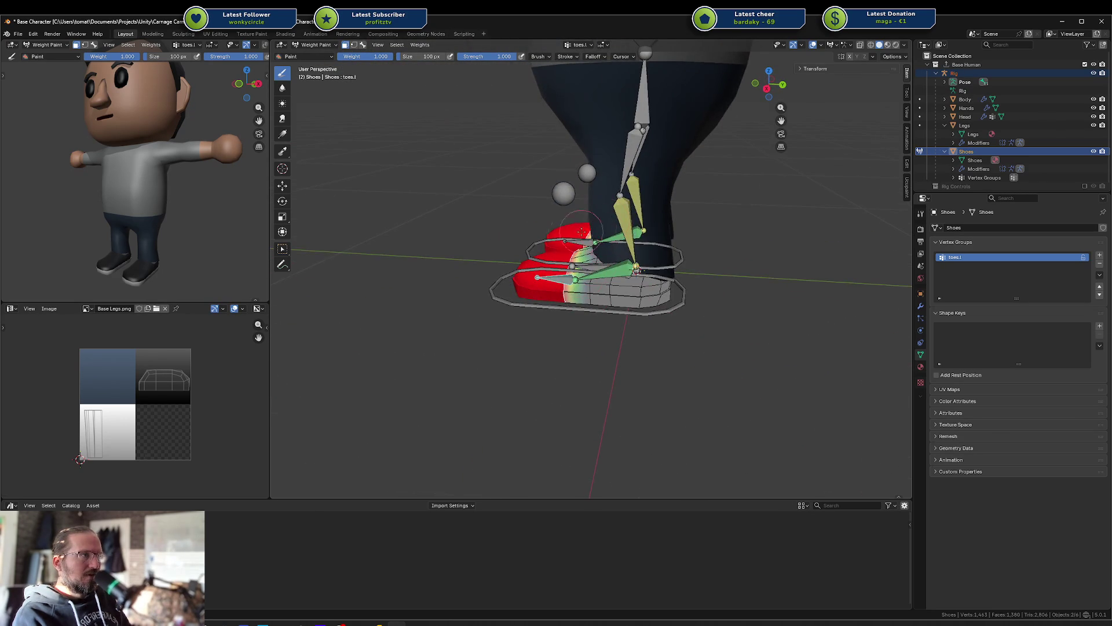
key("r")
key("x")
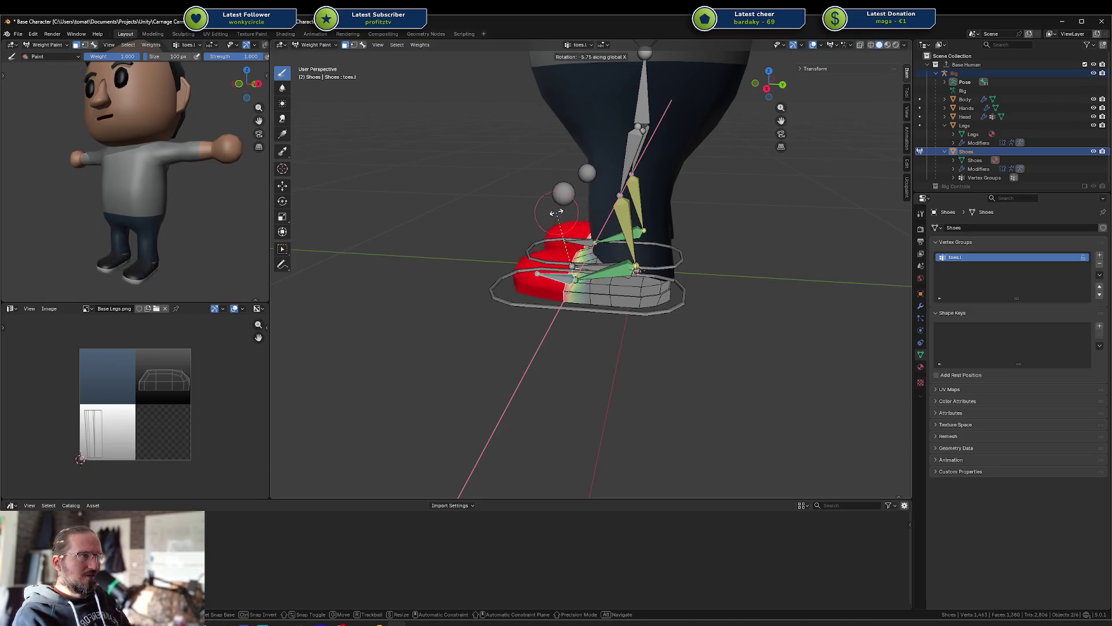
key("Escape")
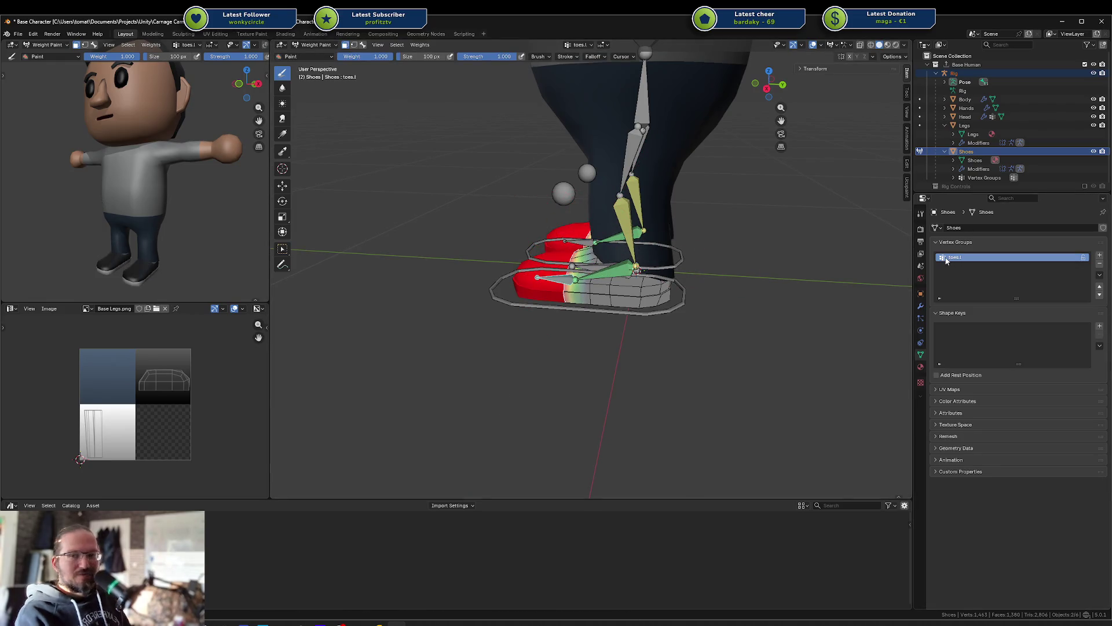
Step: Select toe faces and try the vertex and bone selection masks
middle_click_drag(697, 287, 655, 277)
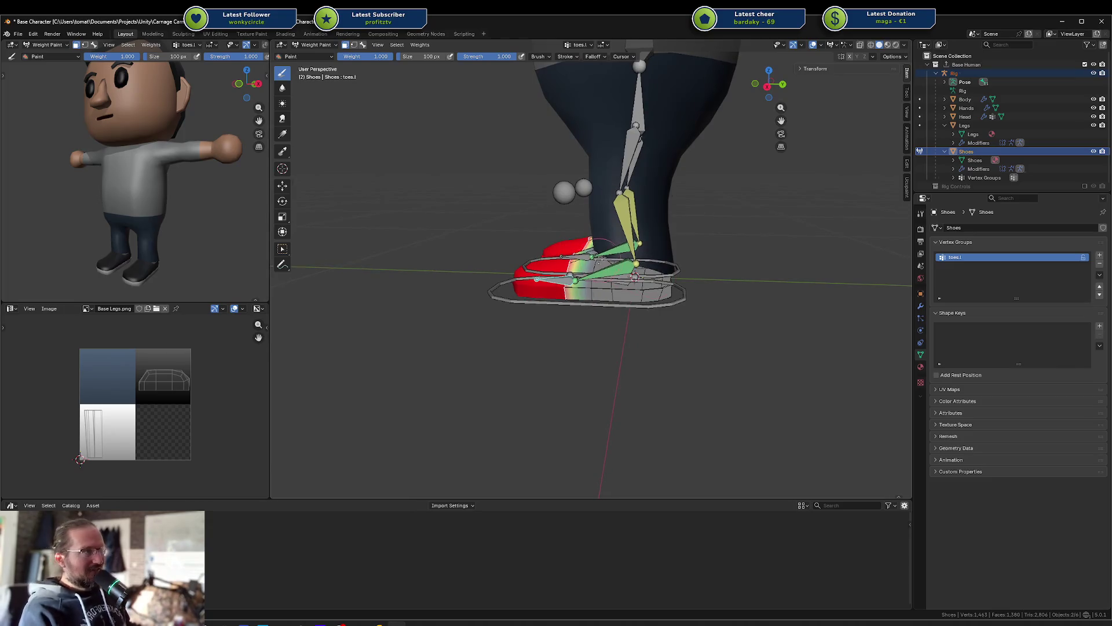
left_click(599, 267)
left_click(614, 278)
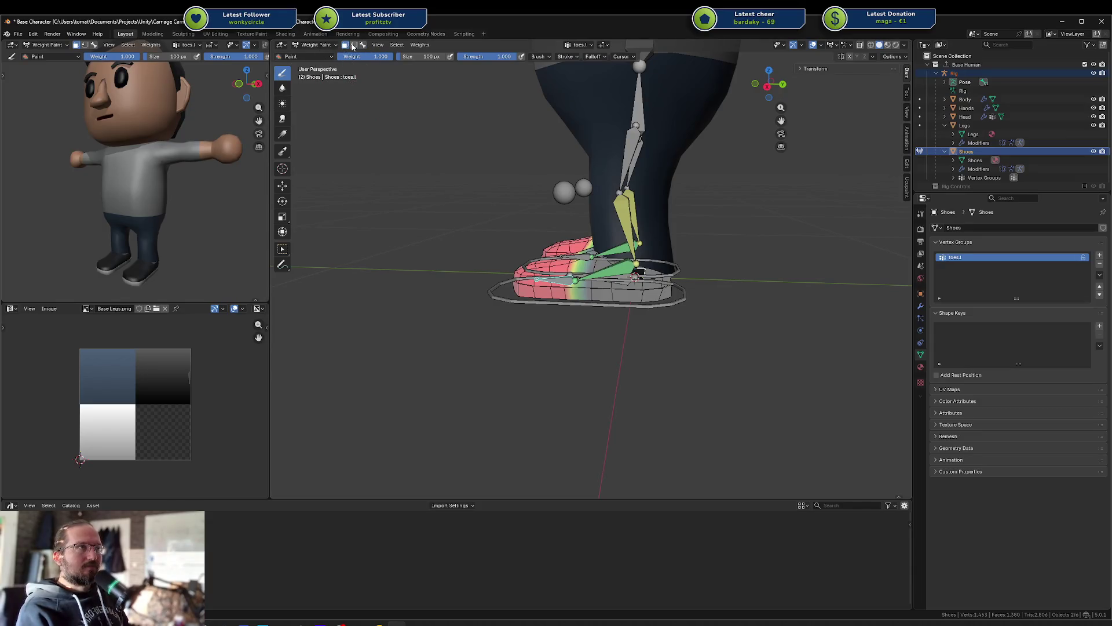
left_click(353, 46)
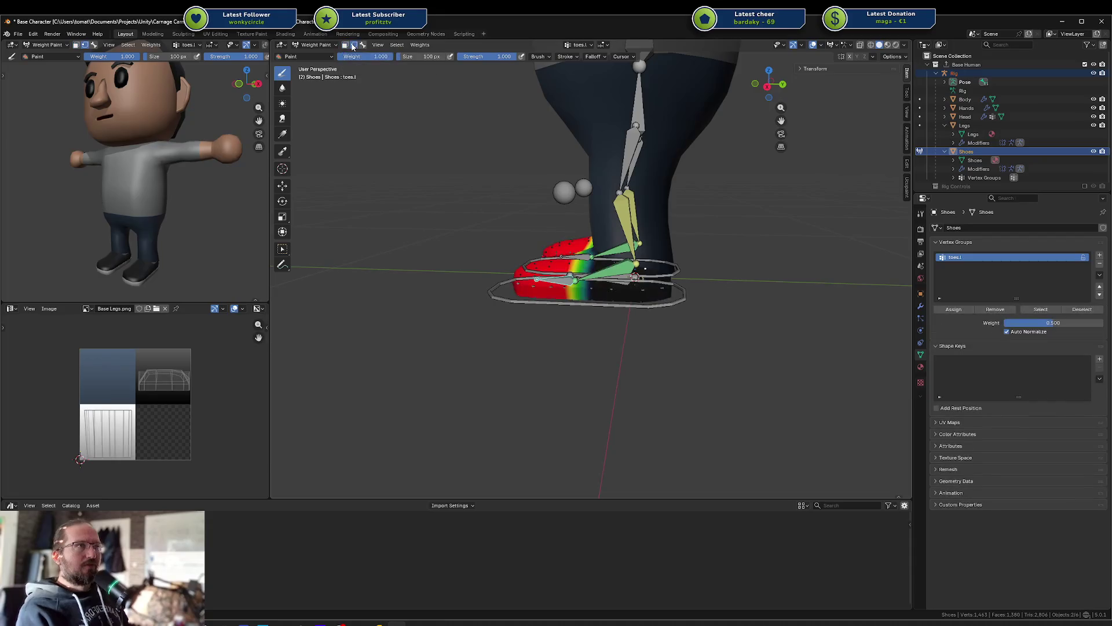
left_click(354, 47)
left_click(354, 47)
left_click(362, 46)
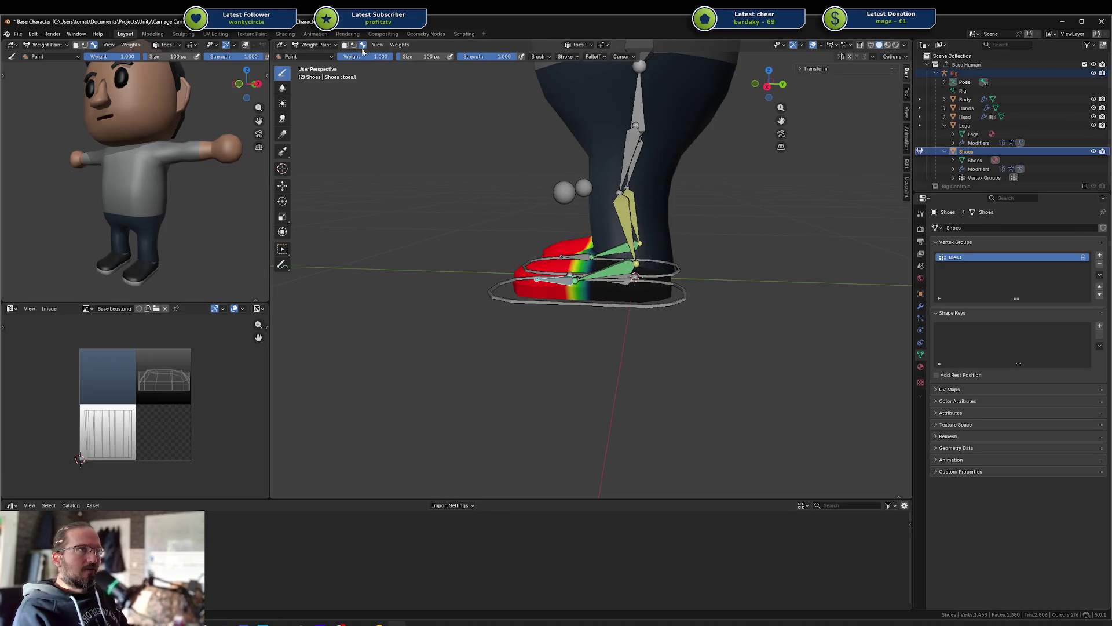
Step: Re-enable the face mask and select faces on the shoe opening, toe side and upper
left_click(345, 45)
scroll(532, 225, "up", 2)
left_click(586, 270)
left_click(541, 291)
left_click(606, 291)
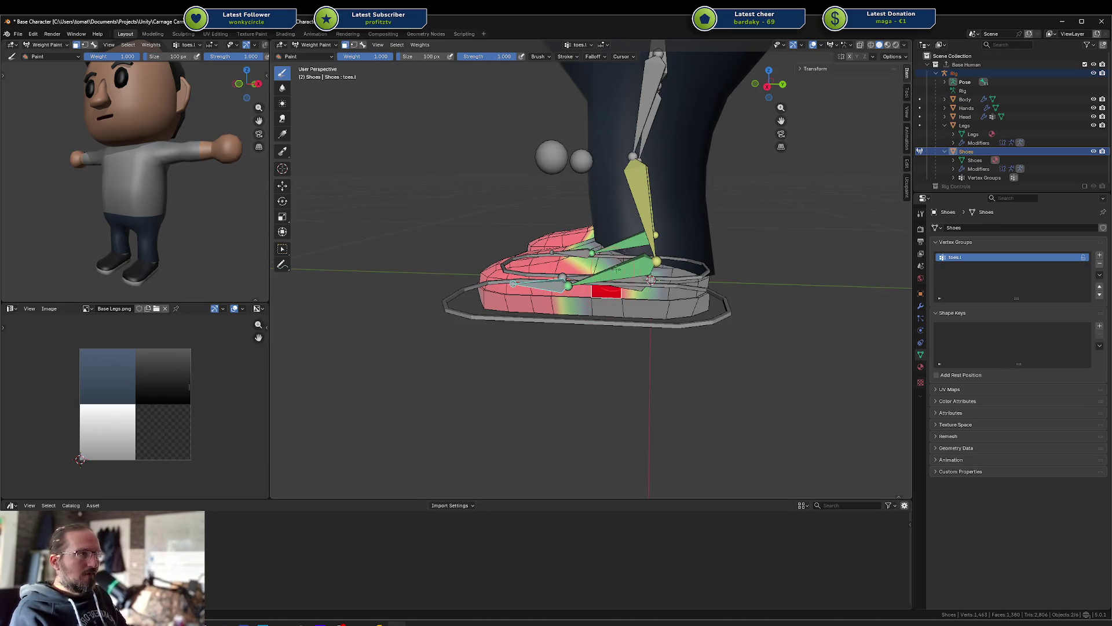
key("ctrl+z")
left_click(543, 268)
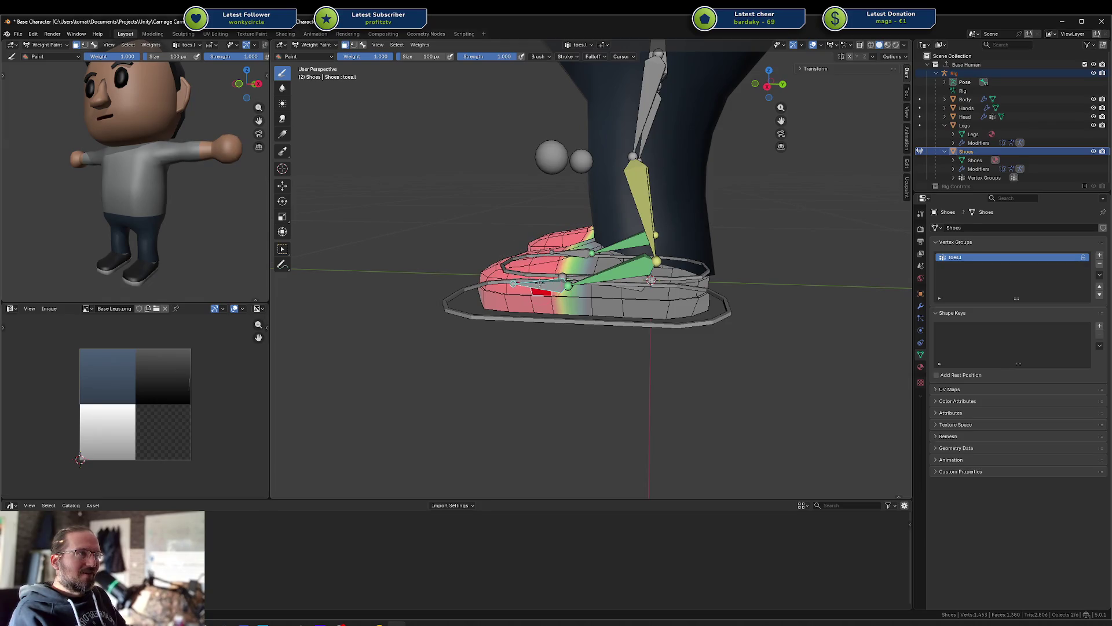
Step: Turn off face masking, make foot.l the active bone and group, and return to Edit Mode
left_click(357, 47)
left_click(607, 266, "ctrl")
middle_click_drag(607, 265, 636, 275)
key("Tab")
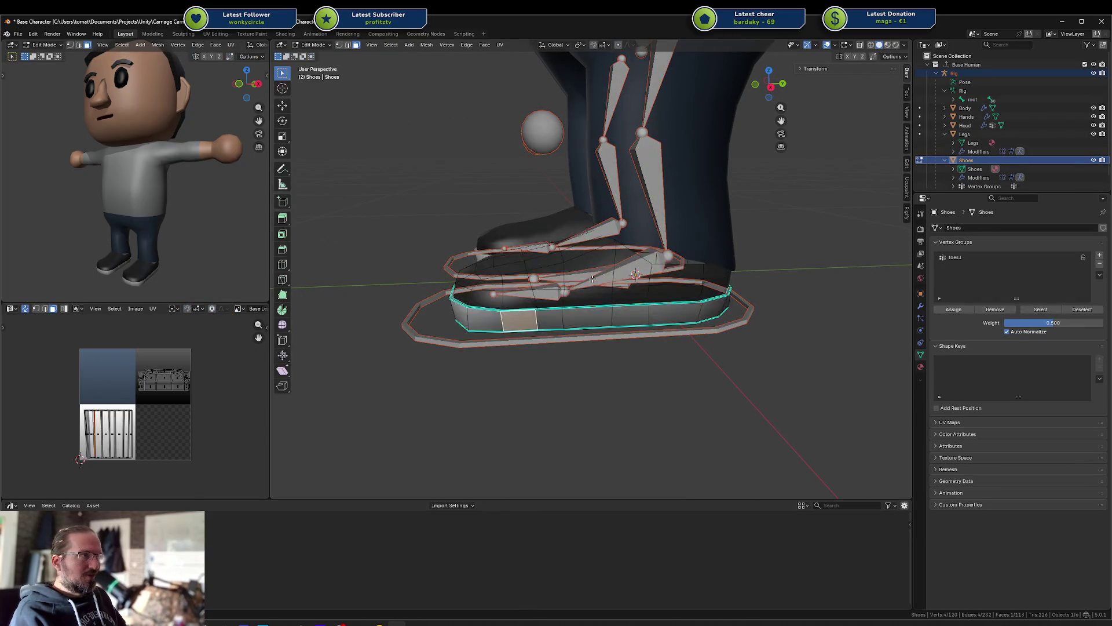
Step: Select the toes.l group's vertices, invert to everything but the toes, and re-enter Weight Paint
middle_click_drag(586, 275, 590, 255)
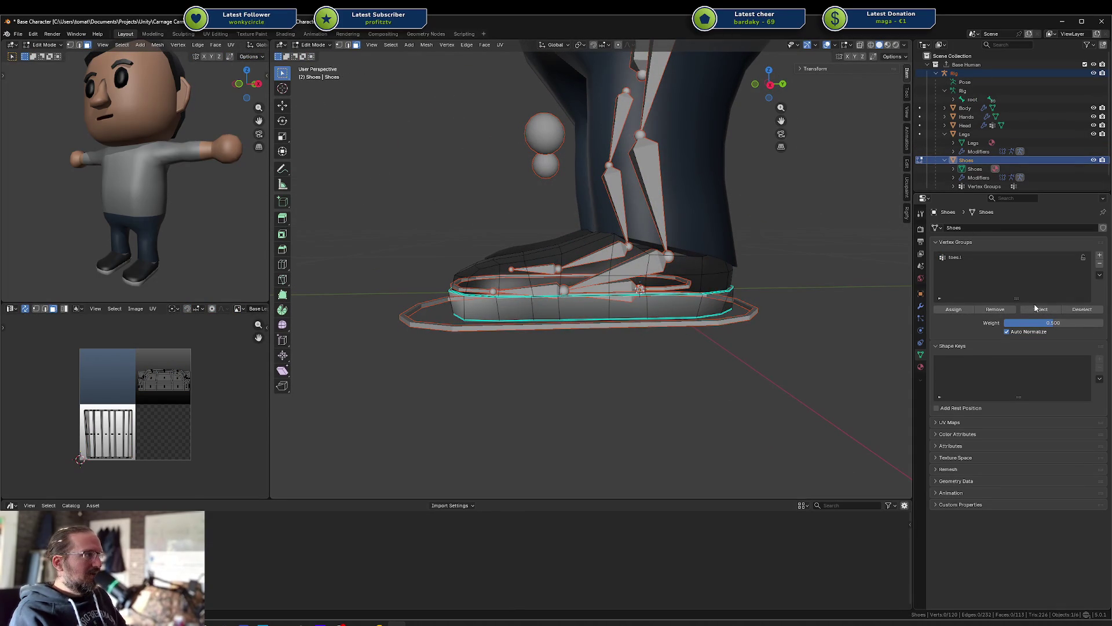
left_click(988, 257)
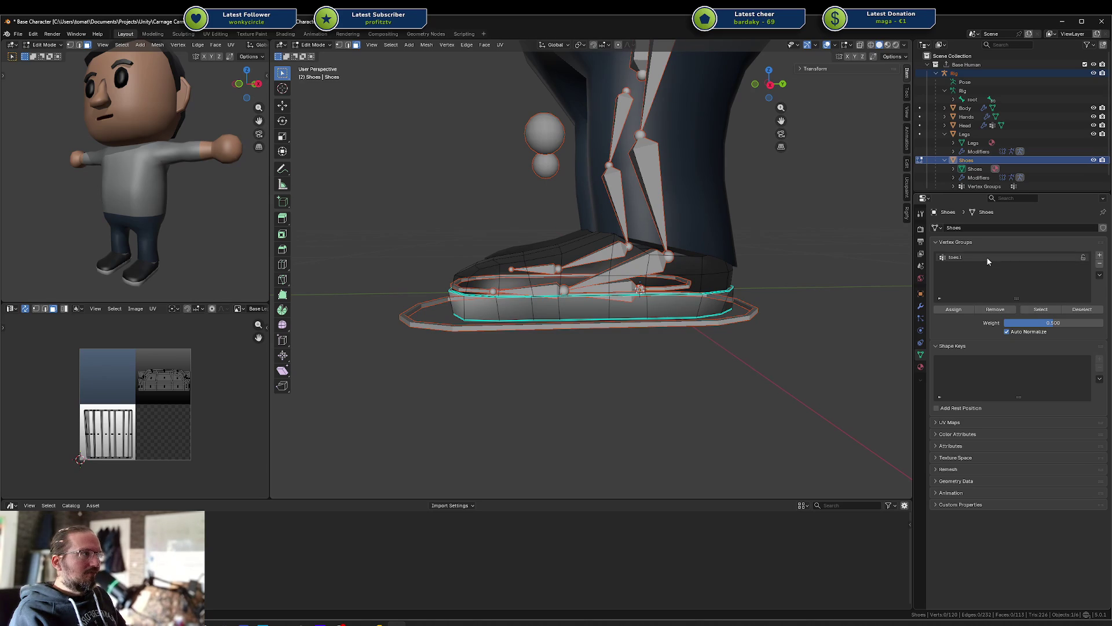
left_click(1031, 310)
middle_click_drag(655, 310, 665, 317)
scroll(635, 289, "down", 2)
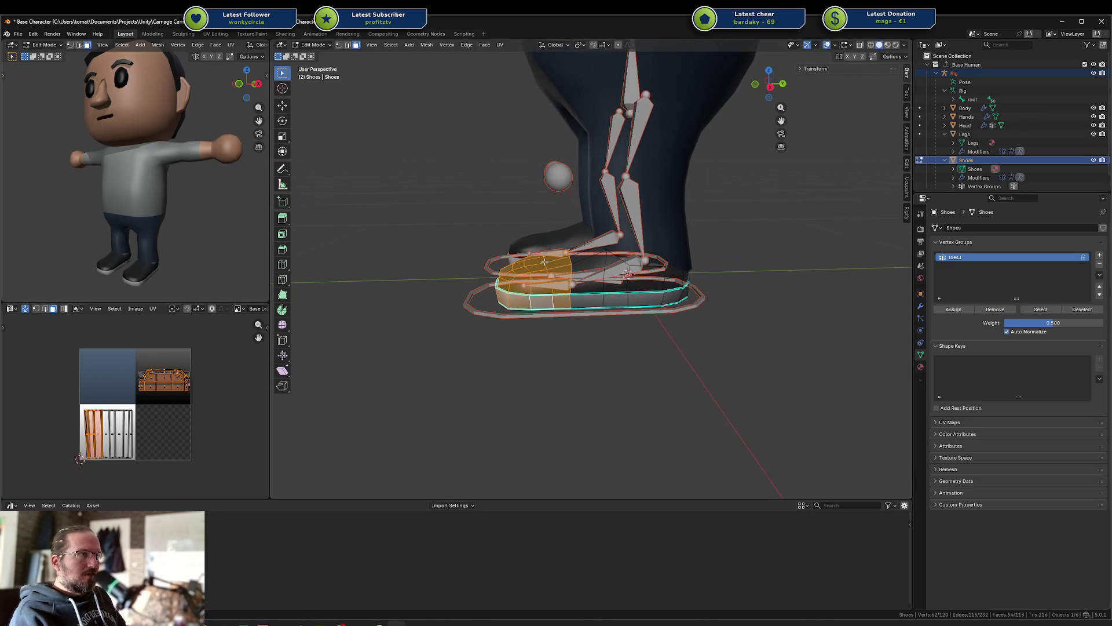
key("ctrl+i")
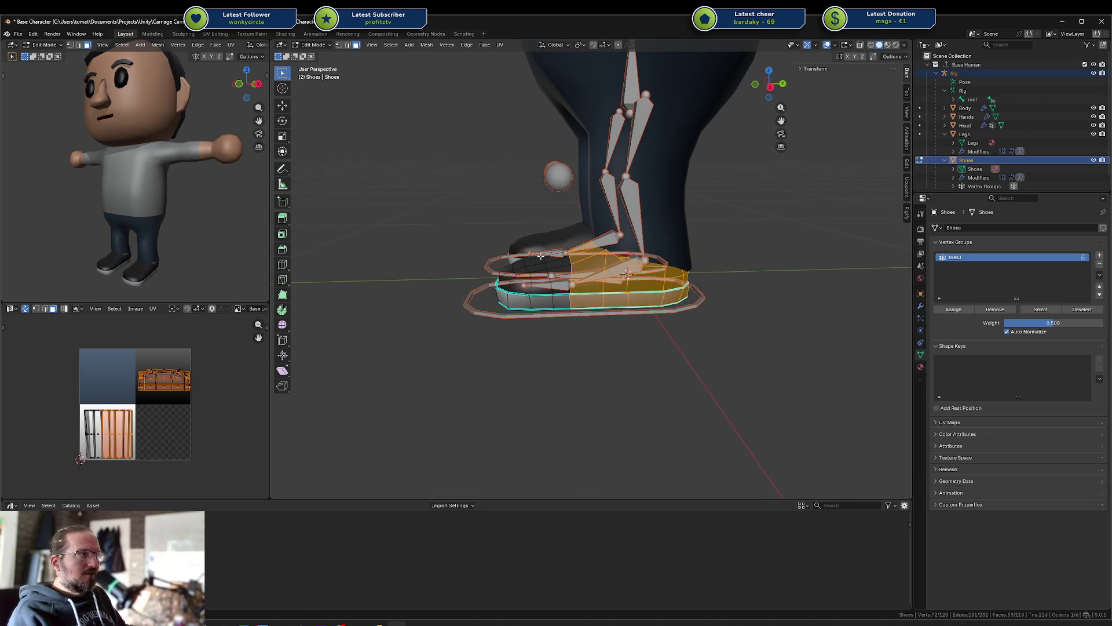
middle_click_drag(541, 256, 533, 266)
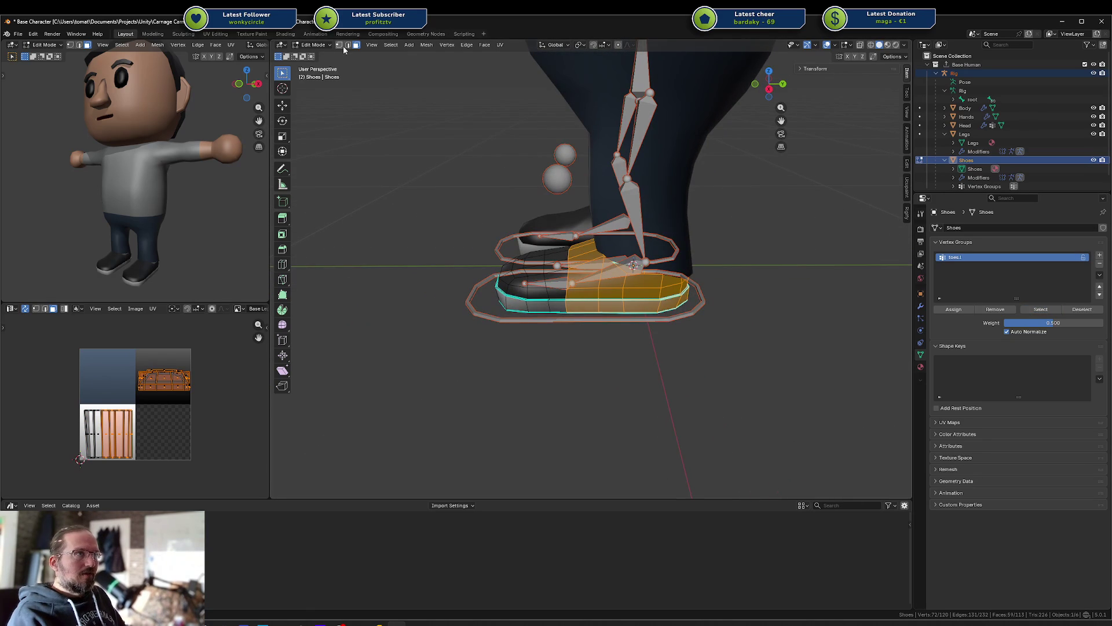
key("ctrl+Tab")
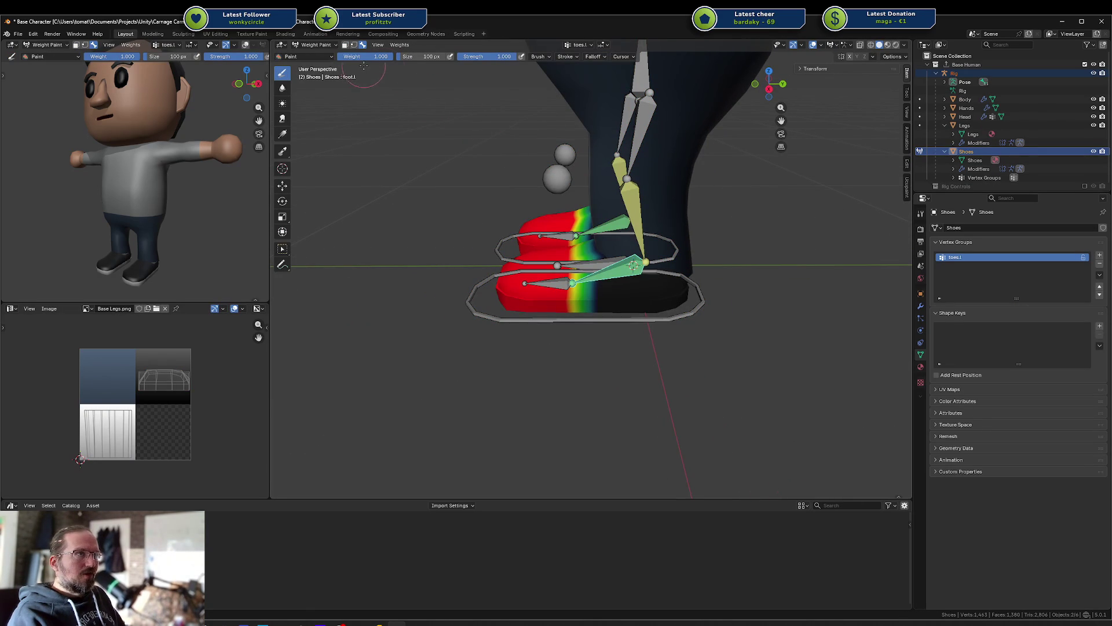
Step: Turn on the face Paint Mask and paint full foot.l weight on the shoe rear
left_click(346, 46)
scroll(565, 263, "down", 3)
scroll(565, 263, "up", 4)
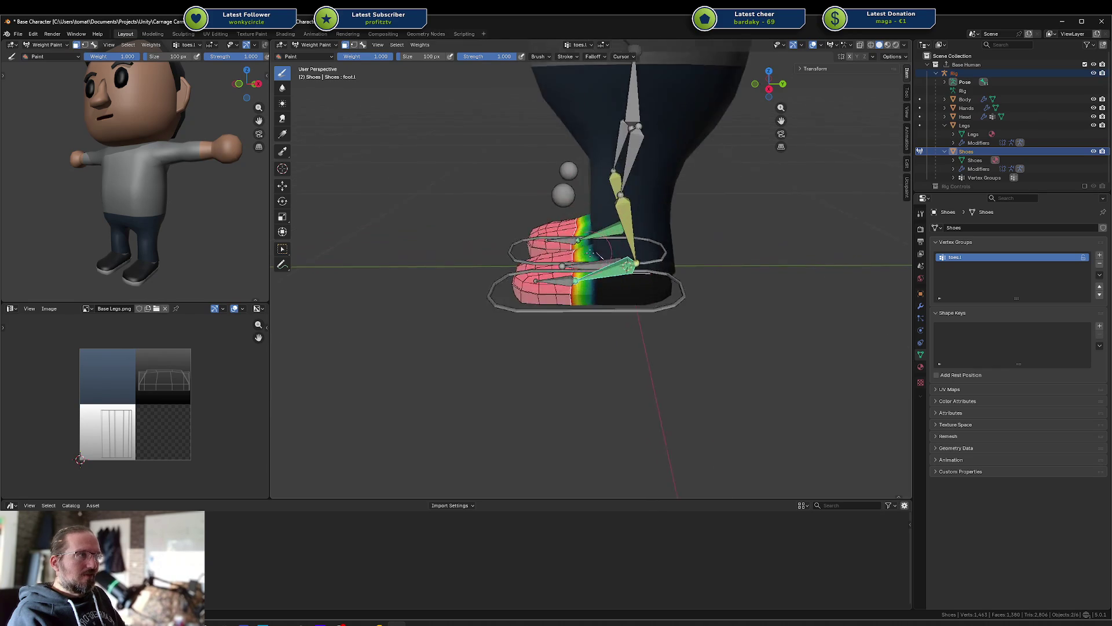
mouse_move(565, 264)
left_mouse_down()
mouse_move(591, 304)
mouse_move(695, 307)
mouse_move(657, 274)
mouse_move(585, 246)
mouse_move(579, 214)
mouse_move(745, 299)
left_mouse_up()
Step: In wireframe, paint the right shoe's remaining gradient up to full foot.l weight
middle_click_drag(744, 298, 702, 278)
key("shift+z")
mouse_move(704, 276)
left_mouse_down()
mouse_move(724, 250)
mouse_move(794, 272)
left_mouse_up()
mouse_move(701, 319)
middle_mouse_down()
mouse_move(632, 312)
mouse_move(695, 342)
middle_mouse_up()
left_click_drag(695, 342, 770, 353)
Step: Paint the toe gradients to full weight from above, then undo the overpainted weights
middle_click_drag(770, 353, 573, 243)
left_click_drag(574, 243, 528, 311)
middle_click_drag(527, 311, 646, 297)
middle_click_drag(613, 236, 587, 290)
key("ctrl+z")
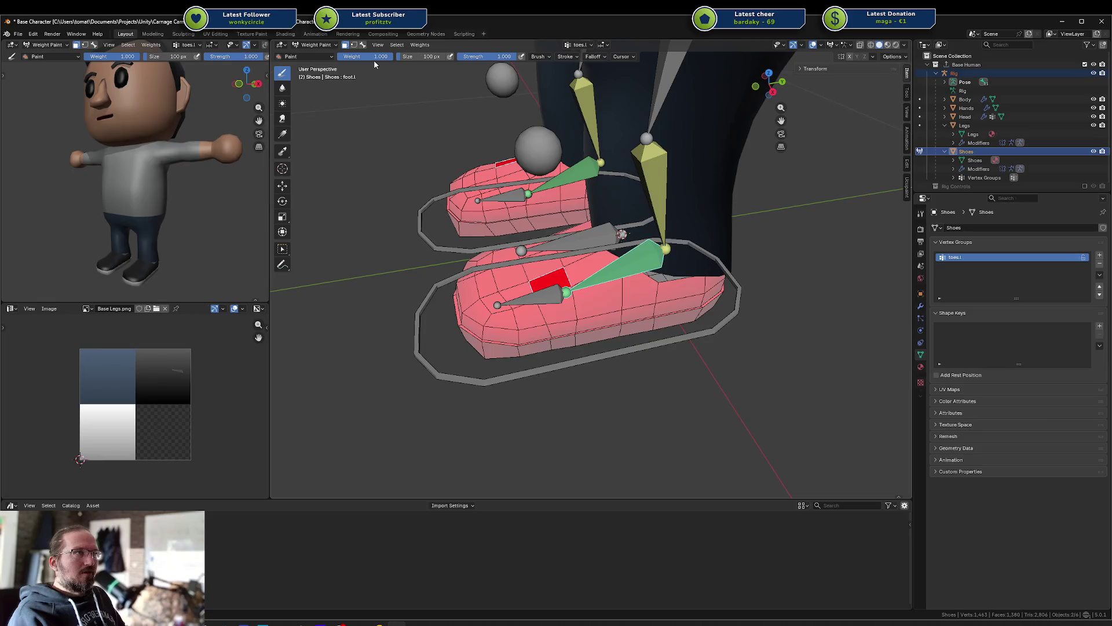
Step: Turn off face masking and test-rotate the left toe bone, cancelling the bend
left_click(363, 46)
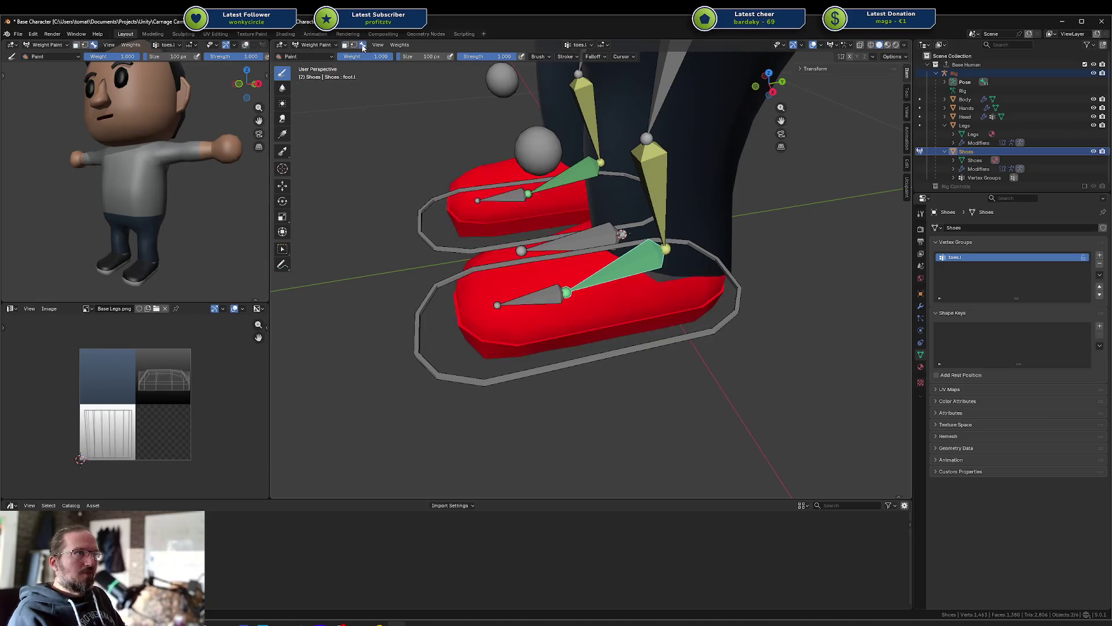
middle_click_drag(508, 316, 609, 298)
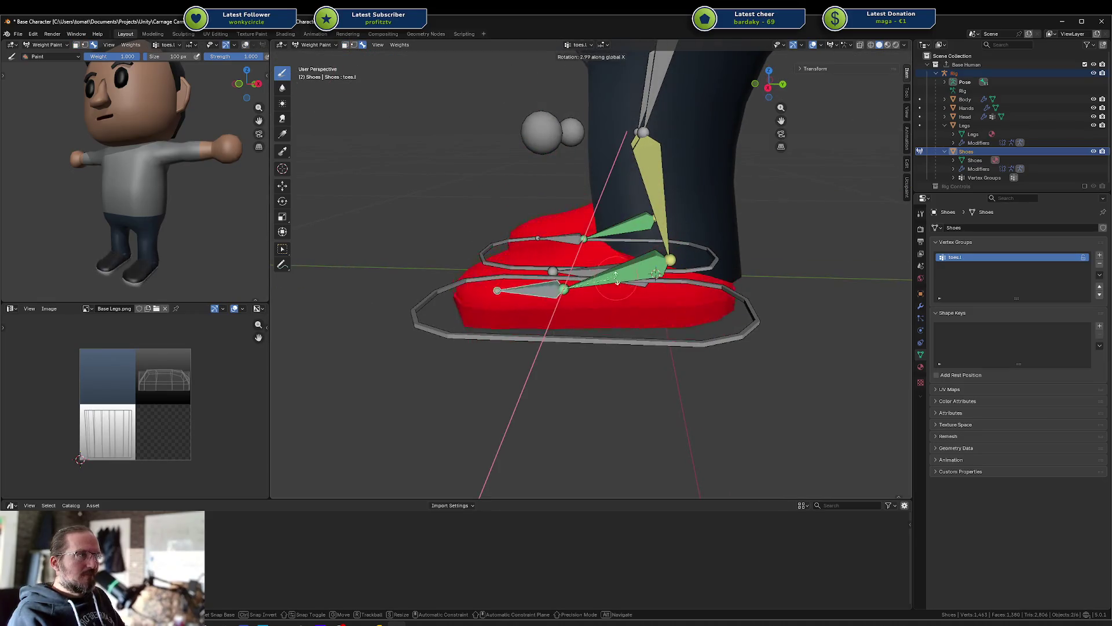
left_click(516, 284, "ctrl")
key("r")
right_click(597, 264)
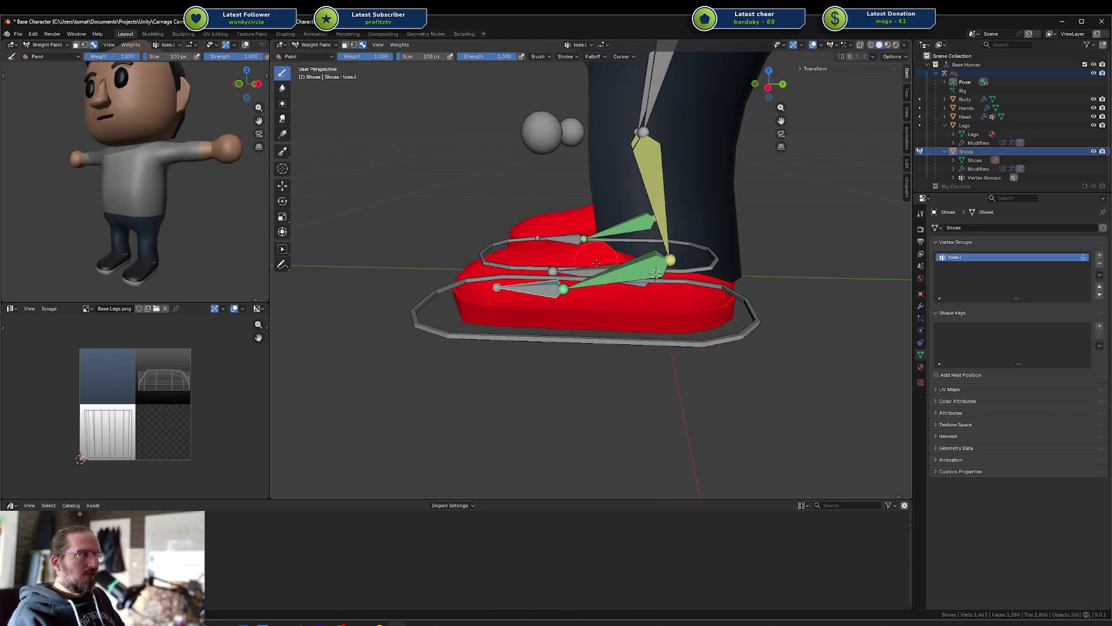
Step: Make foot.l active, adjust the masked face patch, disable the mask and return to Edit Mode
left_click(623, 243, "ctrl")
key("m")
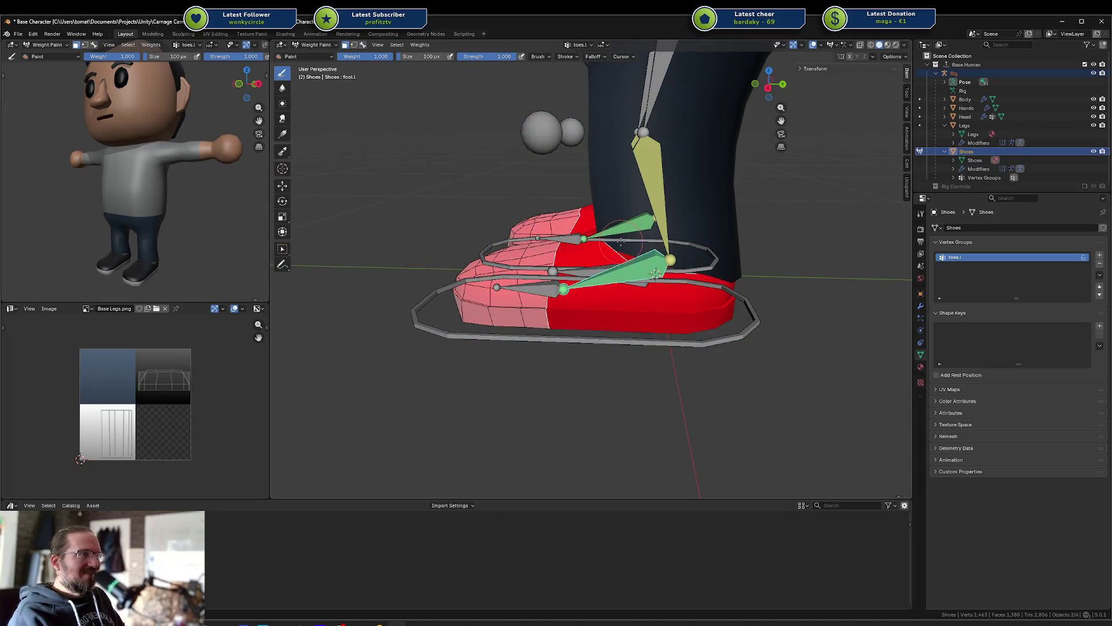
left_click(607, 259, "ctrl")
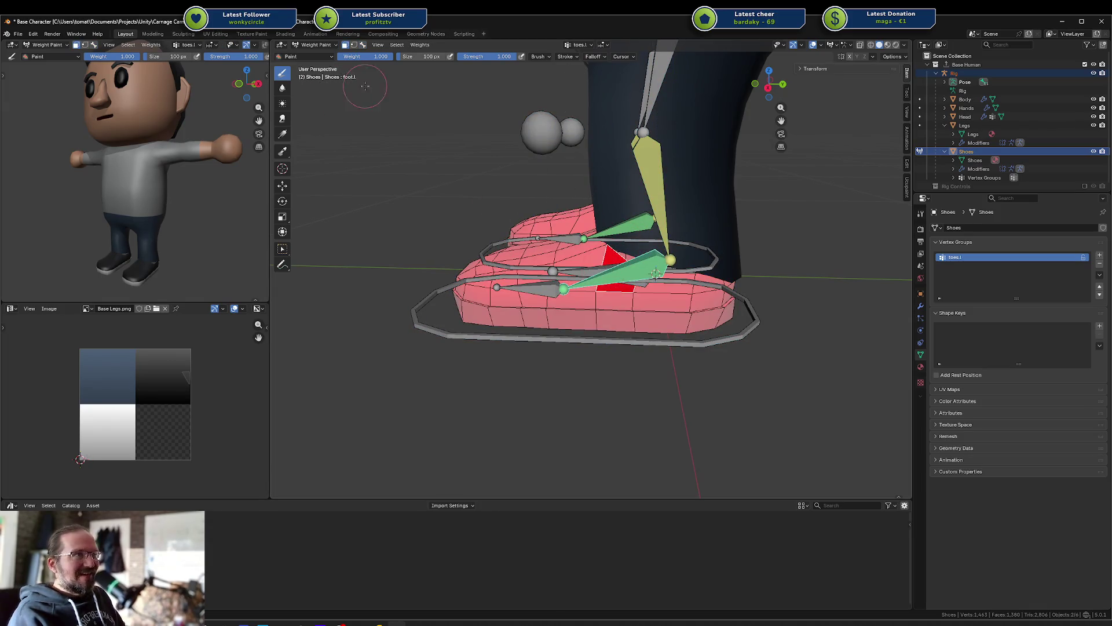
left_click(363, 45)
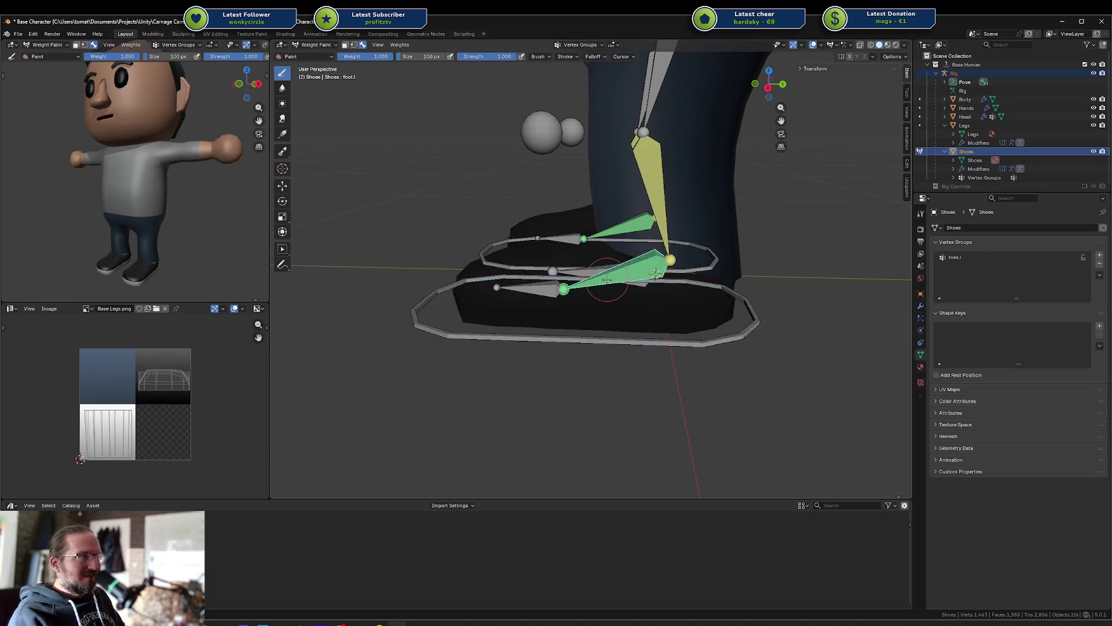
key("Tab")
key("Tab")
key("Tab")
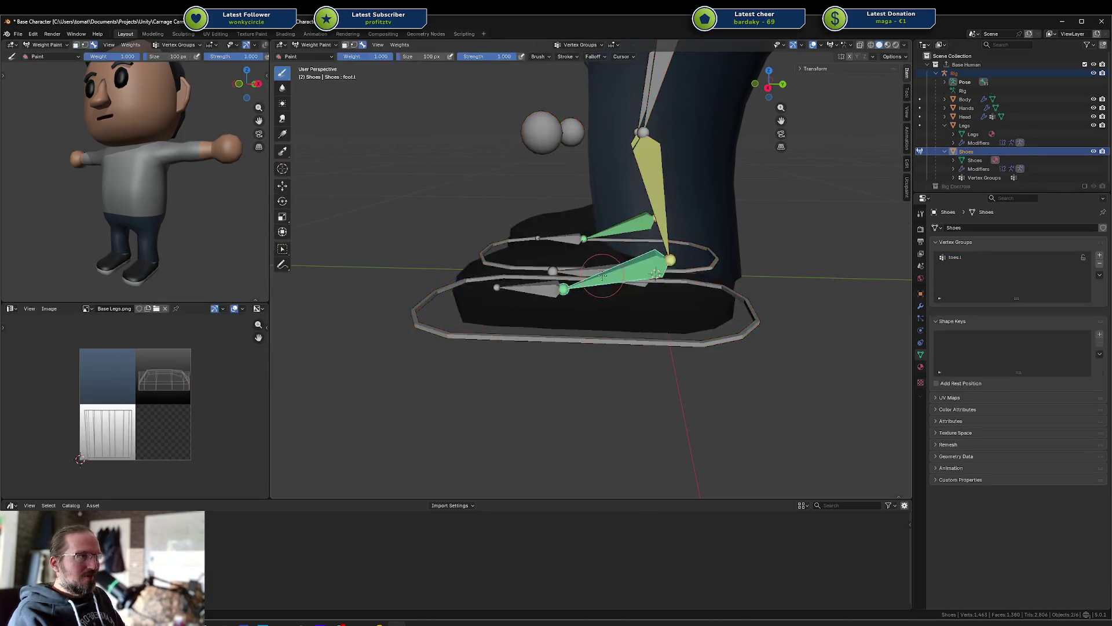
left_click(952, 345)
left_click(956, 241)
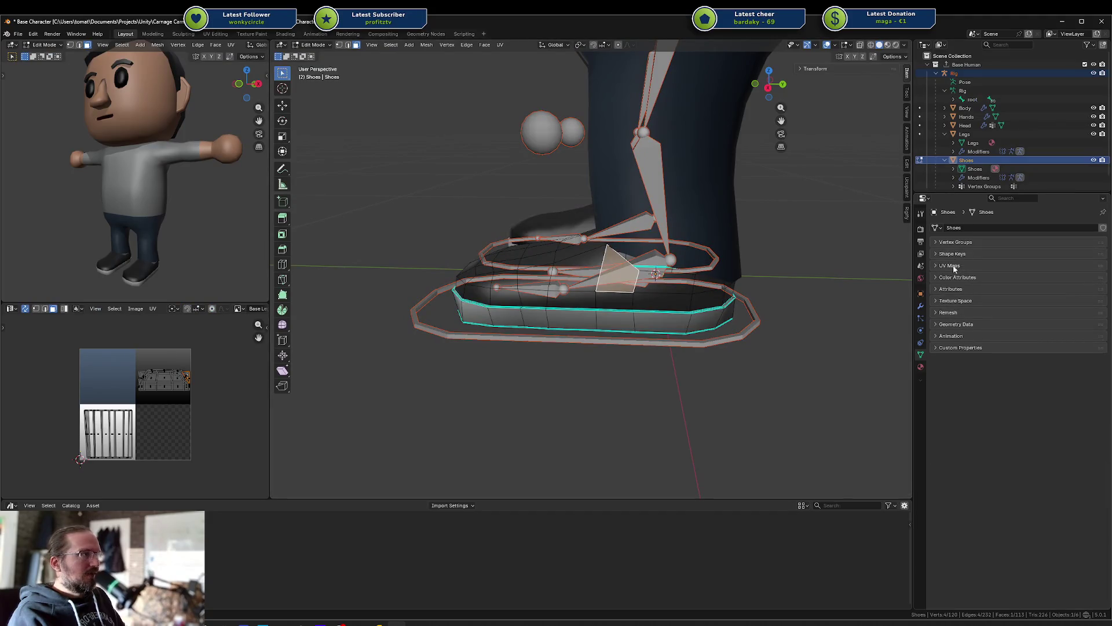
Step: Pick the toes.l vertex group, check its current vertices, and deselect the whole shoe
left_click(961, 242)
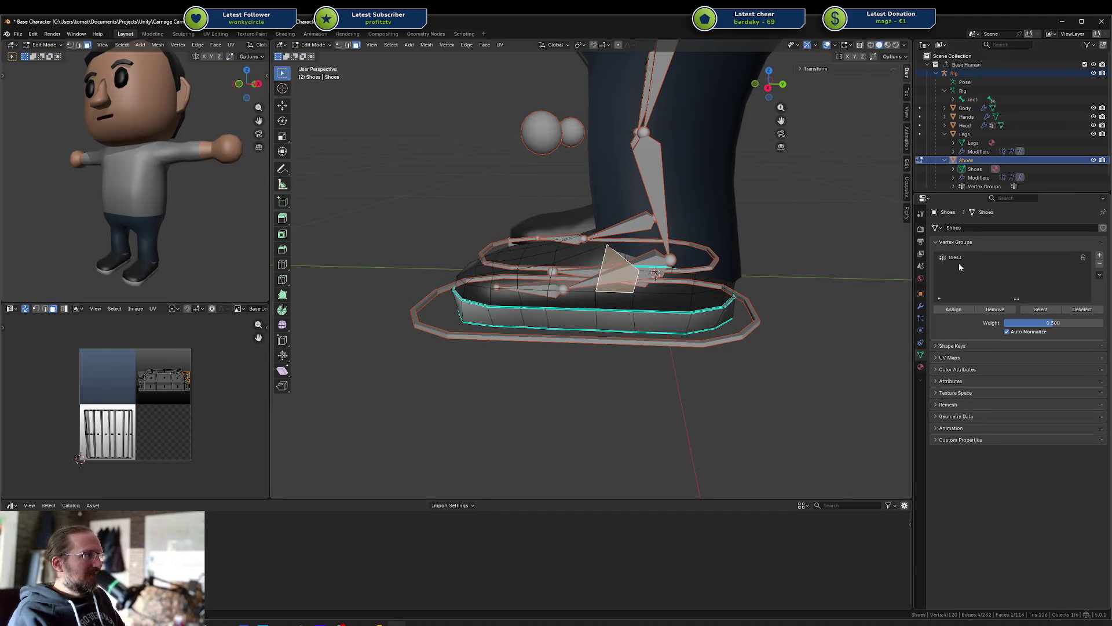
left_click(957, 259)
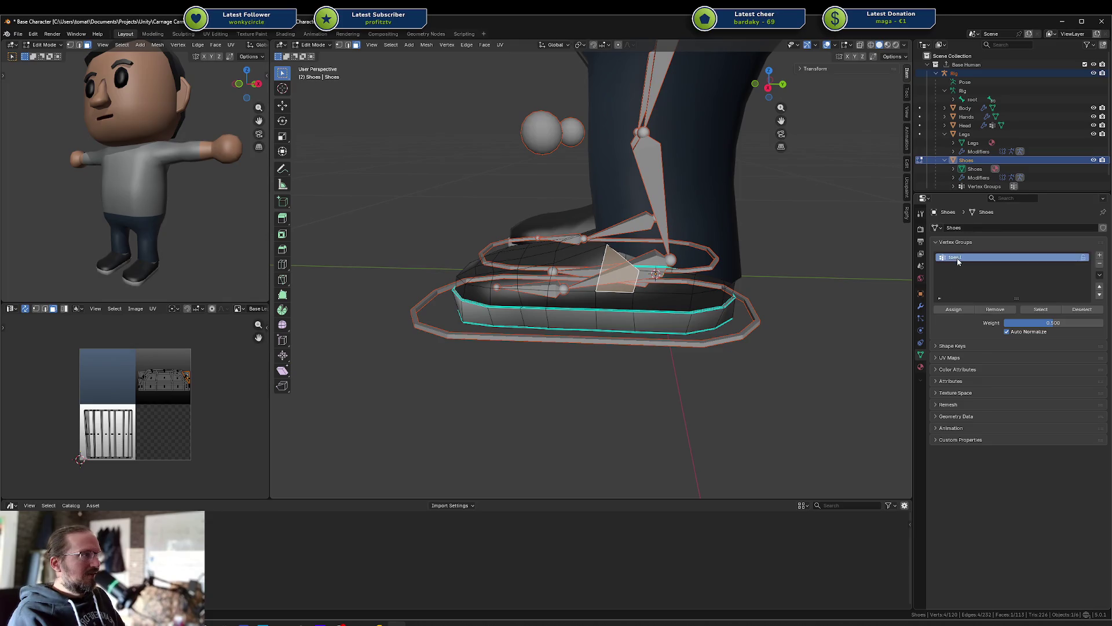
left_click(1024, 310)
key("alt+a")
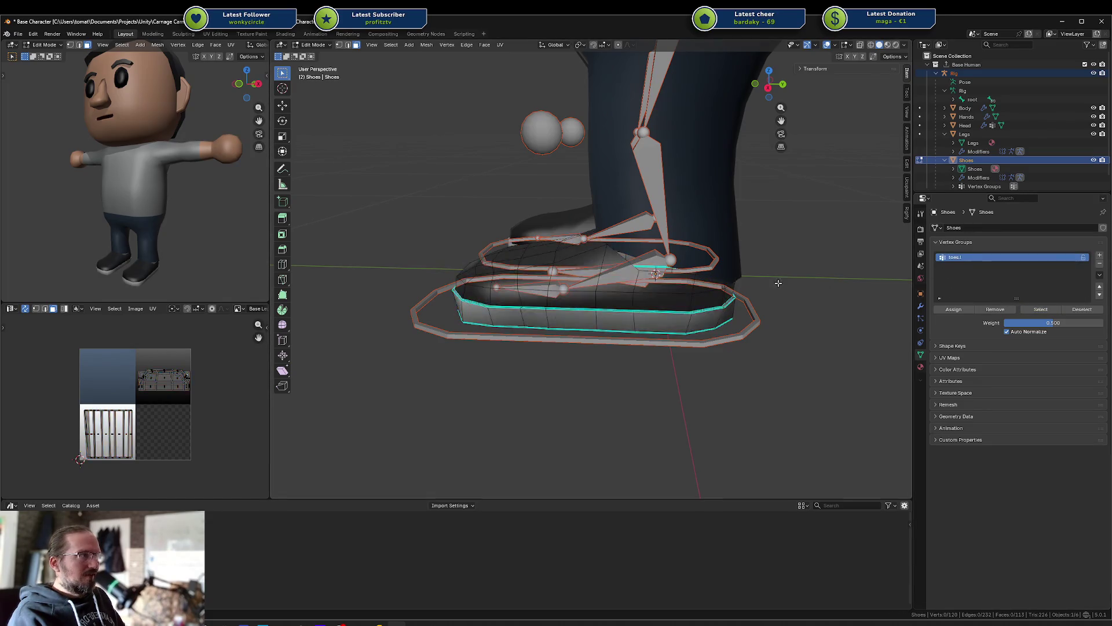
left_click(1034, 309)
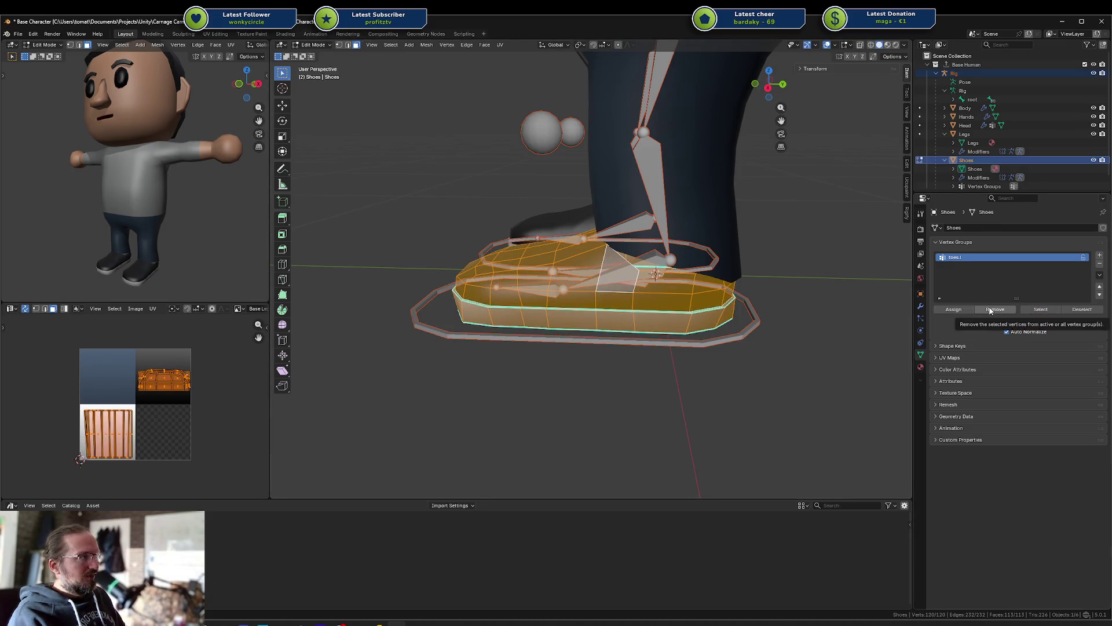
key("alt+a")
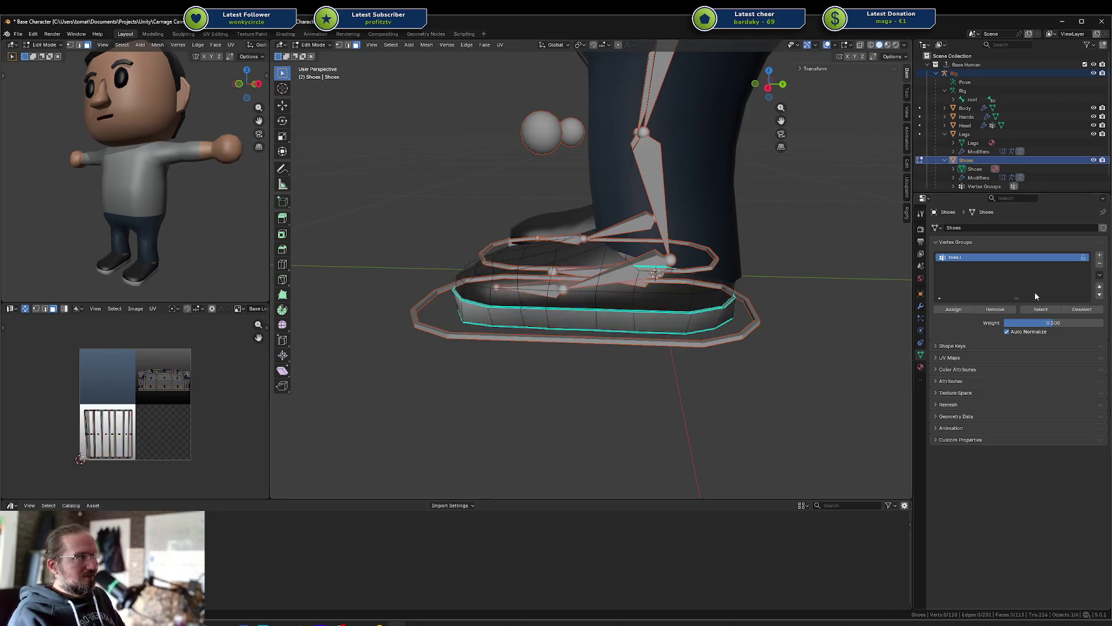
Step: In Right Ortho view, circle-select the toe vertices at the shoe front in vertex mode
key("KP_1")
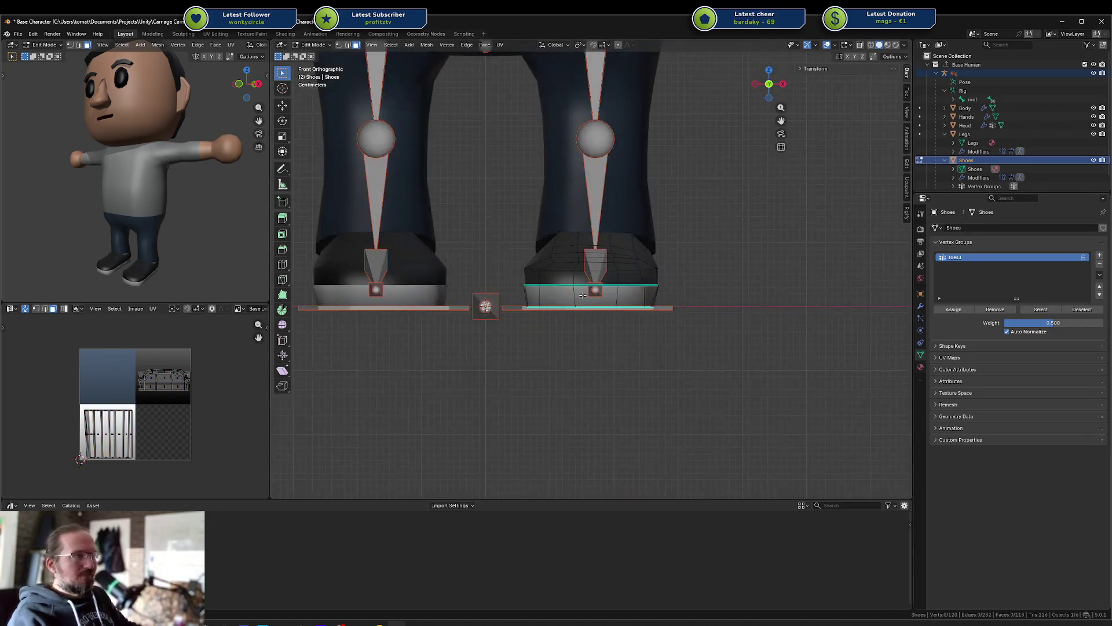
key("KP_3")
key("1")
key("c")
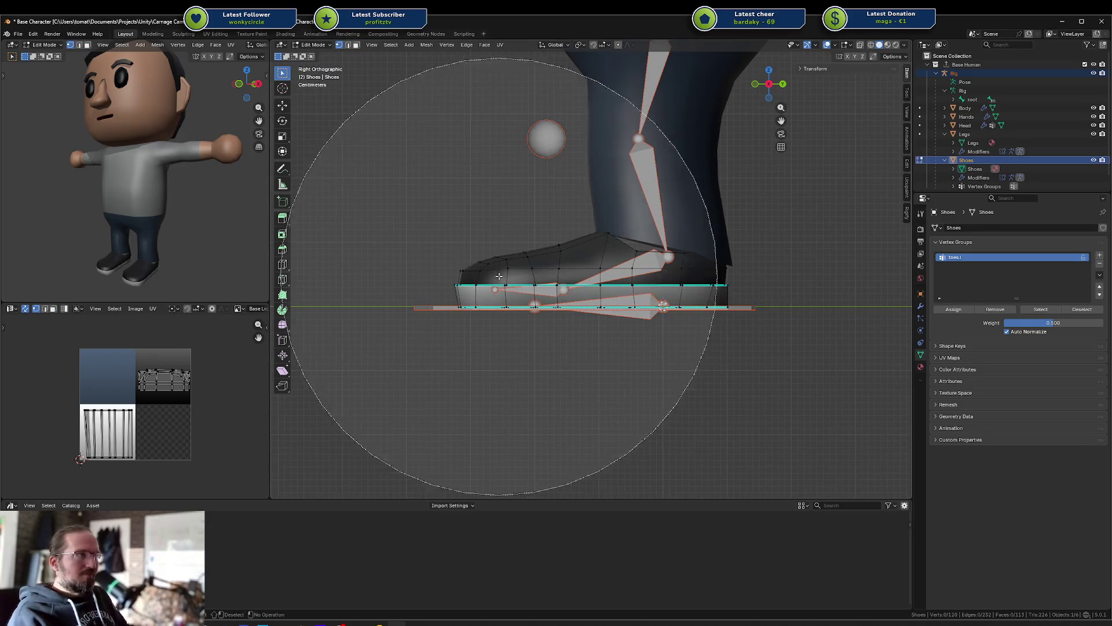
left_click_drag(485, 277, 494, 292)
key("Escape")
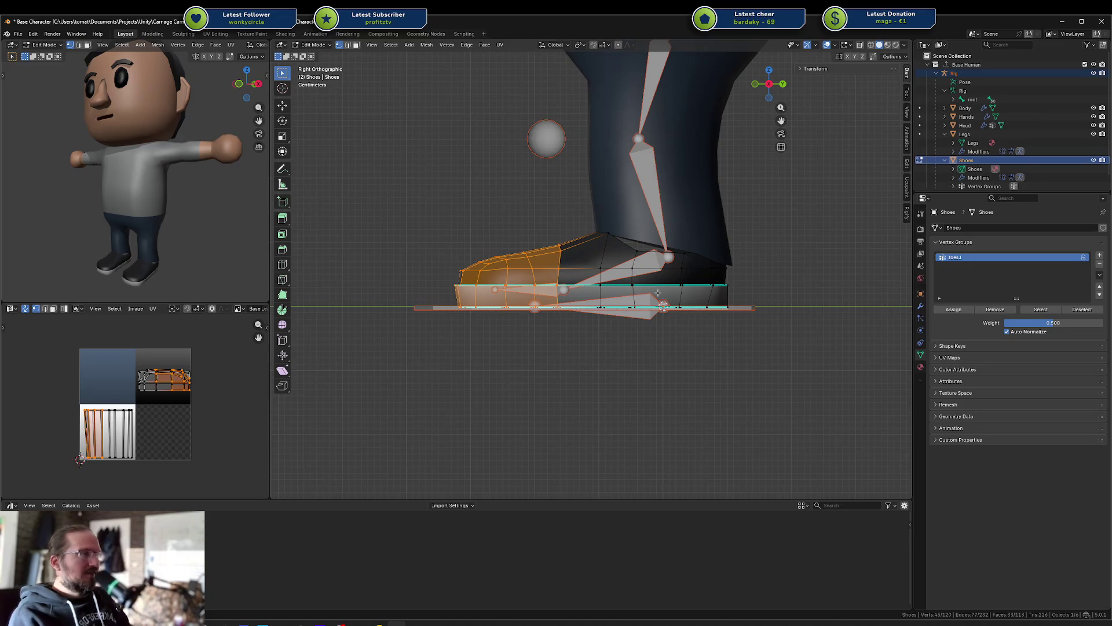
key("ctrl+i")
mouse_move(670, 272)
middle_mouse_down()
mouse_move(675, 295)
mouse_move(679, 268)
middle_mouse_up()
key("ctrl+i")
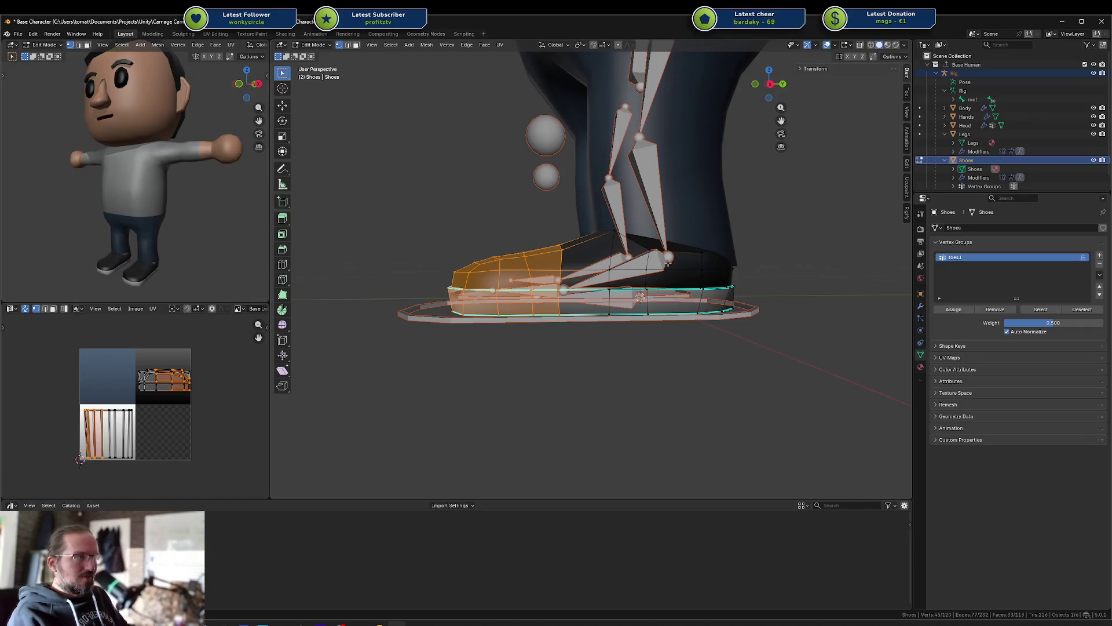
Step: Switch to face selection, compare toe and heel faces, then clear selection in side wireframe view
left_click(356, 47)
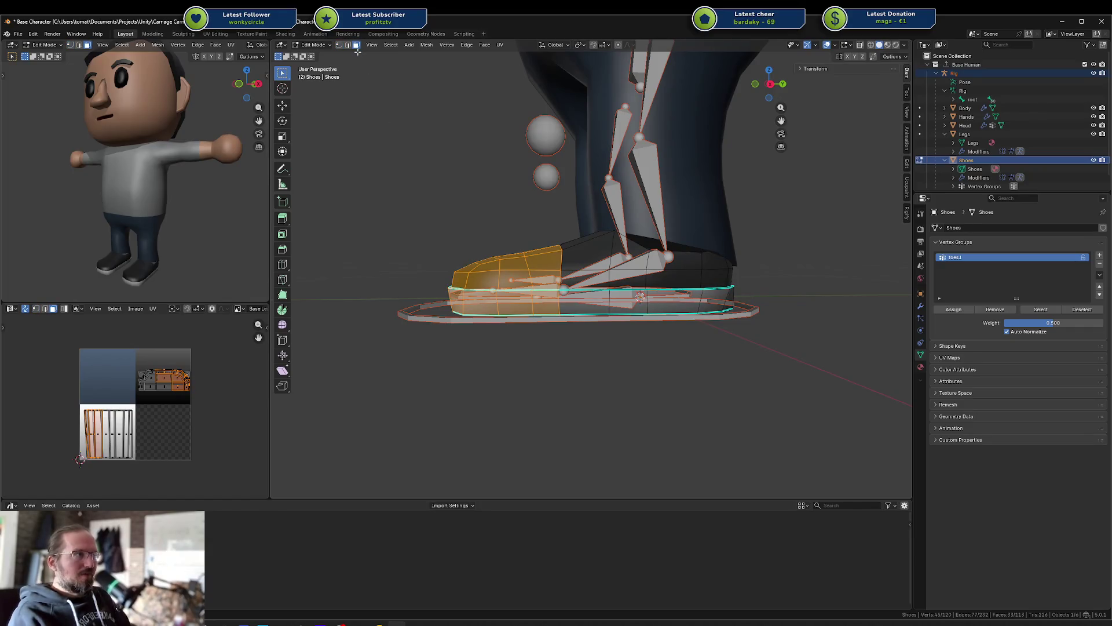
key("ctrl+i")
middle_click_drag(386, 81, 469, 97)
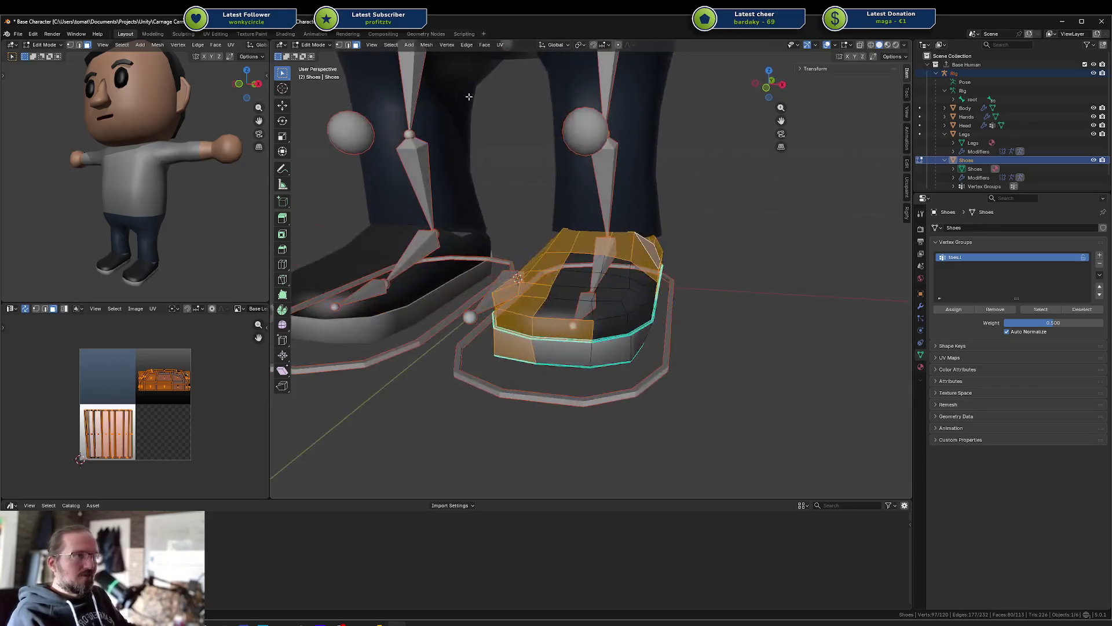
key("ctrl+i")
key("KP_1")
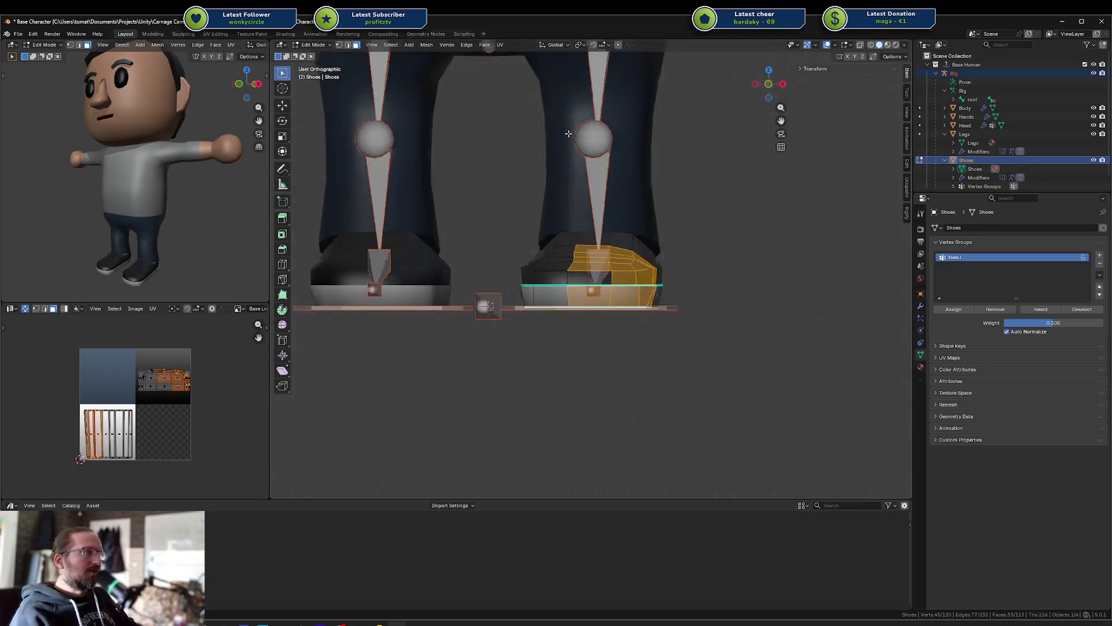
key("KP_3")
key("shift+z")
key("alt+a")
Step: Circle-select the shoe's front toe faces and assign them to toes.l at weight 1.0
key("c")
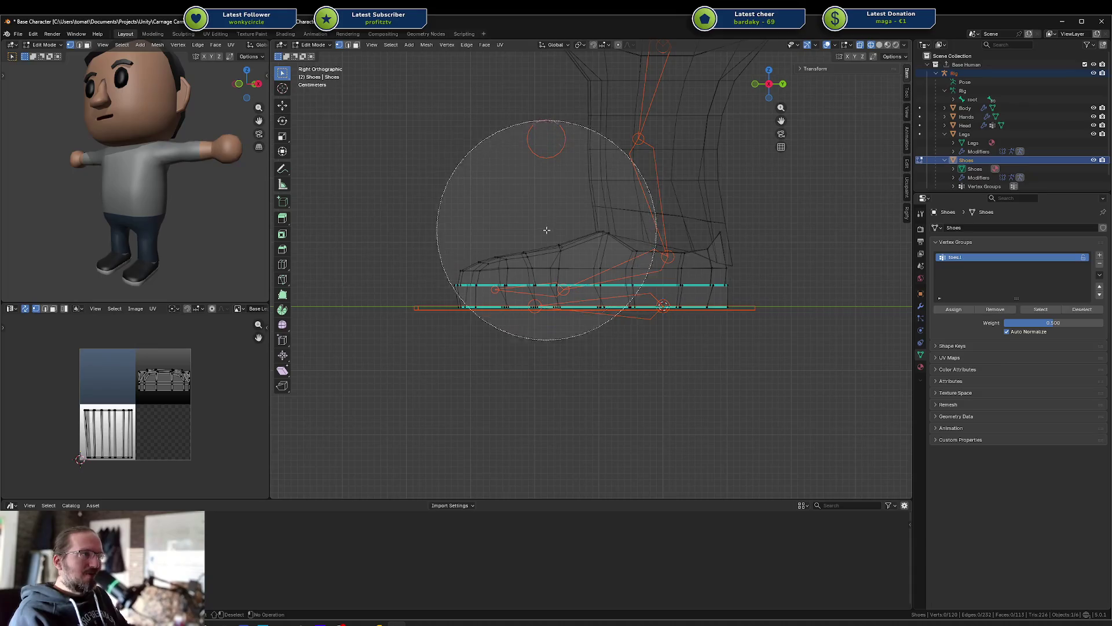
left_click_drag(497, 254, 484, 261)
right_click(609, 272)
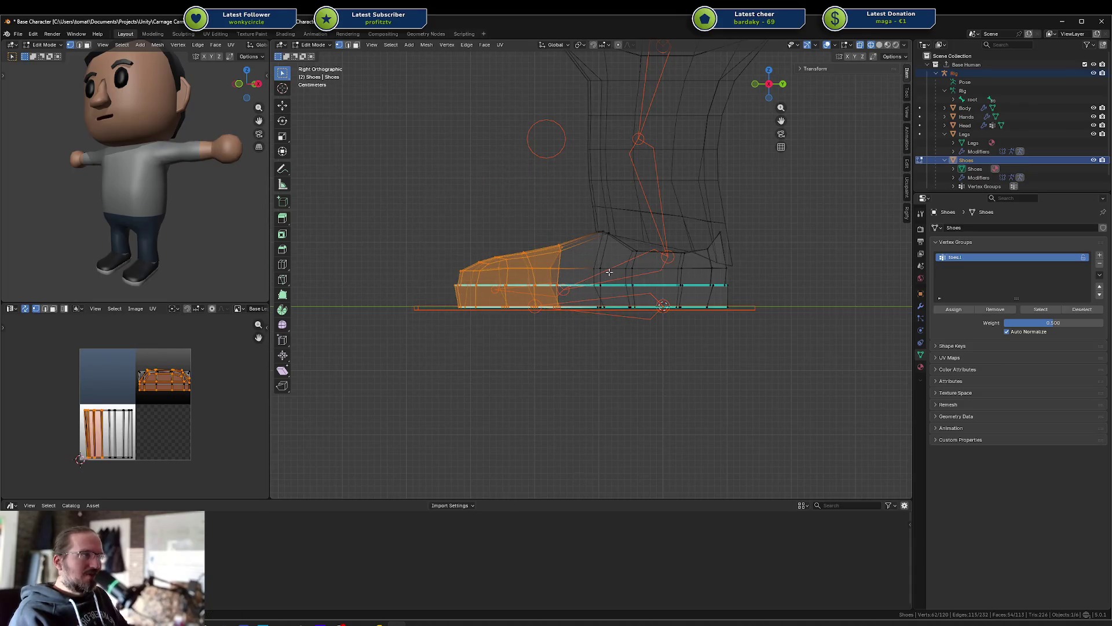
left_click(960, 309)
Step: Orbit to a level side view and invert the face selection to the shoe's rear
key("KP_8")
key("KP_8")
key("KP_4")
key("KP_4")
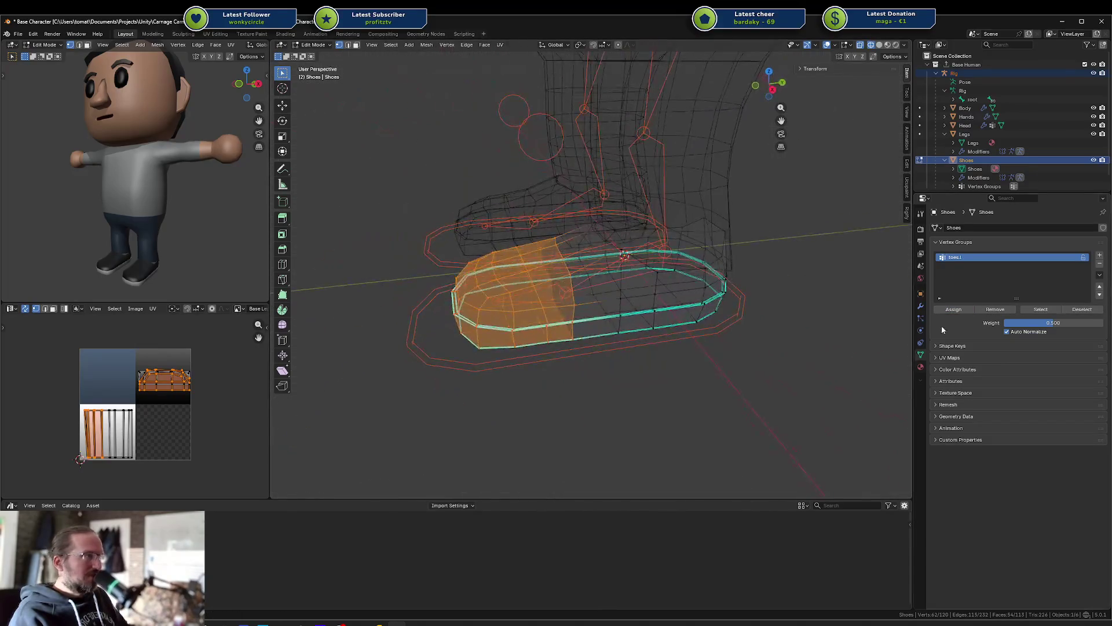
key("KP_2")
key("KP_6")
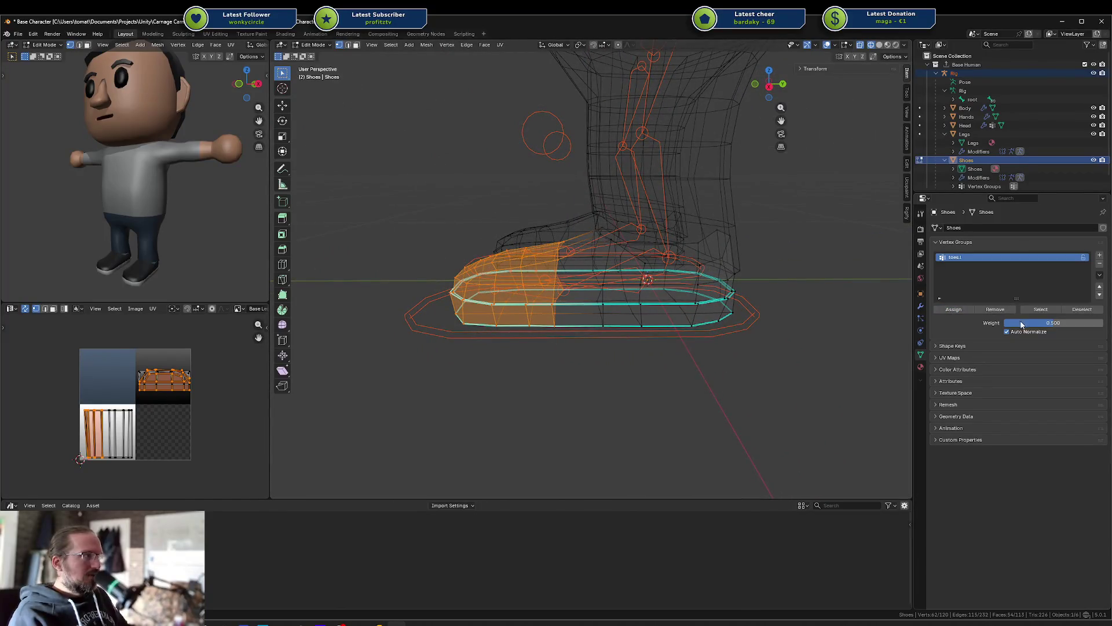
middle_click_drag(688, 306, 678, 279)
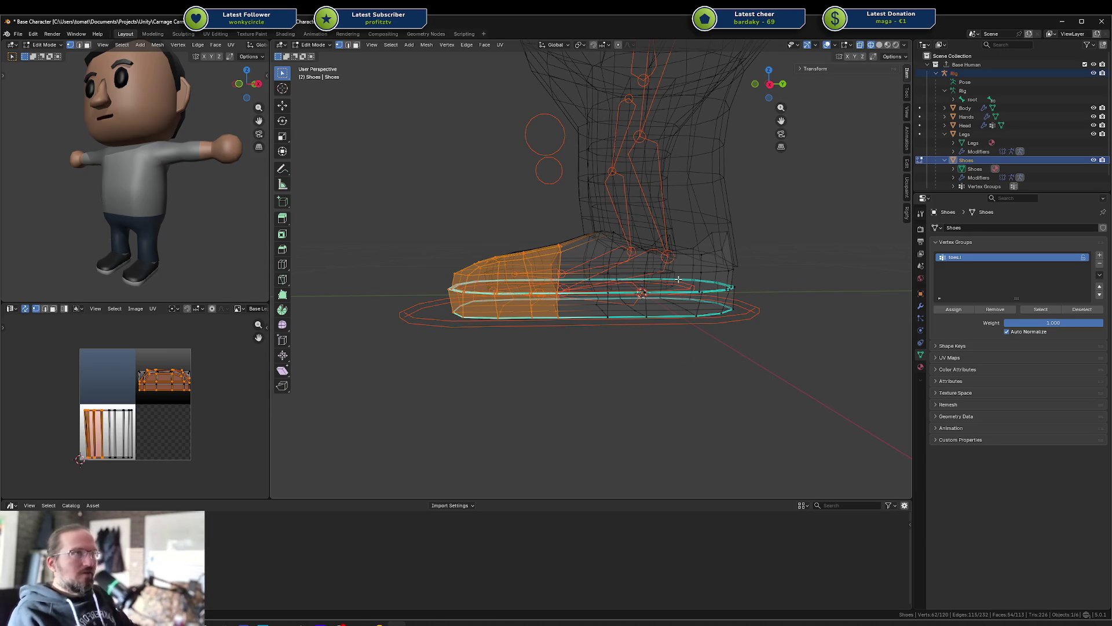
key("3")
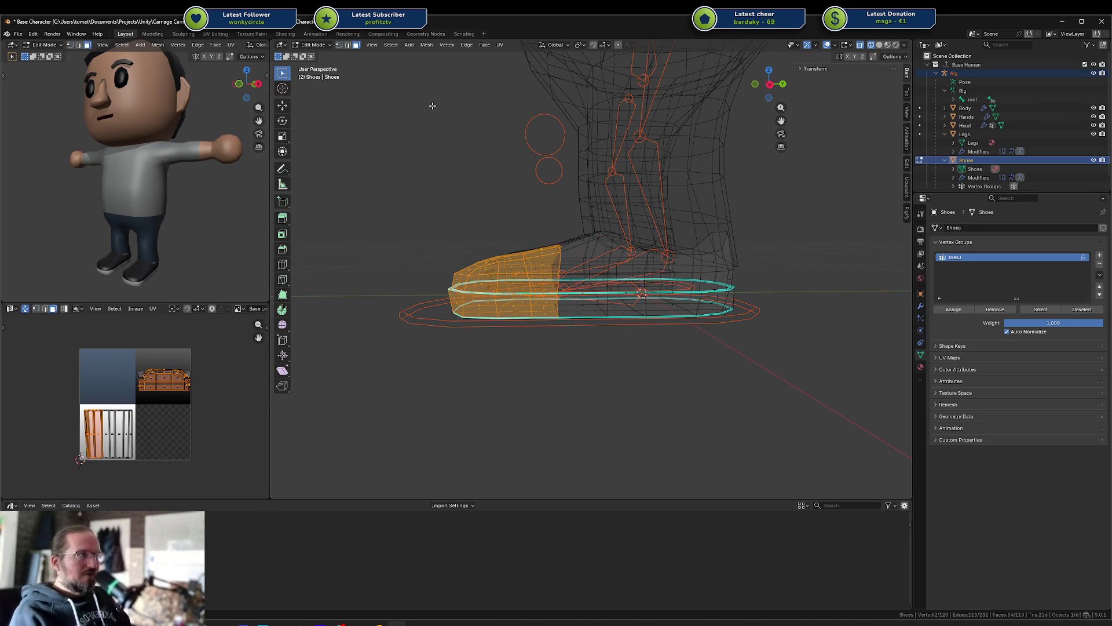
key("ctrl+i")
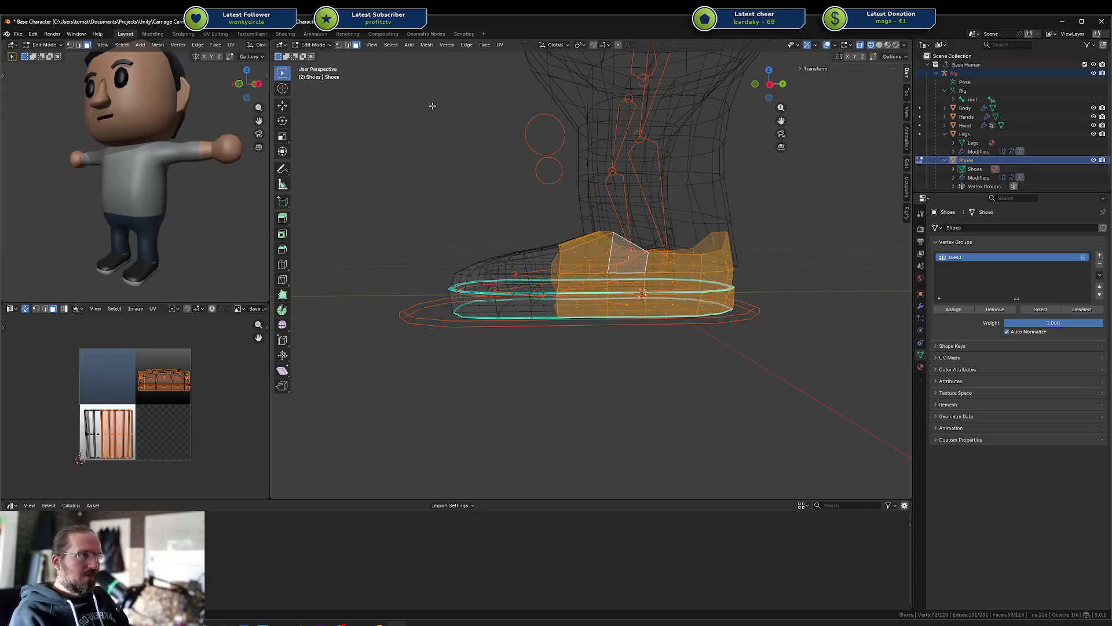
Step: Enter Weight Paint, make foot.l the active bone, and test then undo a leg bend
key("ctrl+Tab")
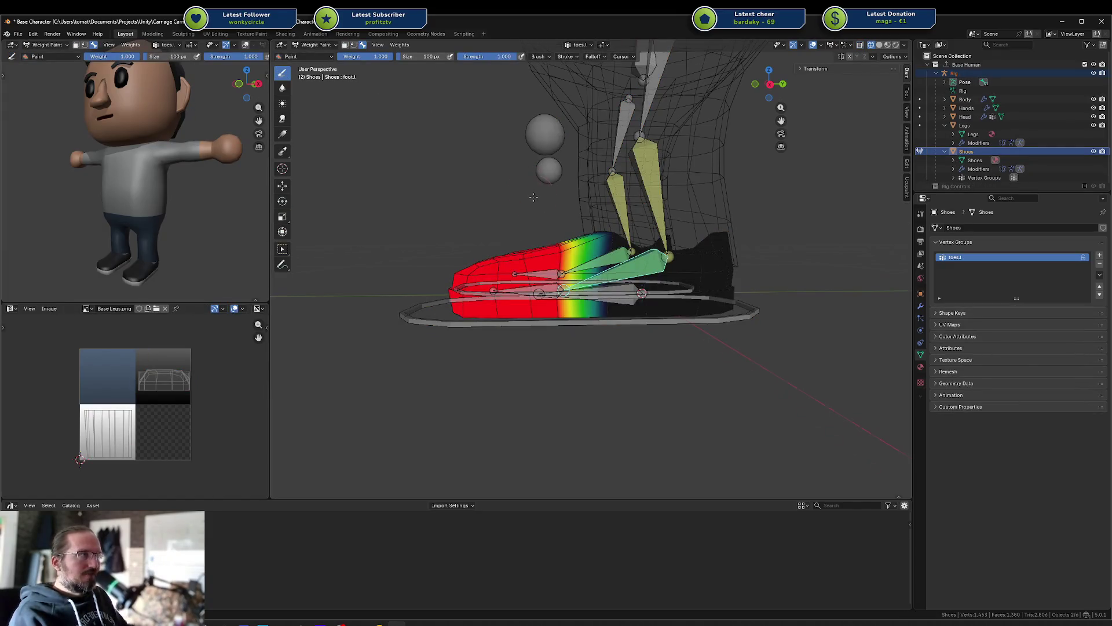
middle_click_drag(591, 272, 622, 272)
left_click(623, 272, "ctrl")
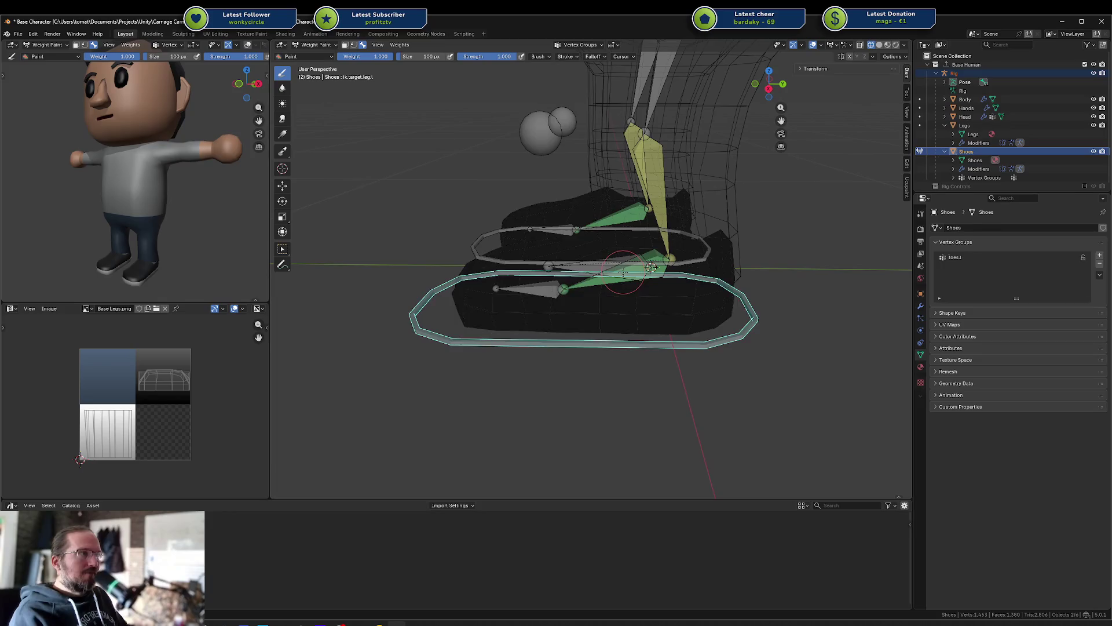
left_click(622, 271, "ctrl")
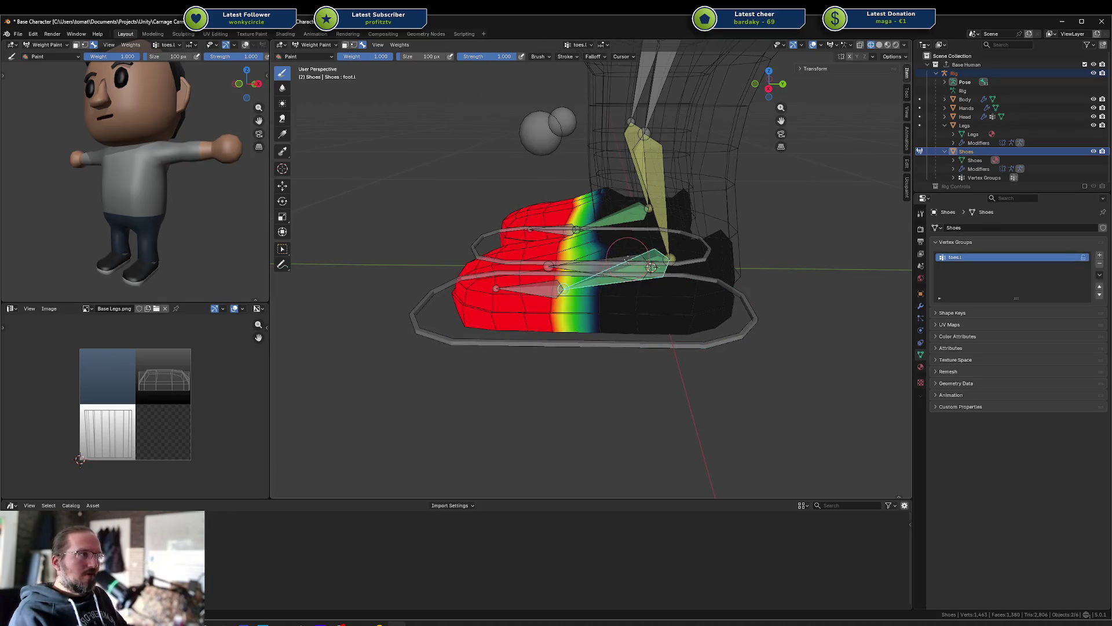
left_click(627, 259, "ctrl")
key("r")
left_click(637, 255)
key("ctrl+z")
key("ctrl+shift+z")
key("ctrl+z")
Step: Paint full foot.l weight over both shoes' rear halves and inspect from low side views
mouse_move(573, 252)
left_mouse_down()
mouse_move(596, 257)
mouse_move(584, 299)
left_mouse_up()
mouse_move(583, 299)
middle_mouse_down()
mouse_move(605, 290)
mouse_move(622, 308)
mouse_move(626, 281)
mouse_move(640, 277)
middle_mouse_up()
left_click_drag(640, 277, 606, 261)
middle_click_drag(640, 290, 613, 230)
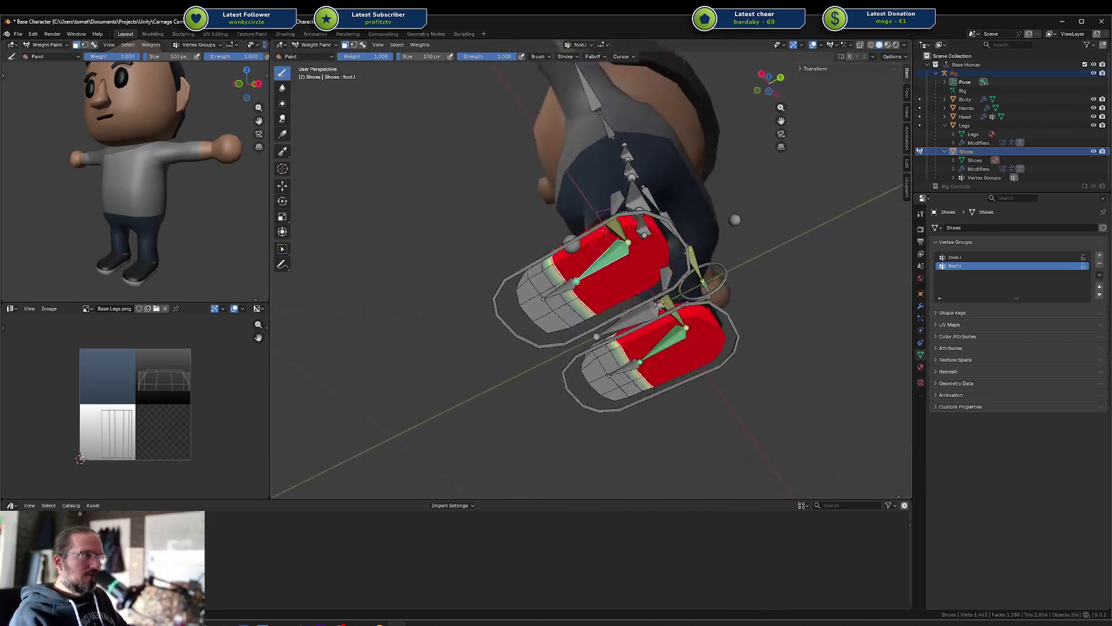
middle_click_drag(746, 247, 689, 351)
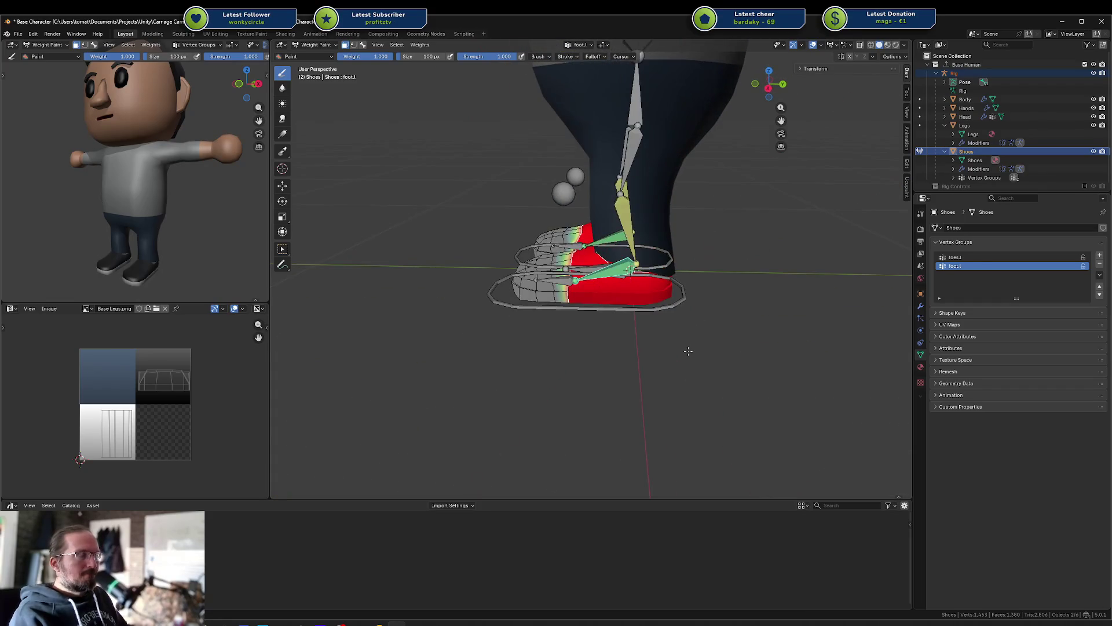
scroll(688, 351, "up", 2)
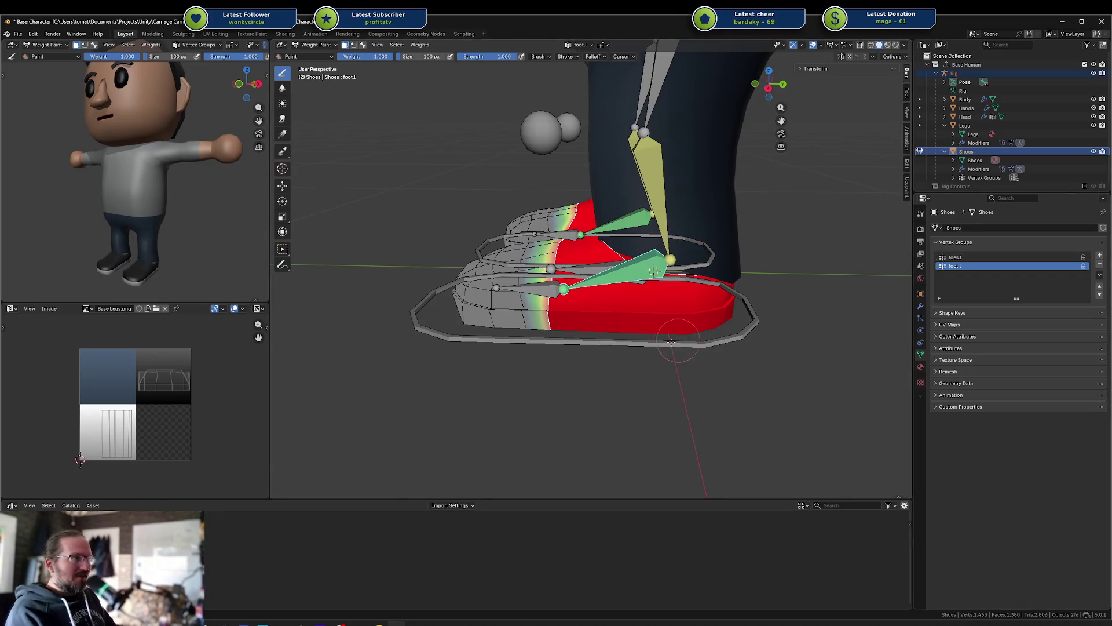
middle_click_drag(661, 359, 664, 328)
mouse_move(676, 273)
middle_mouse_down()
mouse_move(680, 249)
mouse_move(693, 294)
middle_mouse_up()
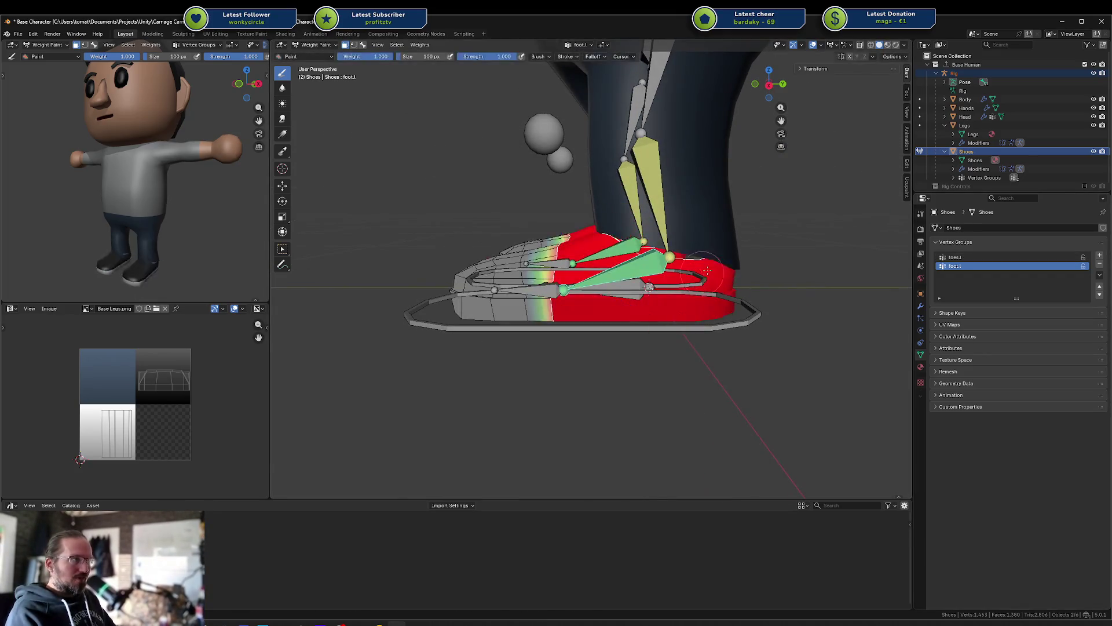
Step: Toggle face masking off, then rotate the toes.l bone to check the shoe front bends
key("a")
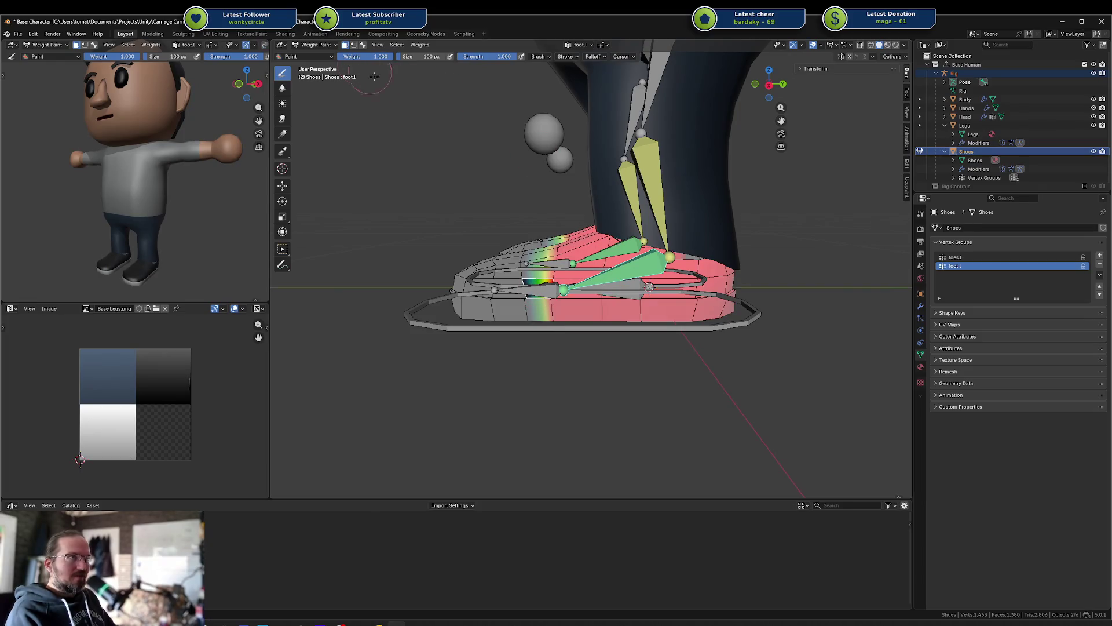
key("m")
left_click(546, 293, "ctrl")
key("r")
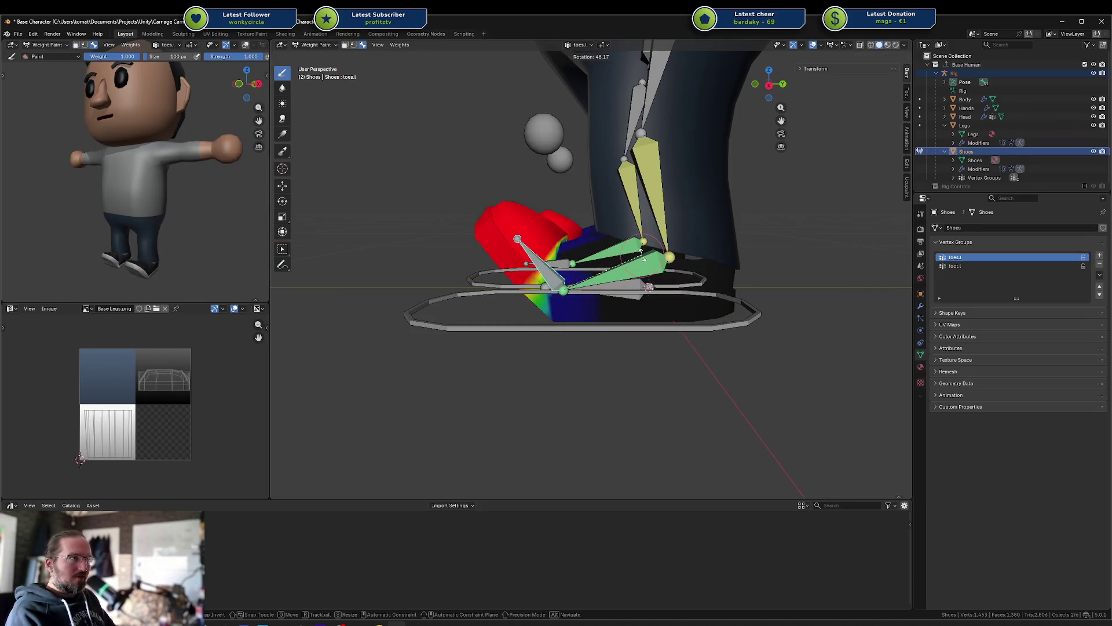
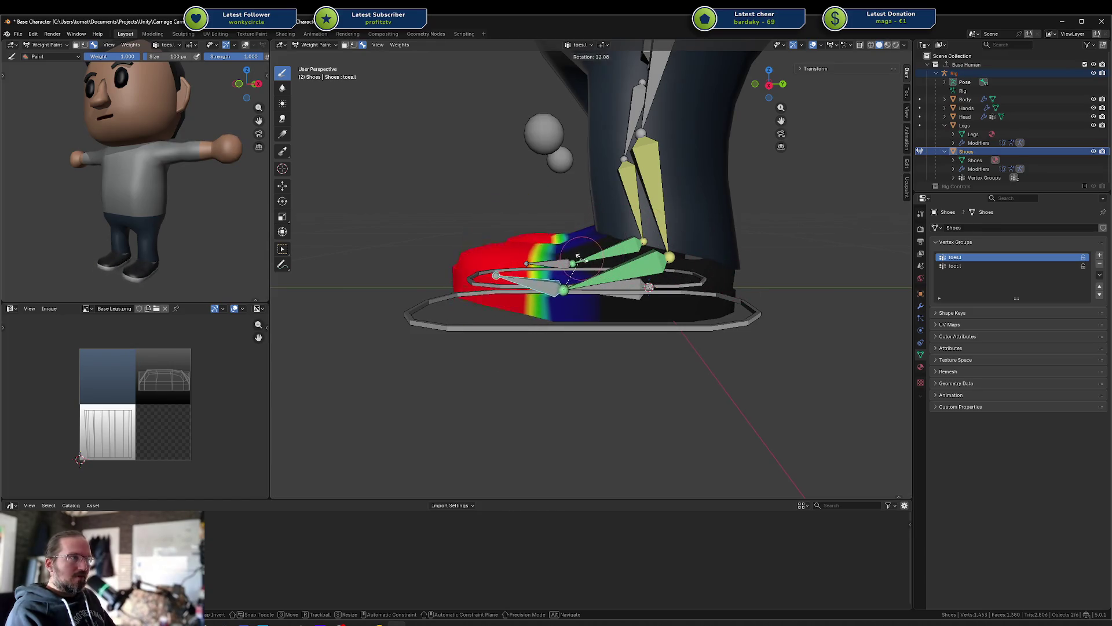
Step: Test-bend the toes on the shoe, then put them back at rest
left_click(591, 259)
middle_click_drag(585, 280, 640, 271, "shift")
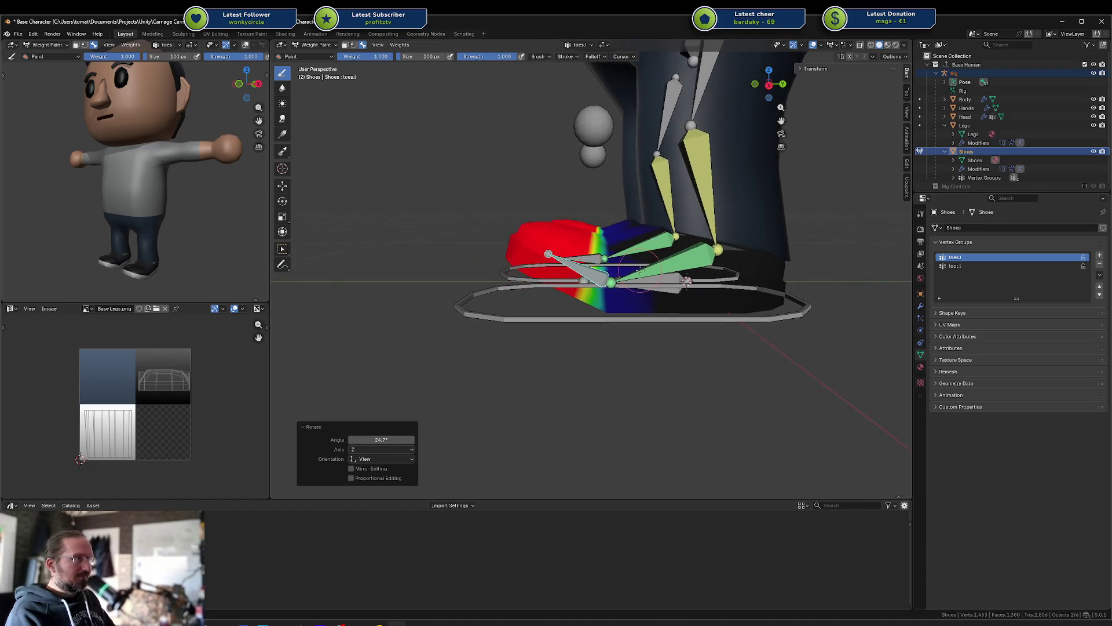
key("r")
key("Escape")
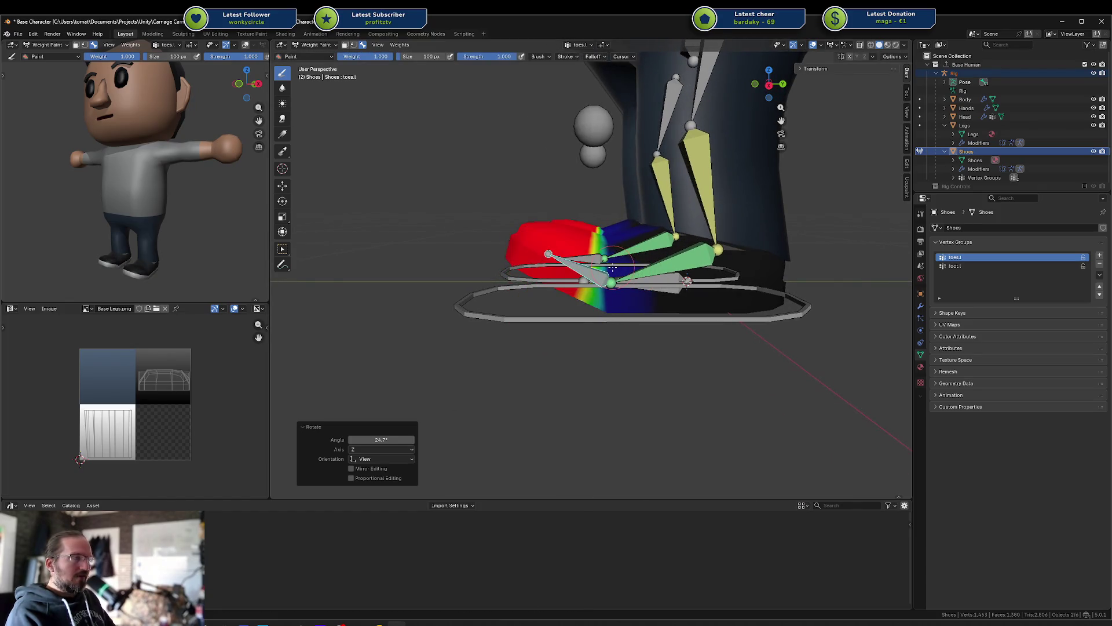
key("ctrl+z")
Step: In Edit Mode, assign the shoe's middle edge loop to toes.l at weight 0.5
key("Tab")
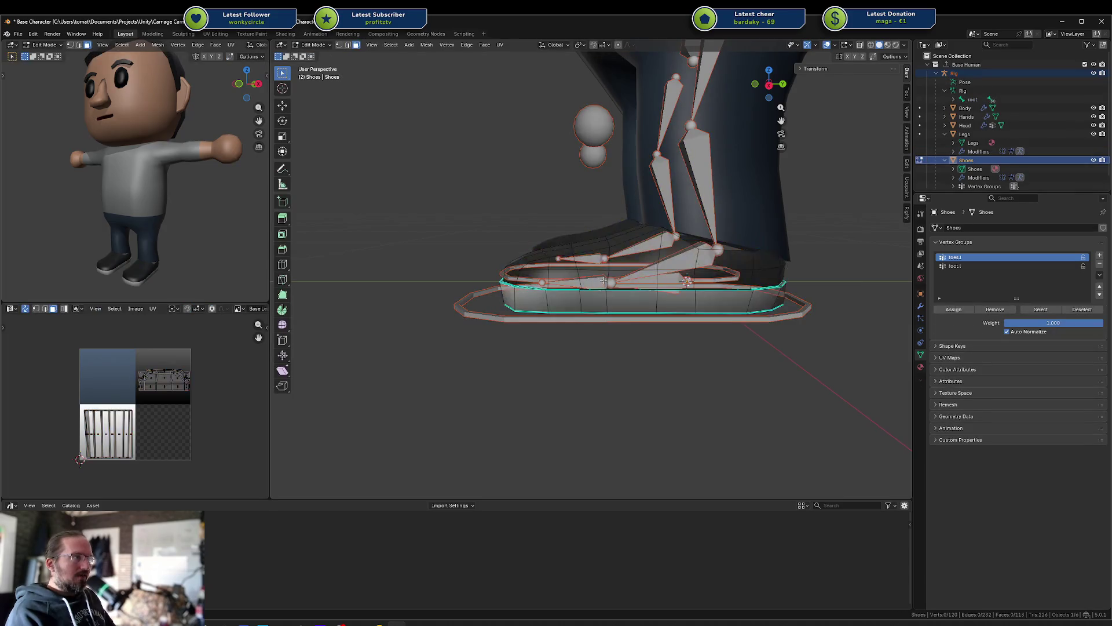
left_click(604, 273, "alt")
key("ctrl+r")
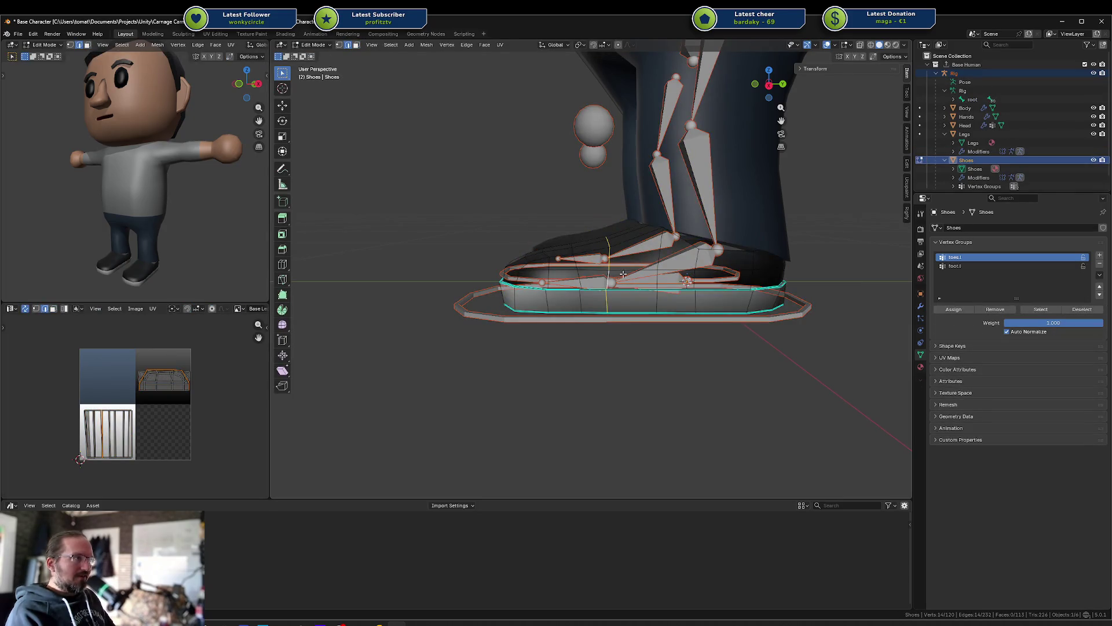
scroll(635, 267, "up", 3)
middle_click_drag(635, 267, 876, 170)
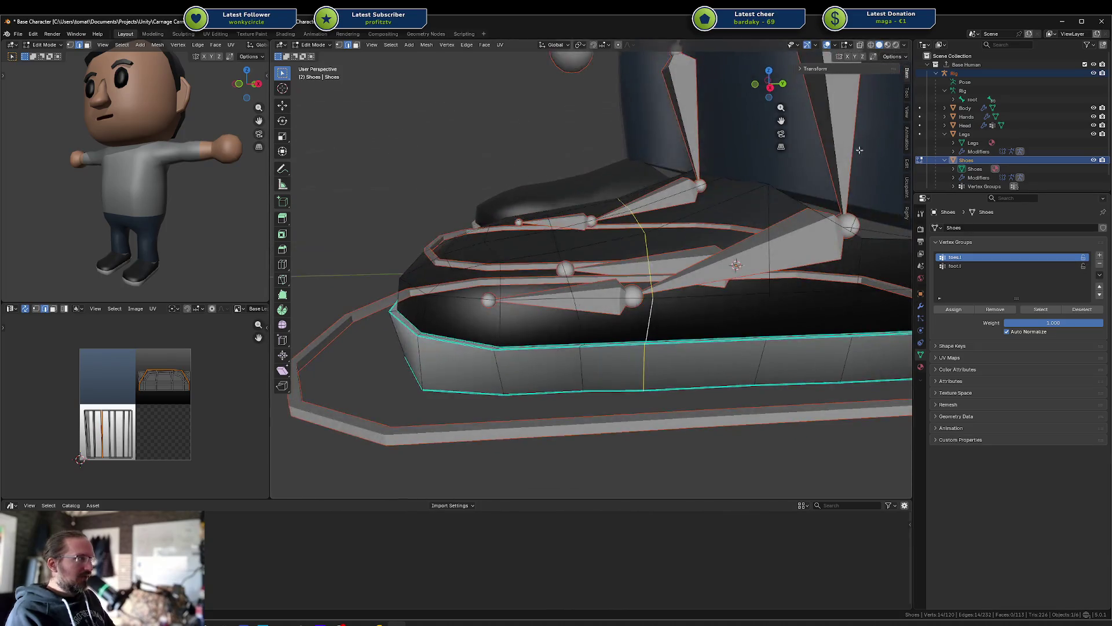
left_click(800, 69)
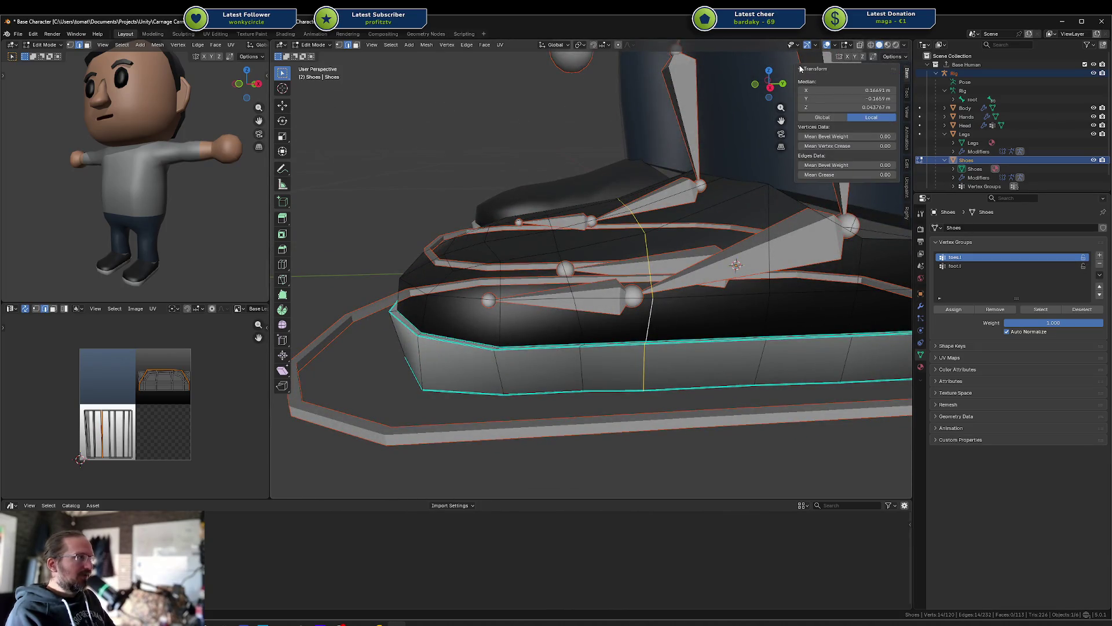
left_click(801, 69)
left_click(1049, 319)
type(".5")
key("Return")
left_click(967, 313)
Step: Check a vertex's weights, then test the toe bend in Weight Paint
left_click(658, 303)
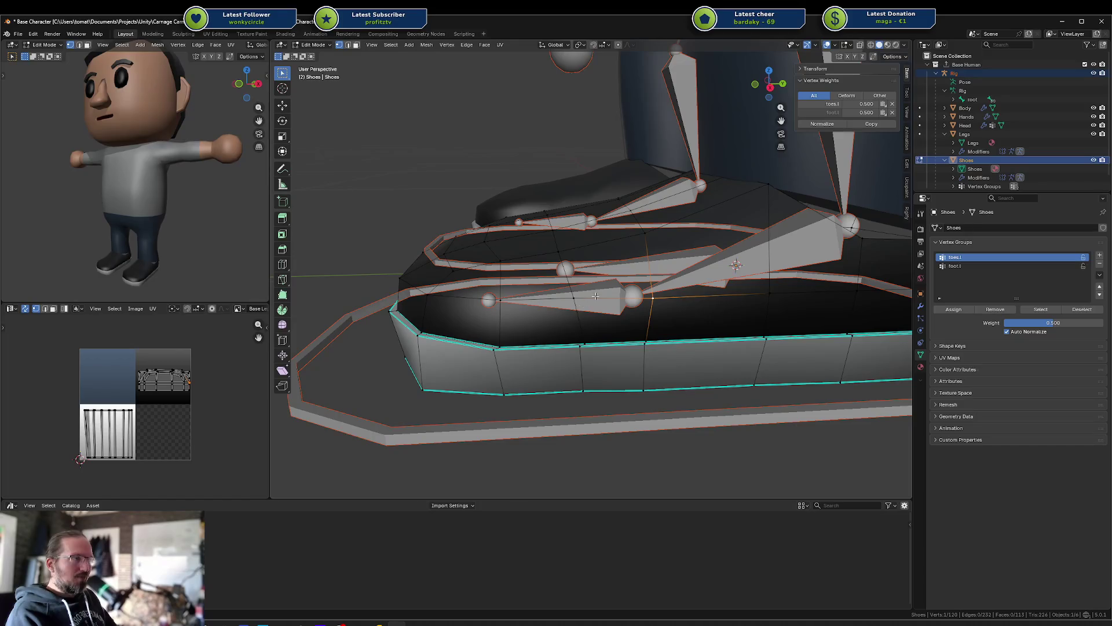
key("Tab")
key("r")
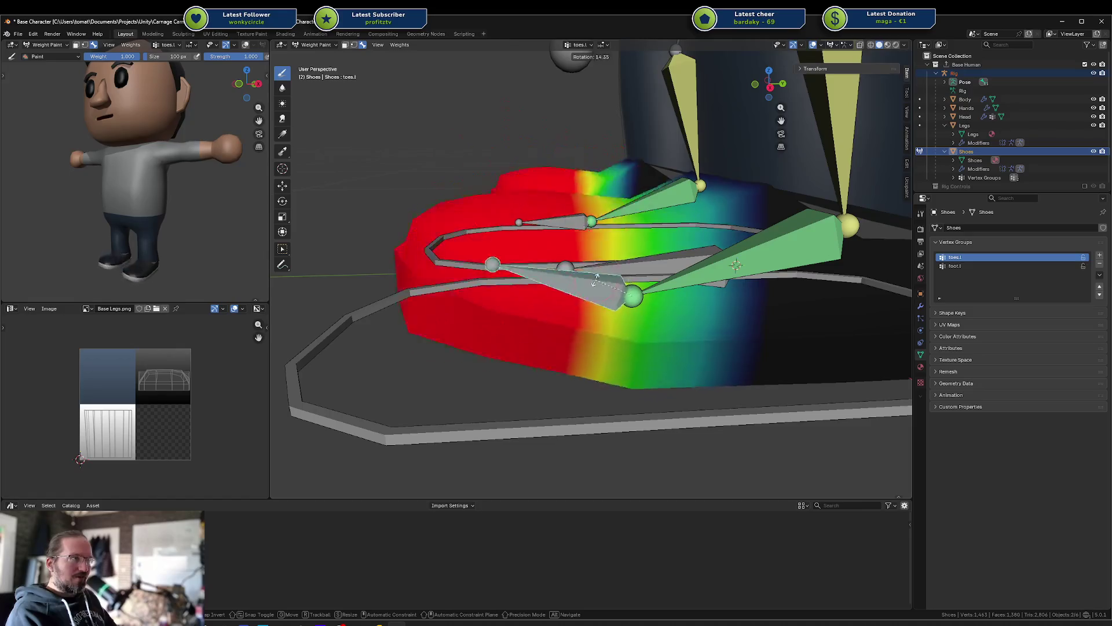
Step: Cancel the toe test, return to Object Mode and select the Legs mesh
key("Escape")
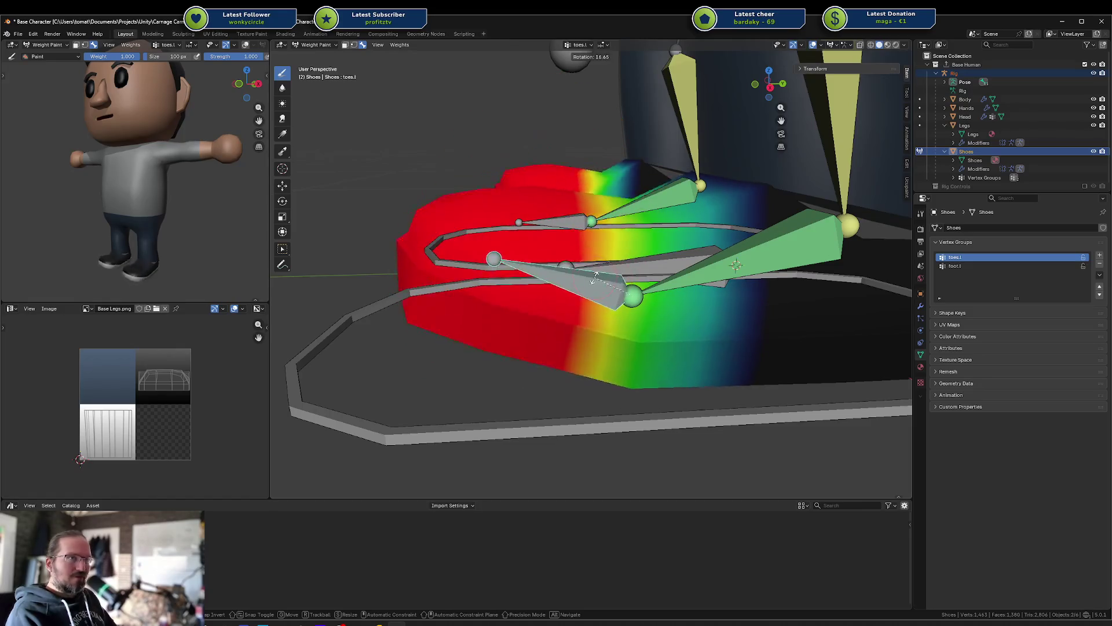
scroll(677, 247, "down", 3)
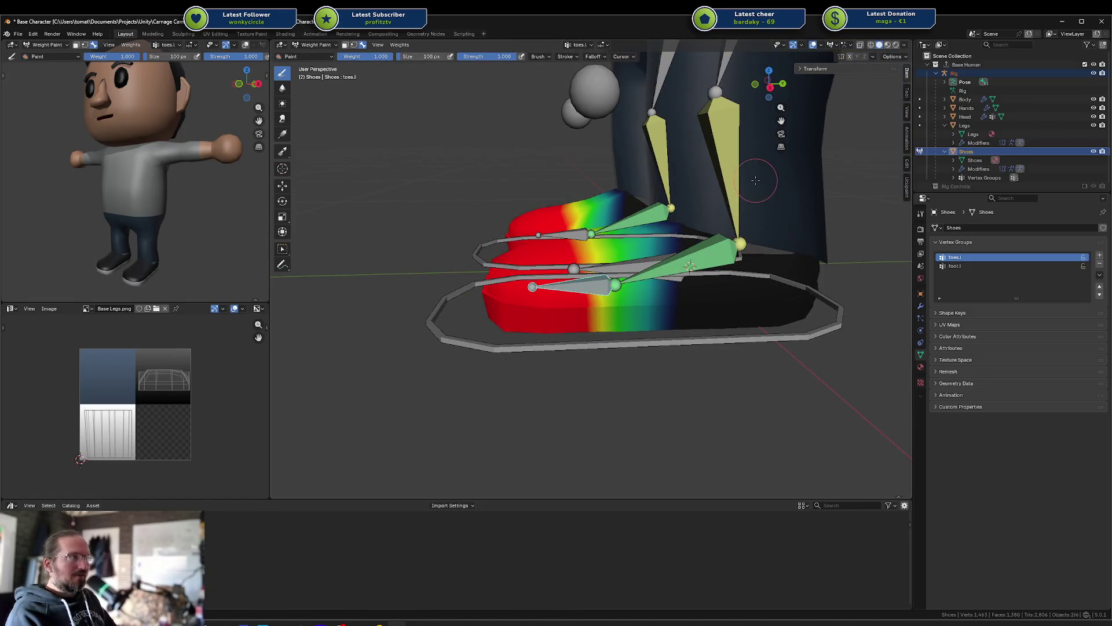
left_click(744, 174, "ctrl")
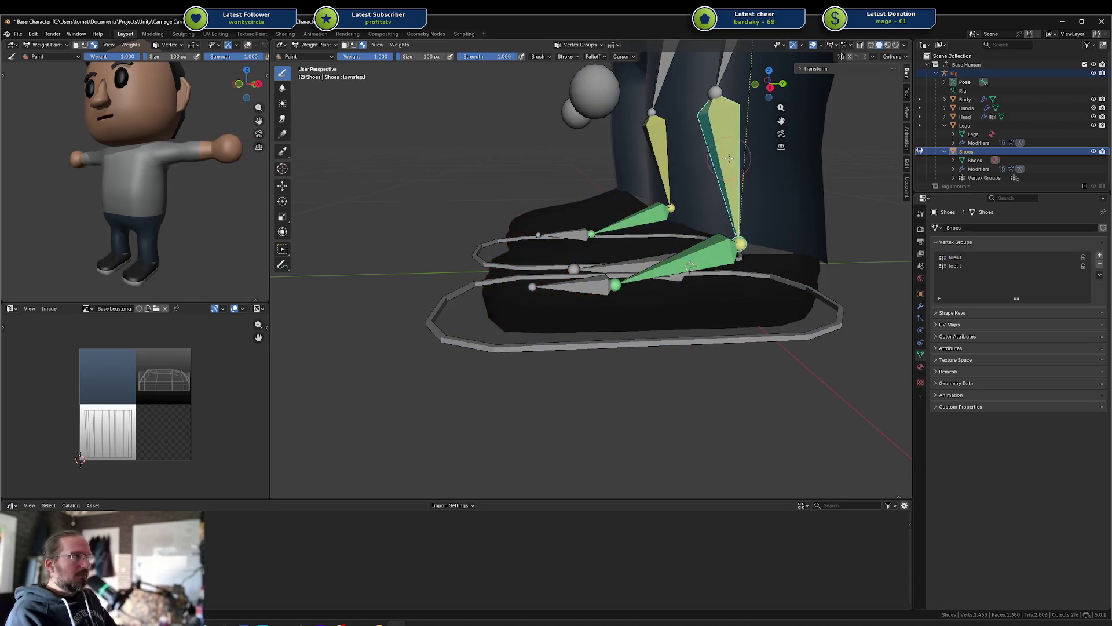
key("Tab")
key("ctrl+Tab")
left_click(693, 165)
left_click(744, 162)
left_click(742, 166)
scroll(732, 180, "down", 3)
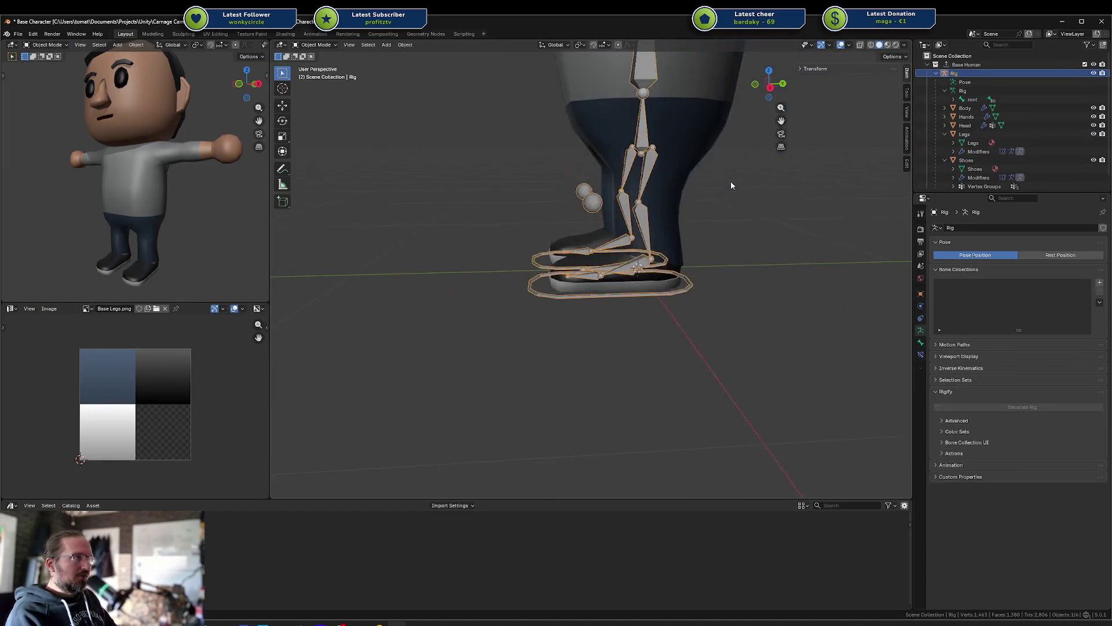
left_click(680, 197)
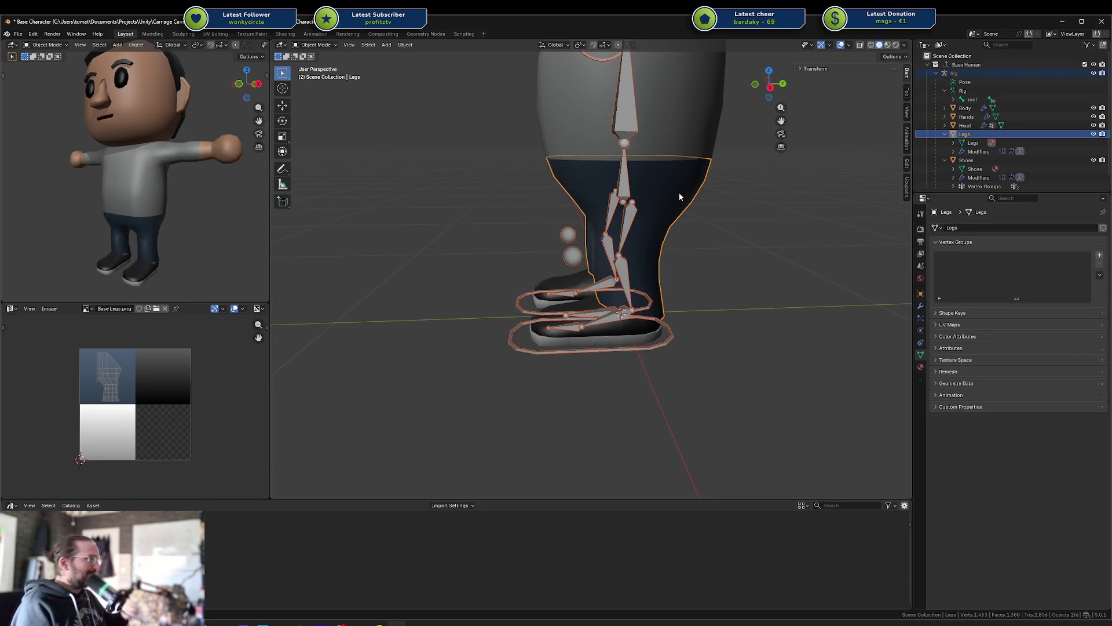
Step: Paint a lowerleg.l weight band across the Legs mesh's lower leg in Weight Paint
key("ctrl+Tab")
left_click(636, 165)
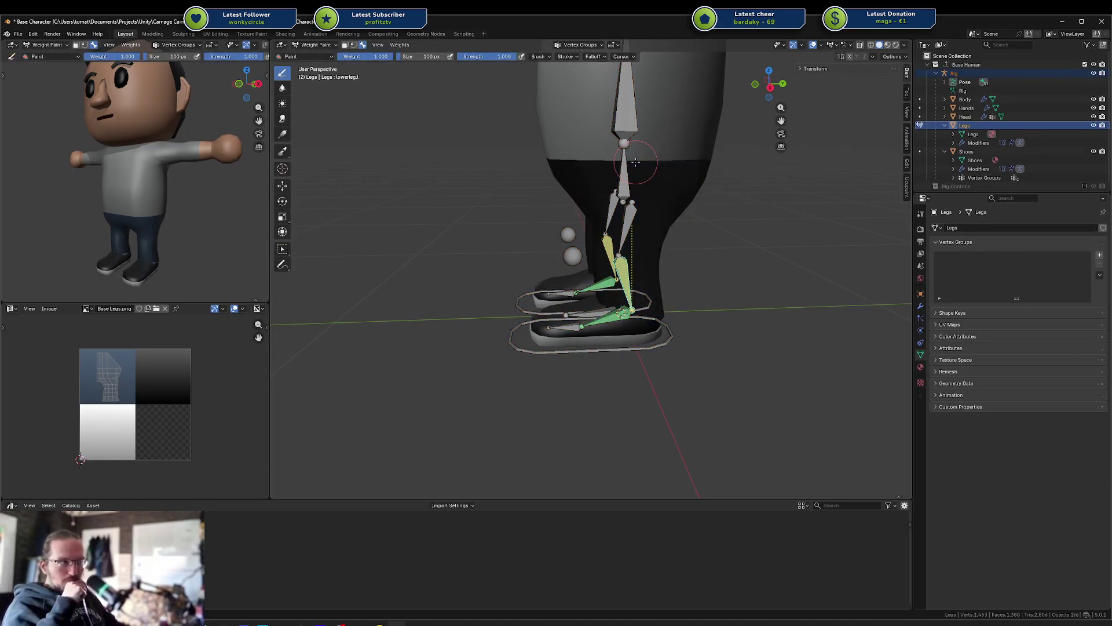
mouse_move(695, 198)
middle_mouse_down()
mouse_move(705, 250)
mouse_move(637, 264)
middle_mouse_up()
scroll(687, 299, "up", 3)
scroll(687, 299, "up", 1)
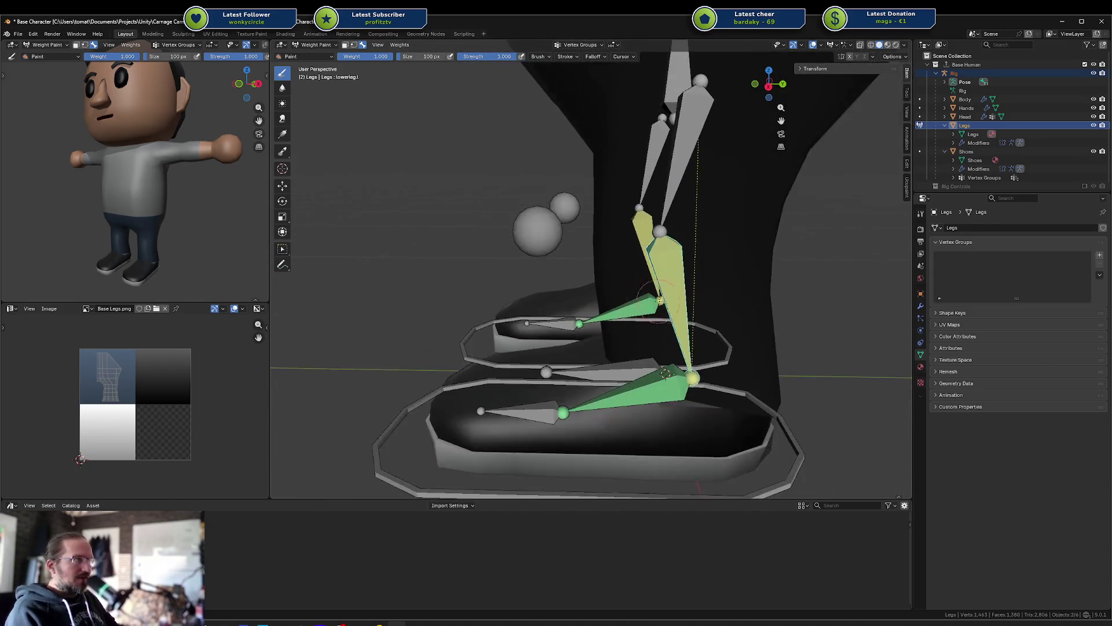
left_click_drag(574, 301, 852, 324)
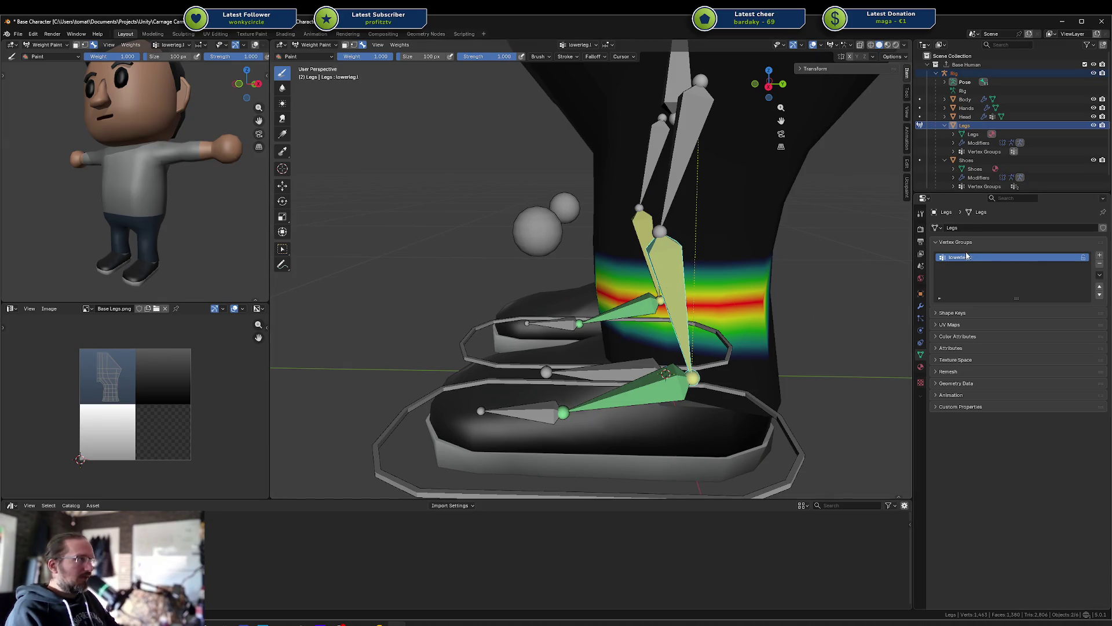
Step: Enter Edit Mode with edge selection, viewing the leg from the right
key("Tab")
key("2")
key("KP_3")
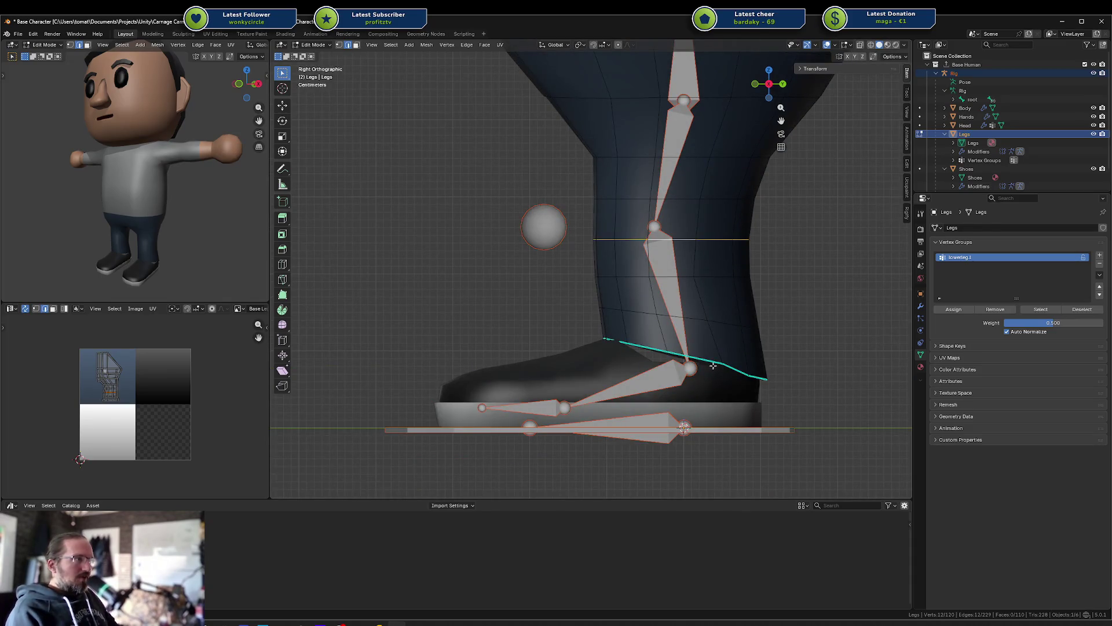
Step: Circle-select all lower-leg faces in wireframe view for lowerleg.l at full weight
key("shift+z")
key("alt+a")
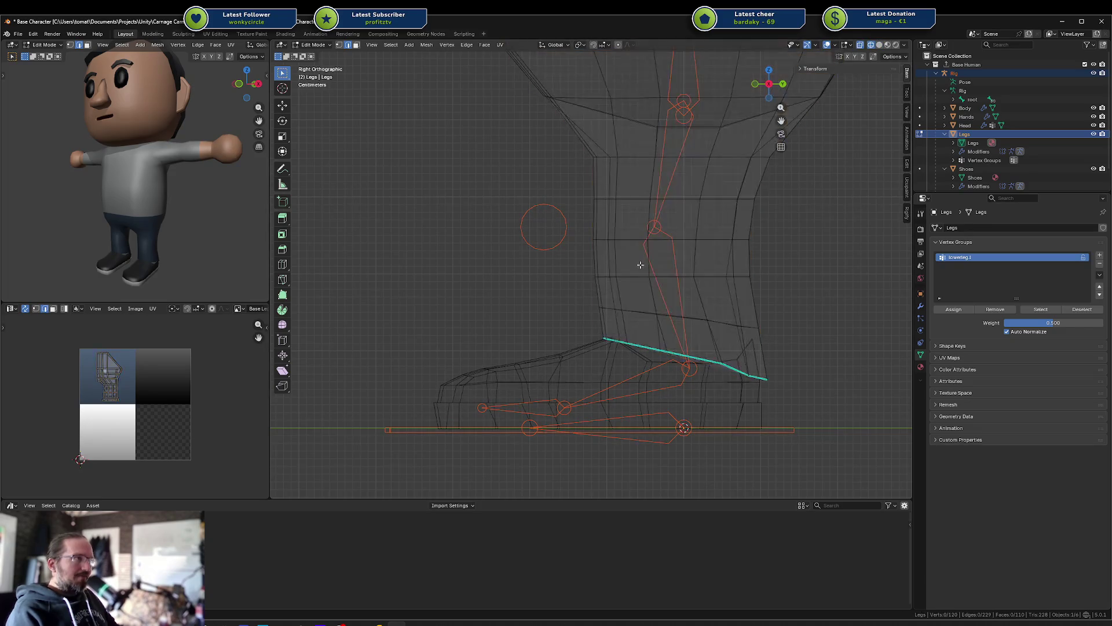
key("c")
scroll(548, 266, "up", 2)
mouse_move(549, 266)
left_mouse_down()
mouse_move(644, 326)
mouse_move(496, 323)
left_mouse_up()
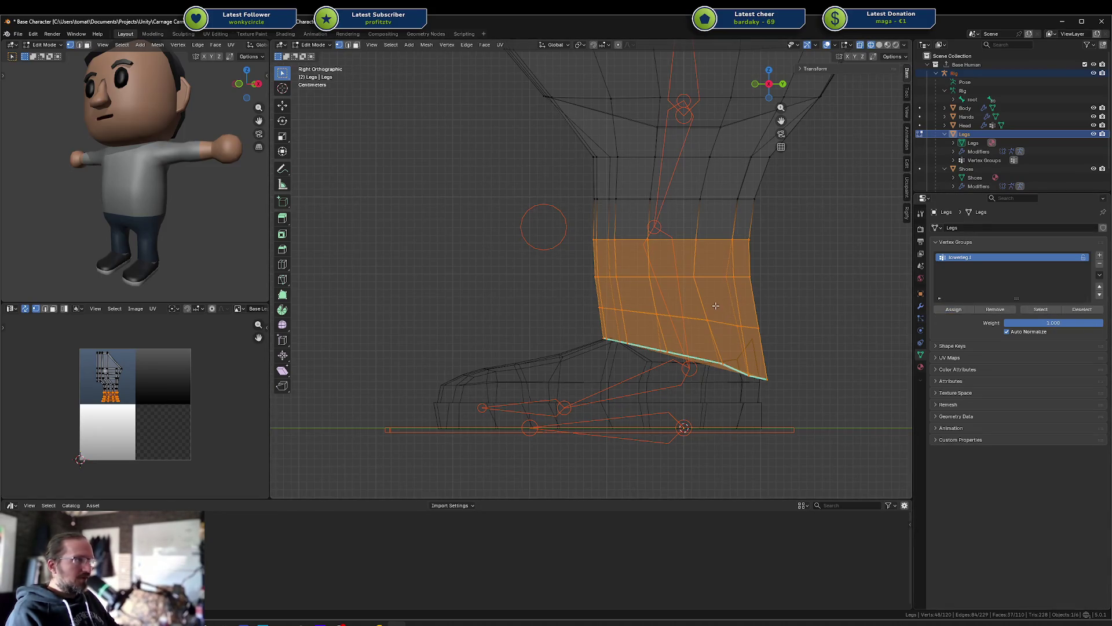
key("shift+z")
key("shift+z")
key("shift+z")
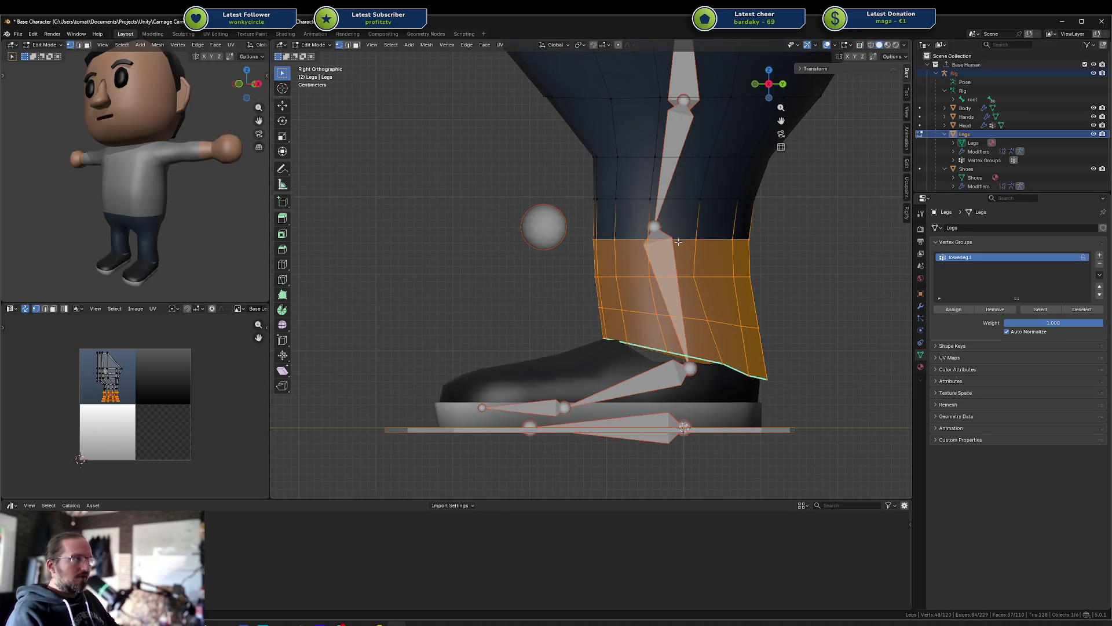
Step: Paint upperleg.l weights across the thigh in Weight Paint
key("ctrl+Tab")
left_click(675, 171, "ctrl")
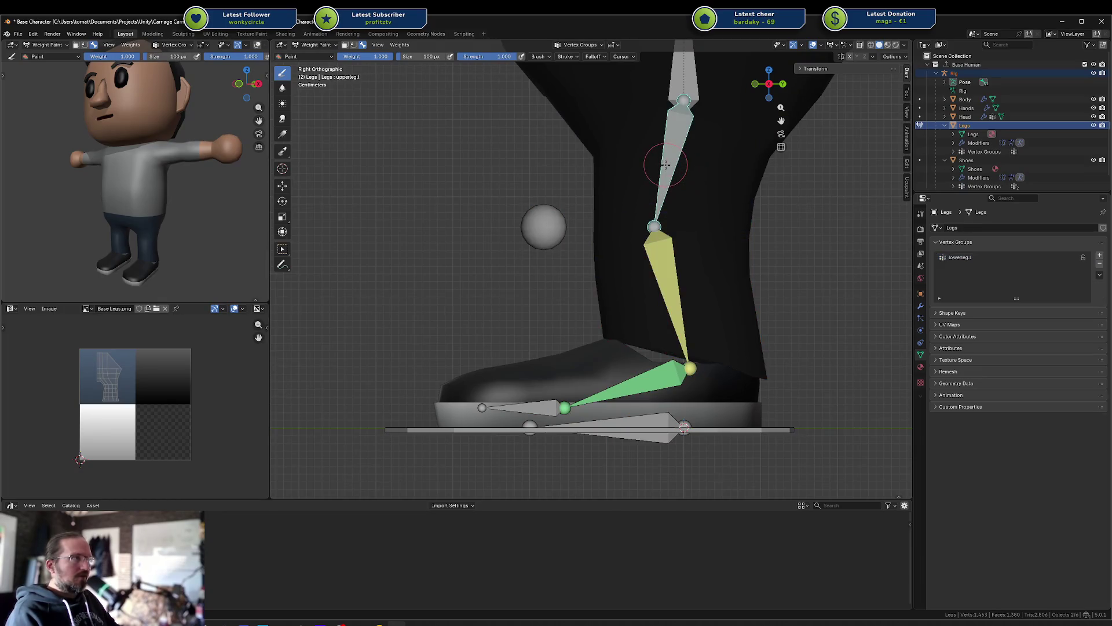
left_click_drag(608, 168, 747, 175)
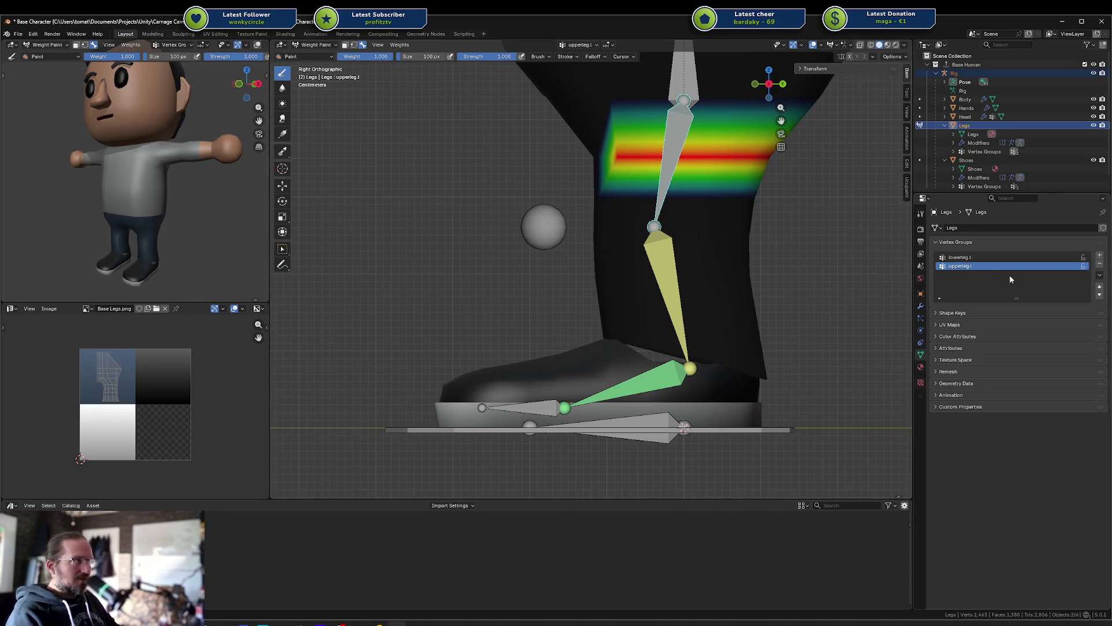
Step: Back in Edit Mode, select the vertices assigned to lowerleg.l
key("shift+z")
key("shift+z")
key("Tab")
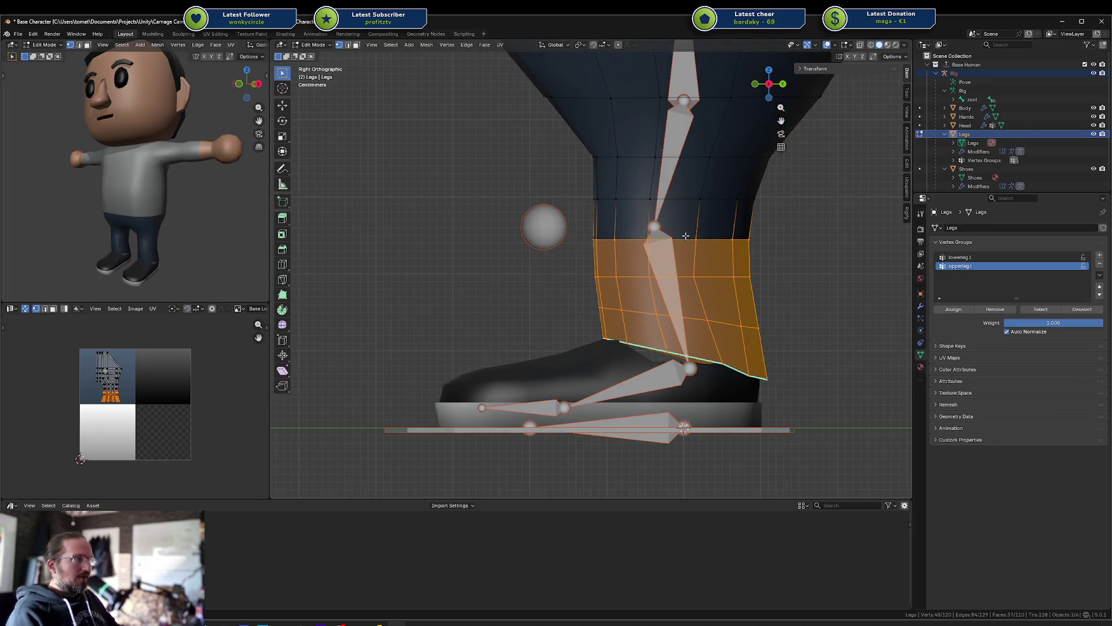
left_click(953, 241)
left_click(941, 265)
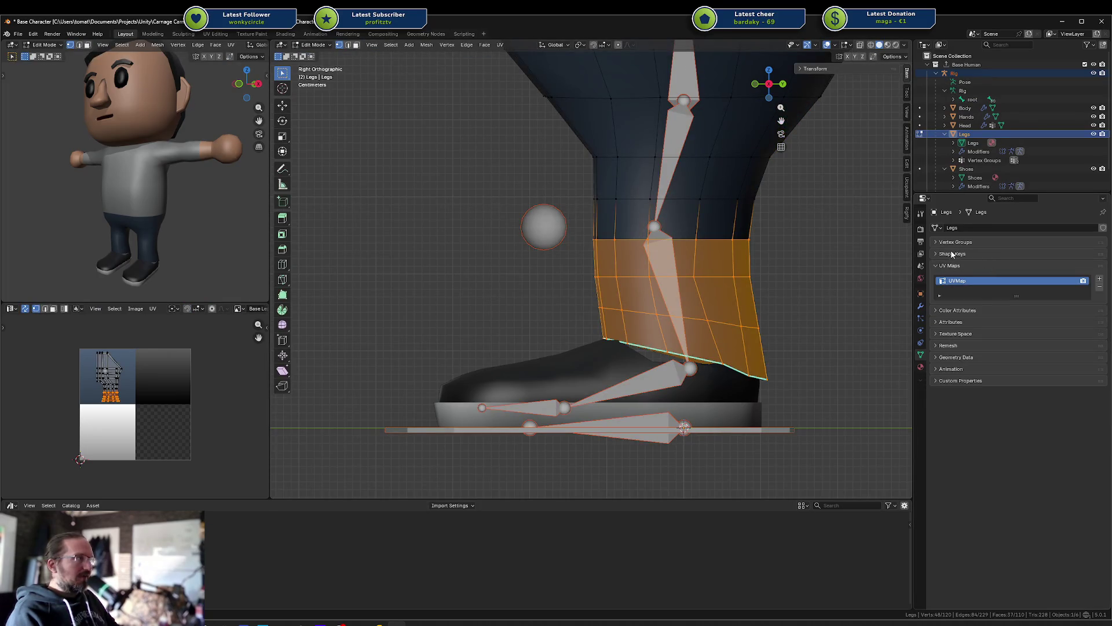
left_click(952, 254)
left_click(953, 242)
left_click(774, 267)
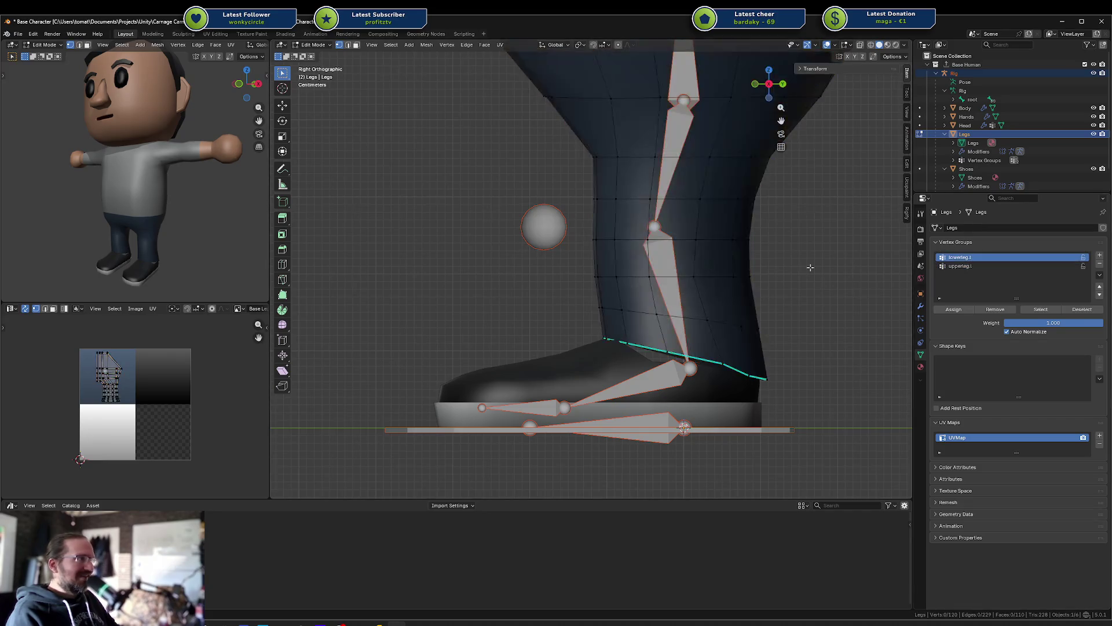
left_click(1043, 311)
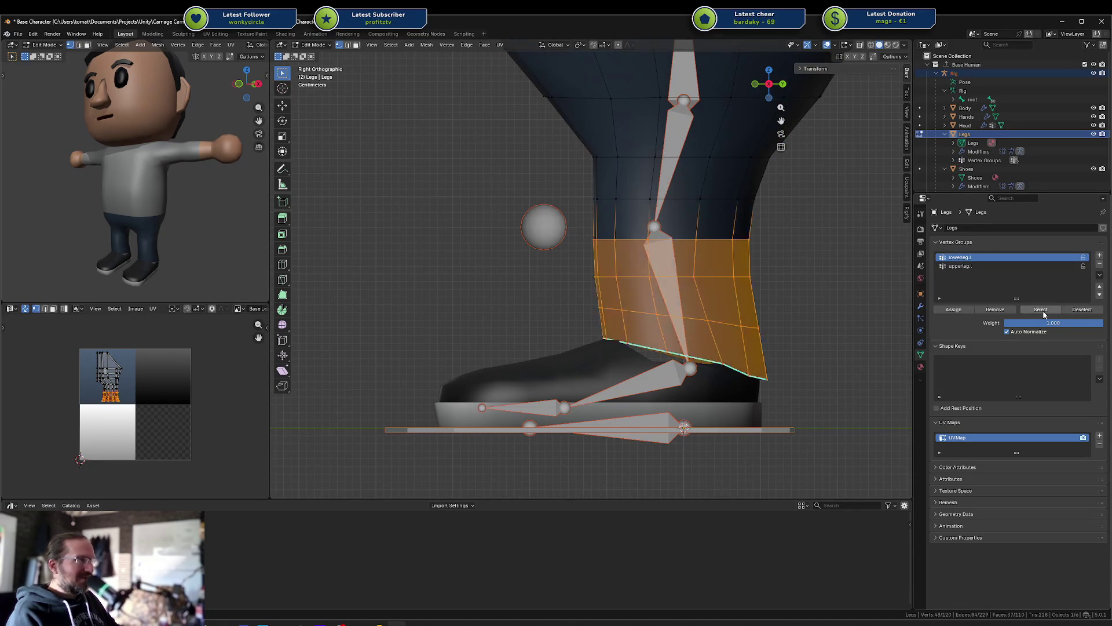
mouse_move(735, 260)
middle_mouse_down()
mouse_move(753, 257)
mouse_move(718, 249)
middle_mouse_up()
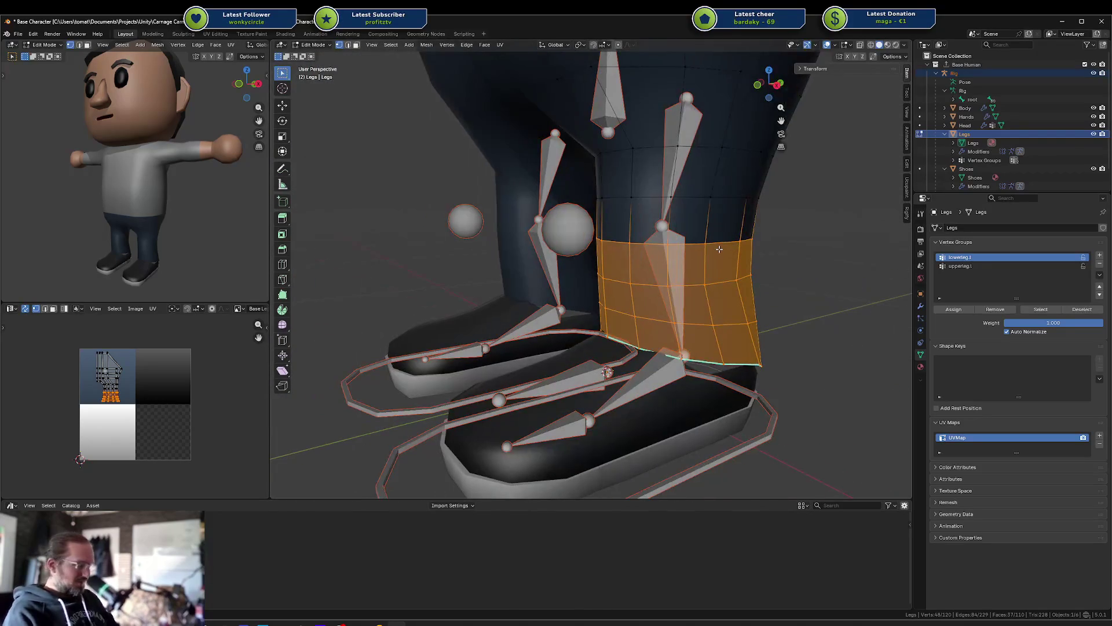
Step: Select vertices on the left leg and inspect their group weights in the N-panel
key("ctrl+i")
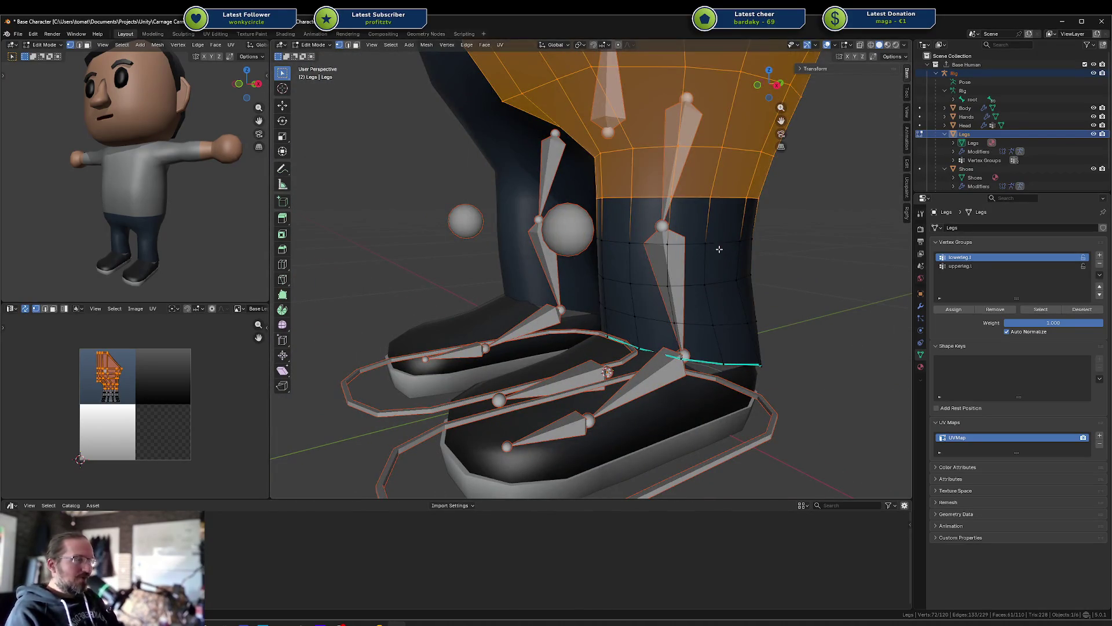
scroll(719, 250, "down", 3)
middle_click_drag(719, 249, 729, 255)
key("shift+z")
left_click(960, 266)
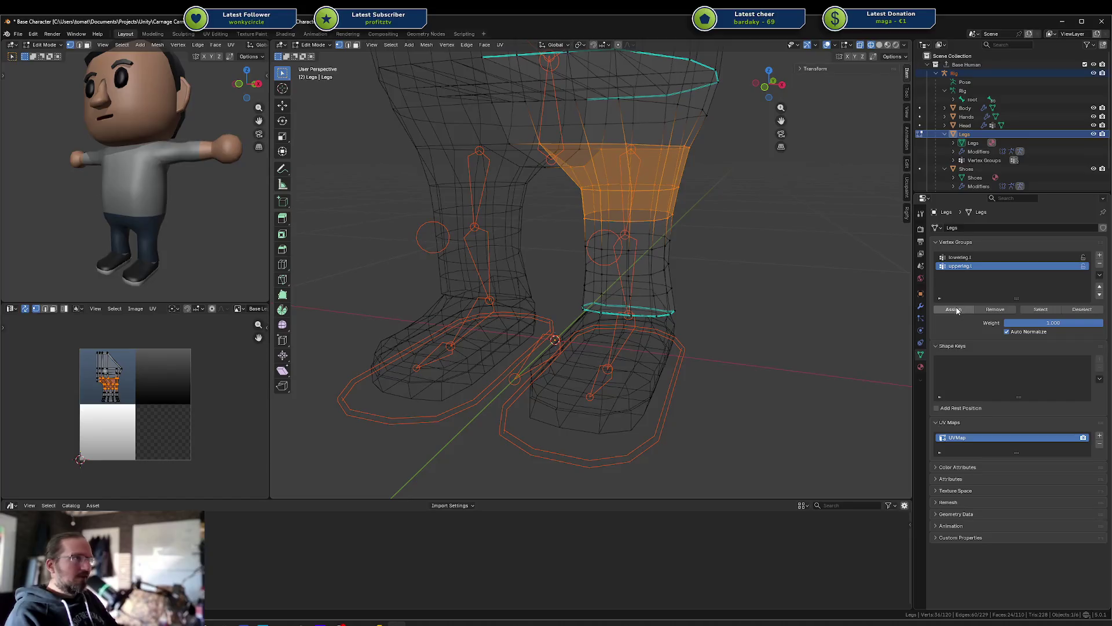
left_click(957, 309)
key("l")
key("alt+a")
left_click(635, 221, "alt")
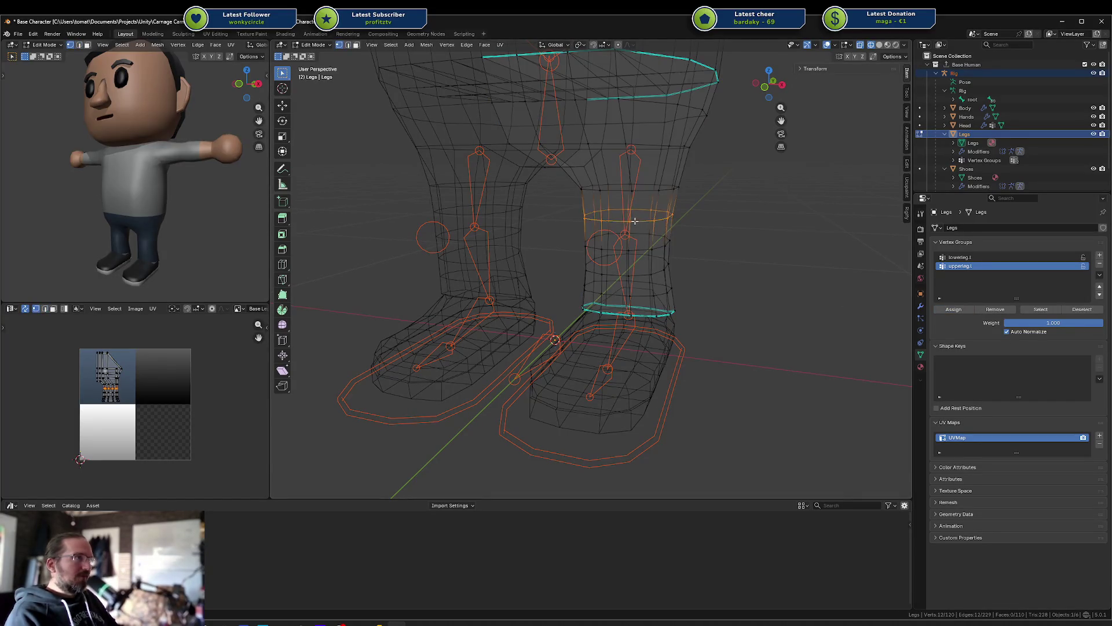
left_click(635, 221)
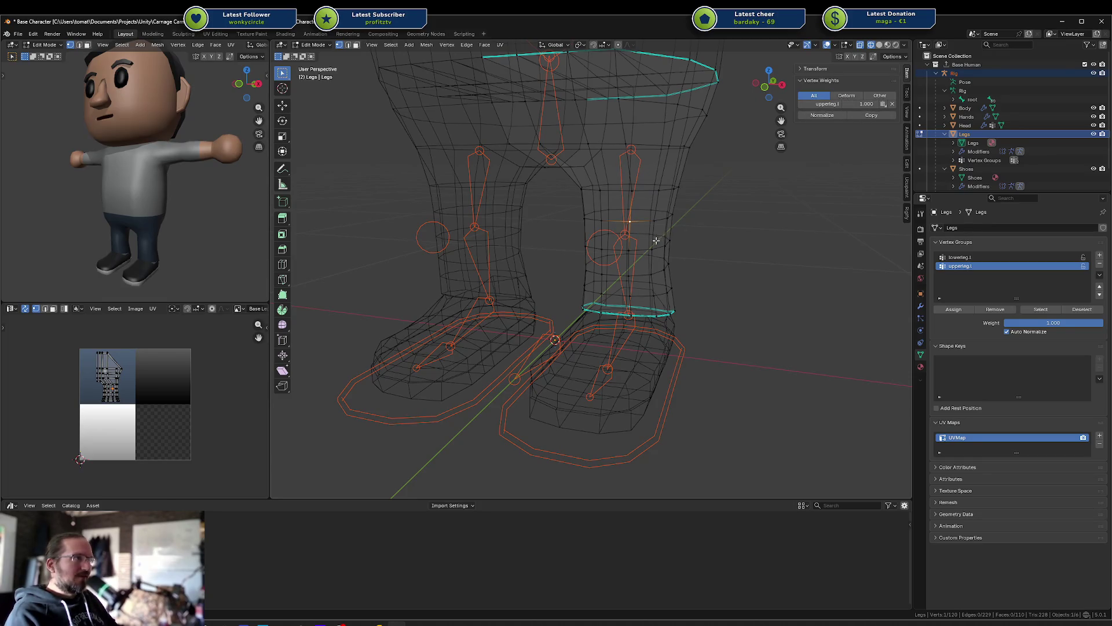
left_click(635, 249)
left_click(631, 222)
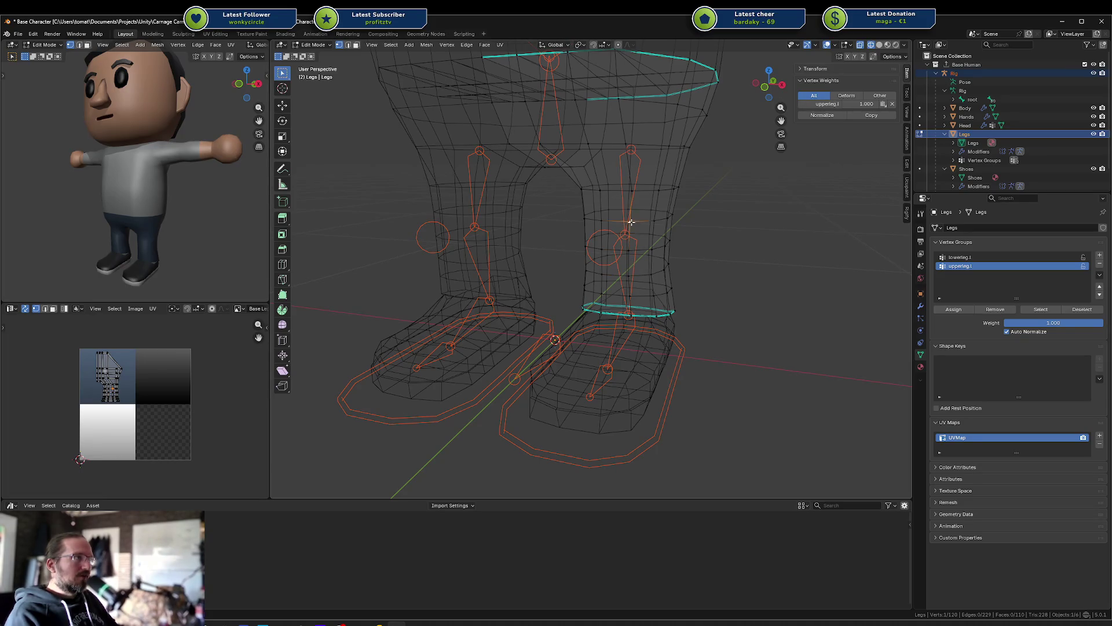
middle_click_drag(675, 239, 630, 237)
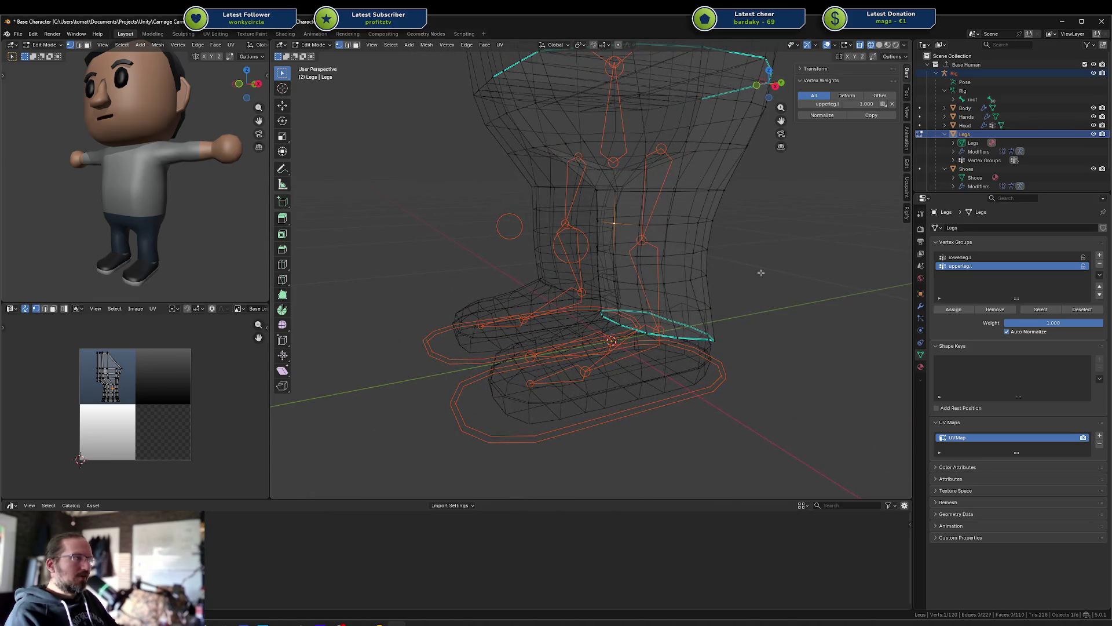
Step: Select the lowerleg.l and upperleg.l groups in turn to compare their vertices
left_click(985, 256)
left_click(1041, 309)
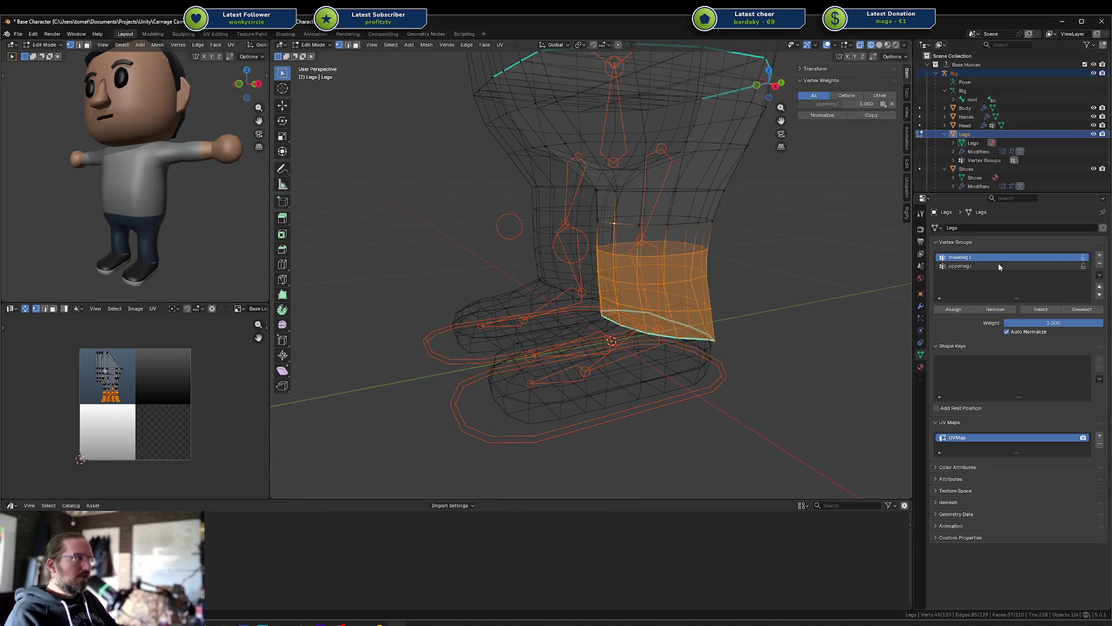
left_click(998, 266)
left_click(1041, 309)
key("a")
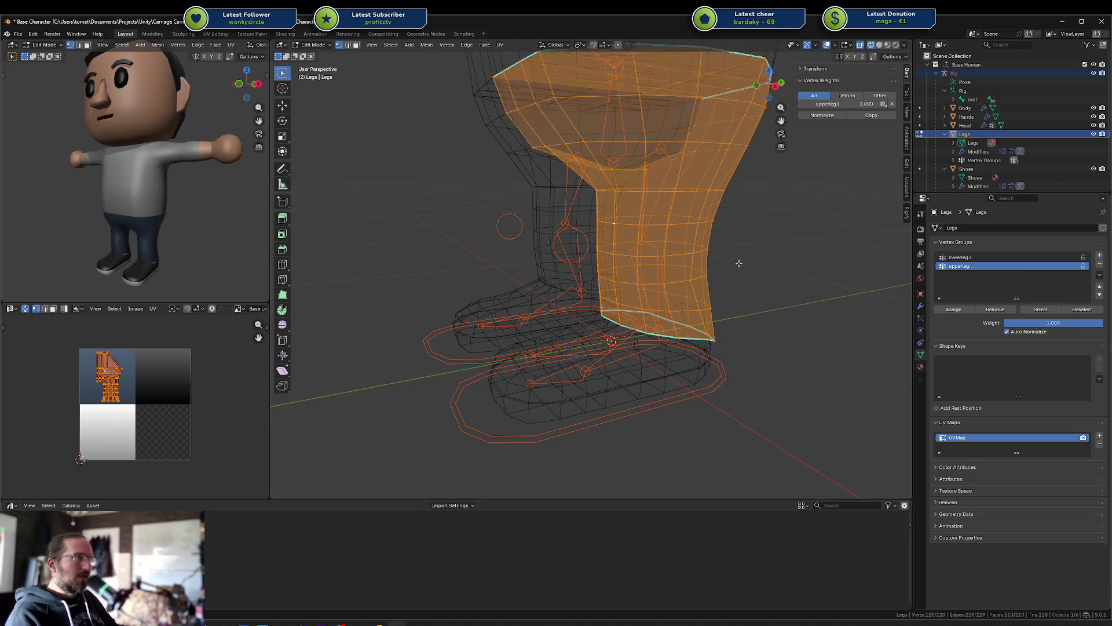
key("alt+a")
left_click(985, 257)
left_click(1041, 309)
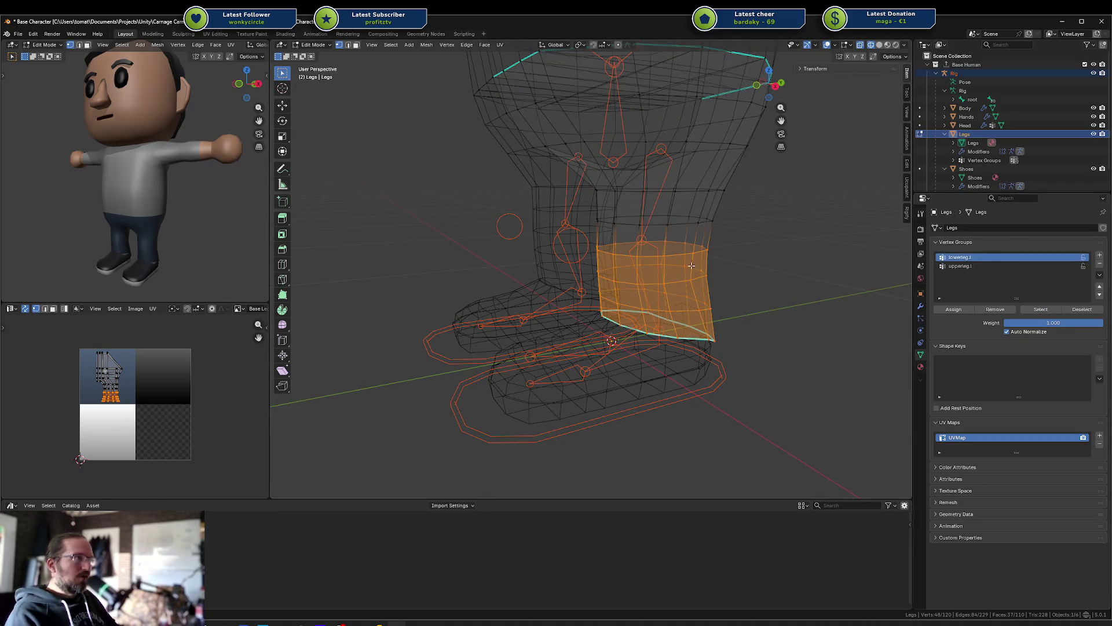
key("alt+a")
left_click(999, 266)
left_click(1029, 311)
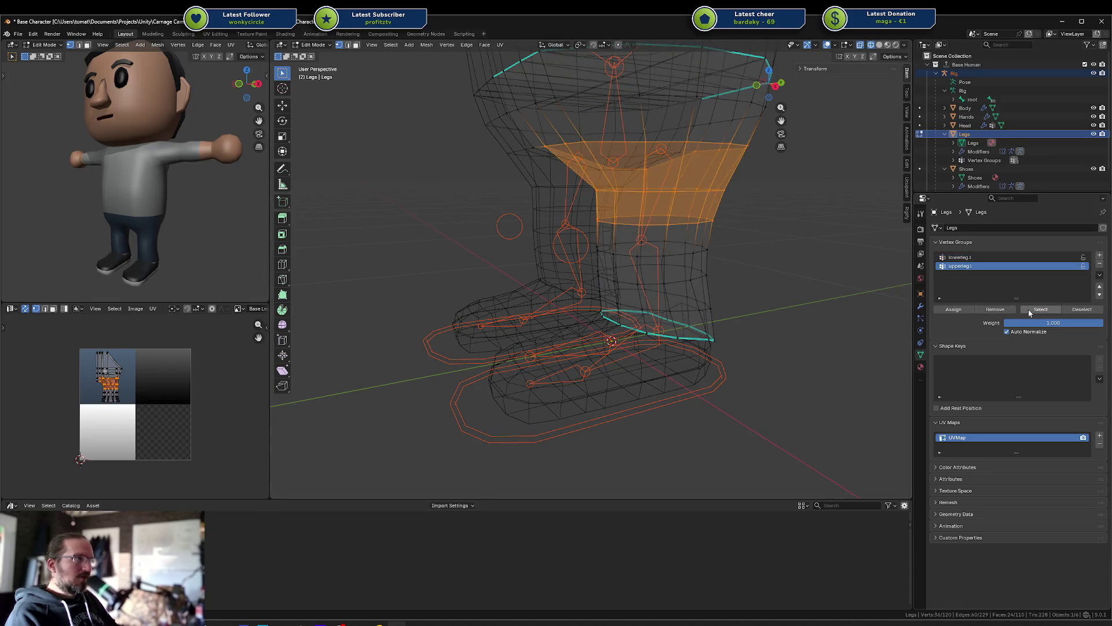
Step: Confirm a knee vertex has upperleg.l 1.000 and lowerleg.l 0.000, then view from the right
key("2")
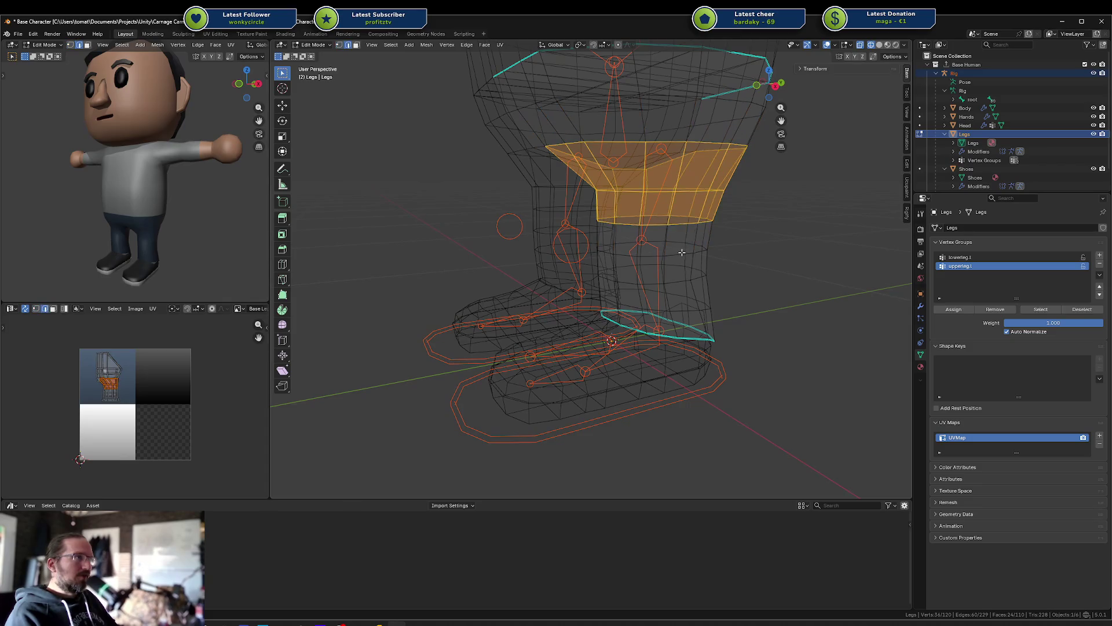
left_click(681, 251, "alt+shift")
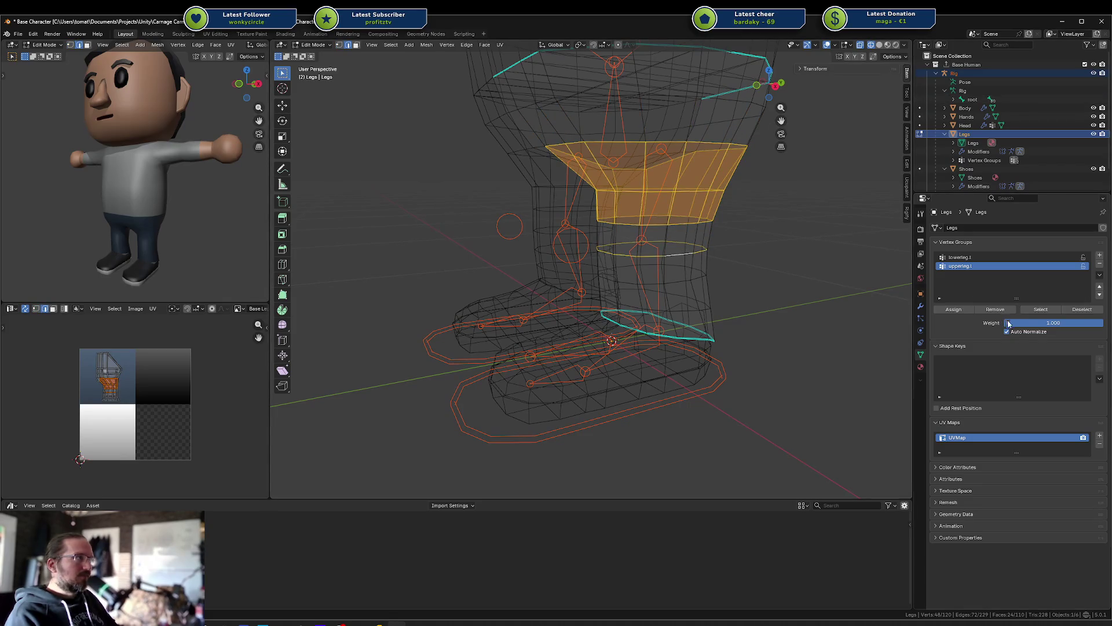
left_click(955, 310)
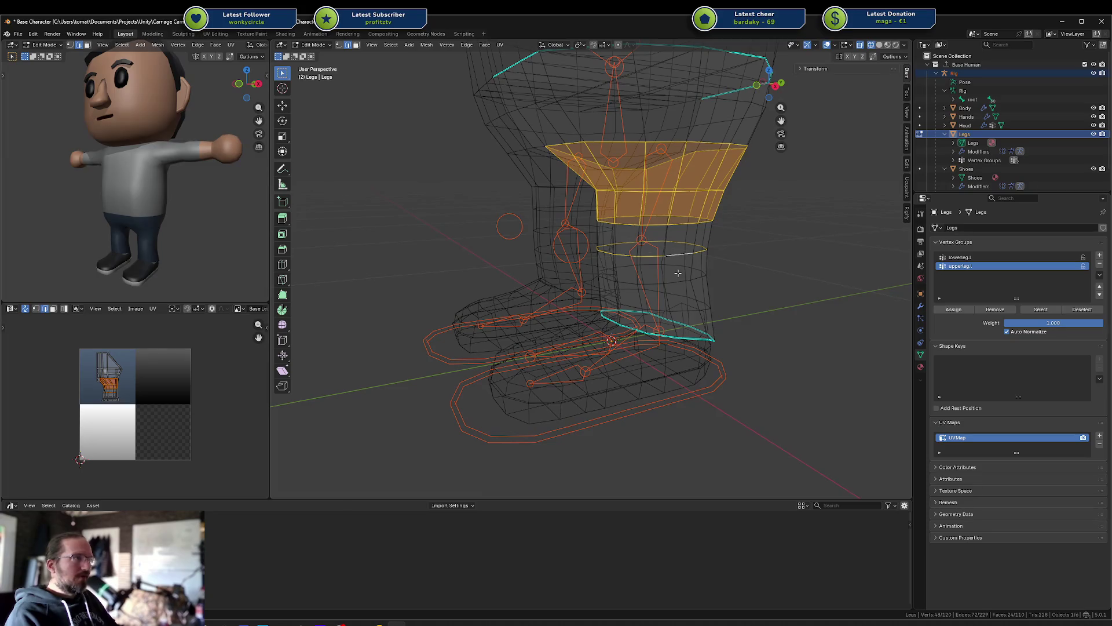
key("alt+a")
key("1")
left_click(667, 256)
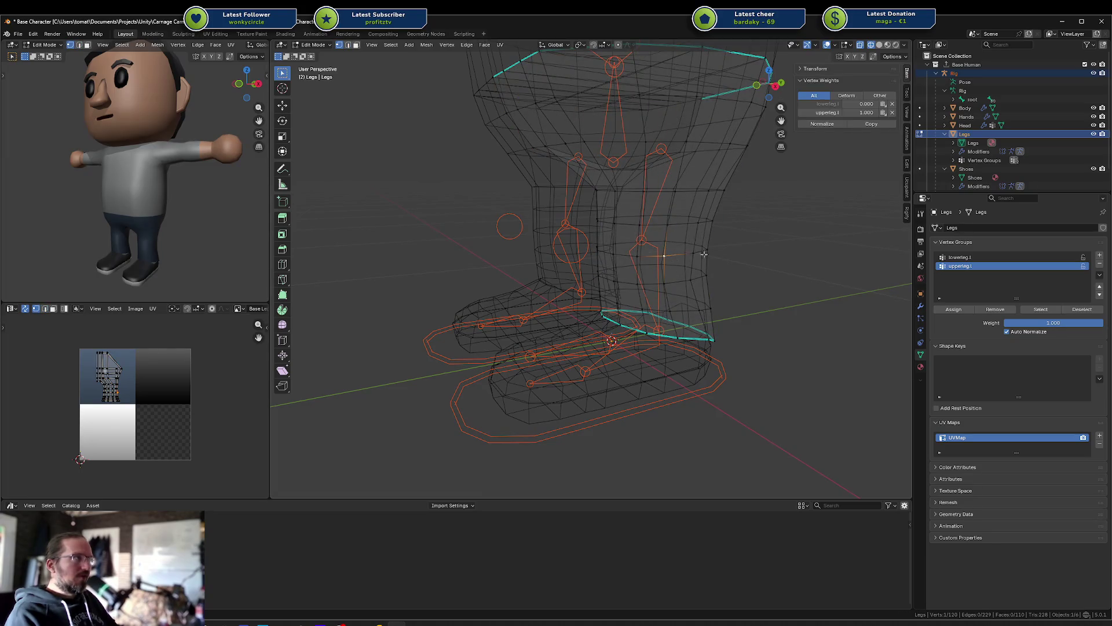
middle_click_drag(693, 255, 676, 237)
key("KP_3")
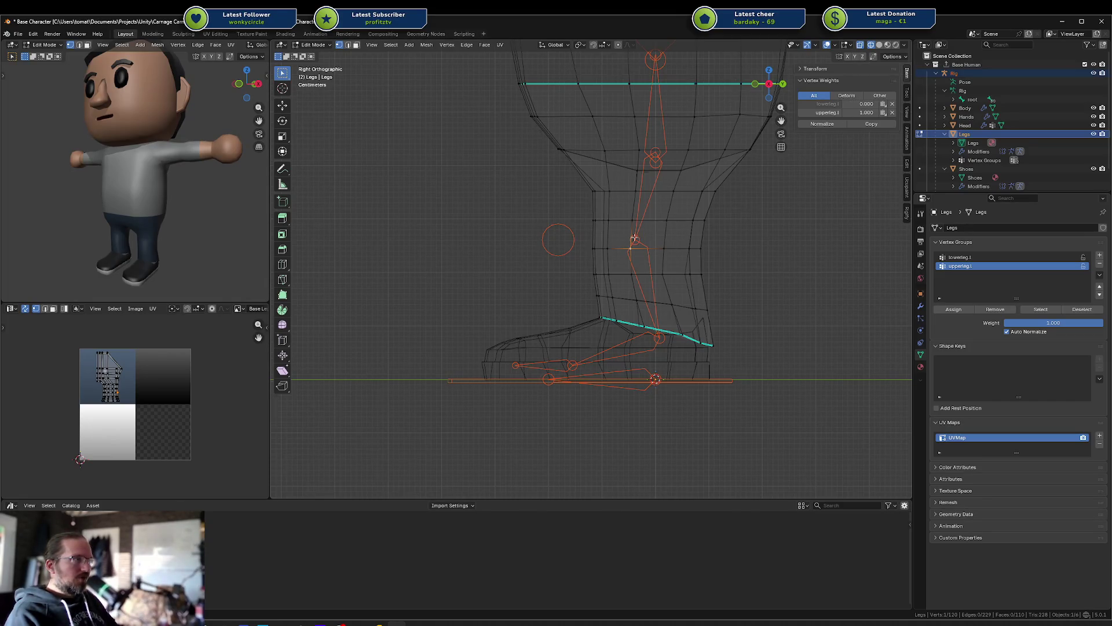
Step: Assign the knee edge loop to lowerleg.l at weight 0.5
key("2")
left_click(651, 248, "alt")
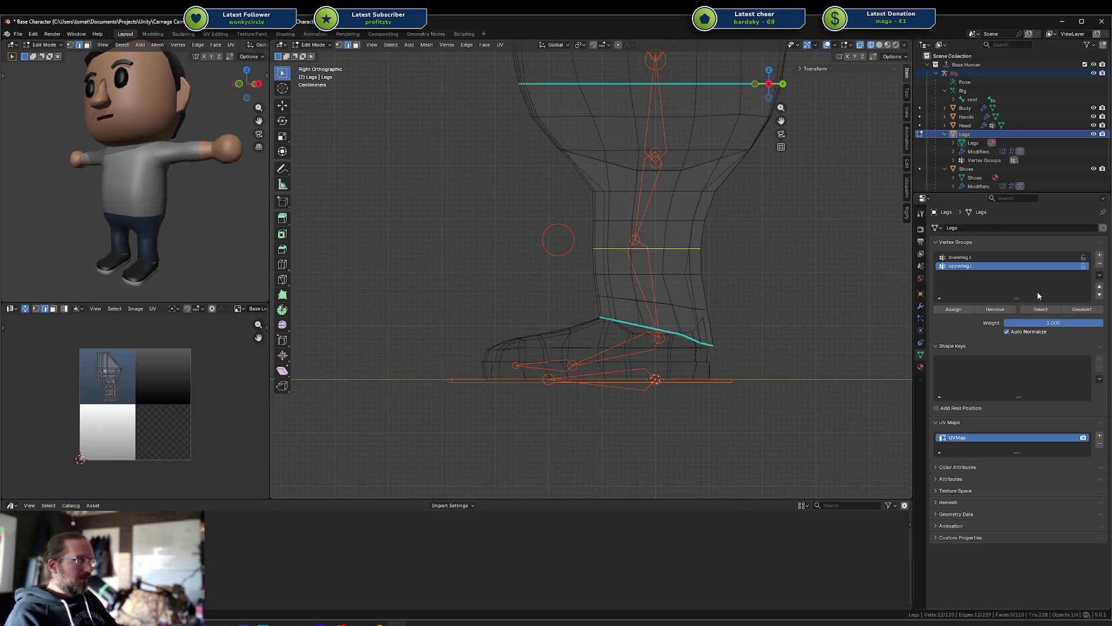
left_click(1048, 324)
type("0.500")
key("Return")
left_click(979, 258)
left_click(954, 310)
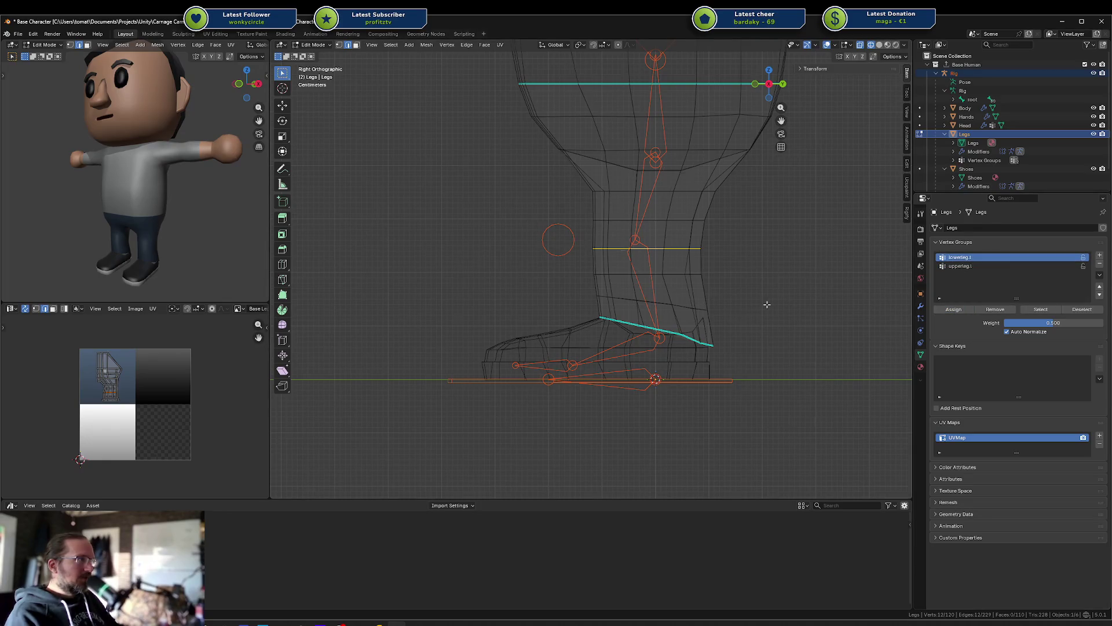
left_click(630, 249)
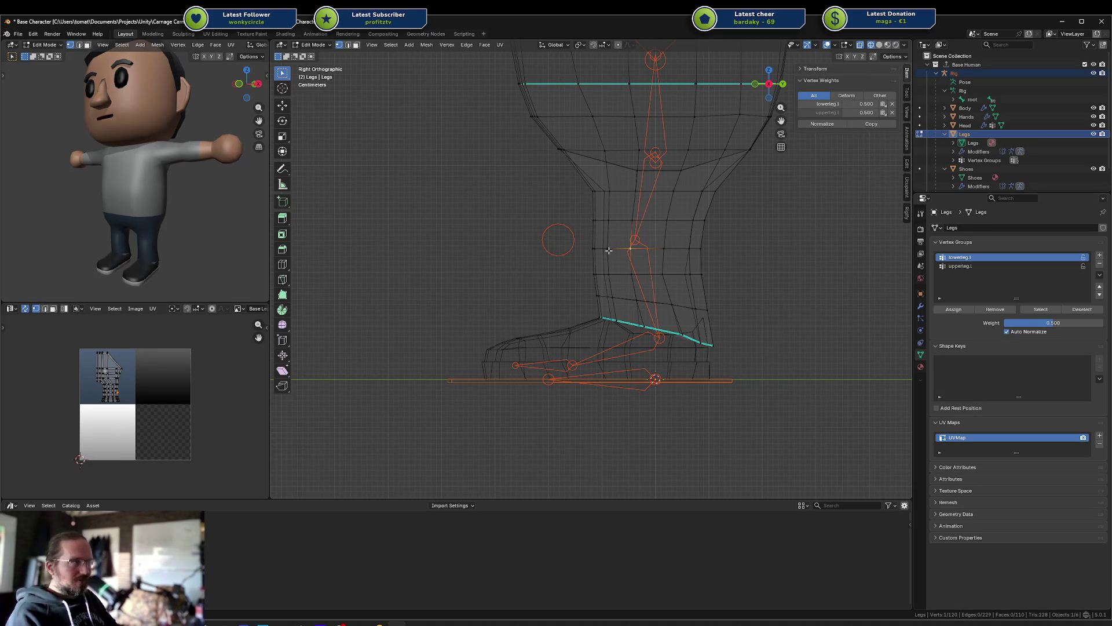
Step: Review the lower- and upper-leg weight gradients in Weight Paint
key("ctrl+Tab")
left_click(635, 243, "ctrl")
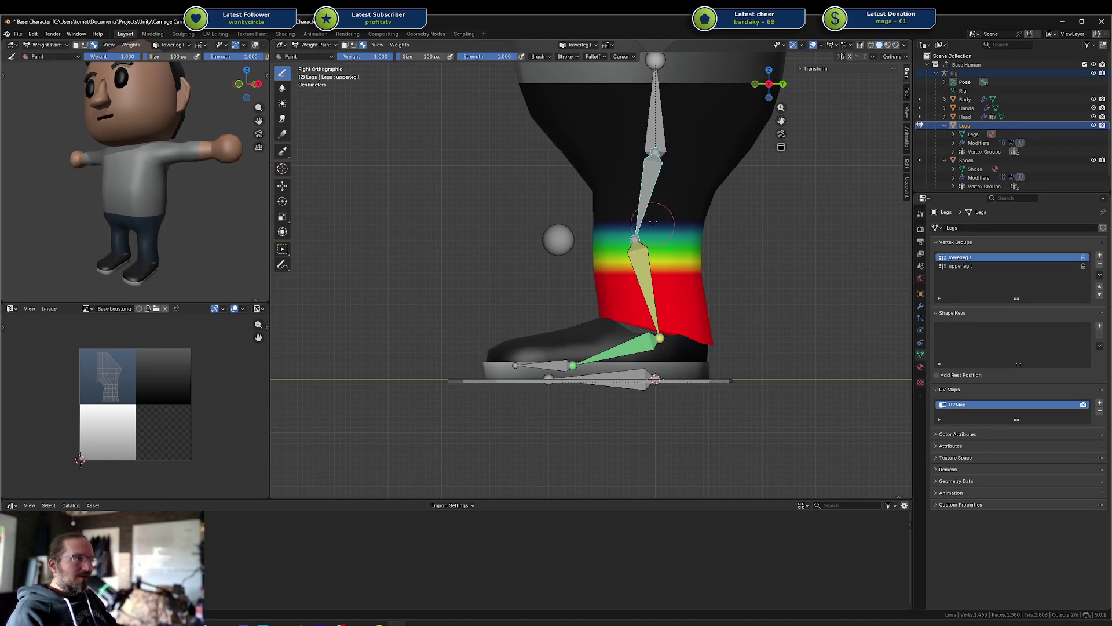
left_click(647, 220, "ctrl")
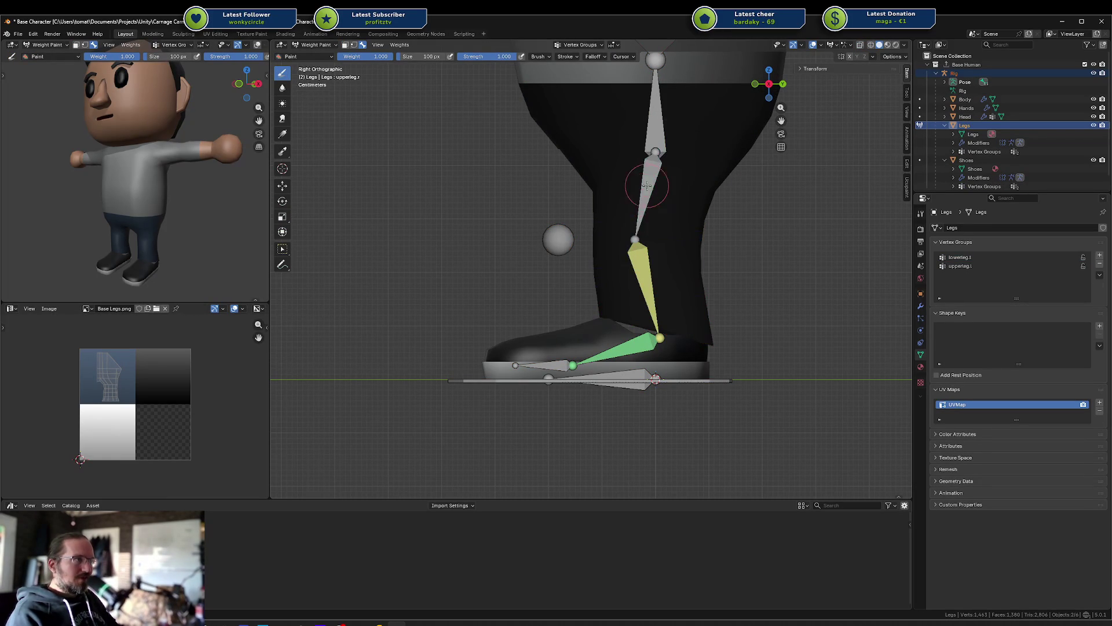
left_click(636, 259, "ctrl")
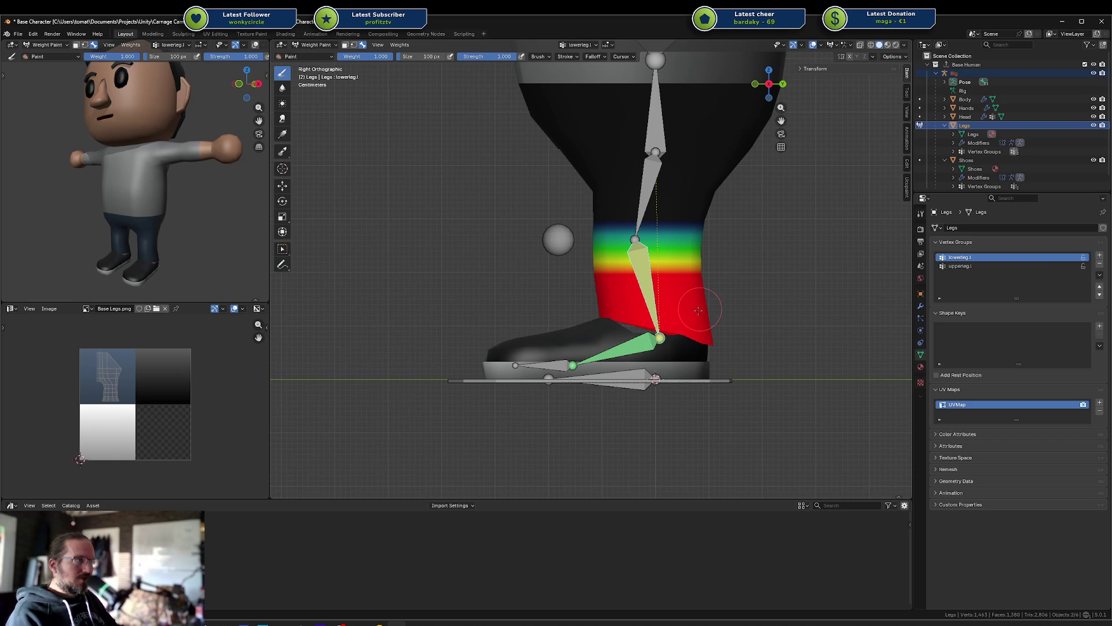
Step: Move the foot IK target to test knee bending, then cancel the move
left_click(673, 378, "ctrl")
key("g")
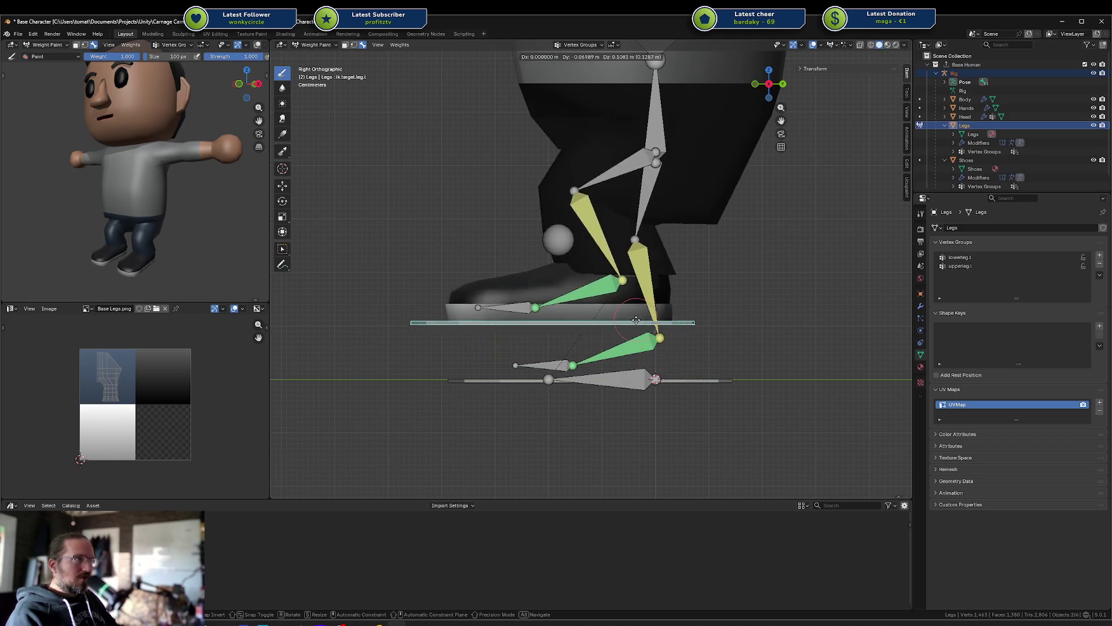
right_click(675, 339)
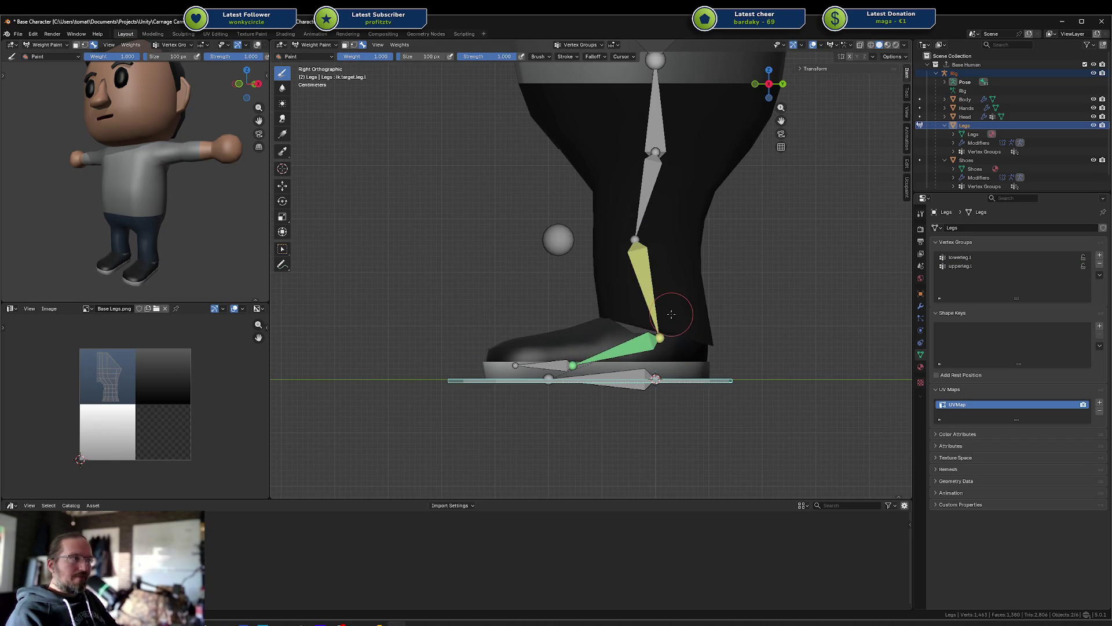
middle_click_drag(718, 336, 772, 330)
key("g")
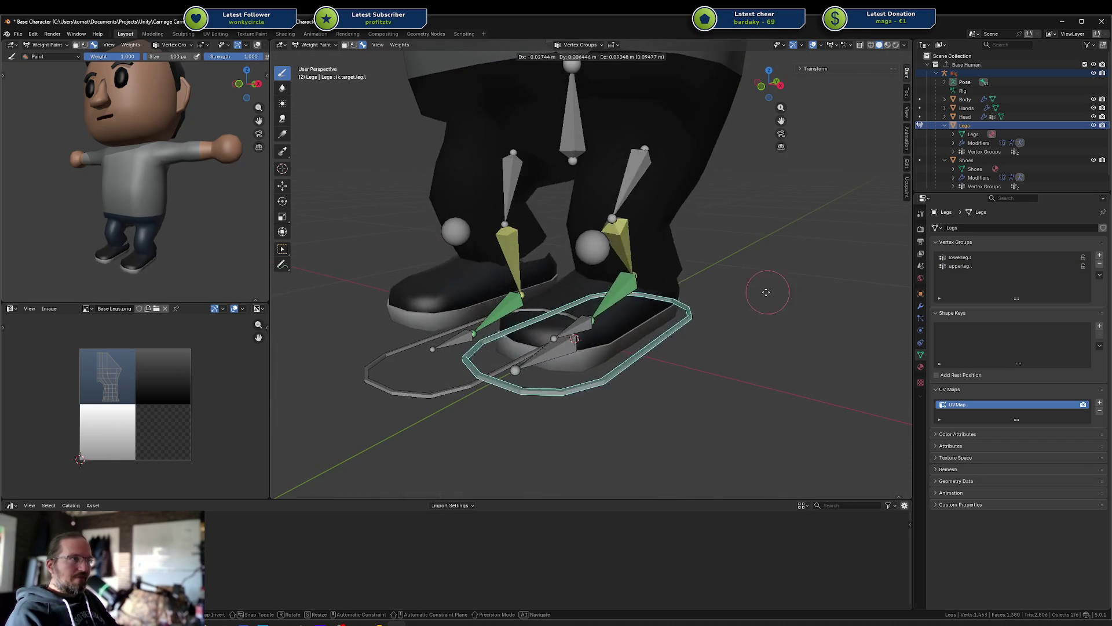
right_click(766, 294)
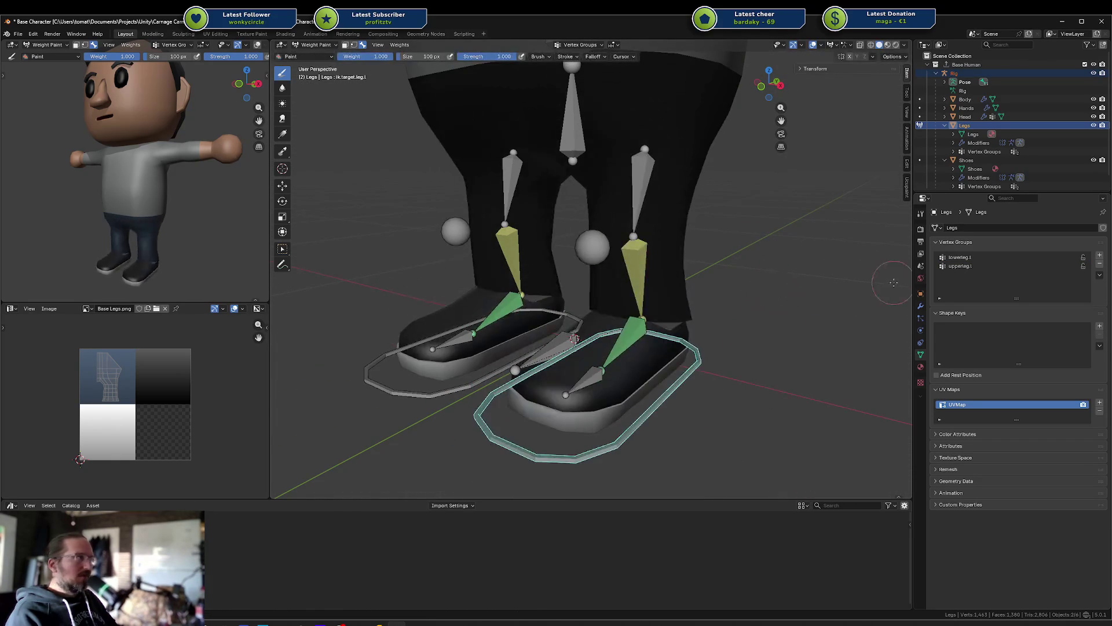
Step: Delete the duplicate Armature modifier from the Legs mesh
left_click(921, 306)
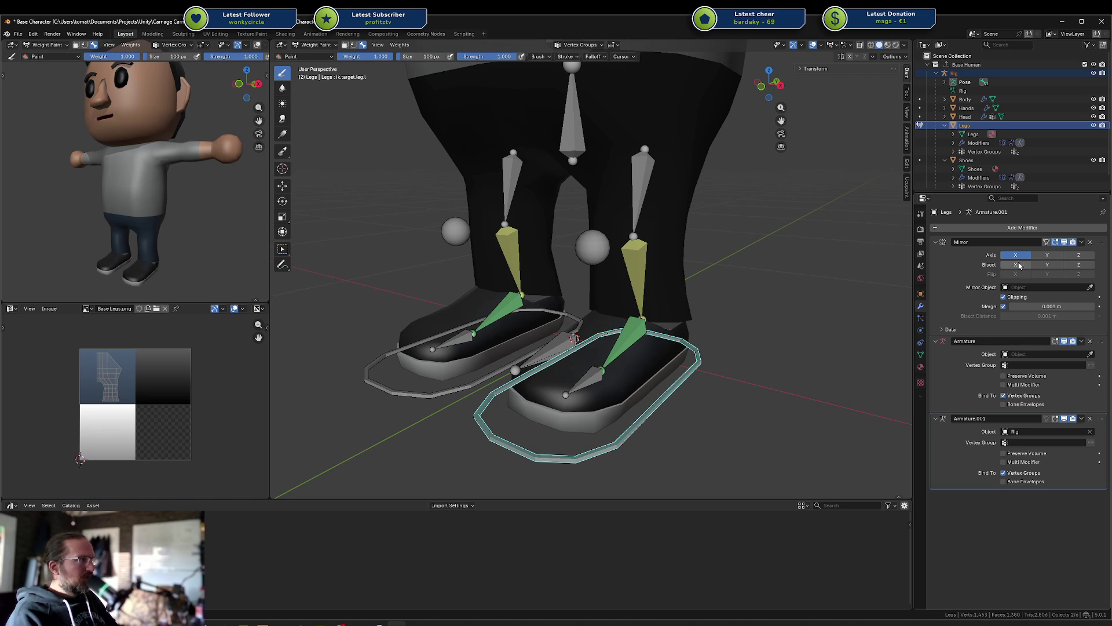
left_click(952, 370)
left_click(1091, 341)
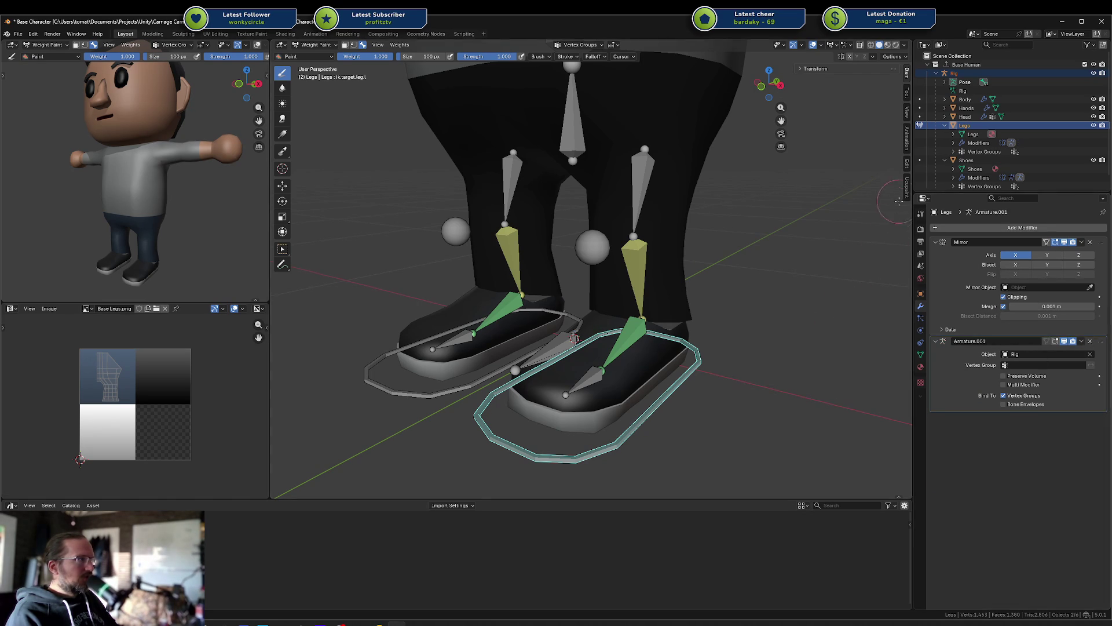
left_click(1002, 341)
left_click(976, 163)
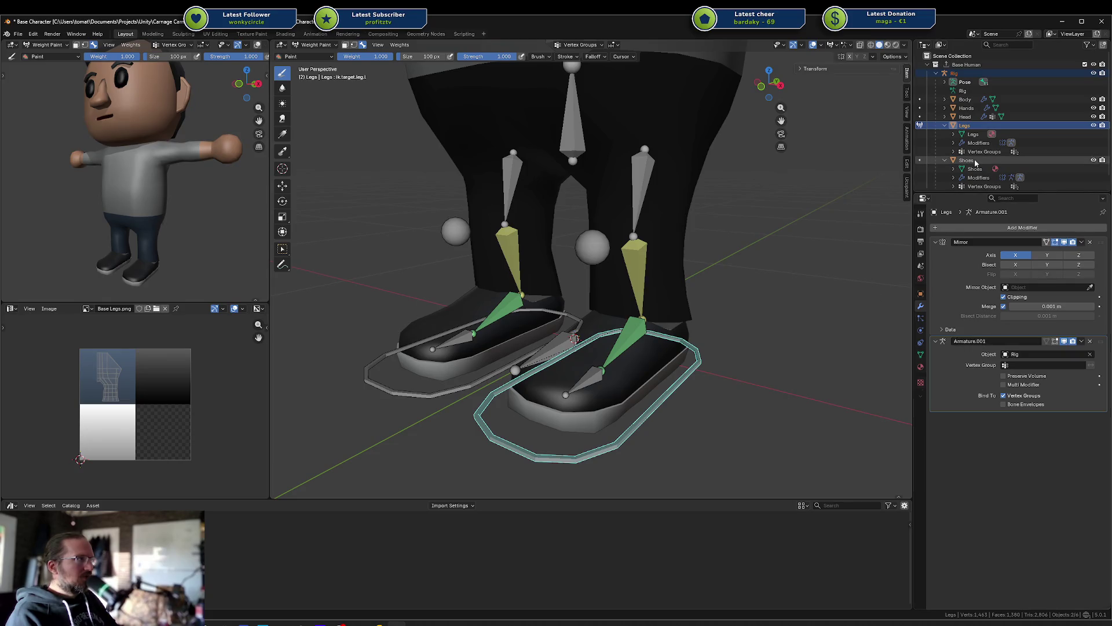
left_click(966, 118)
left_click(964, 125)
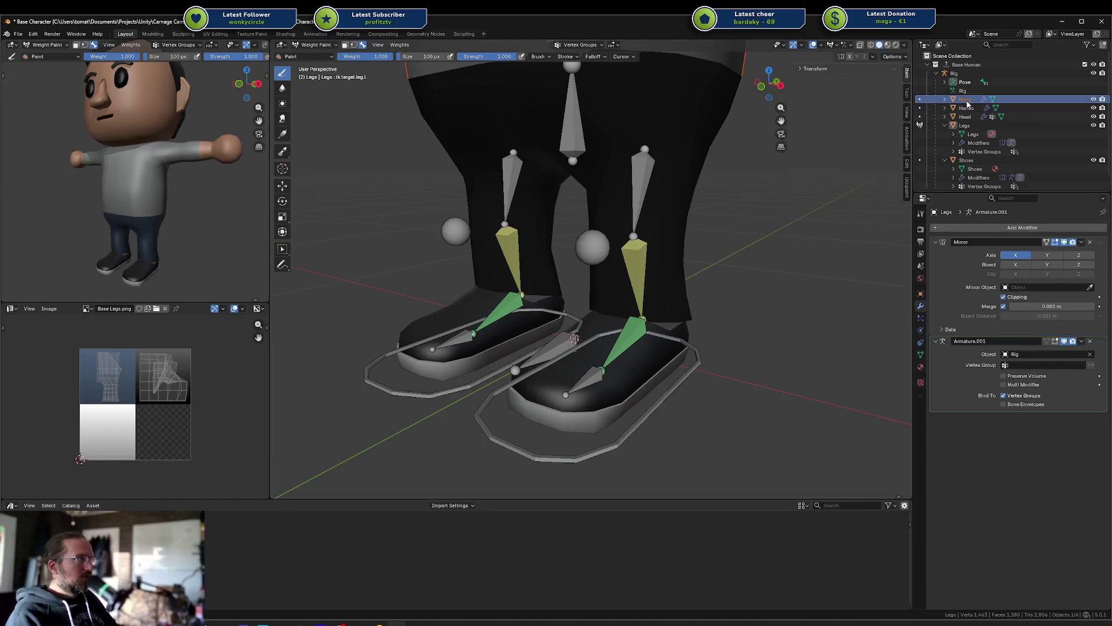
Step: Test-move the right foot IK control, then Ctrl-select Shoes alongside the legs
left_click(664, 403)
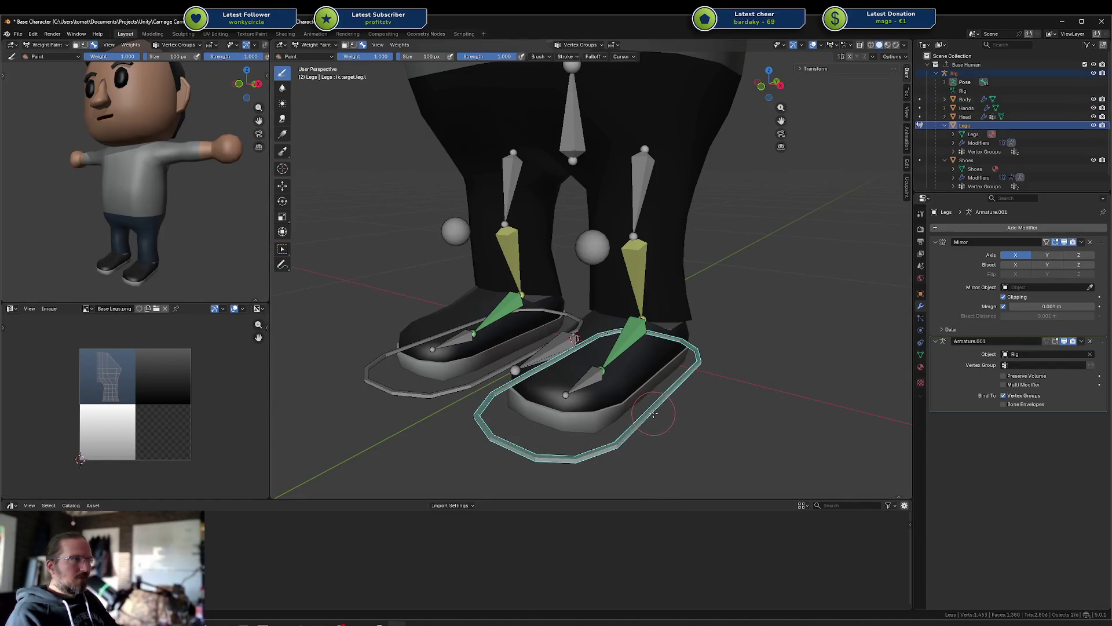
key("g")
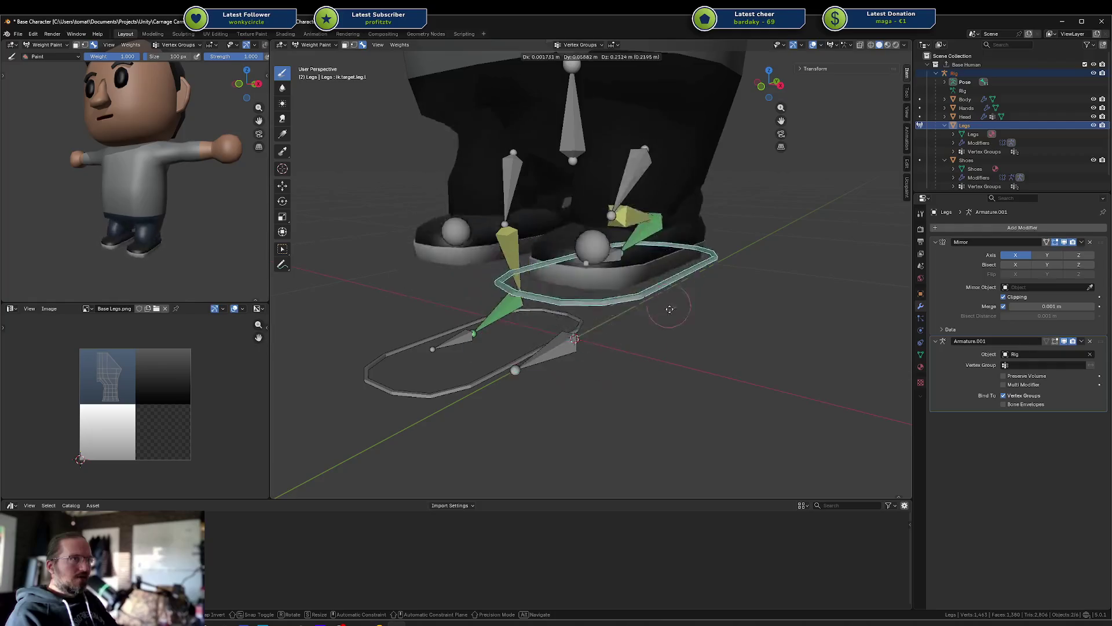
key("Escape")
key("g")
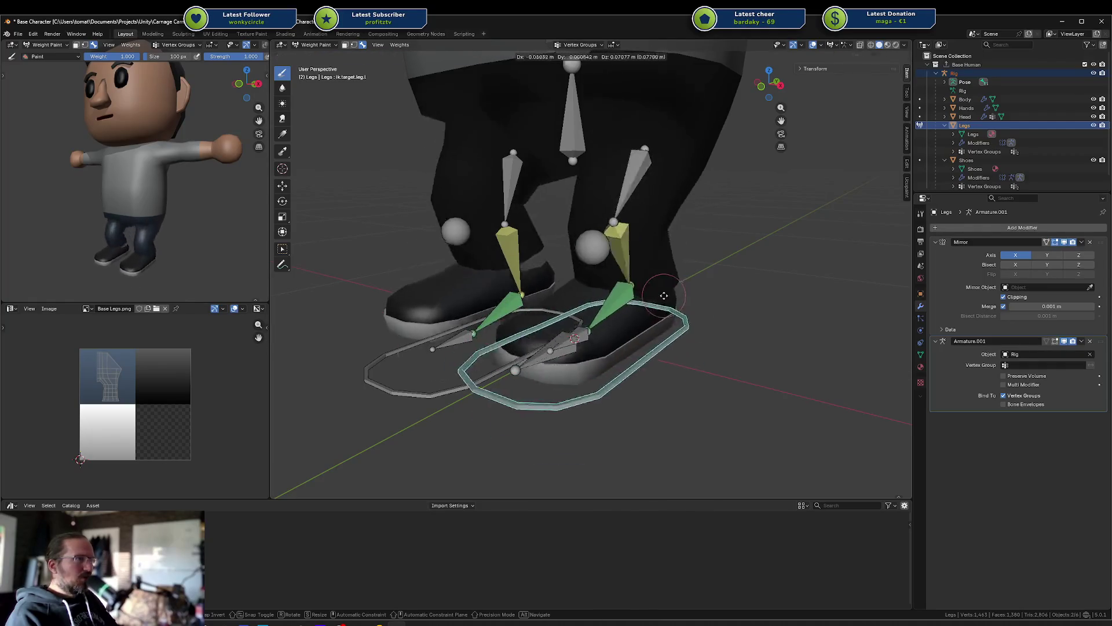
key("Escape")
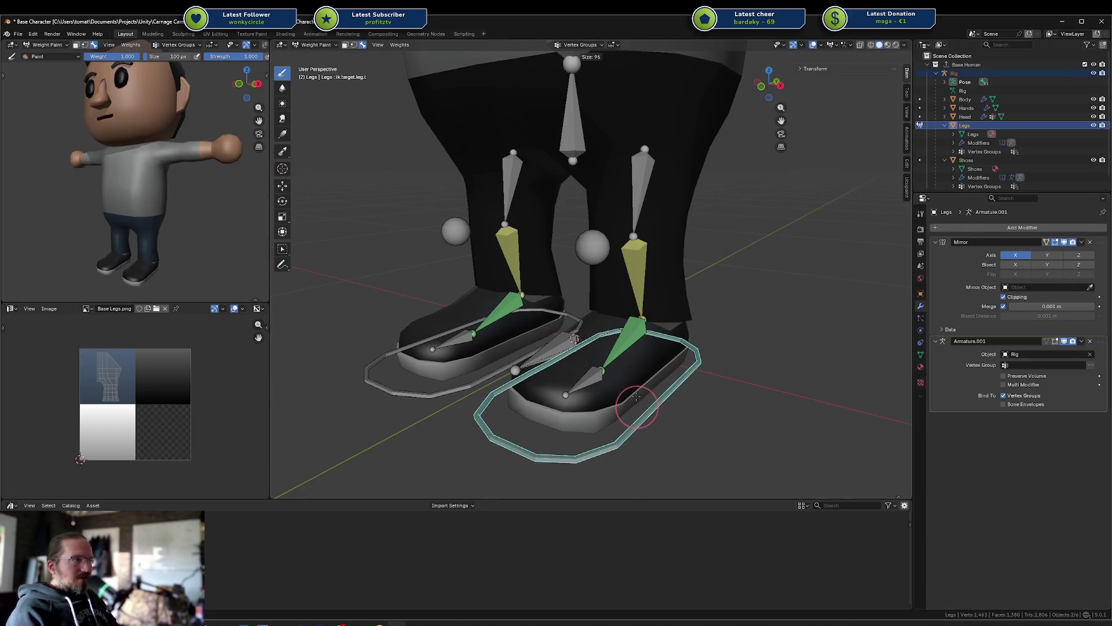
left_click(966, 160)
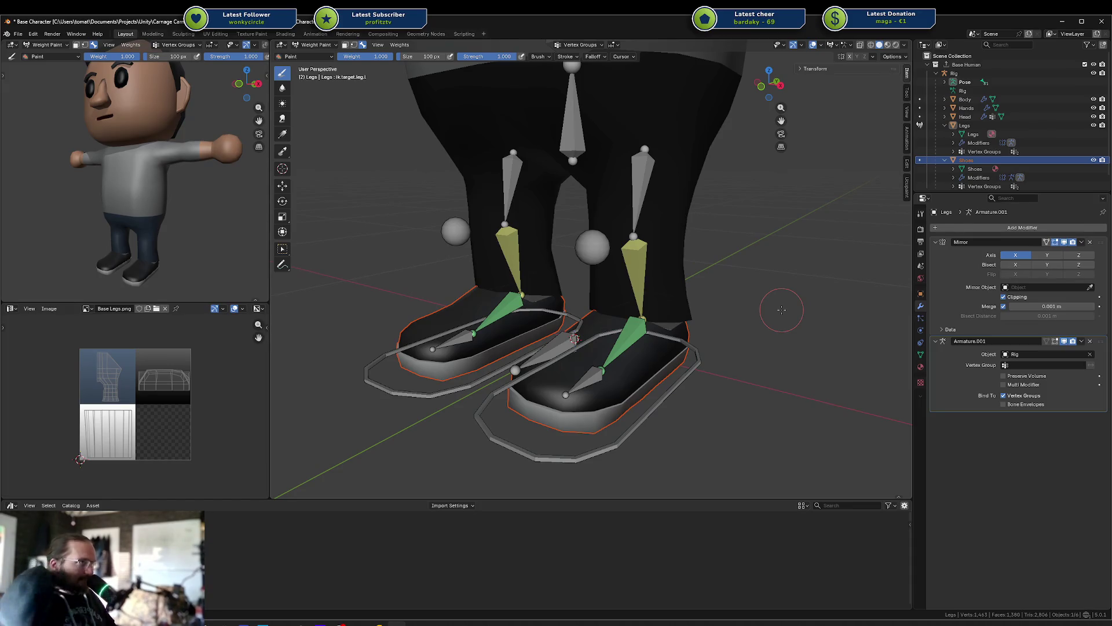
left_click(571, 382, "ctrl")
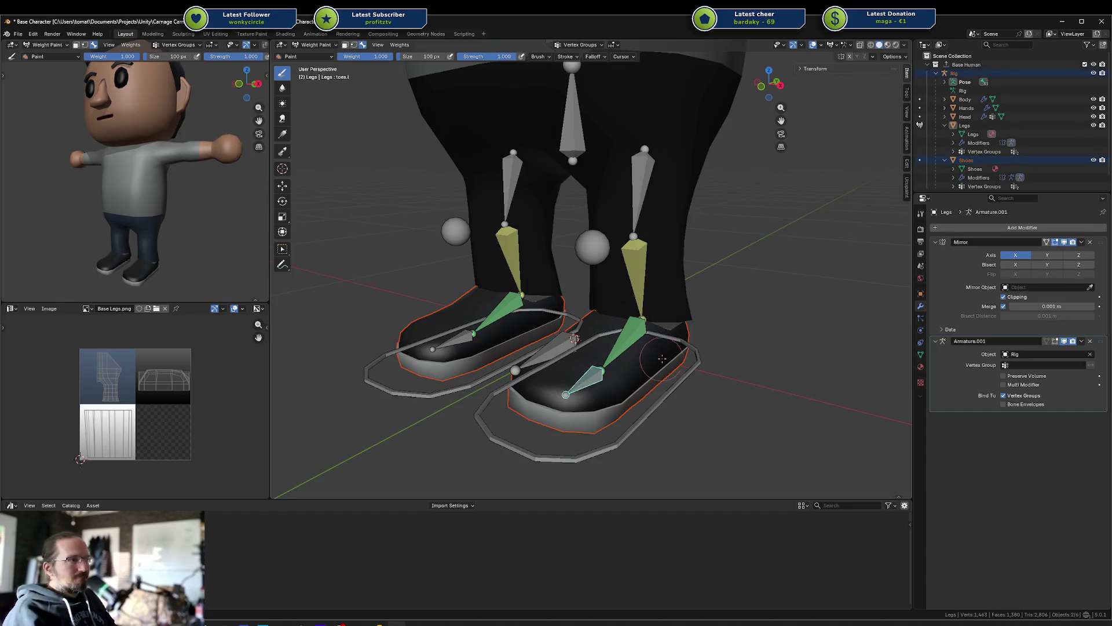
Step: Paint lowerleg.r and upperleg.r weights on the right leg
middle_click_drag(571, 382, 626, 362)
left_click(653, 270, "ctrl")
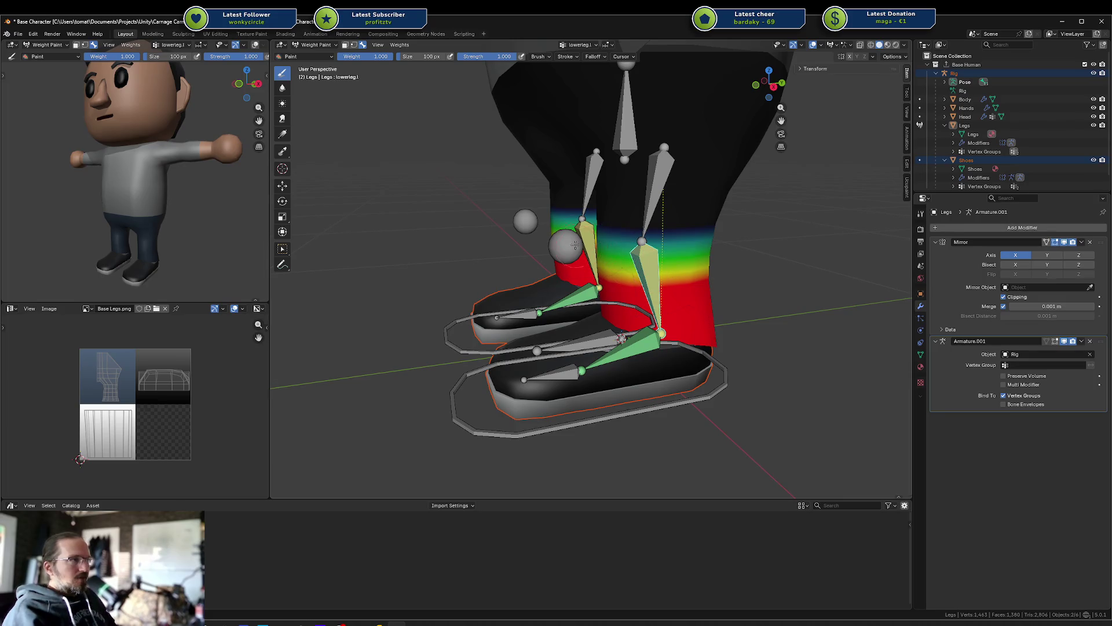
left_click(921, 355)
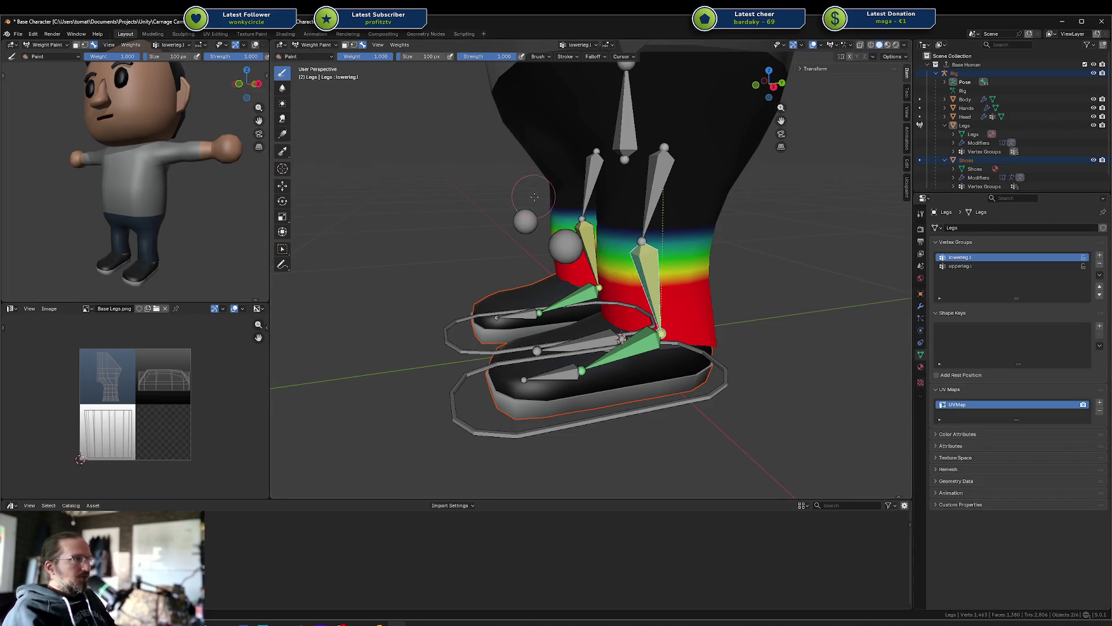
middle_click_drag(532, 197, 569, 219)
left_click(490, 260, "ctrl")
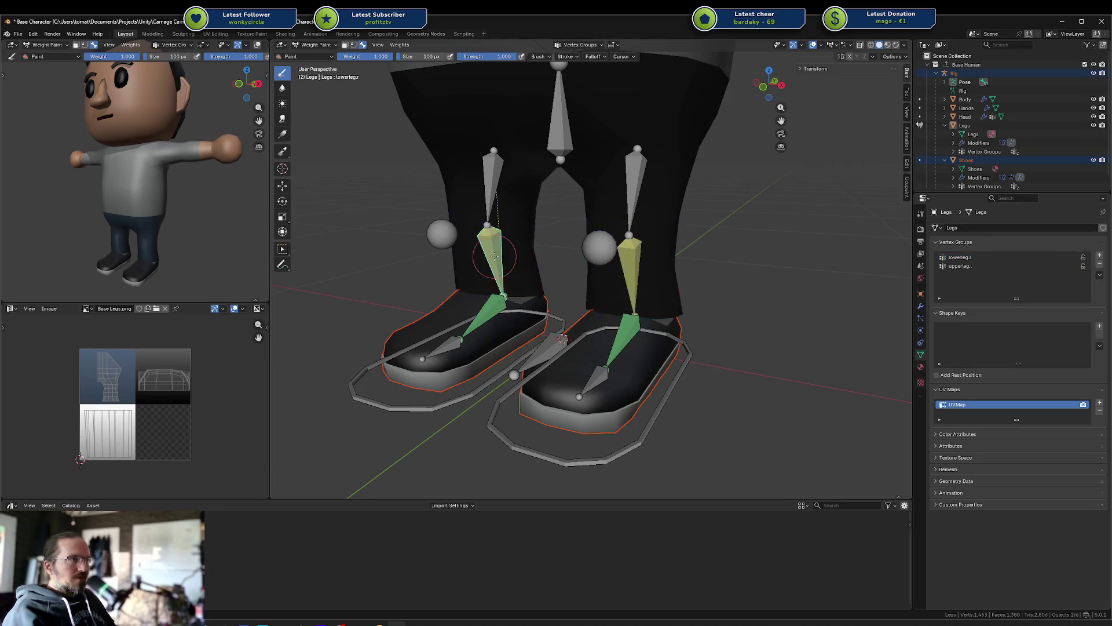
left_click_drag(480, 260, 502, 260)
left_click_drag(493, 122, 519, 101)
key("ctrl+z")
key("ctrl+z")
key("ctrl+z")
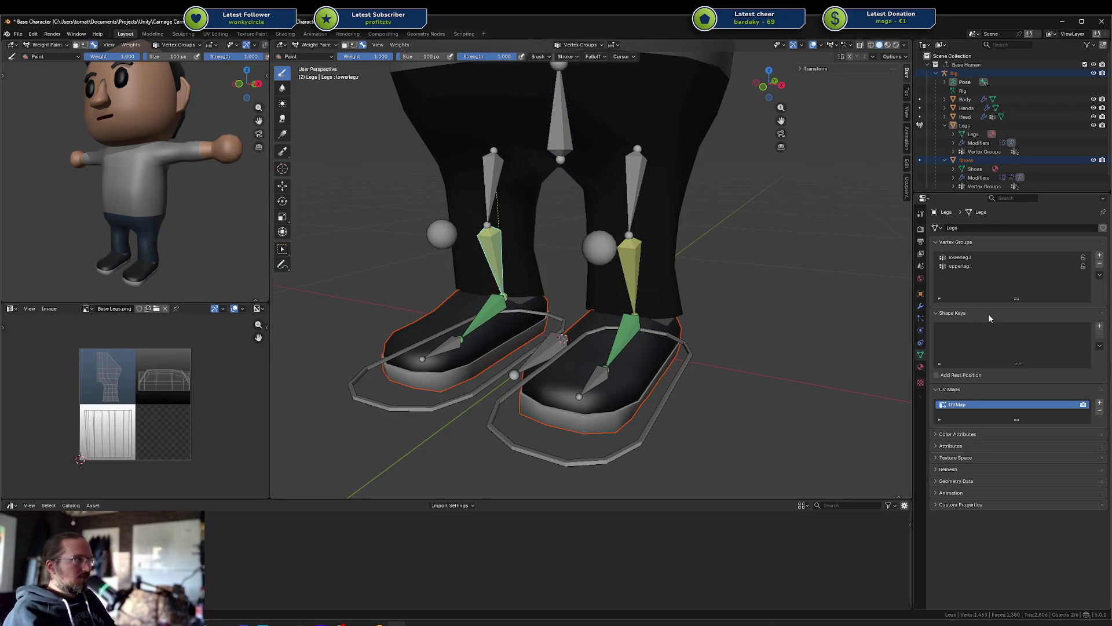
key("ctrl+shift+z")
key("ctrl+shift+z")
key("ctrl+shift+z")
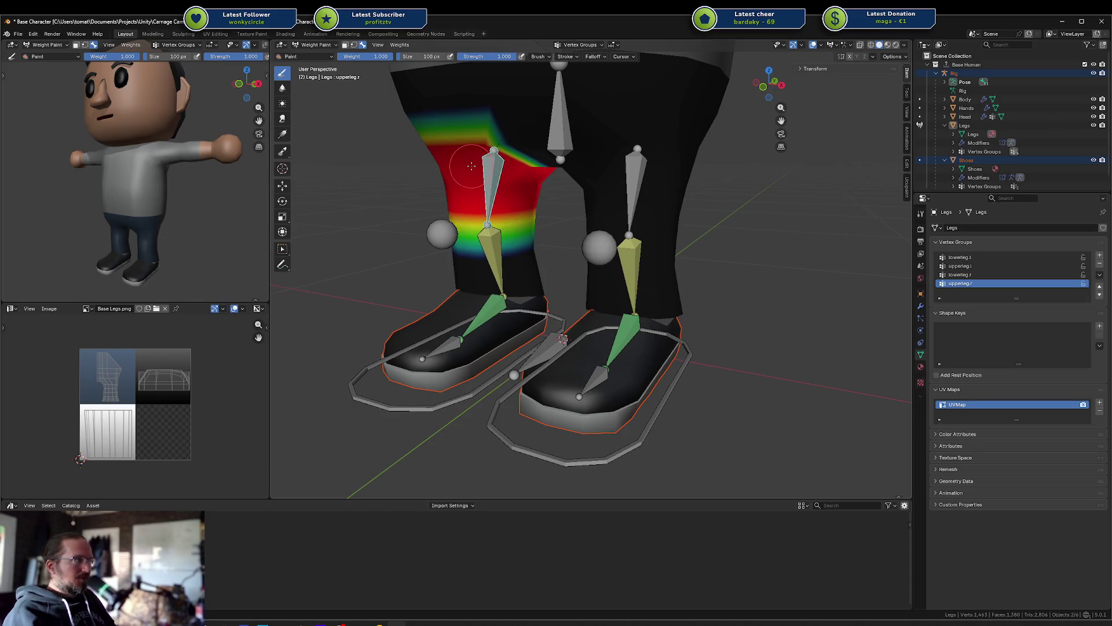
Step: Test the foot IK control, then return to Object Mode with Shoes selected
left_click(635, 200, "ctrl")
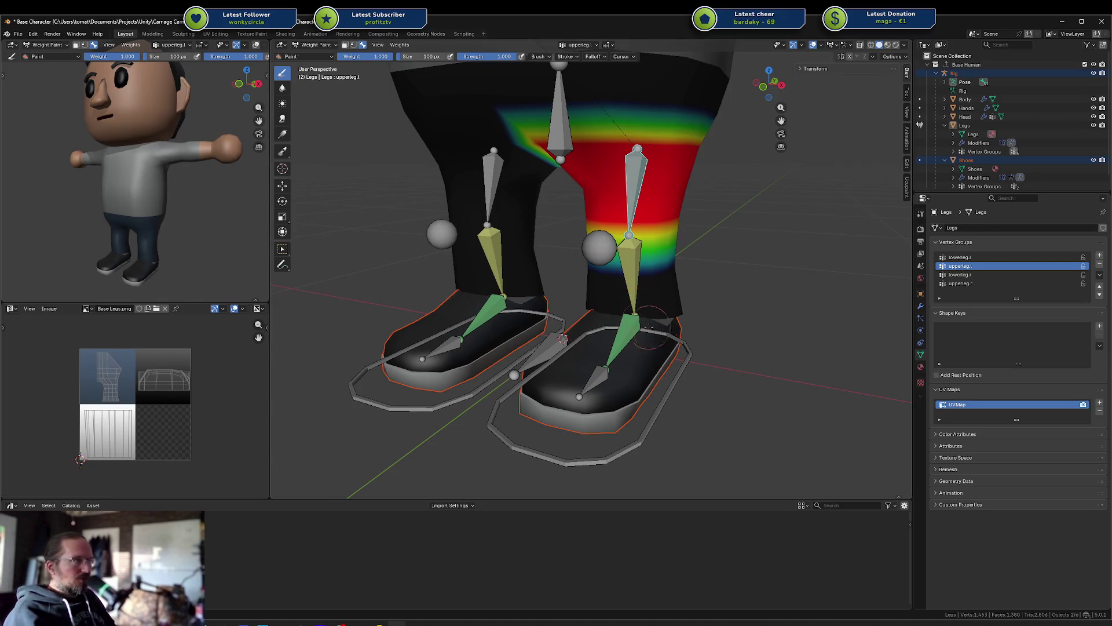
left_click(660, 400, "ctrl")
key("g")
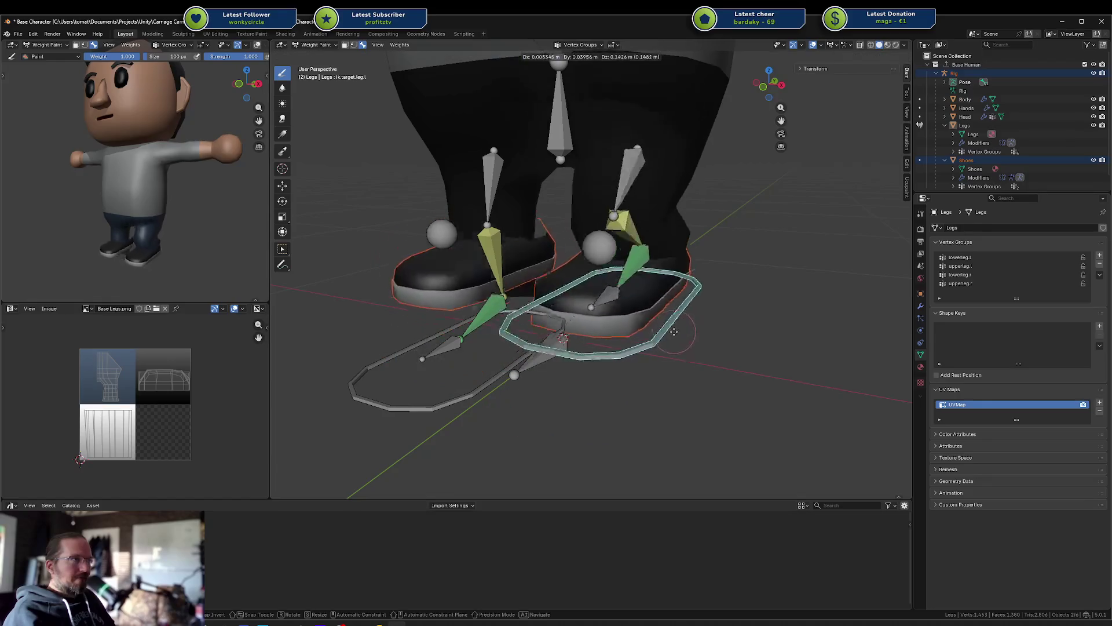
right_click(669, 320)
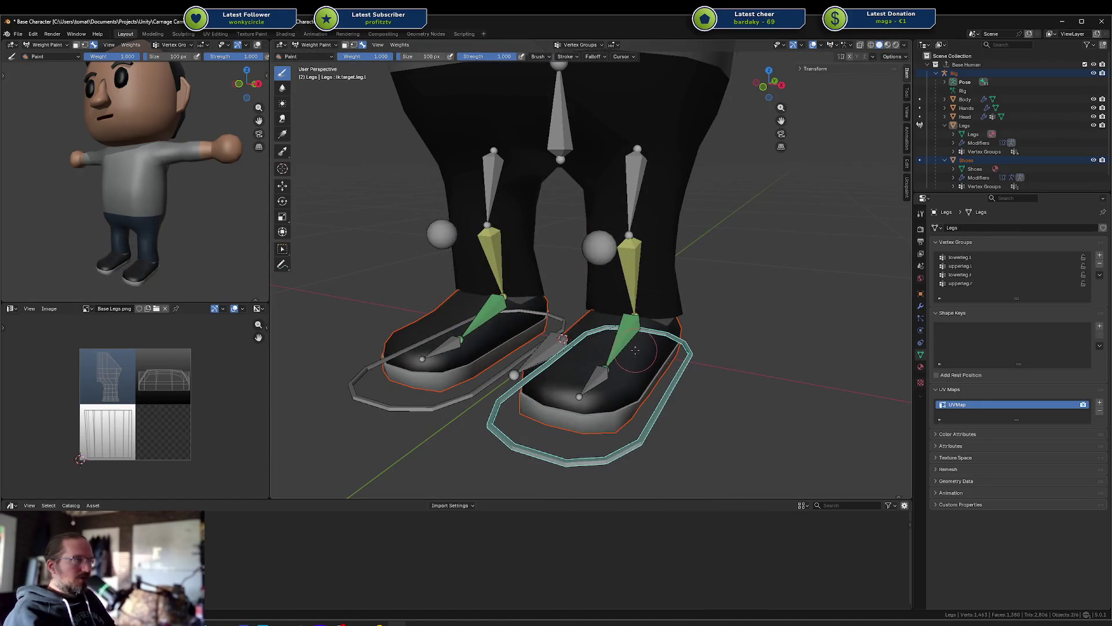
key("ctrl+Tab")
left_click(668, 369)
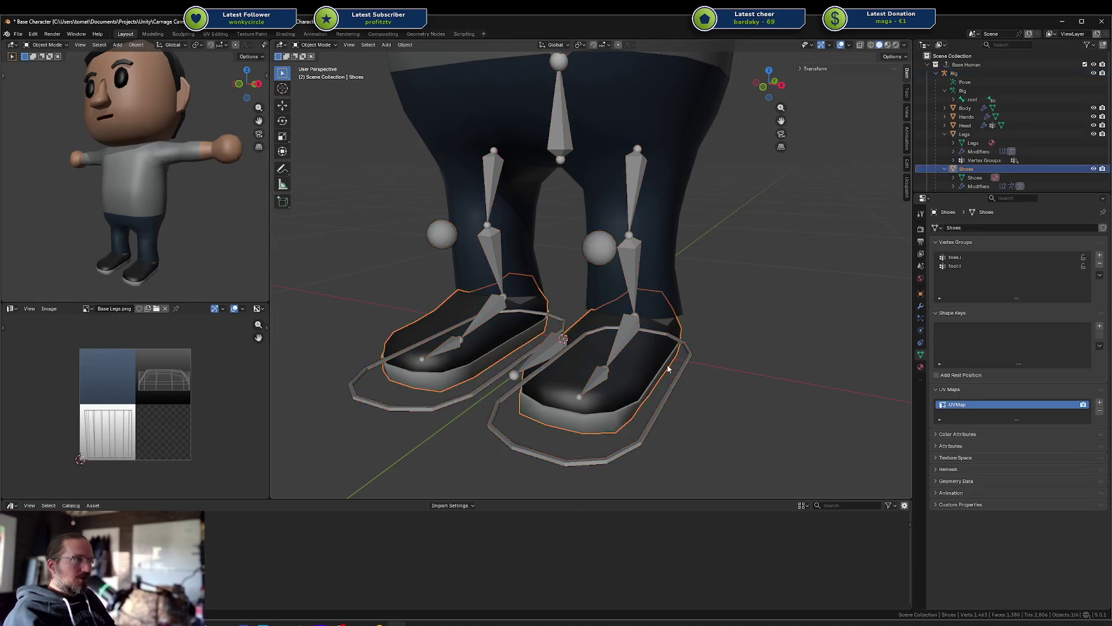
Step: Select the rig and then the Shoes mesh, and enter Weight Paint mode on the shoes
middle_click_drag(668, 368, 627, 360)
left_click(631, 356, "shift")
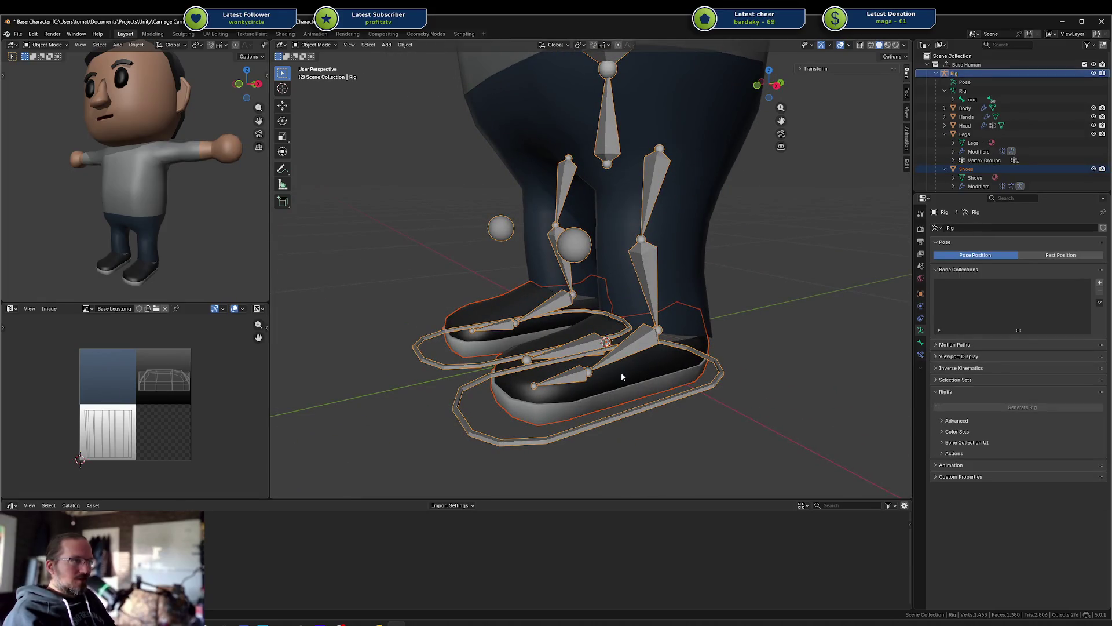
left_click(621, 359)
left_click(631, 378, "shift")
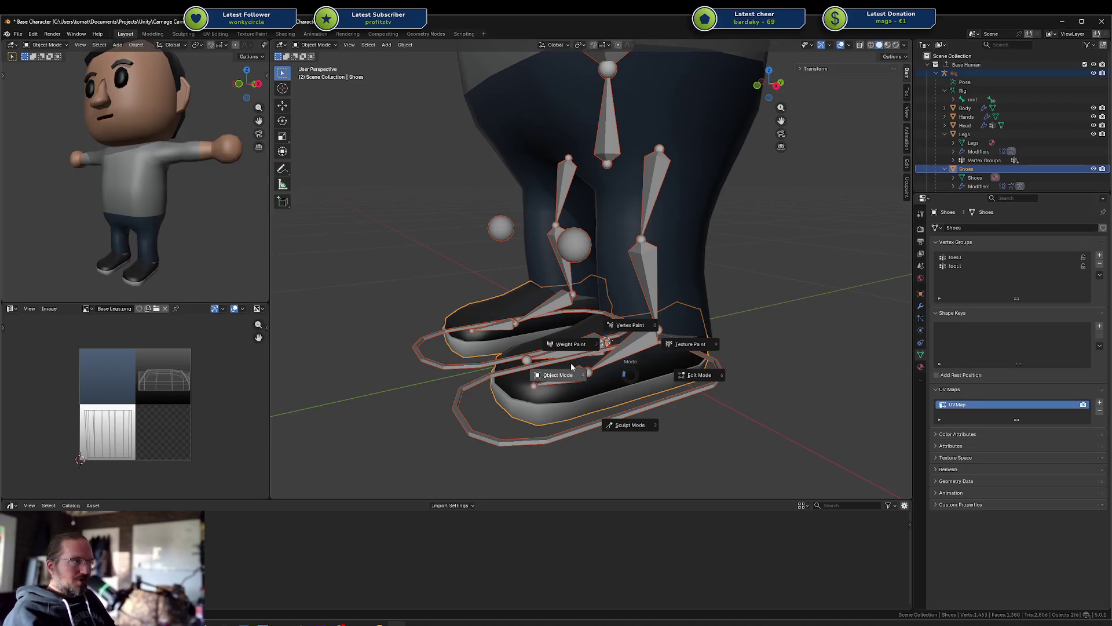
key("ctrl+Tab")
Step: Check the foot bones' weights, then paint the shoe's toe into the toes.r group
left_click(629, 350, "ctrl")
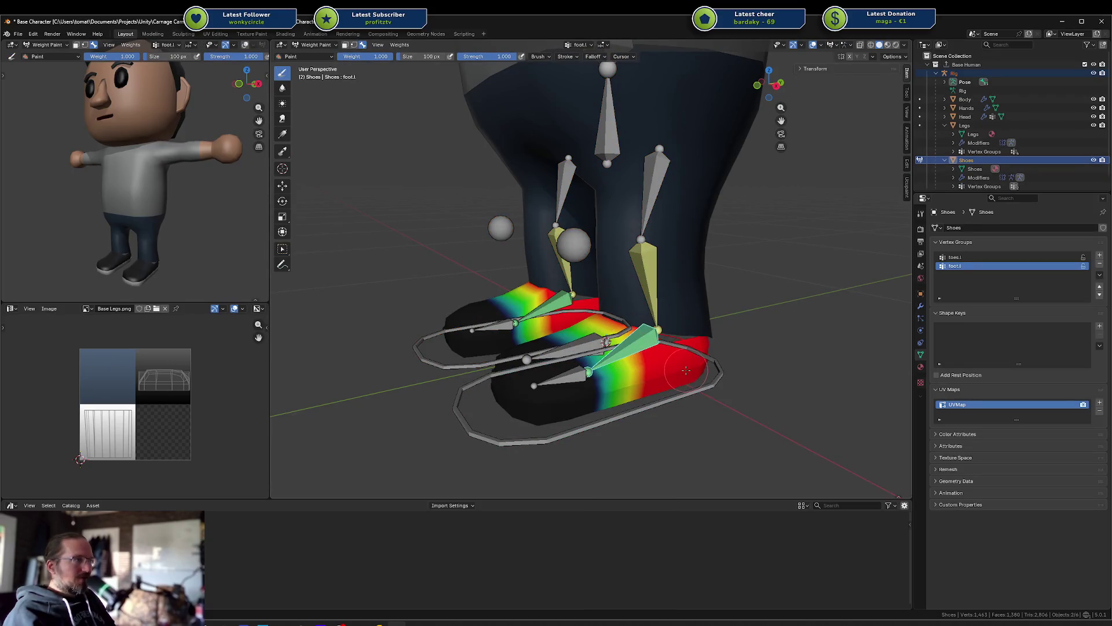
left_click(549, 305, "ctrl")
mouse_move(549, 305)
middle_mouse_down()
mouse_move(594, 381)
mouse_move(580, 400)
mouse_move(637, 400)
mouse_move(626, 360)
middle_mouse_up()
left_click(553, 385, "ctrl")
left_click(601, 412, "ctrl")
left_click(643, 426)
Step: Put the rig in Pose Mode, rotate the toe and move the foot IK control to test deformation
key("ctrl+Tab")
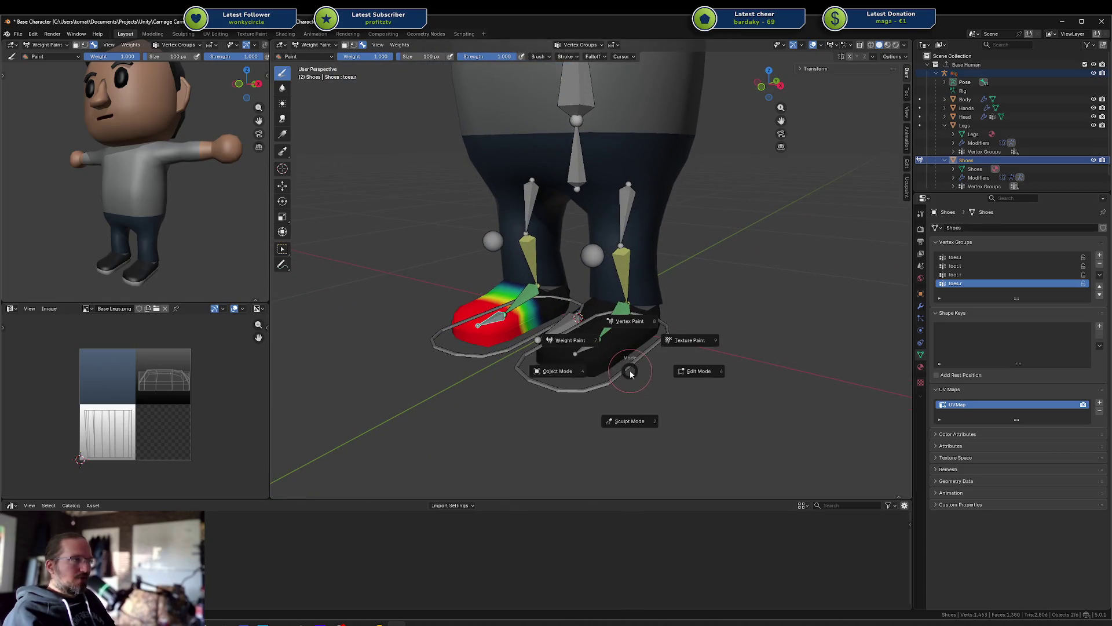
left_click(621, 361)
left_click(654, 350)
key("ctrl+Tab")
key("r")
key("Escape")
left_click(641, 360)
key("g")
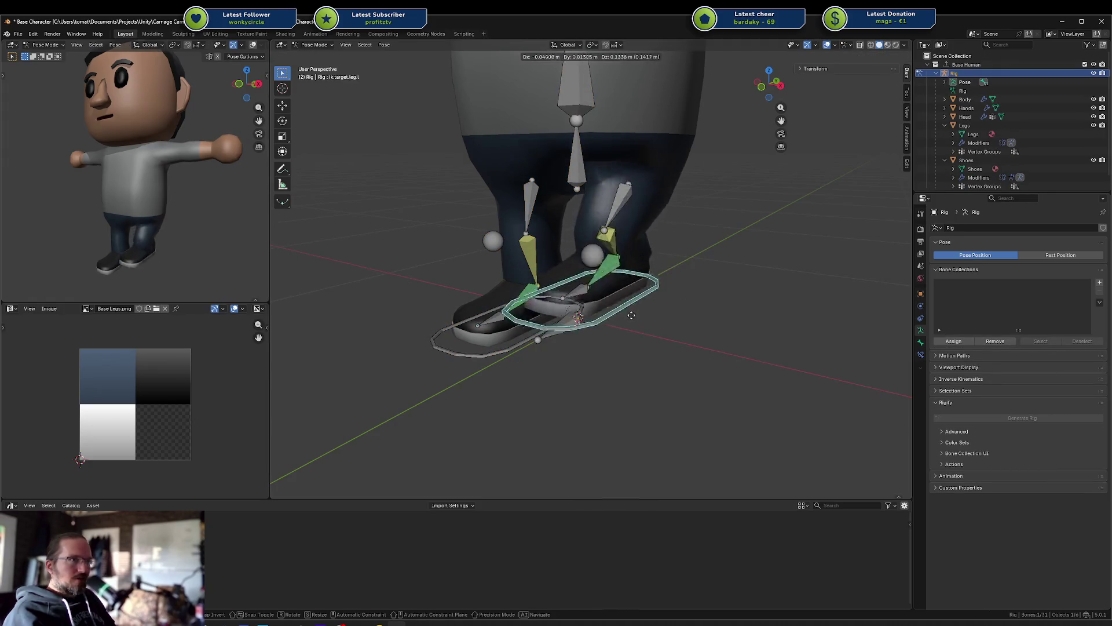
Step: Cancel the foot test move so the shoe returns to rest, and leave Pose Mode
right_click(658, 354)
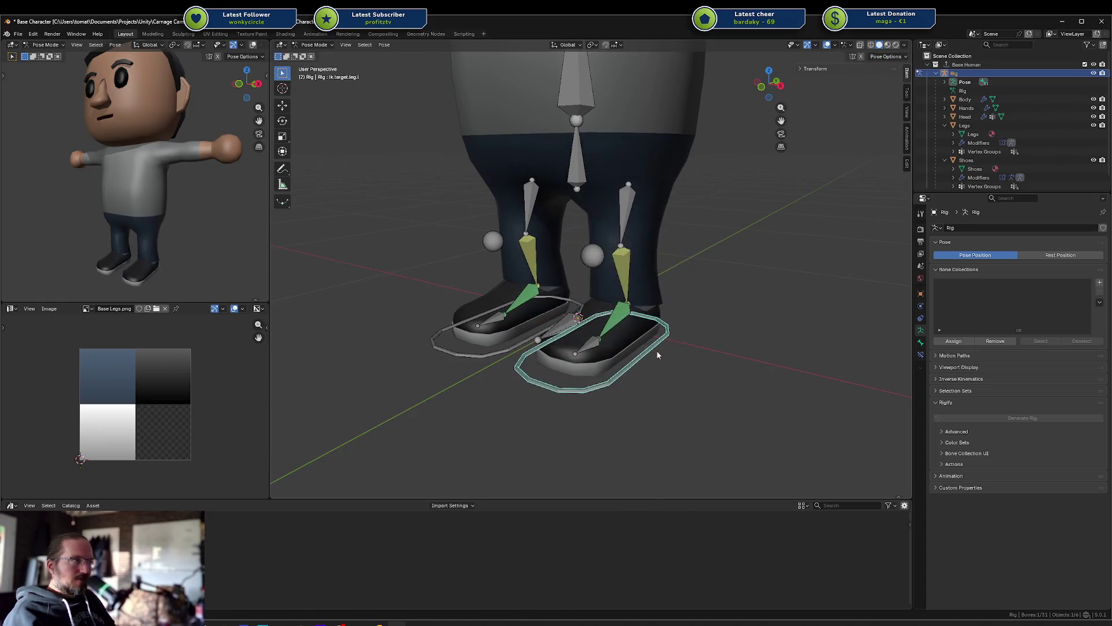
left_click(501, 324)
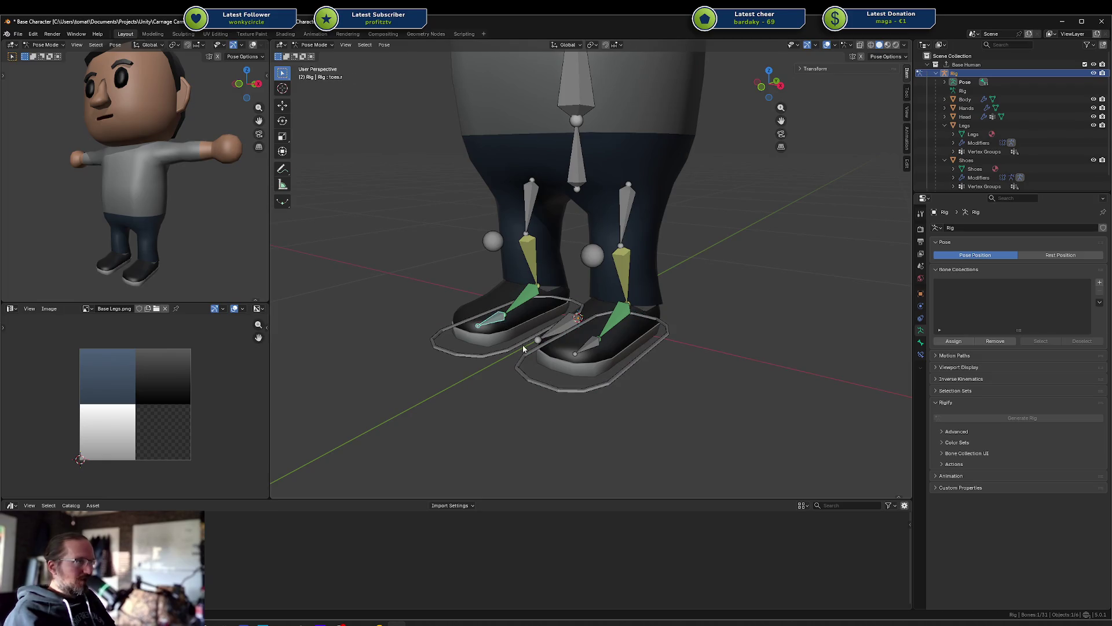
key("ctrl+Tab")
Step: Select the rig together with the Shoes mesh, with Shoes active, ready for a mode change
left_click(516, 333)
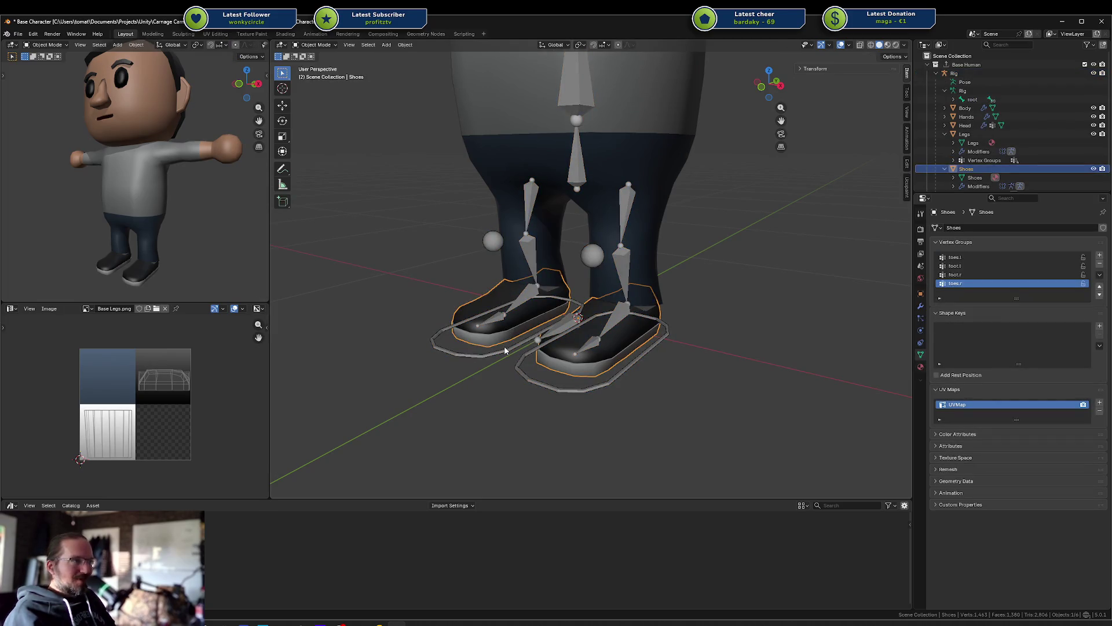
left_click(505, 348, "shift")
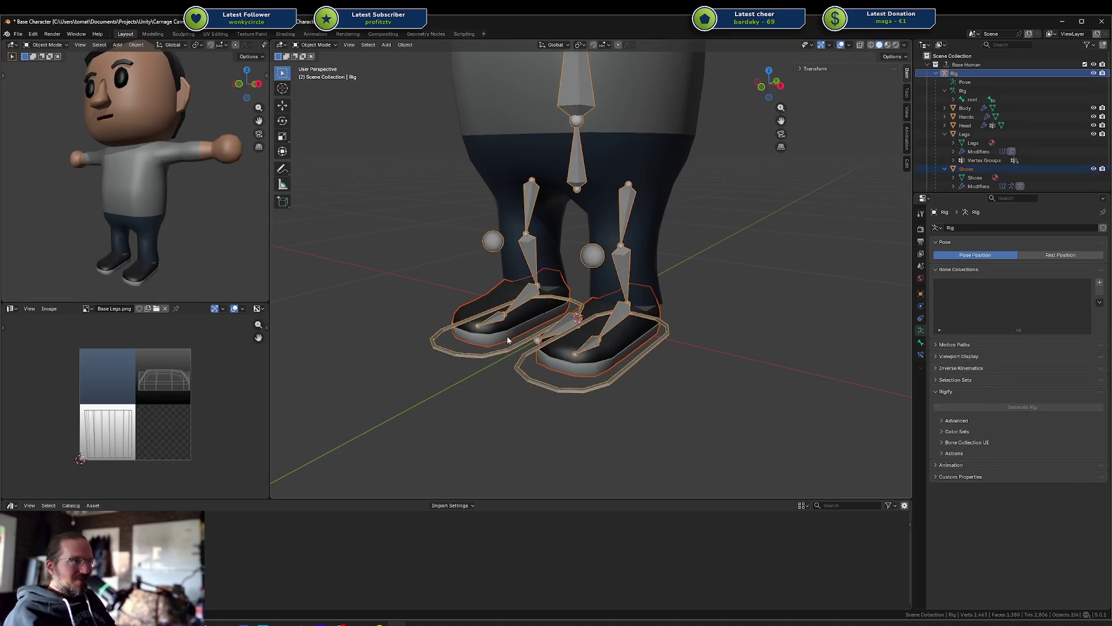
left_click(508, 339, "shift")
key("ctrl+Tab")
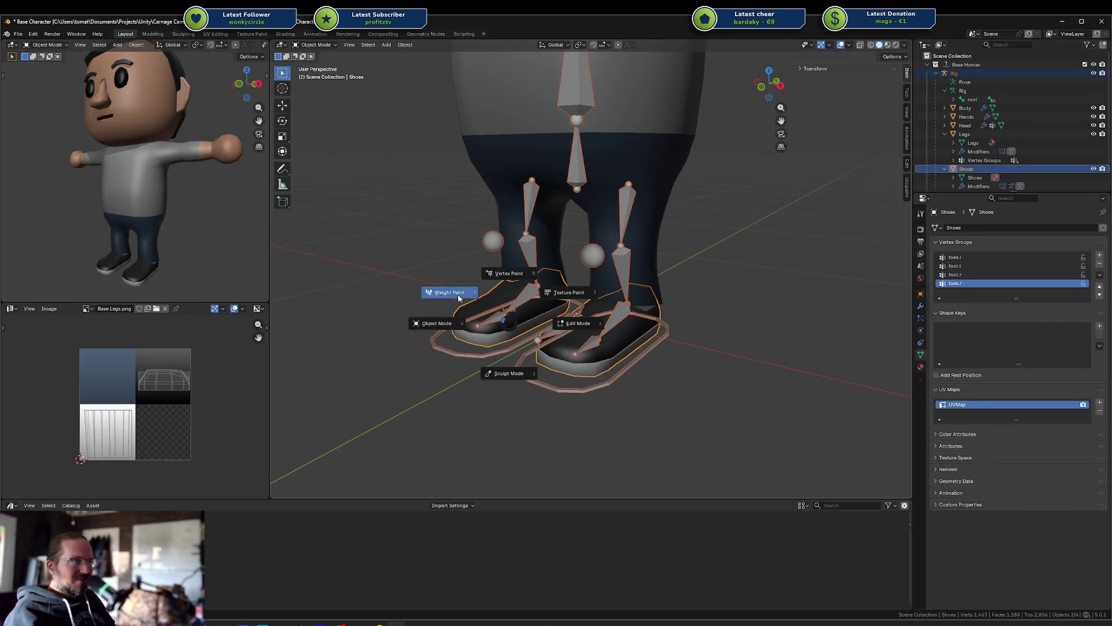
Step: Switch the shoes to Weight Paint and remove the old toes.r vertex group
left_click(458, 298)
left_click(490, 316, "ctrl")
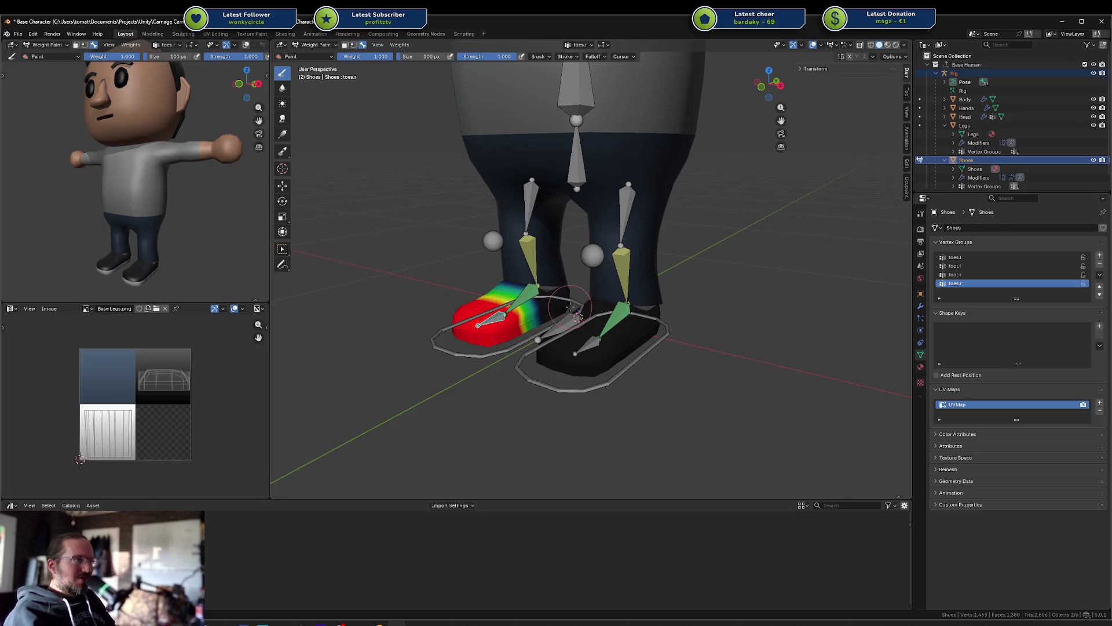
middle_click_drag(564, 292, 786, 360)
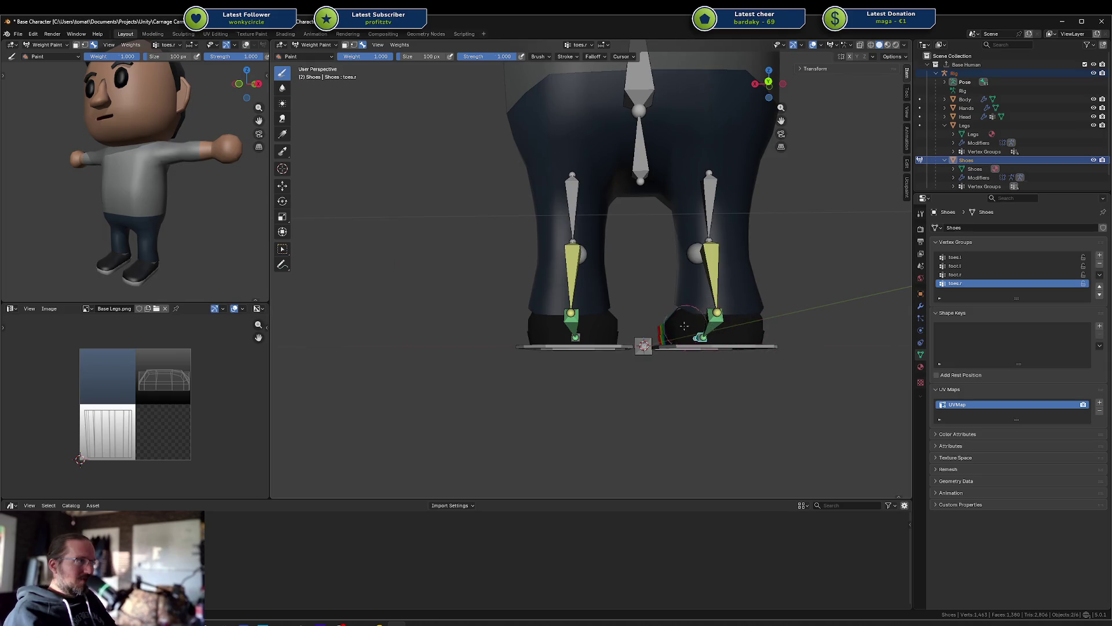
mouse_move(727, 273)
middle_mouse_down()
mouse_move(800, 291)
mouse_move(747, 283)
middle_mouse_up()
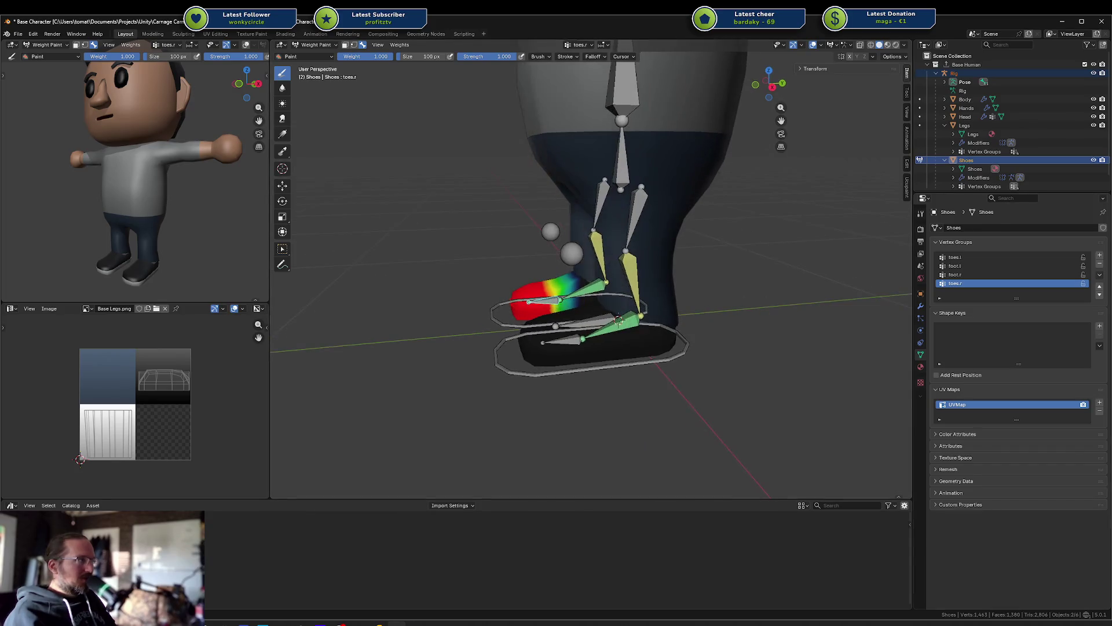
left_click(1100, 265)
mouse_move(817, 274)
middle_mouse_down()
mouse_move(797, 347)
mouse_move(615, 314)
middle_mouse_up()
Step: Repaint the shoe toe into a new toes.r group and inspect it from several angles
left_click(551, 304, "ctrl")
left_click(550, 304, "ctrl")
left_click_drag(709, 353, 726, 341)
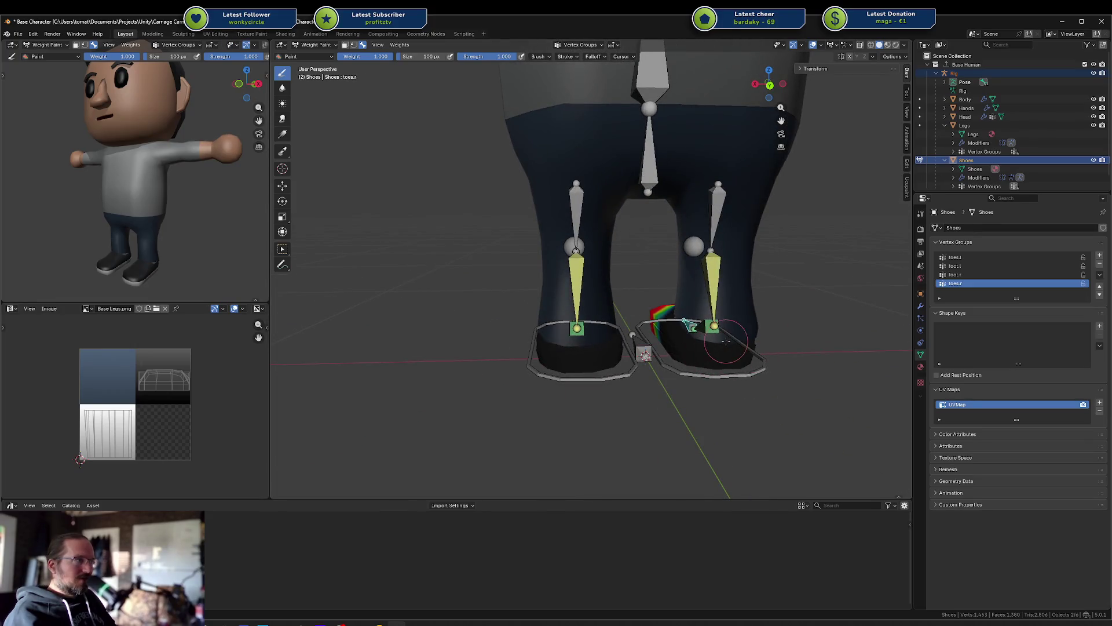
mouse_move(727, 355)
middle_mouse_down()
mouse_move(662, 367)
mouse_move(678, 377)
mouse_move(708, 367)
middle_mouse_up()
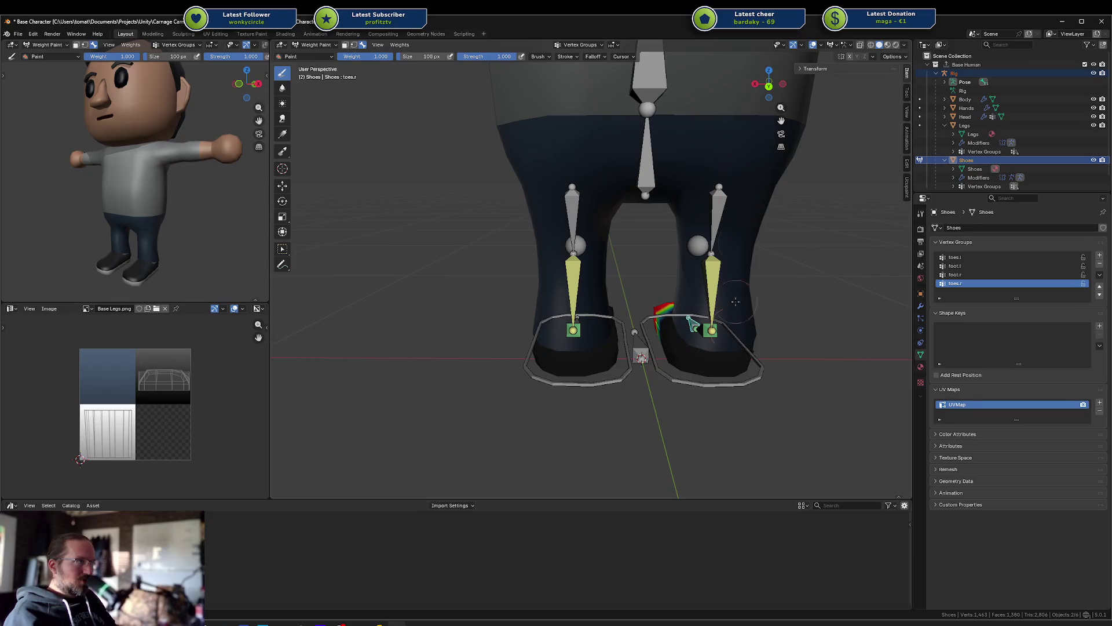
middle_click_drag(693, 325, 811, 297)
middle_click_drag(521, 230, 595, 272)
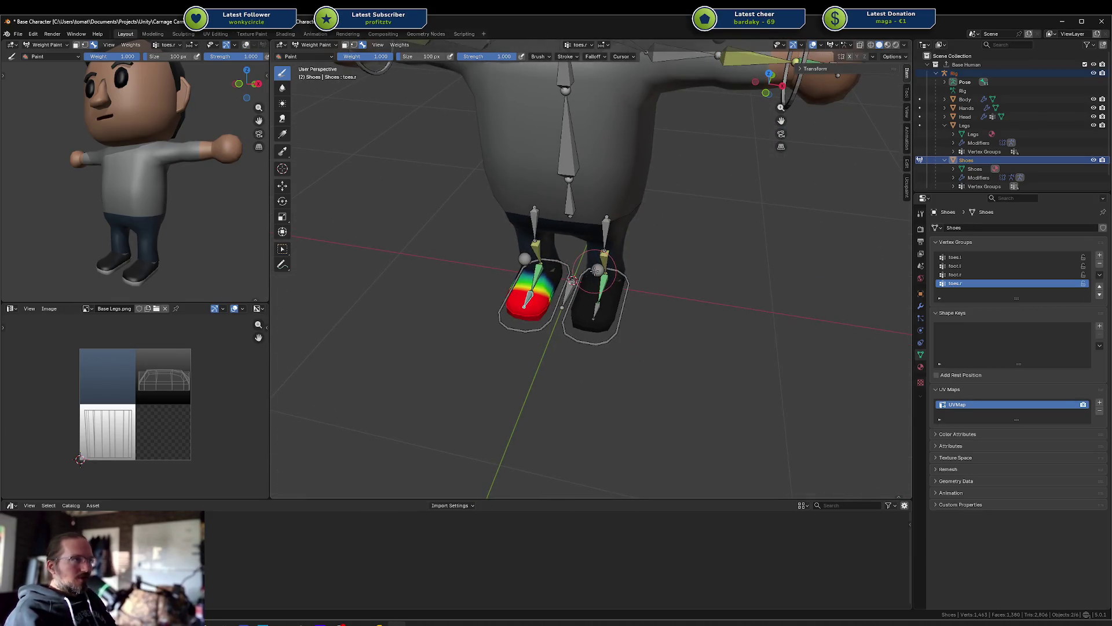
Step: Briefly toggle the shoes into Edit Mode and back without changing modes
key("ctrl+Tab")
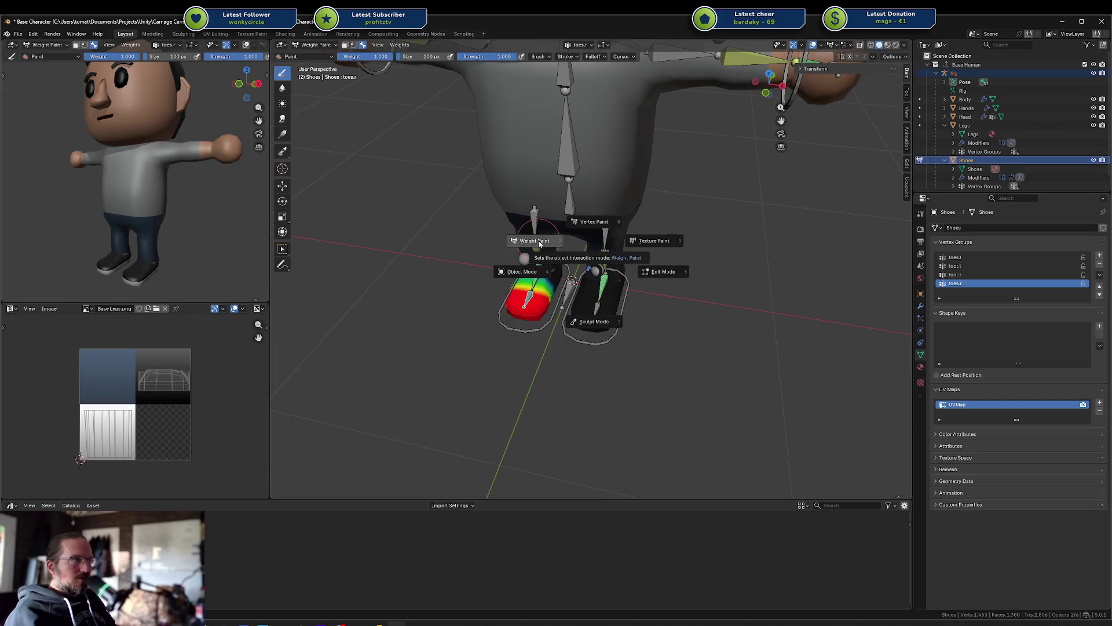
left_click(535, 261)
key("Tab")
key("Tab")
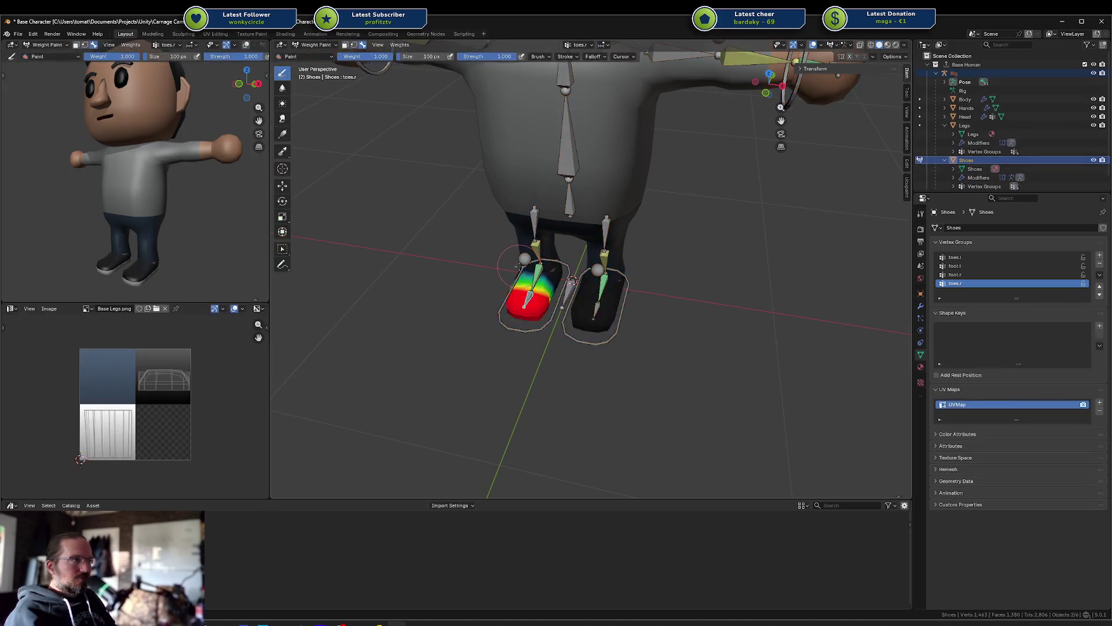
key("ctrl+Tab")
key("Escape")
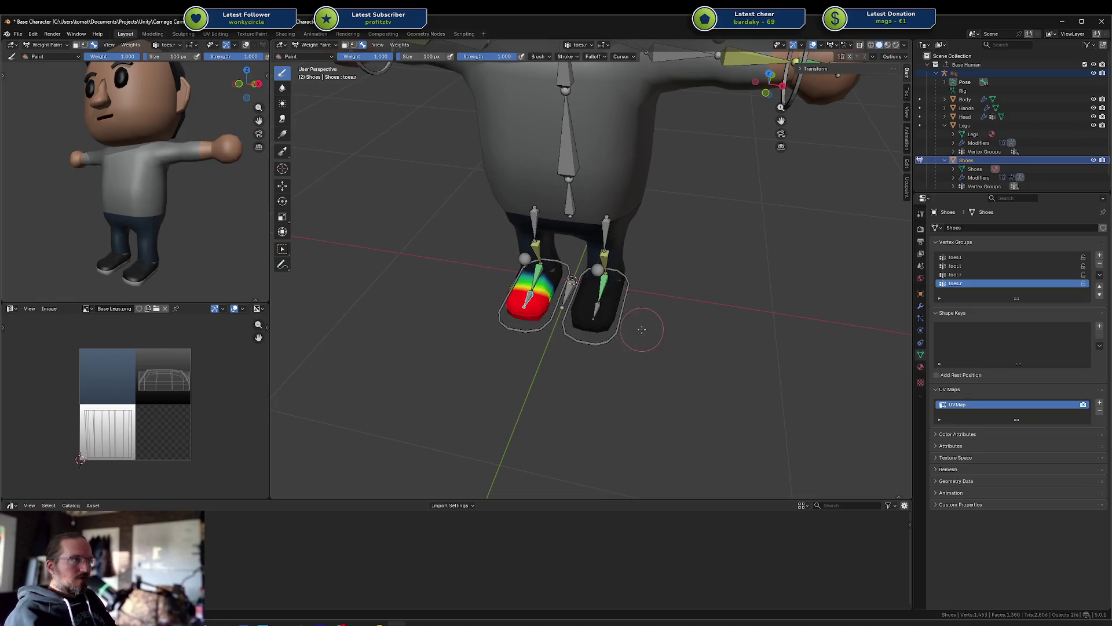
Step: Select the left foot IK target and try moving it, cancelling each attempt
left_click(637, 317, "ctrl")
middle_click_drag(672, 336, 548, 115)
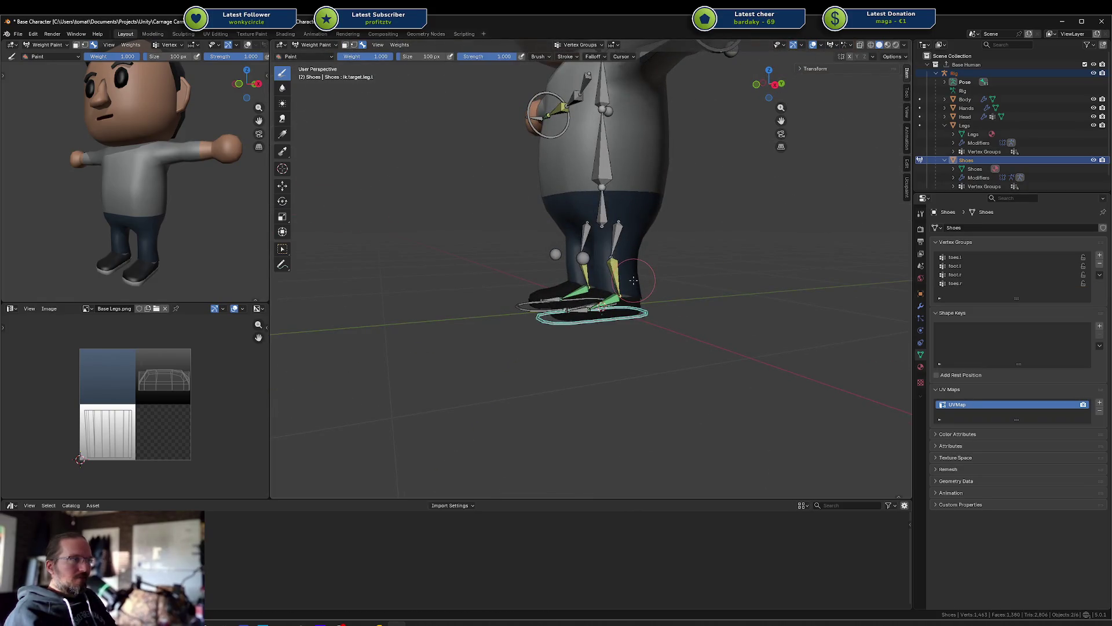
key("g")
key("Escape")
key("f")
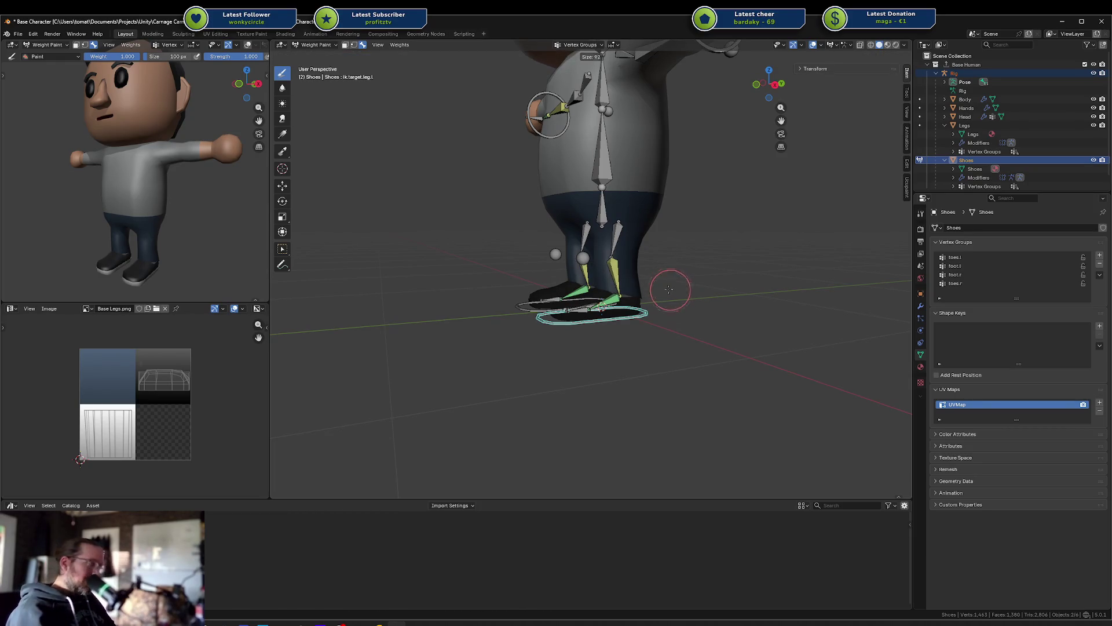
key("Escape")
key("g")
key("Escape")
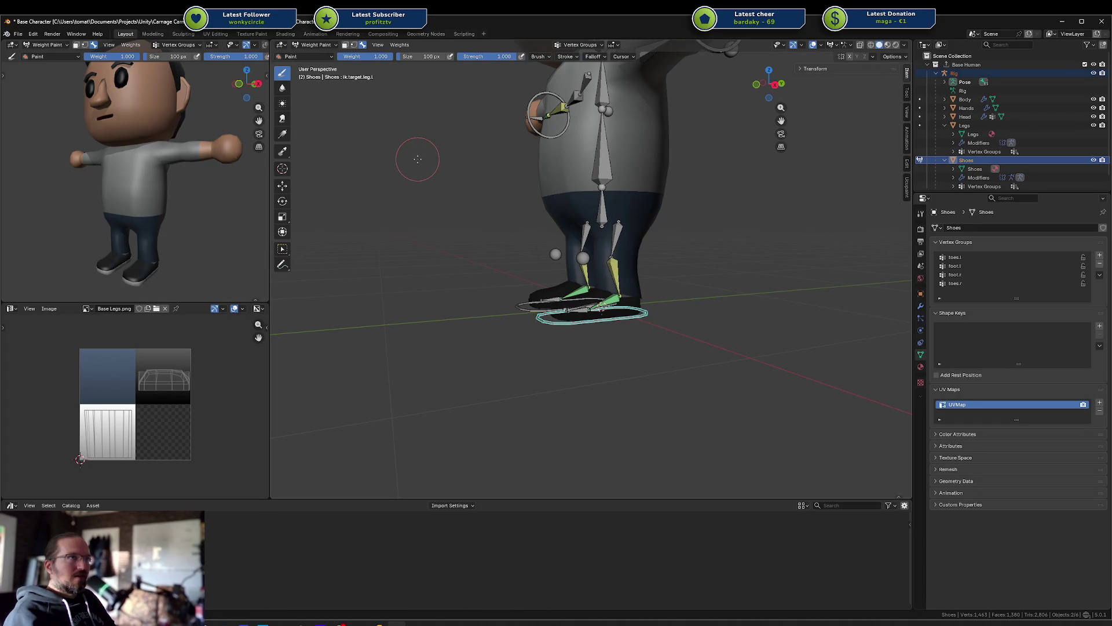
Step: Return the shoes to Object Mode and put the character rig into Pose Mode
key("ctrl+Tab")
left_click(502, 216)
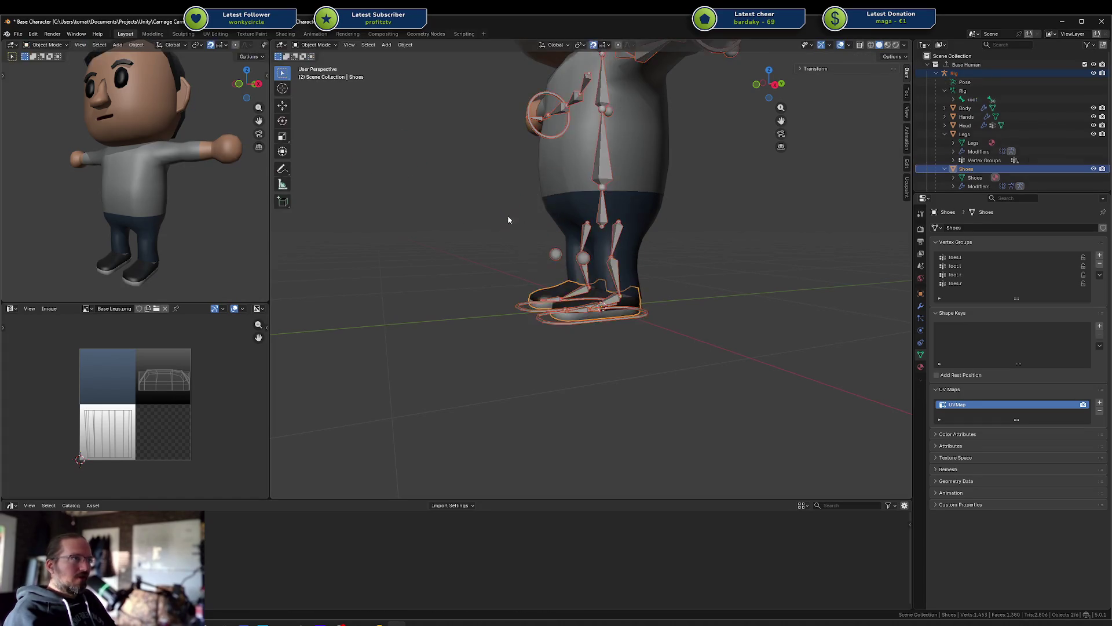
key("ctrl+Tab")
key("Escape")
key("ctrl+Tab")
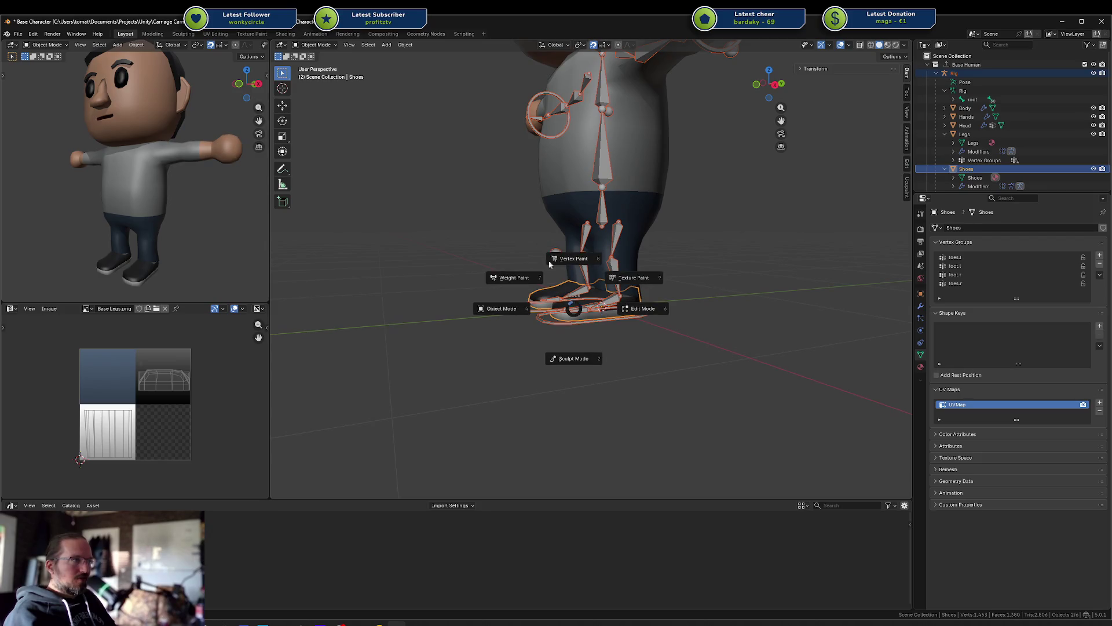
key("Escape")
left_click(576, 326)
key("ctrl+Tab")
Step: Turn off snapping and reposition the left foot IK target freely
key("g")
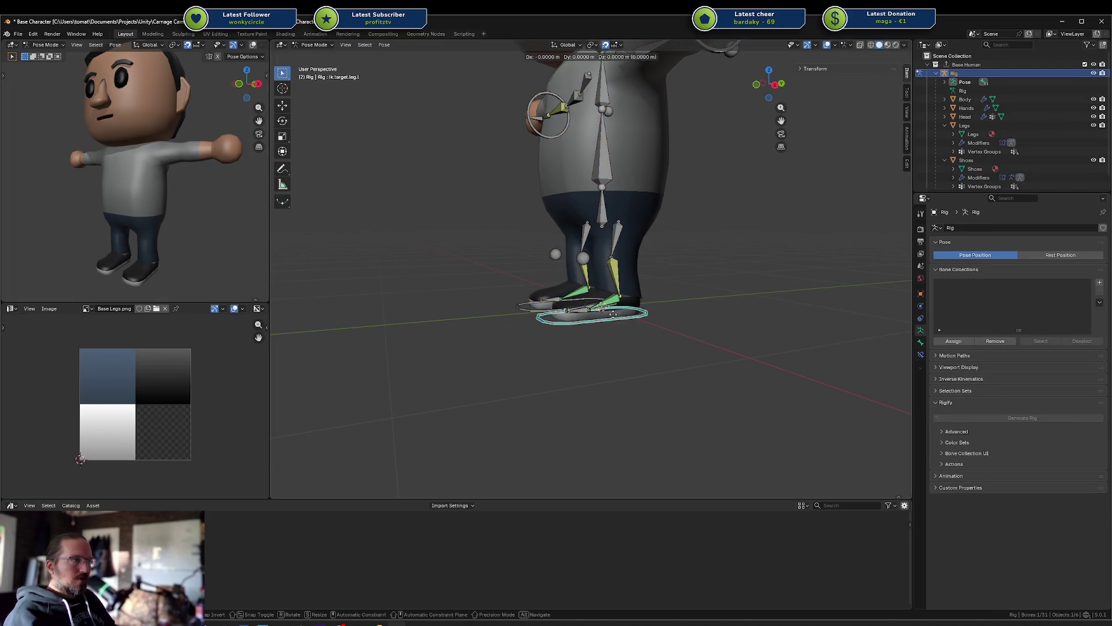
key("Escape")
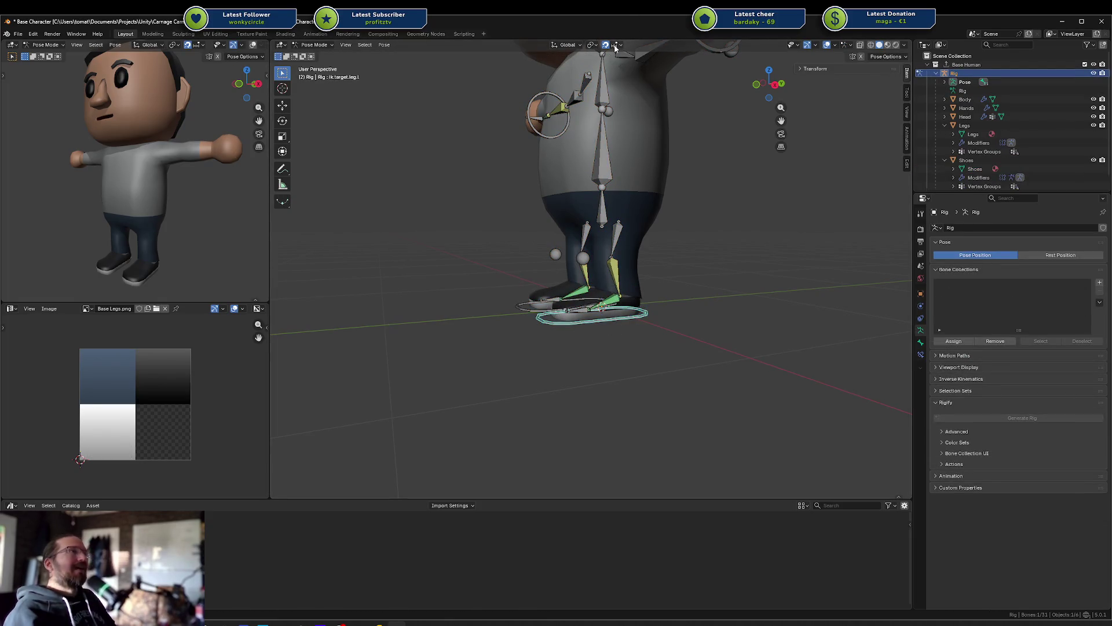
left_click(604, 47)
key("g")
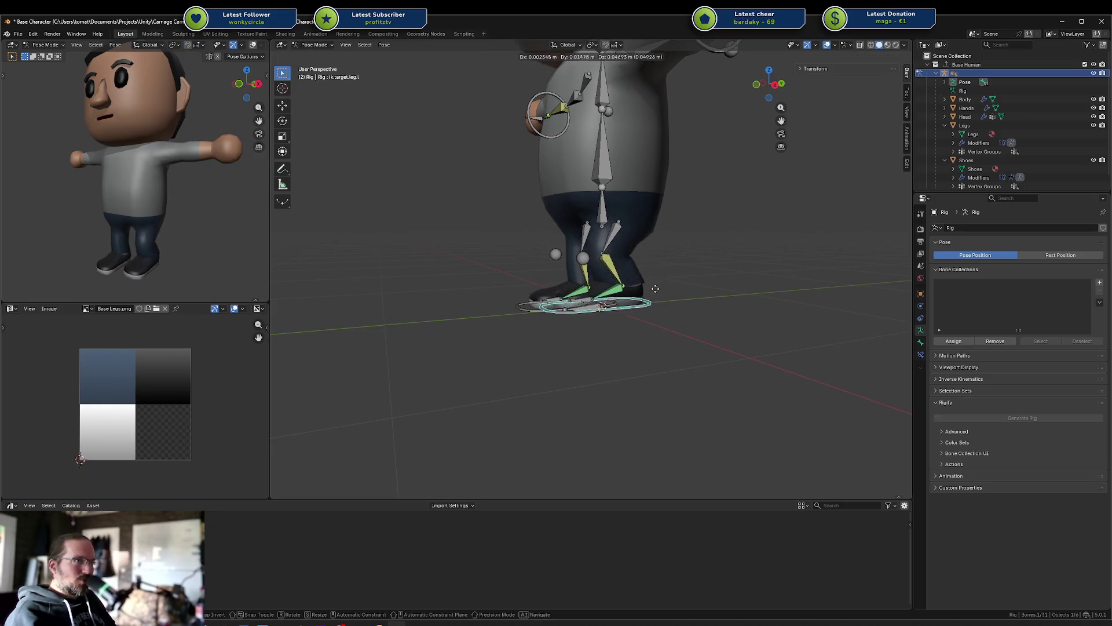
left_click(656, 289)
scroll(598, 292, "up", 3)
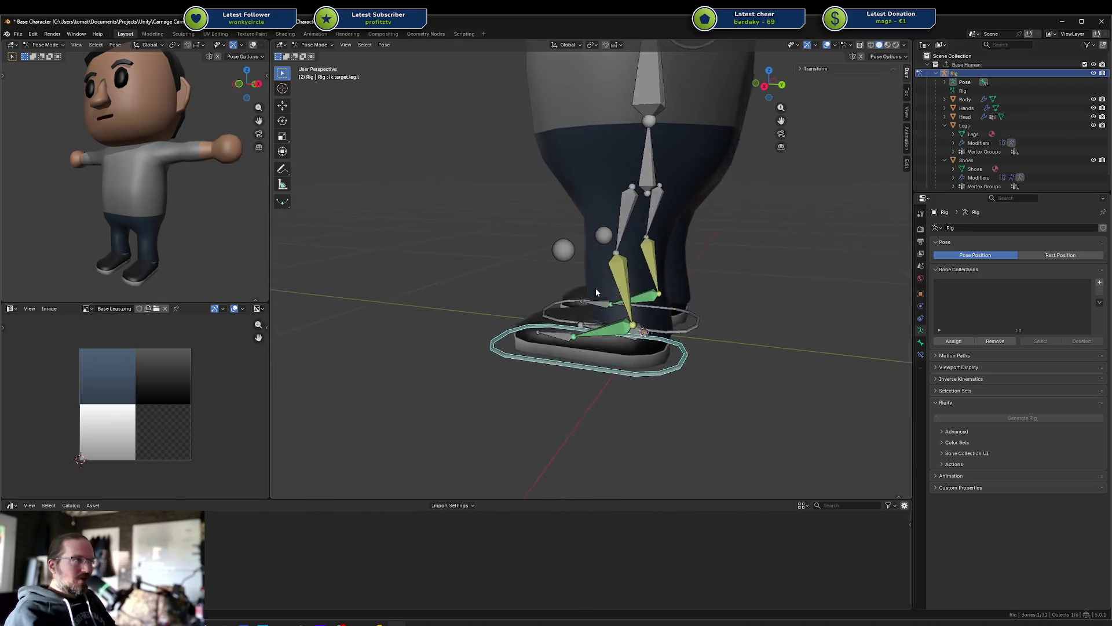
middle_click_drag(598, 292, 609, 272)
Step: Raise the foot control along Z, then try tilting it around X, cancelling the tilts
key("g")
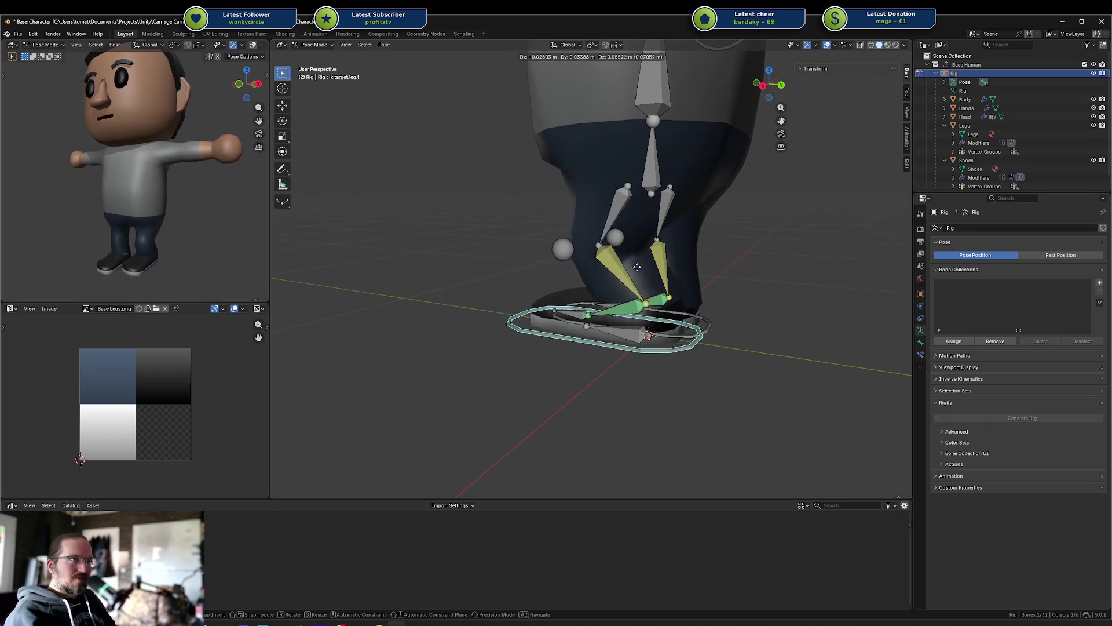
key("z")
key("z")
key("z")
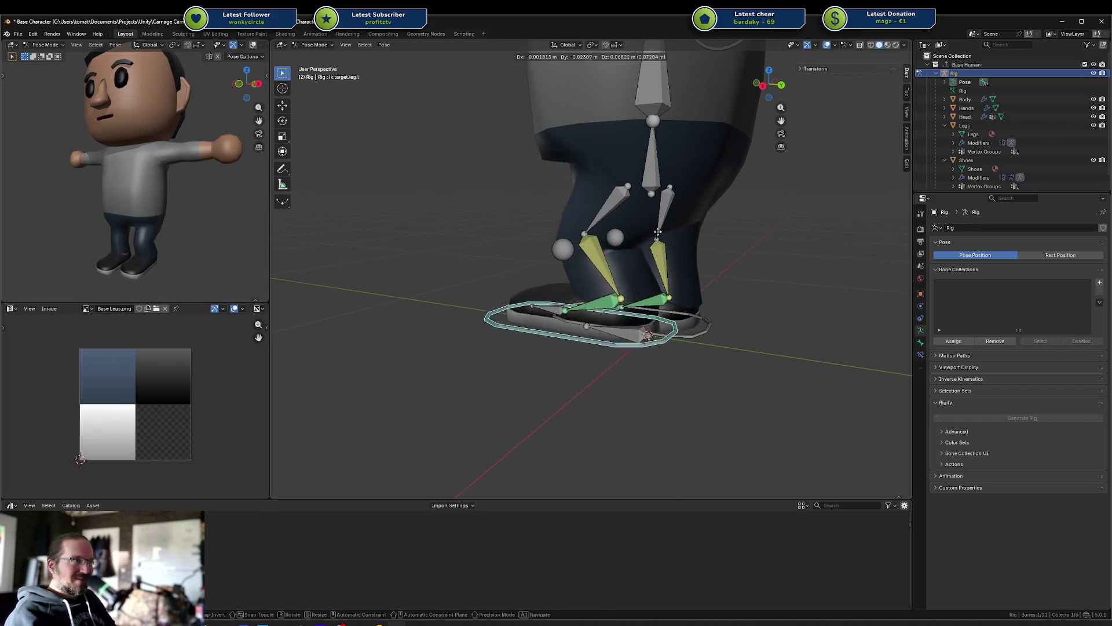
left_click(661, 237)
key("r")
key("x")
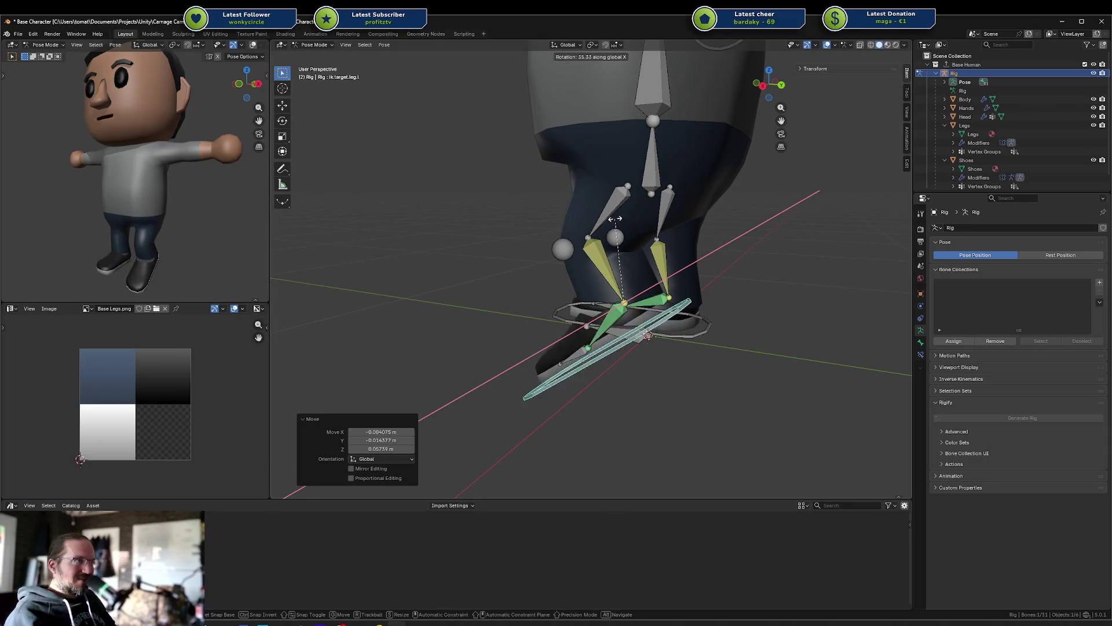
key("Escape")
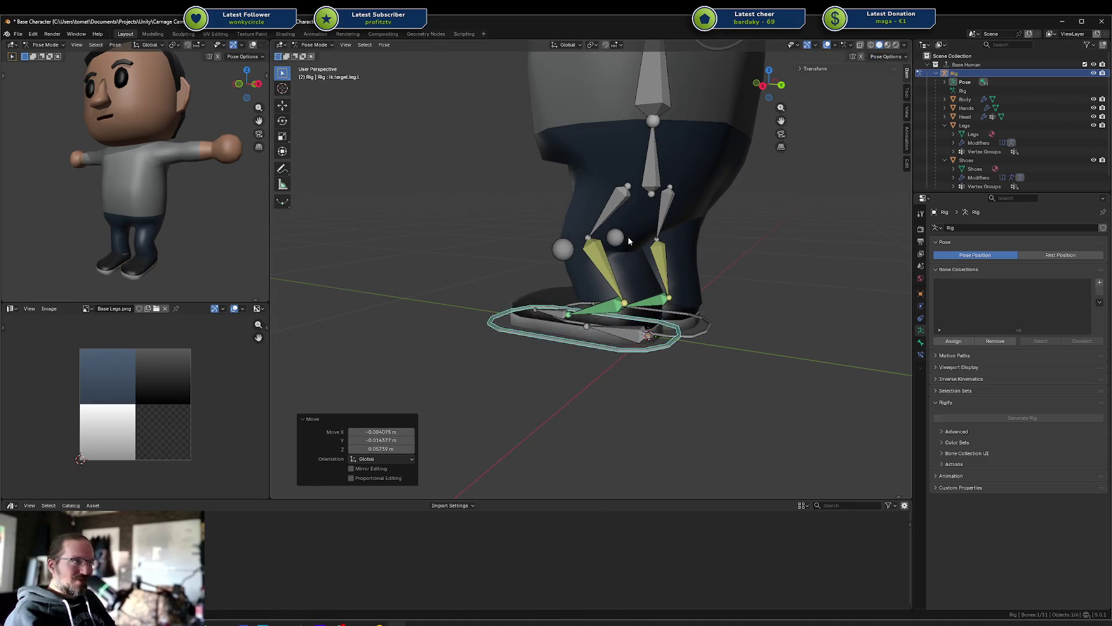
key("x")
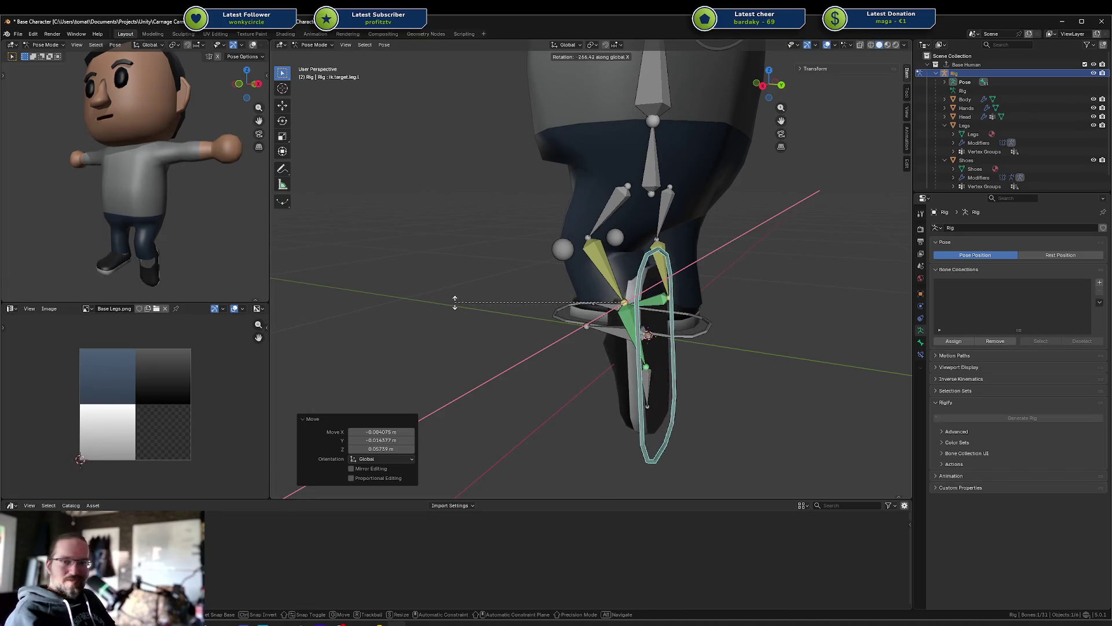
key("Escape")
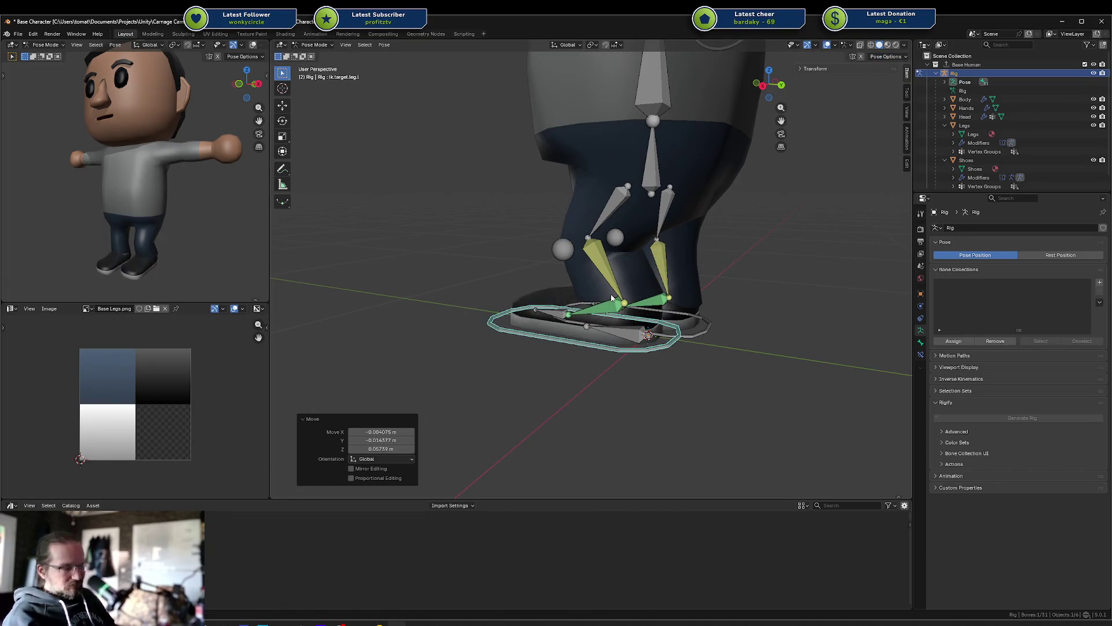
key("r")
key("x")
key("Escape")
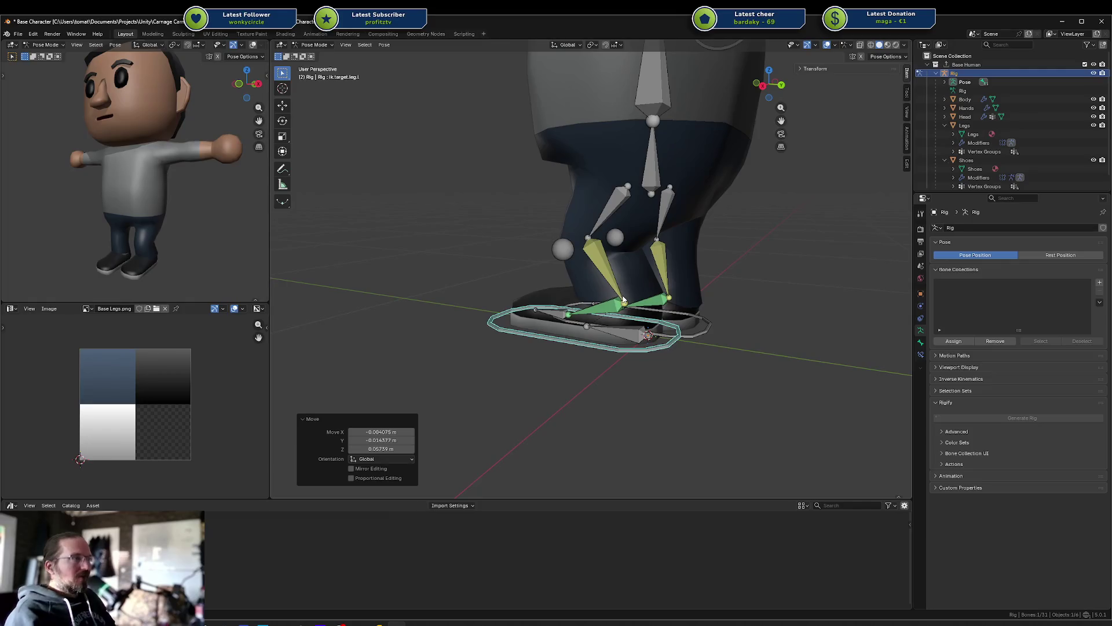
Step: Lower the foot control along Z back onto the ground and leave Pose Mode
key("g")
key("z")
left_click(604, 314)
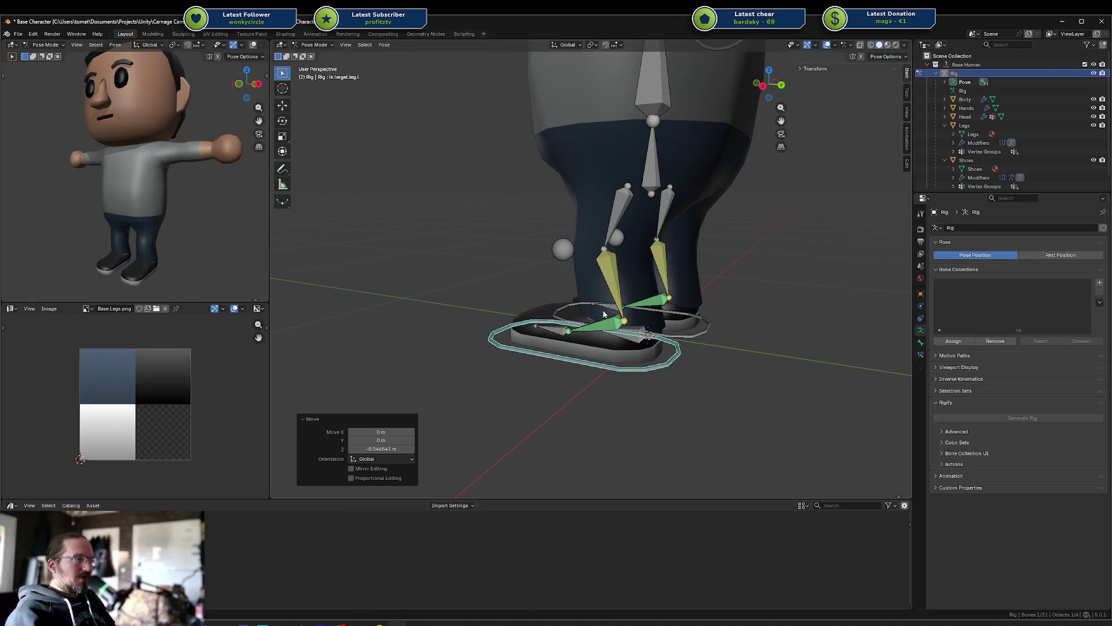
key("ctrl+Tab")
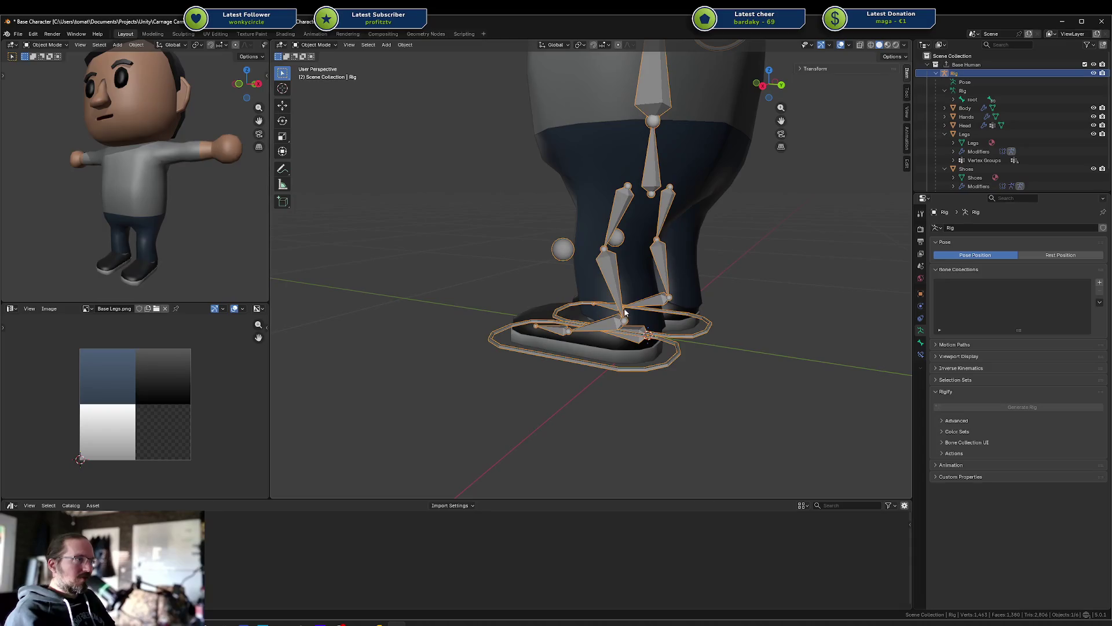
Step: Deselect the foot controls, then select the Legs mesh and enter Weight Paint mode
key("ctrl+Tab")
left_click(592, 270)
key("ctrl+Tab")
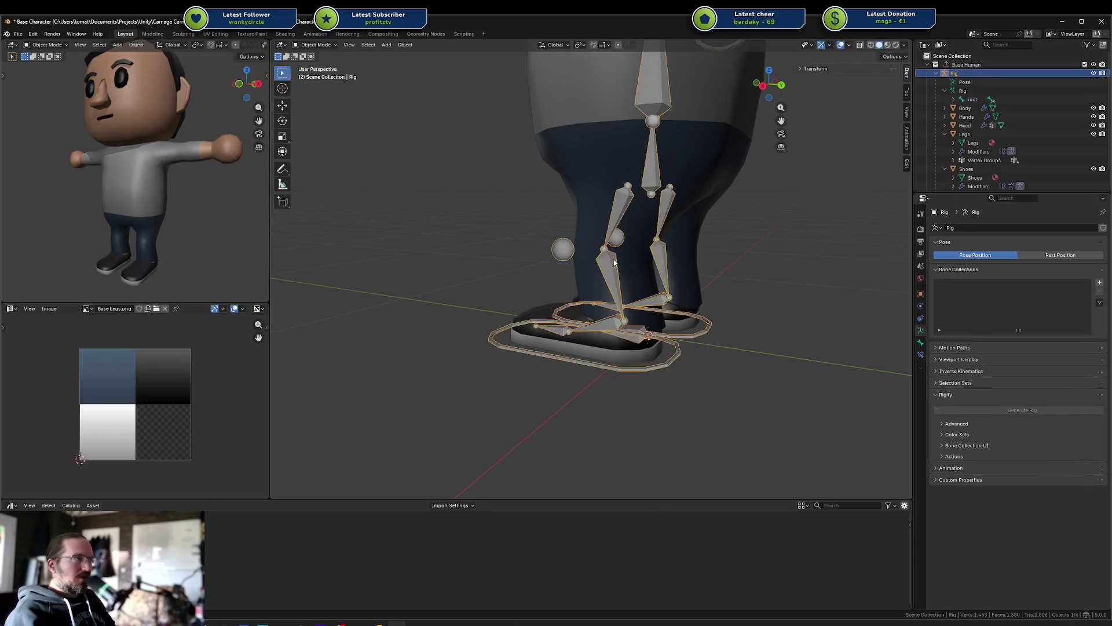
left_click(625, 263)
left_click(635, 266)
left_click(635, 266)
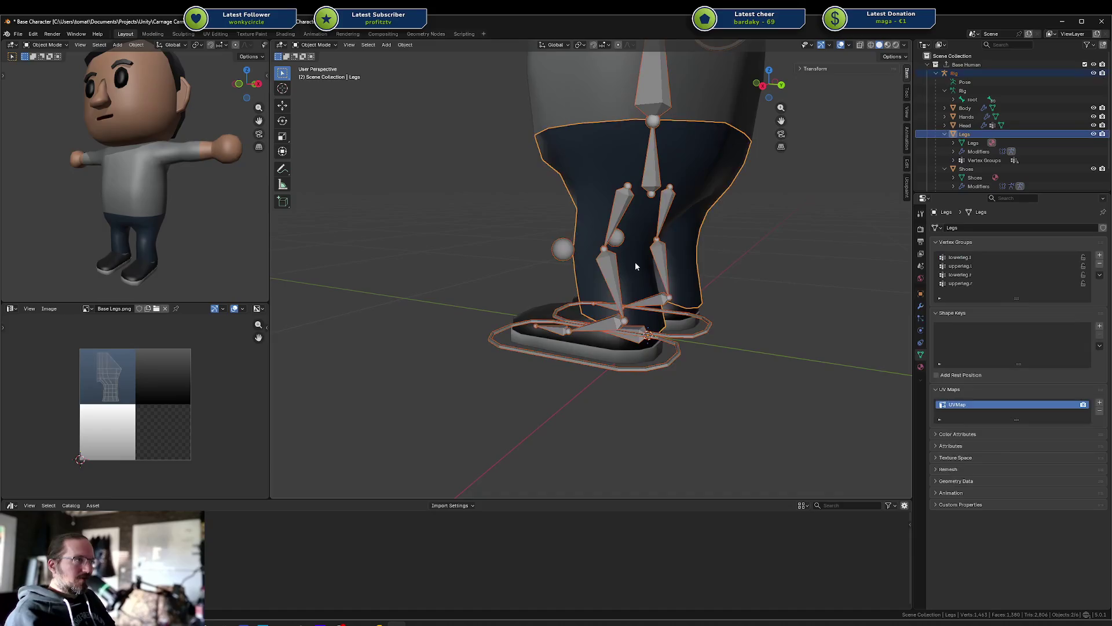
key("ctrl+Tab")
left_click(574, 250)
Step: Make foot.l the paint target after undoing a stray stroke, checking the leg vertices in Edit Mode
scroll(675, 409, "up", 5)
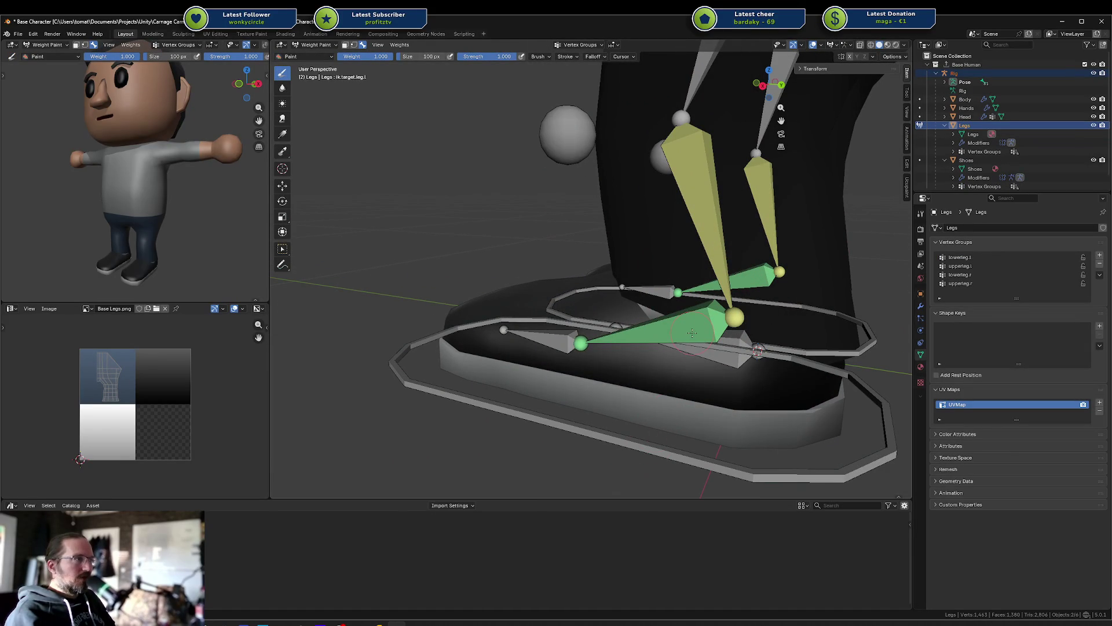
left_click(679, 329)
key("ctrl+z")
left_click(680, 324, "ctrl")
mouse_move(709, 332)
middle_mouse_down()
mouse_move(666, 327)
mouse_move(721, 306)
middle_mouse_up()
scroll(721, 306, "down", 2)
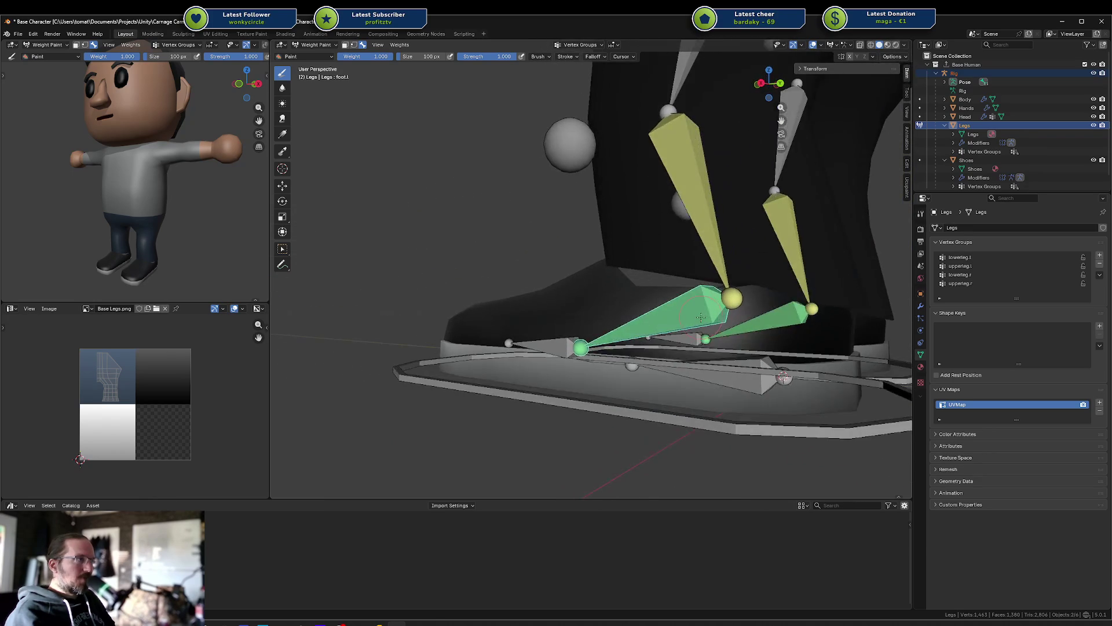
scroll(707, 316, "down", 2)
key("Tab")
key("a")
key("alt+a")
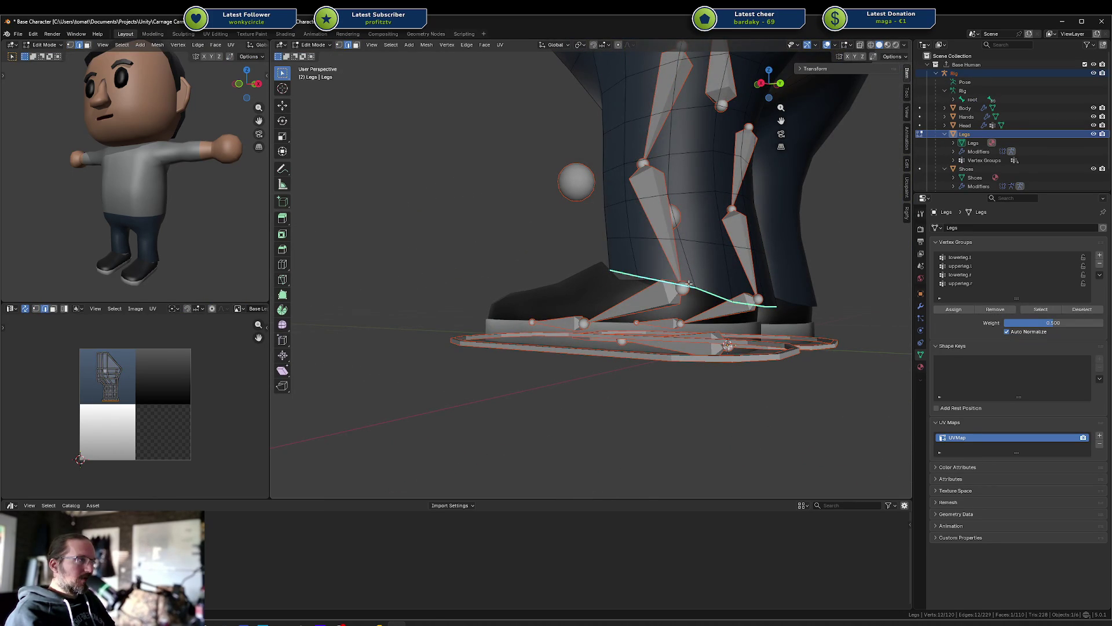
key("Tab")
Step: Paint foot.l weight around the left ankle and review it from side and top views
middle_click_drag(606, 260, 637, 267)
scroll(649, 272, "up", 1)
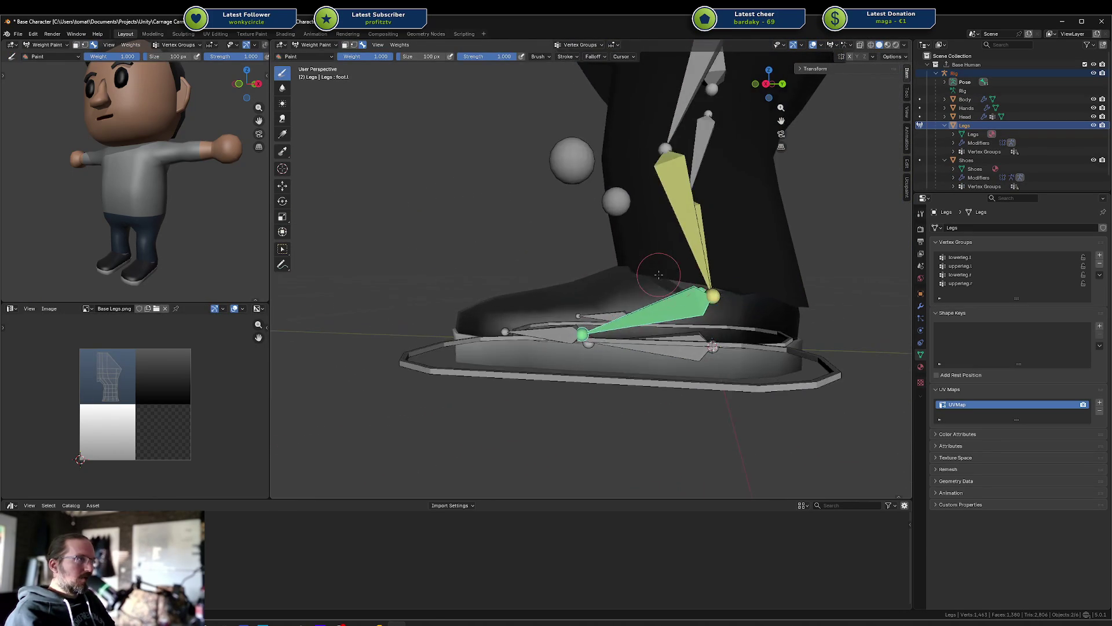
left_click(680, 279)
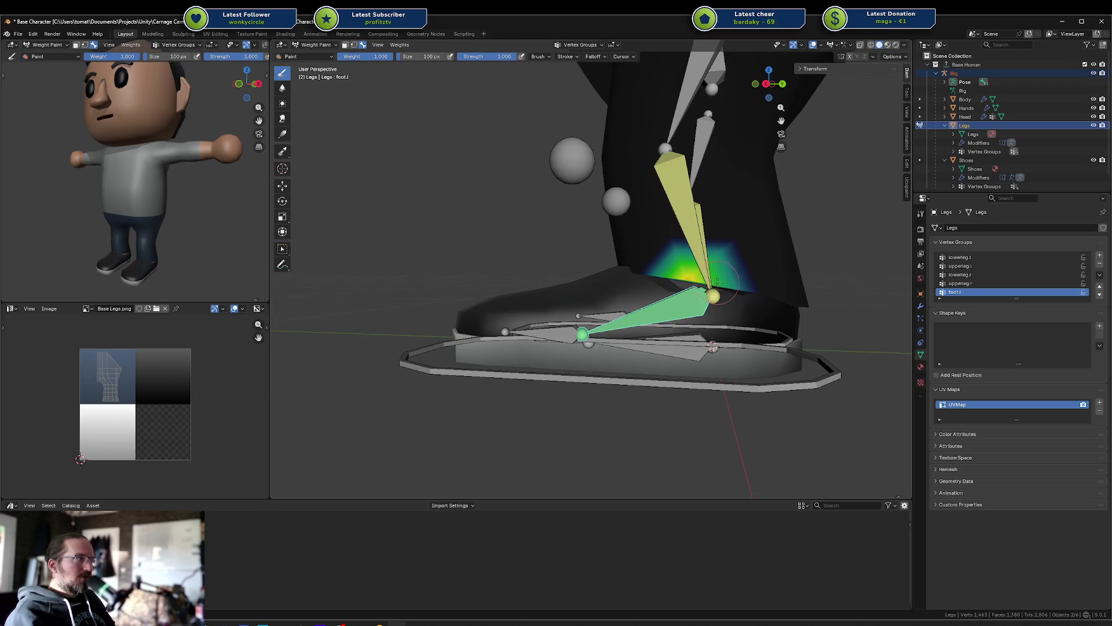
middle_click_drag(749, 284, 722, 294)
middle_click_drag(652, 292, 663, 289)
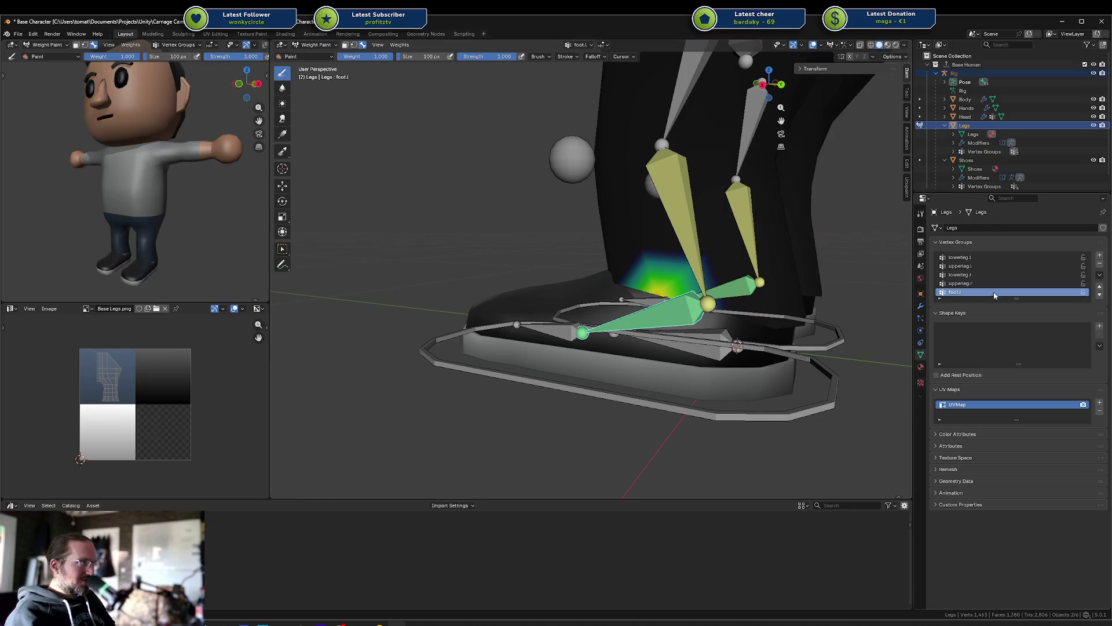
key("Tab")
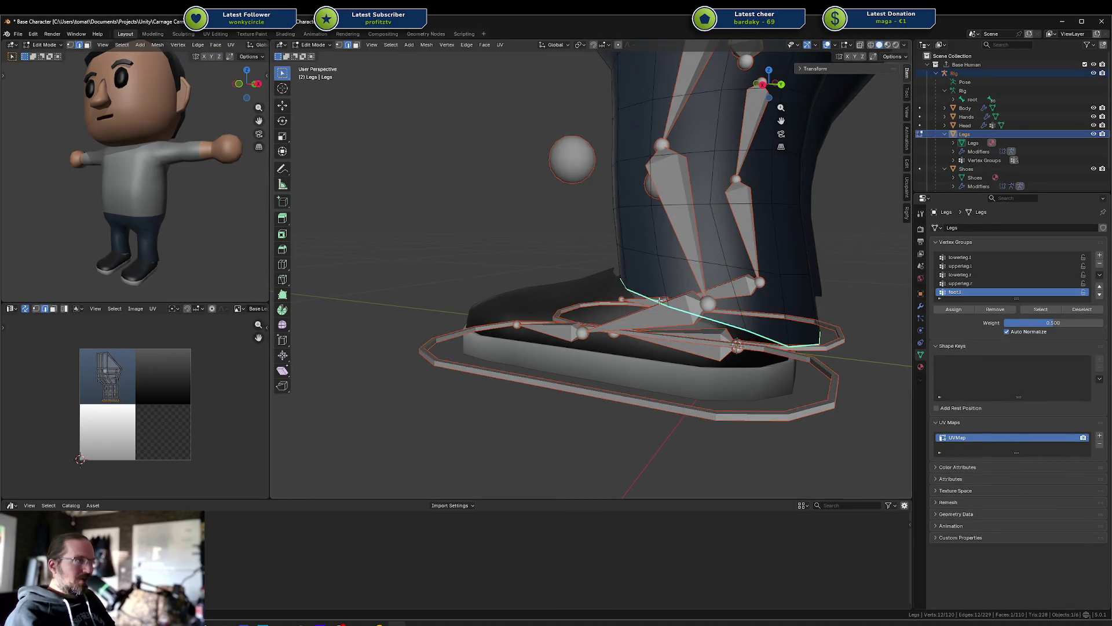
mouse_move(657, 300)
middle_mouse_down()
mouse_move(614, 298)
mouse_move(724, 297)
mouse_move(1069, 353)
middle_mouse_up()
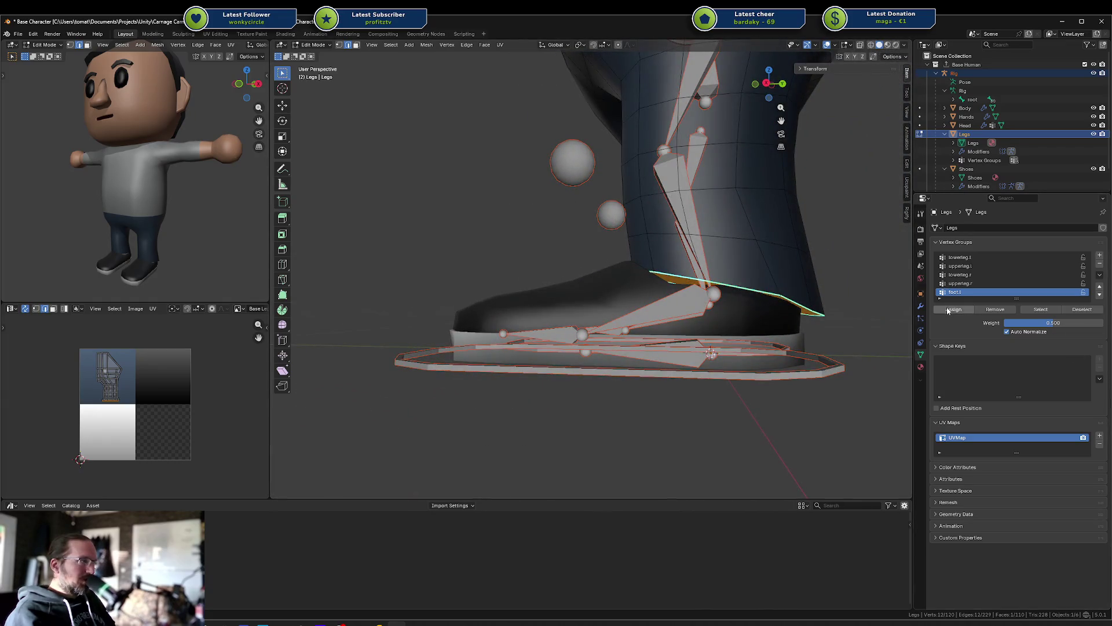
middle_click_drag(827, 314, 703, 315)
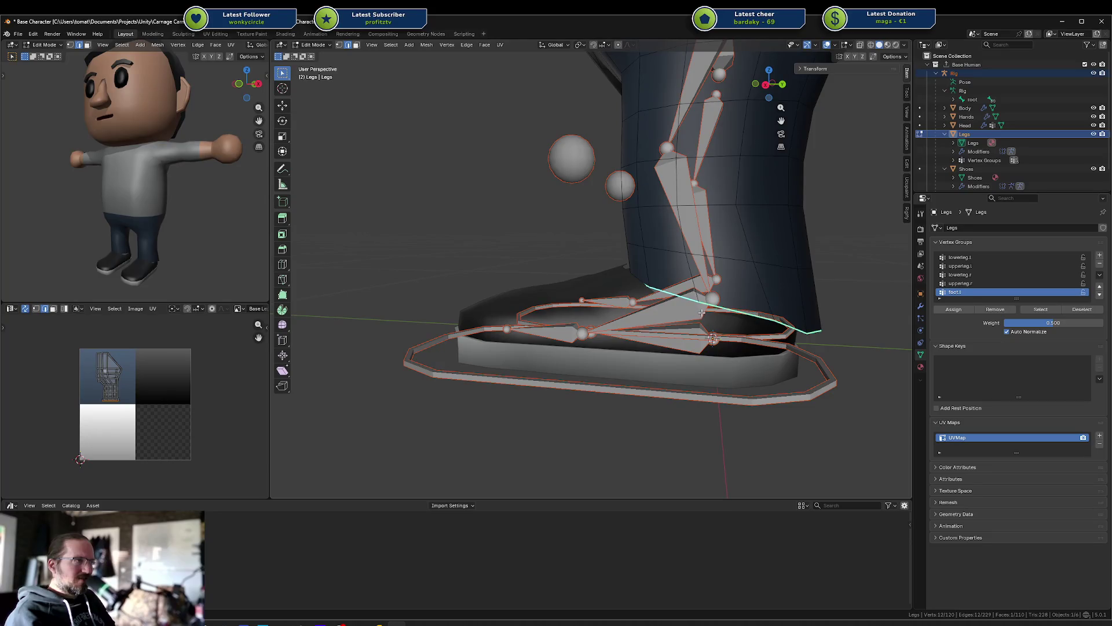
key("Tab")
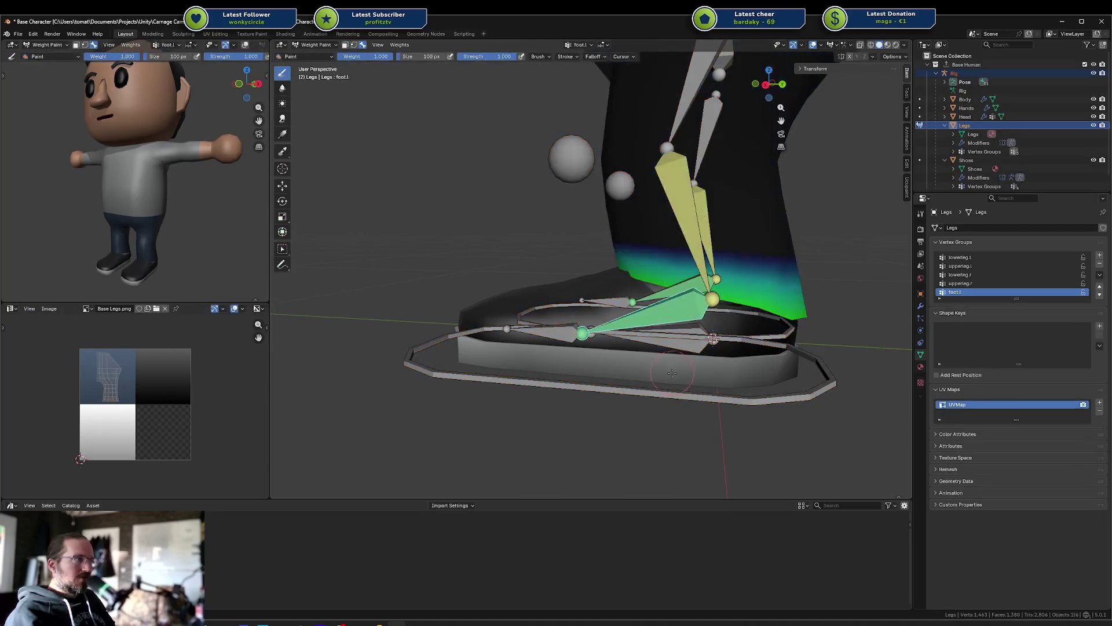
Step: Select the left foot control and rotate it about global X to test the weighting
left_click(670, 396, "ctrl")
key("r")
key("x")
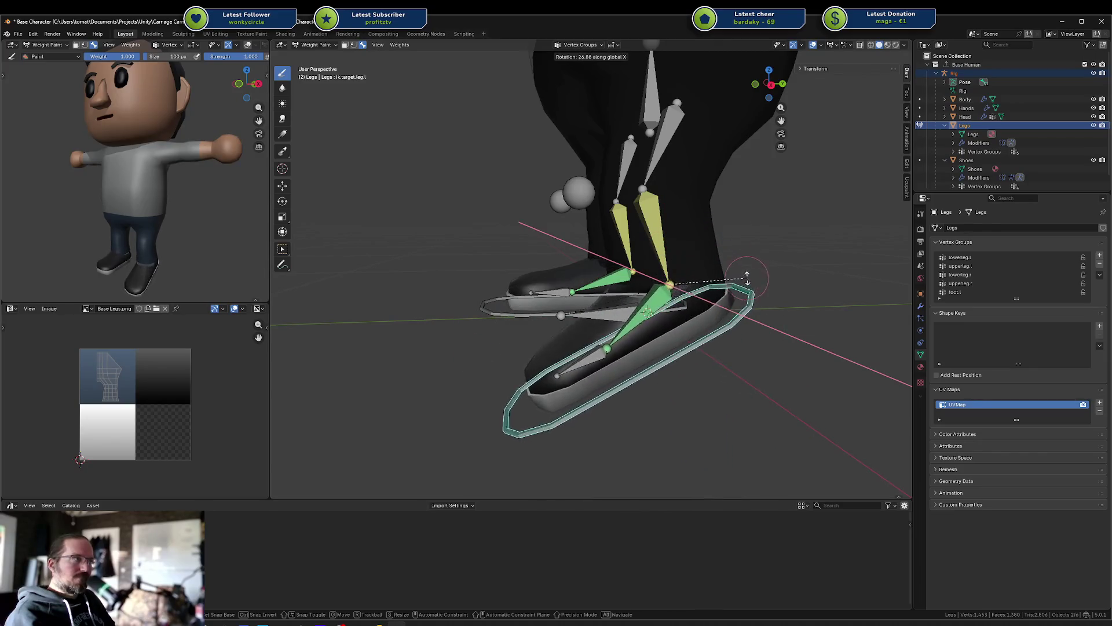
Step: Cancel the rotation and make the left foot bone's group active again
right_click(791, 310)
scroll(791, 310, "up", 2)
key("Tab")
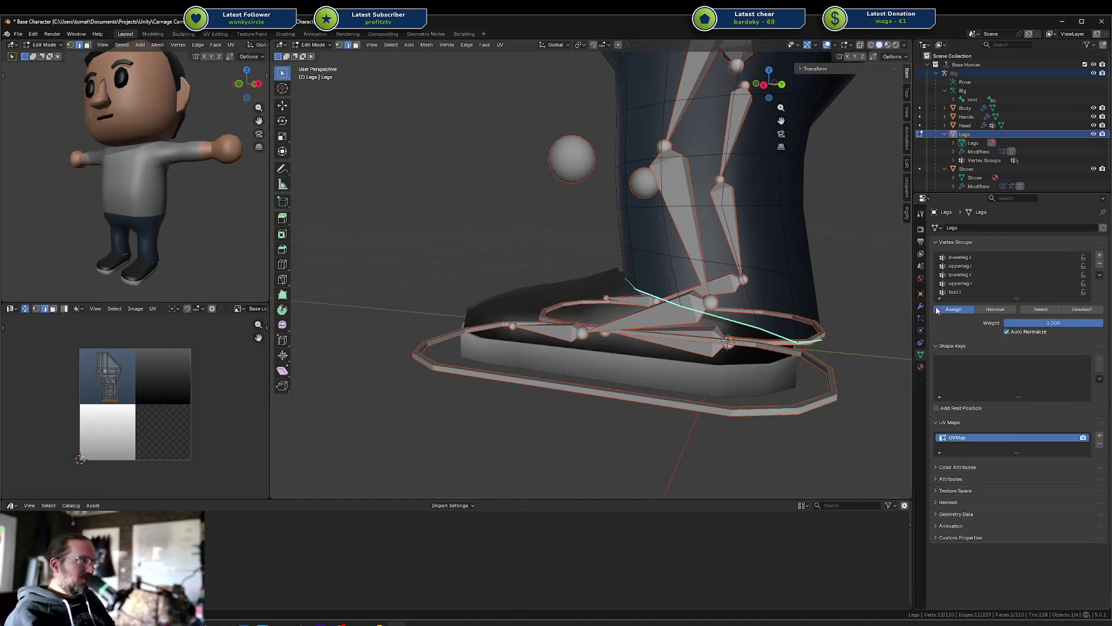
key("Tab")
left_click(682, 304, "ctrl")
Step: Test-rotate the left foot bone about global X, then cancel the rotation
key("r")
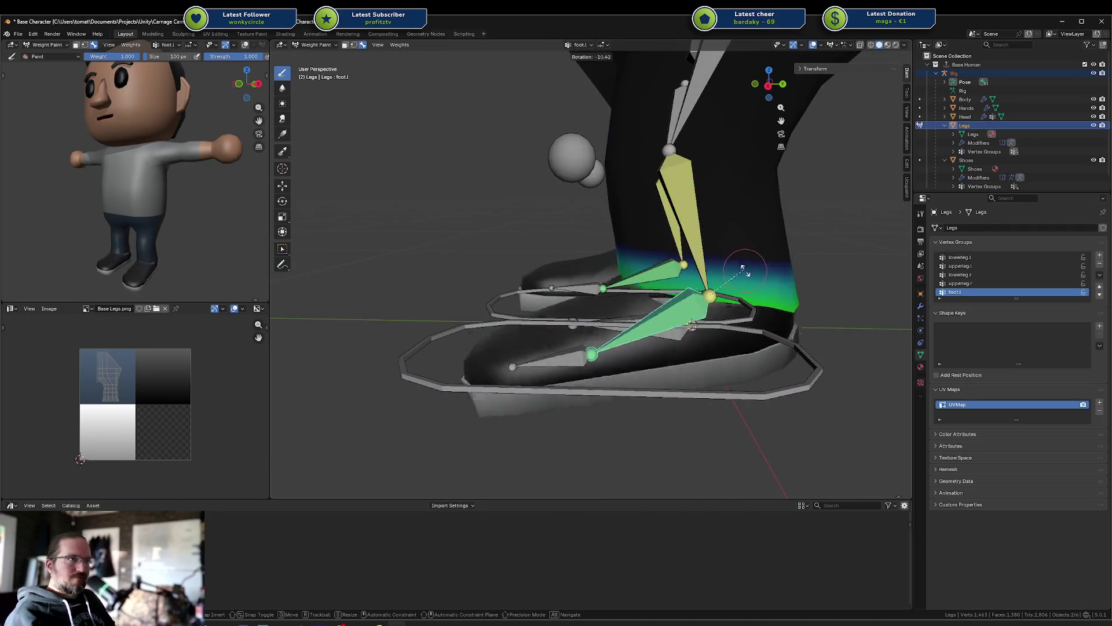
key("x")
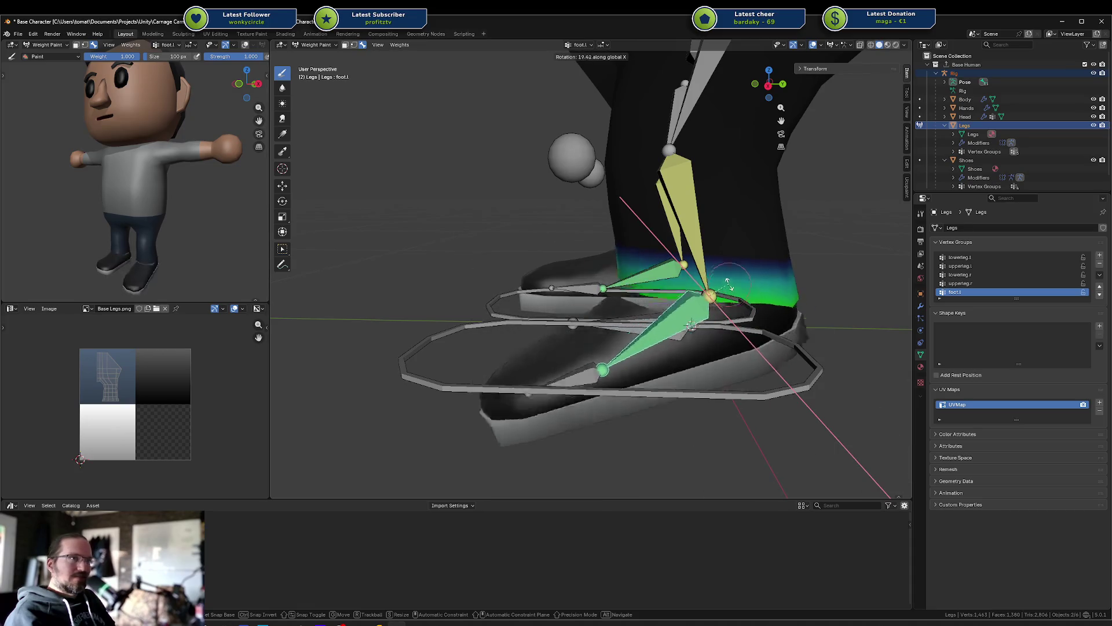
key("Escape")
scroll(123, 240, "up", 8)
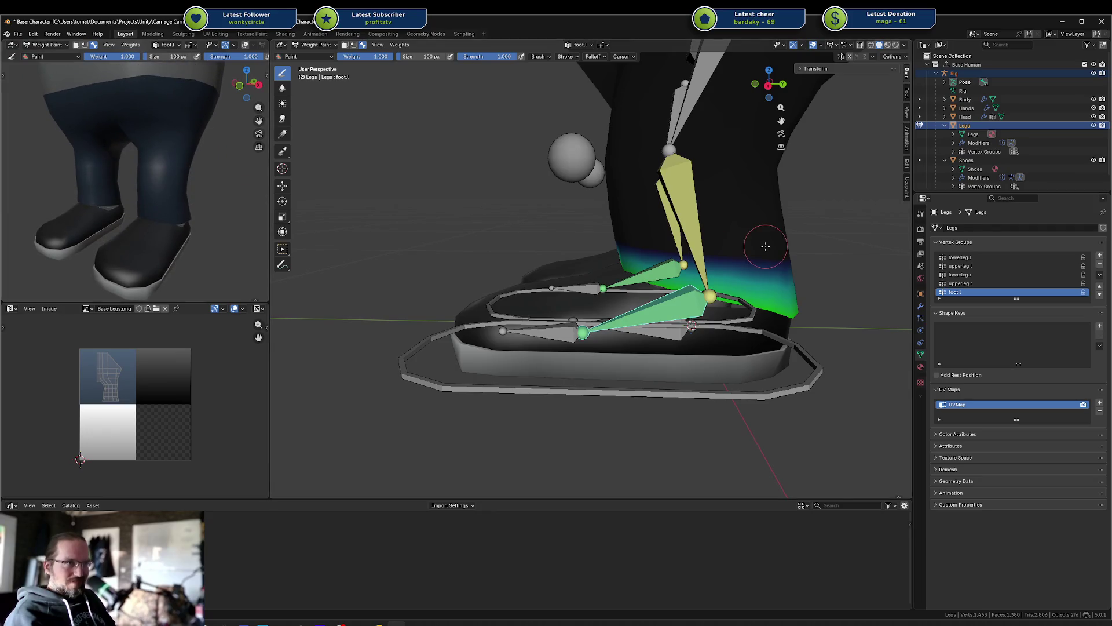
key("r")
key("x")
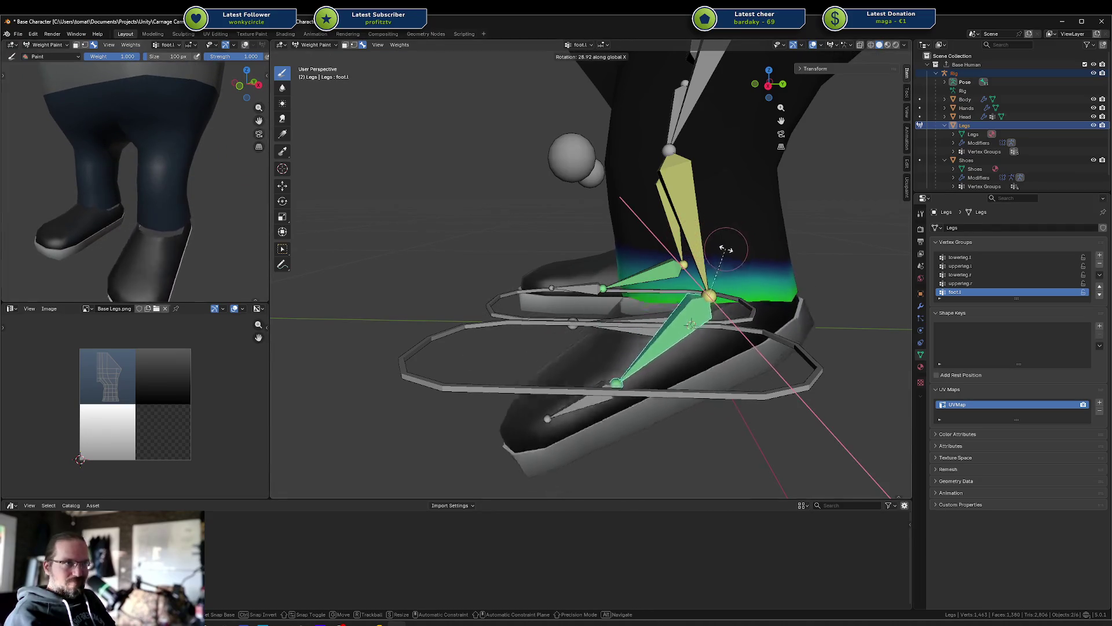
key("x")
key("x")
key("Escape")
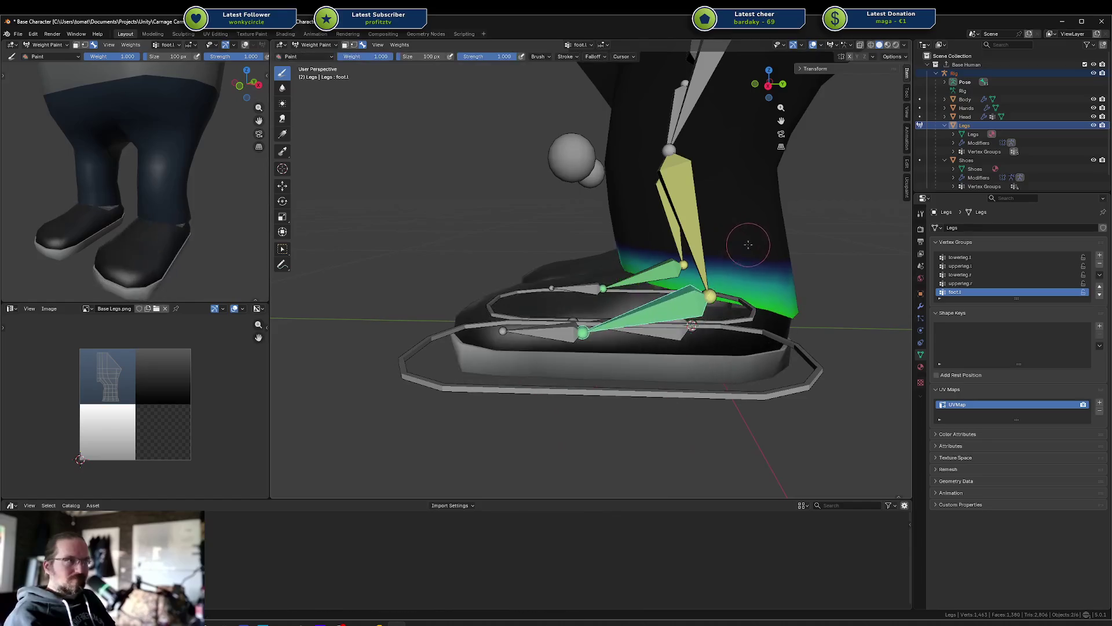
Step: Rotate the left foot IK target about global X as a test, then cancel
left_click(721, 392, "ctrl")
key("r")
key("x")
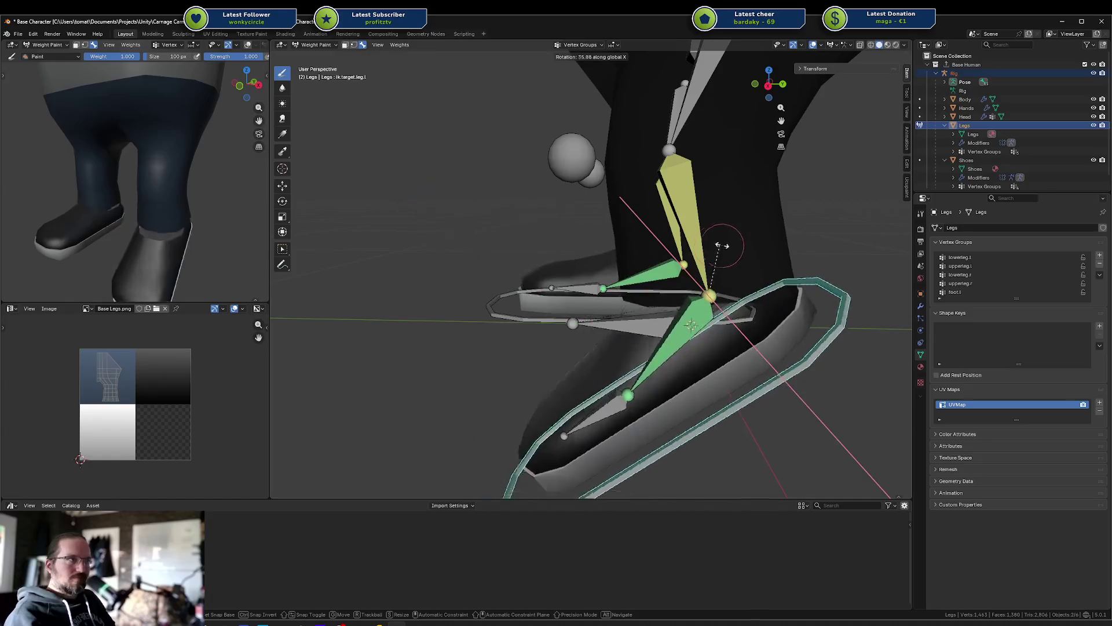
key("Escape")
Step: Show the lowerleg.l weights and select an ankle vertex in Edit Mode to inspect its split
middle_click_drag(724, 255, 722, 249)
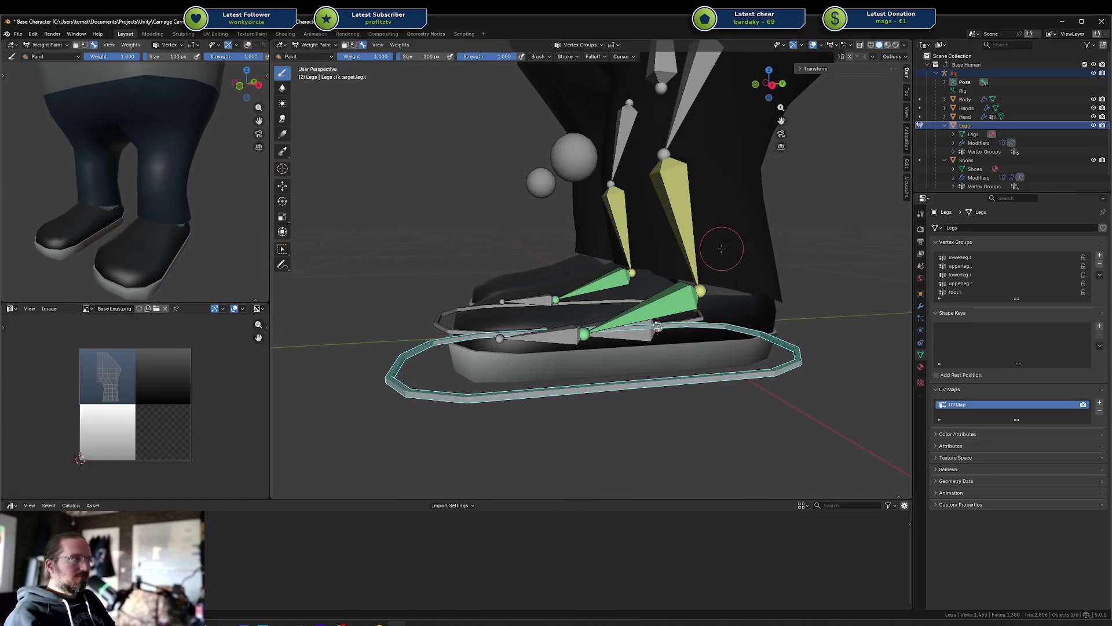
left_click(679, 234, "ctrl")
key("Tab")
left_click(729, 289)
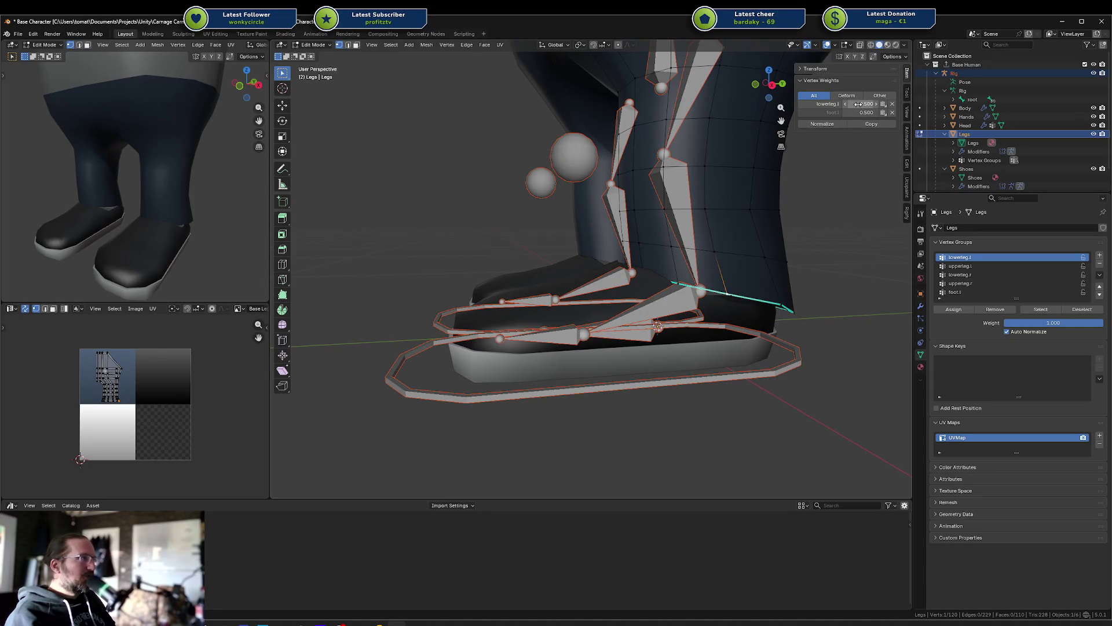
Step: Make foot.l the active group and rotate the left foot's IK target around X to test bending
left_click(713, 291)
middle_click_drag(714, 291, 734, 307)
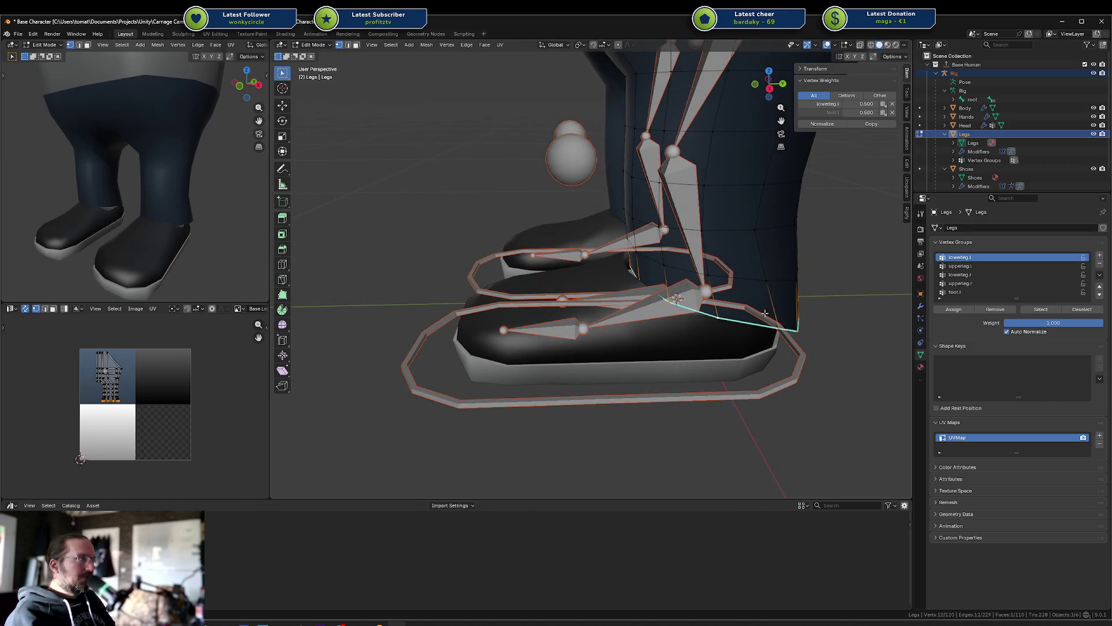
left_click(979, 292)
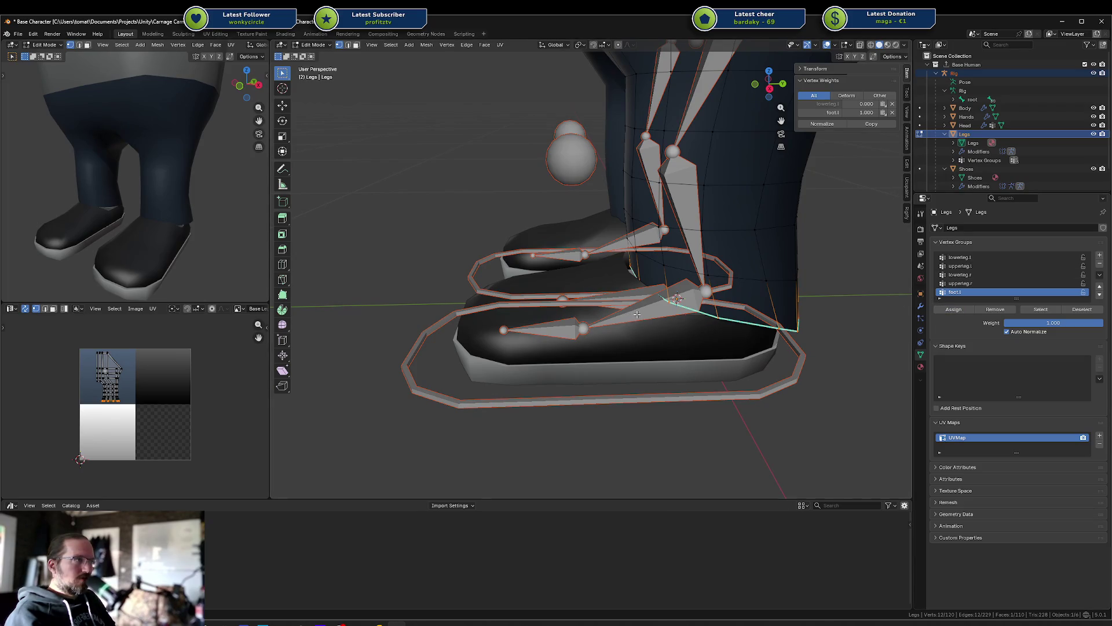
key("ctrl+Tab")
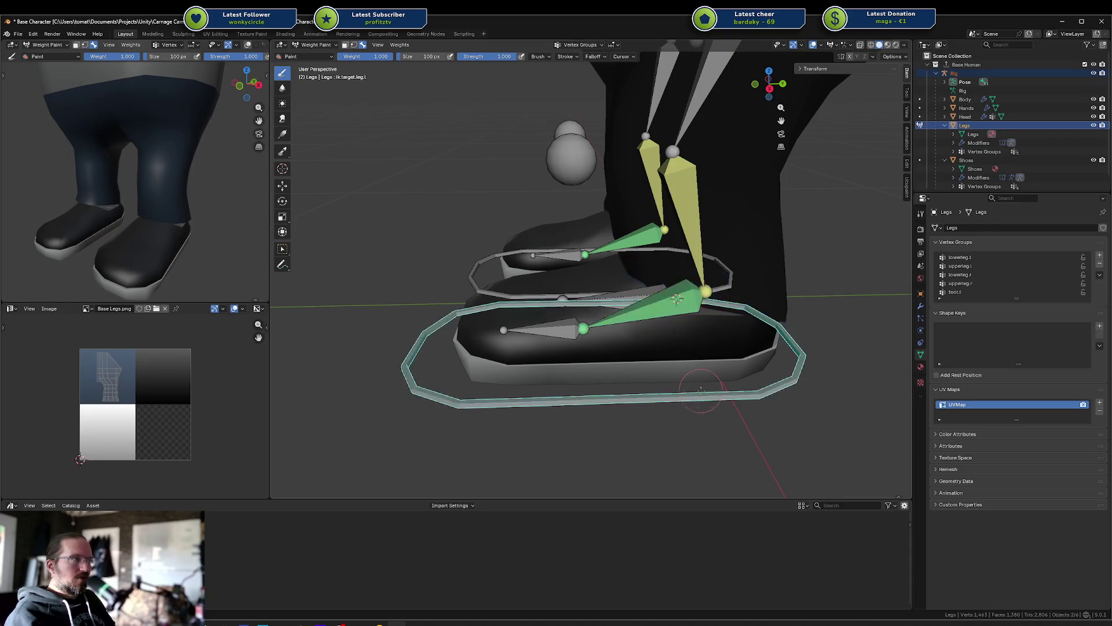
key("r")
key("x")
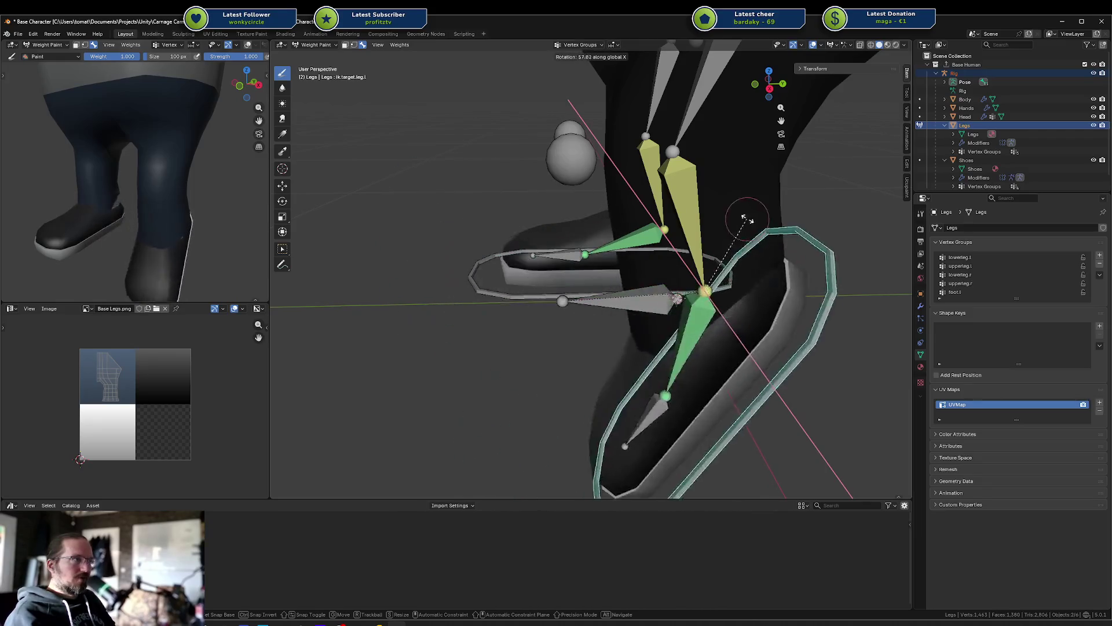
left_click(681, 233)
Step: Activate the right foot bones to display the foot.r weights around the right ankle
middle_click_drag(681, 232, 690, 217)
left_click(677, 224, "ctrl")
left_click(698, 203, "ctrl")
mouse_move(762, 222)
middle_mouse_down()
mouse_move(603, 220)
mouse_move(428, 193)
middle_mouse_up()
left_click(602, 220, "ctrl")
scroll(427, 192, "down", 3)
left_click_drag(455, 255, 469, 261)
mouse_move(489, 242)
middle_mouse_down()
mouse_move(678, 246)
mouse_move(675, 281)
middle_mouse_up()
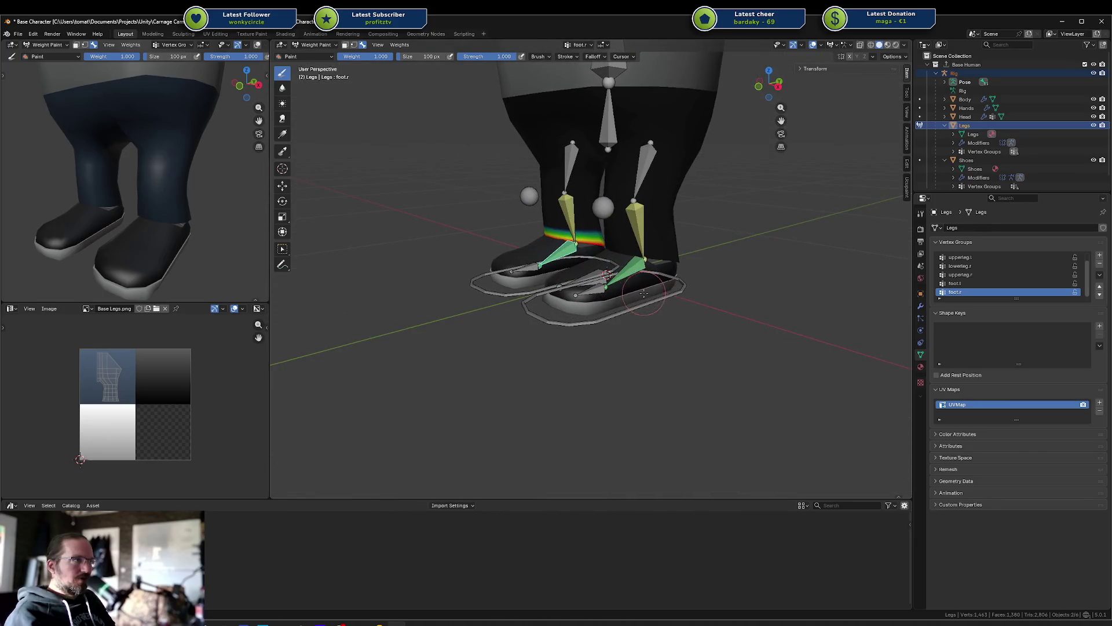
left_click(666, 287, "ctrl")
key("g")
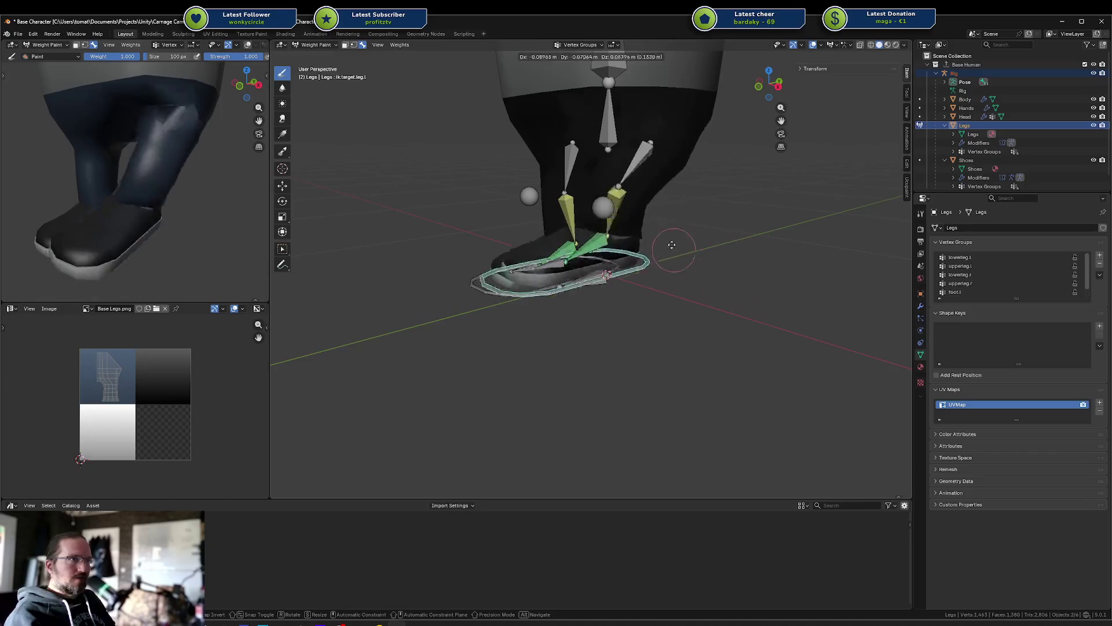
right_click(683, 266)
middle_click_drag(684, 267, 516, 287)
left_click(510, 288, "ctrl")
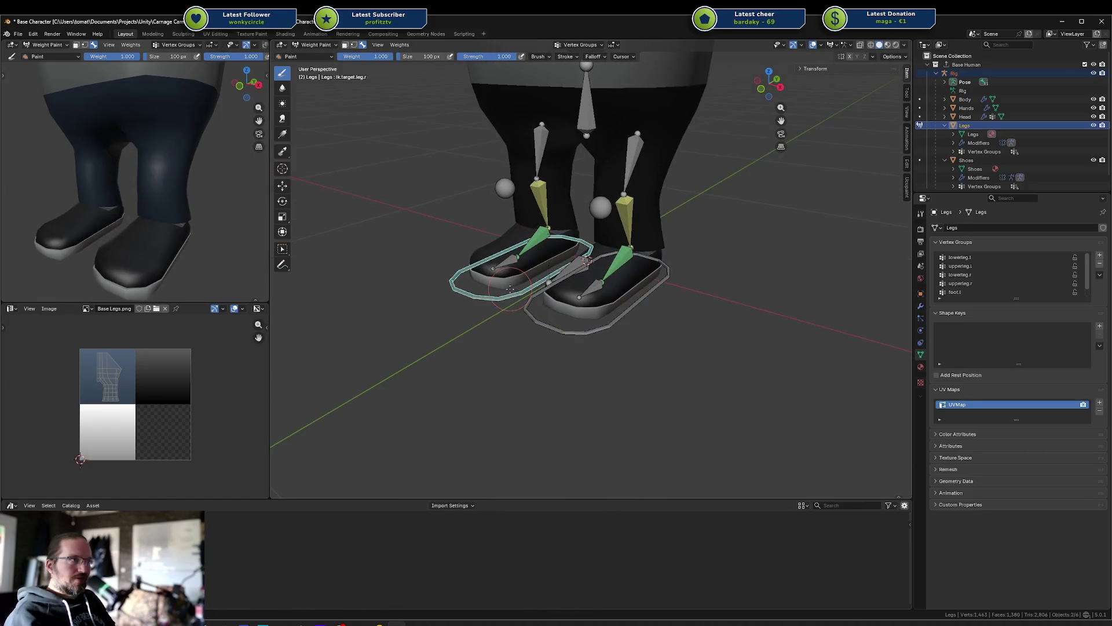
key("g")
right_click(543, 243)
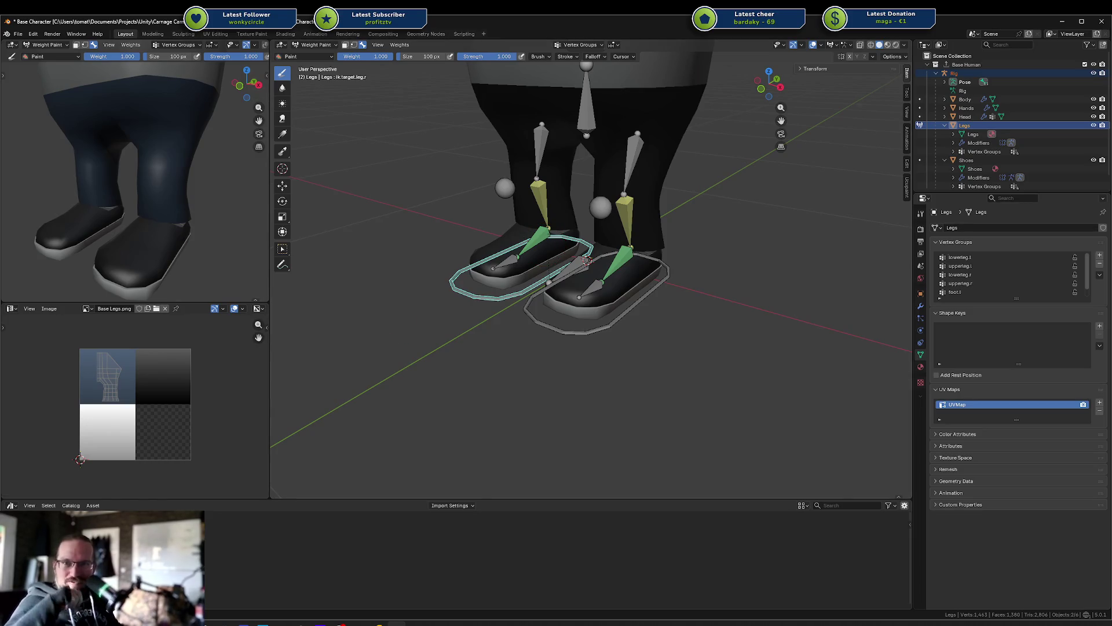
middle_click_drag(891, 270, 784, 248)
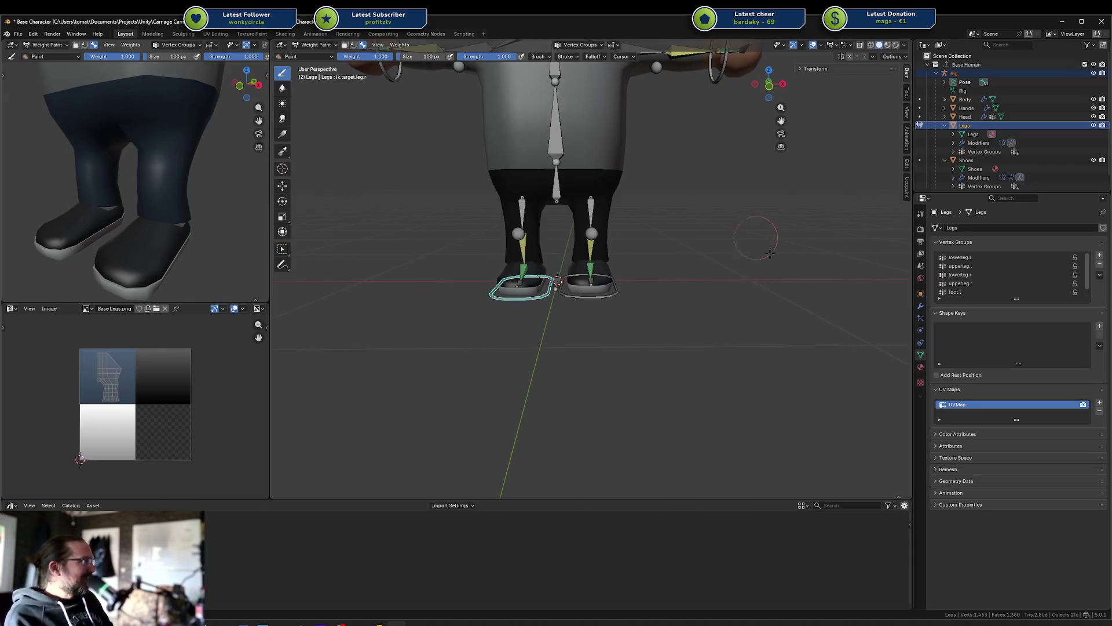
Step: Make hips the active weight group, then test-move the left foot IK target and cancel
mouse_move(757, 318)
middle_mouse_down()
mouse_move(748, 336)
mouse_move(684, 325)
middle_mouse_up()
scroll(638, 301, "up", 4)
left_click(608, 301, "ctrl")
mouse_move(608, 301)
middle_mouse_down()
mouse_move(660, 281)
mouse_move(685, 287)
mouse_move(685, 304)
middle_mouse_up()
left_click(542, 272, "ctrl")
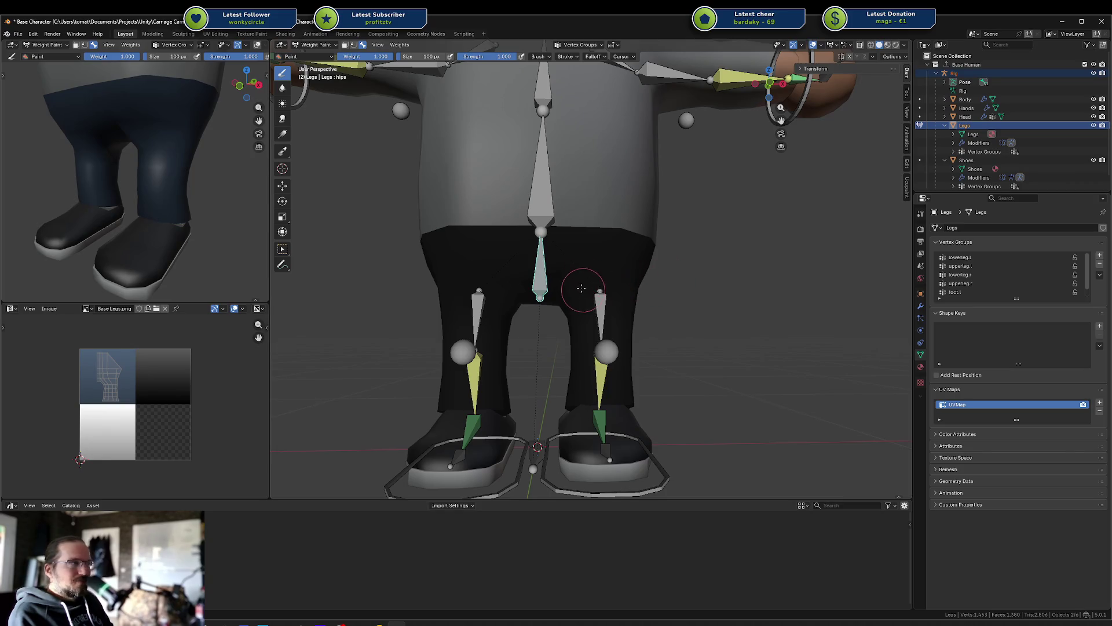
middle_click_drag(684, 377, 638, 446)
left_click(642, 455, "ctrl")
key("g")
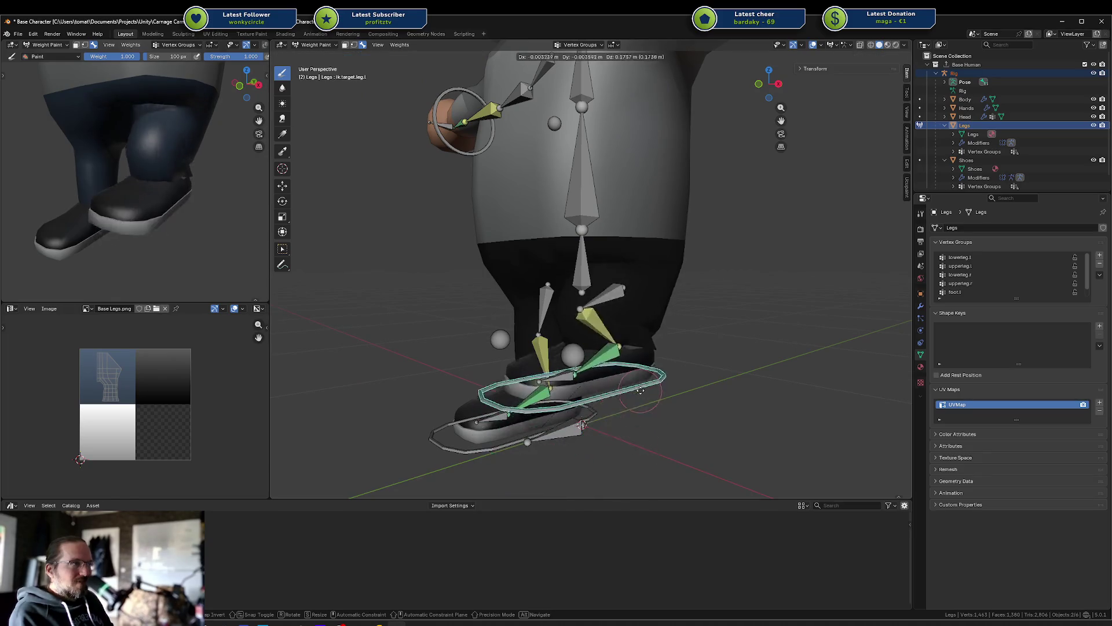
right_click(707, 435)
Step: Select the hips bone, paint a trial hips stroke on the upper legs, then undo it
left_click(582, 258, "ctrl")
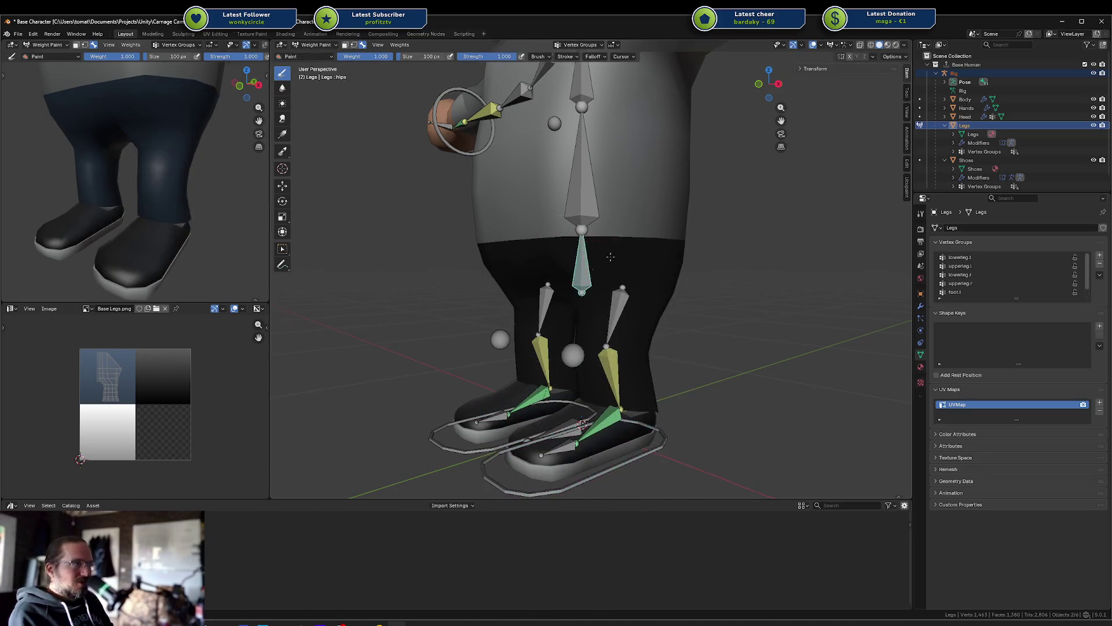
scroll(627, 244, "up", 4)
middle_click_drag(701, 247, 571, 259)
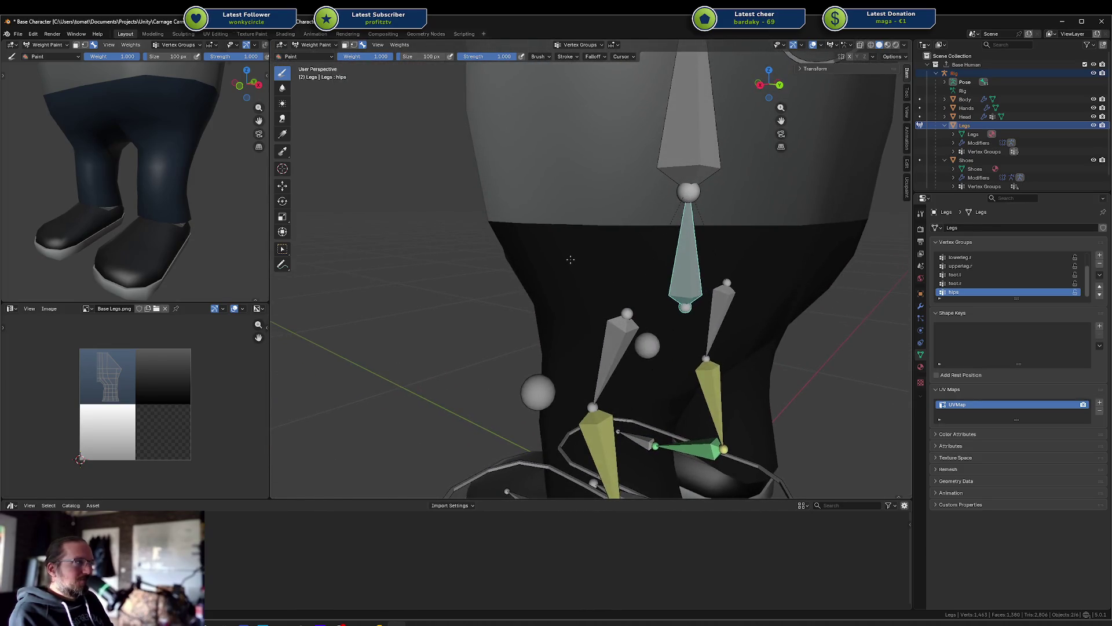
scroll(570, 260, "down", 3)
left_click_drag(585, 250, 647, 254)
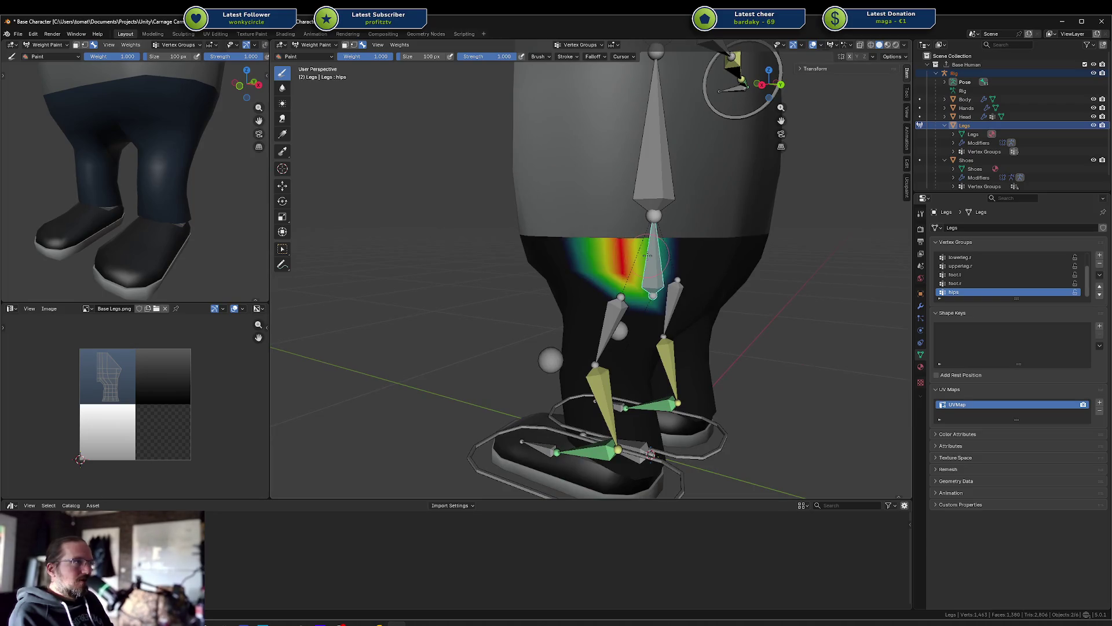
key("ctrl+z")
mouse_move(677, 251)
middle_mouse_down()
mouse_move(703, 249)
mouse_move(666, 251)
mouse_move(690, 252)
middle_mouse_up()
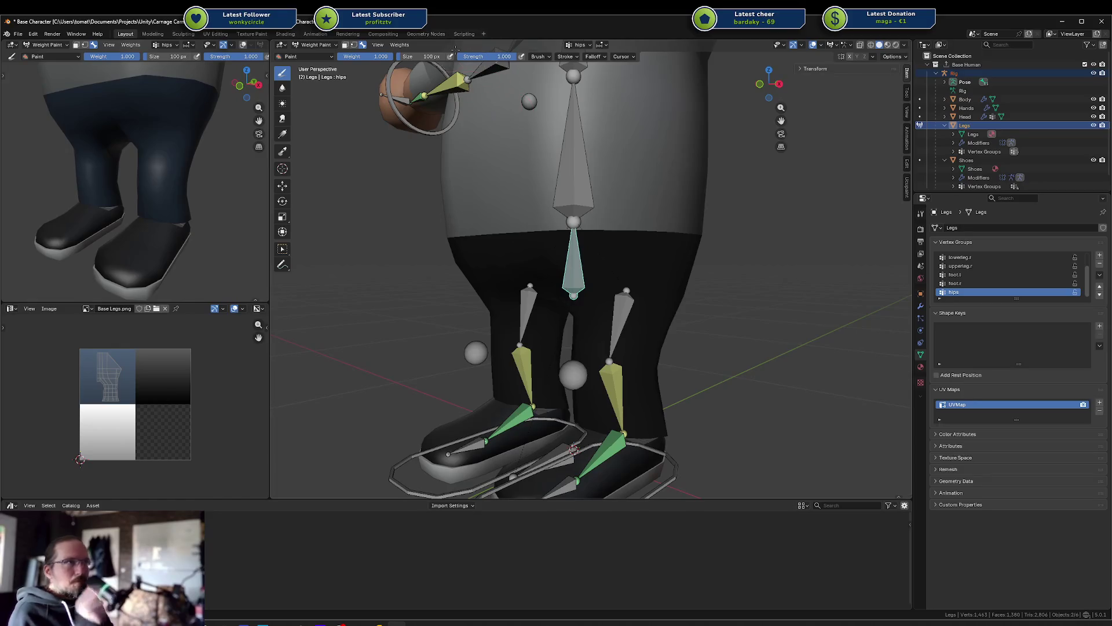
Step: Check the brush Weight and Strength settings, then switch the Legs mesh to Edit Mode
left_click(378, 45)
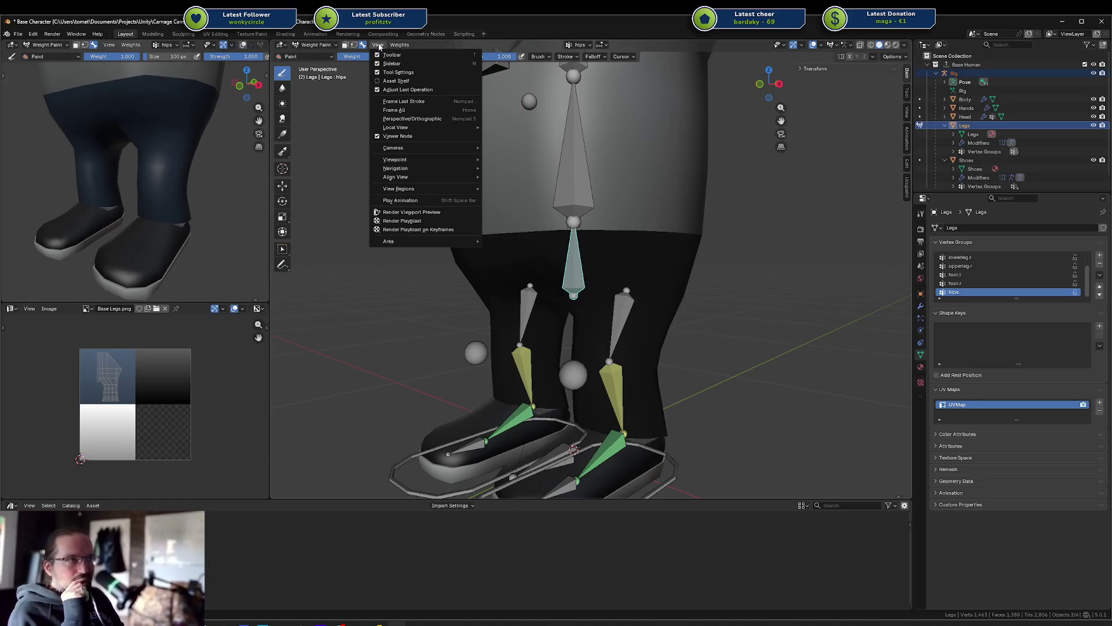
left_click(379, 47)
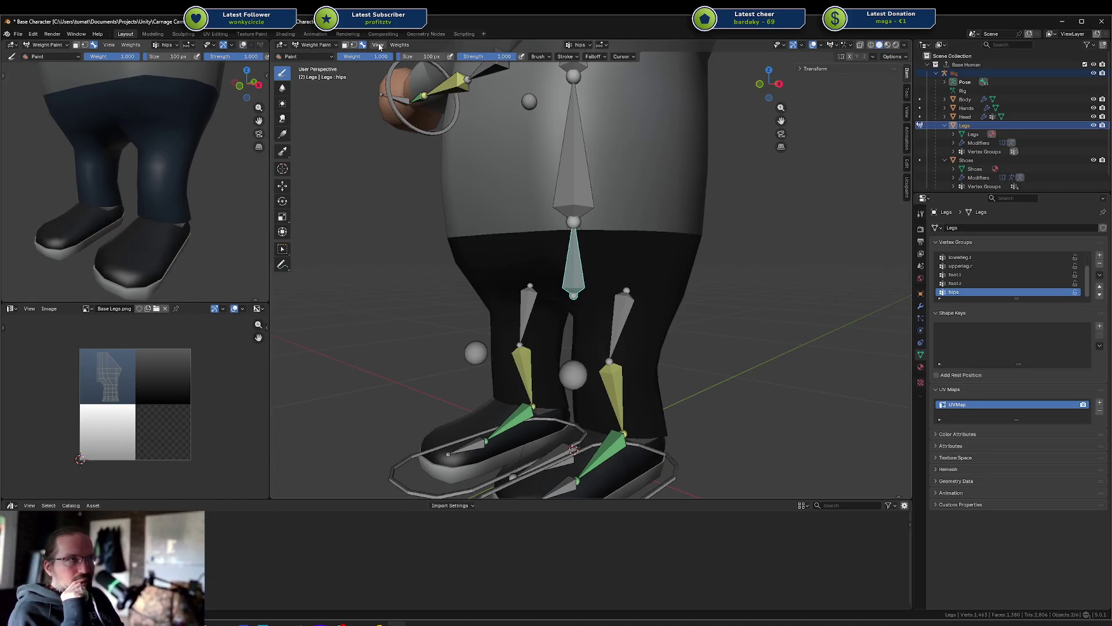
right_click(584, 259)
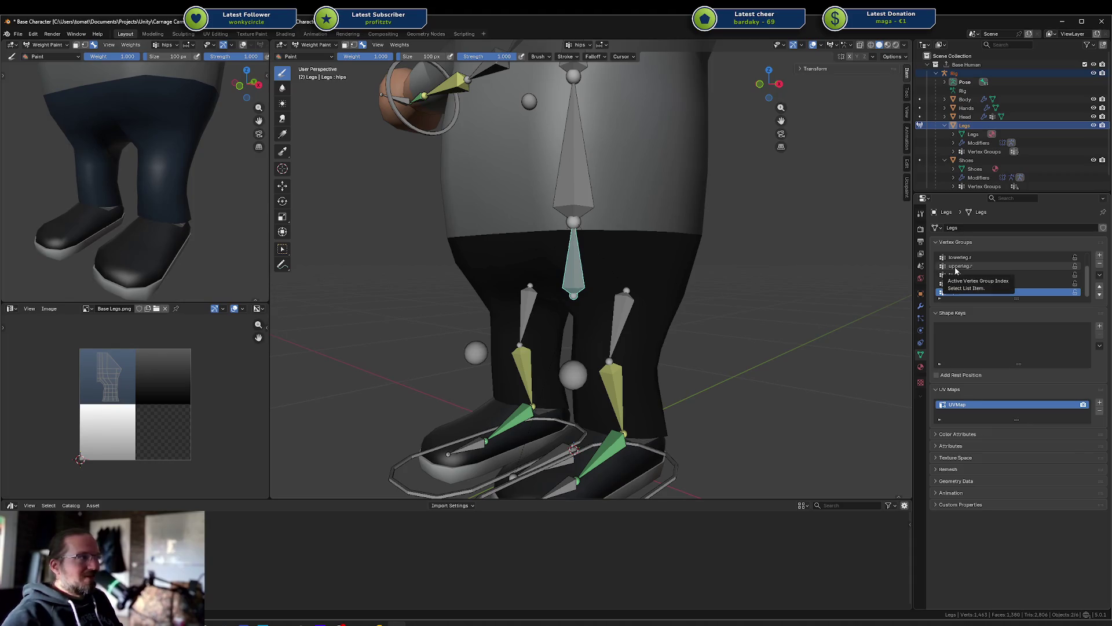
mouse_move(628, 265)
middle_mouse_down()
mouse_move(670, 267)
mouse_move(606, 260)
middle_mouse_up()
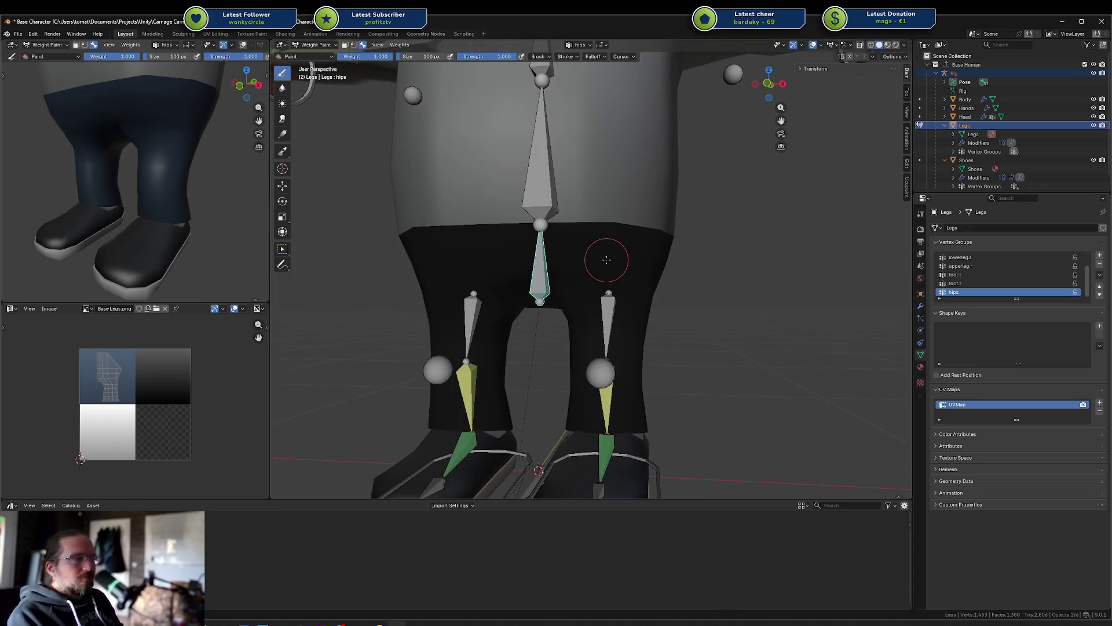
key("Tab")
Step: Select the lowerleg.l and upperleg.l vertices, invert to the hip band, and assign it to upperleg.l
scroll(981, 290, "up", 2)
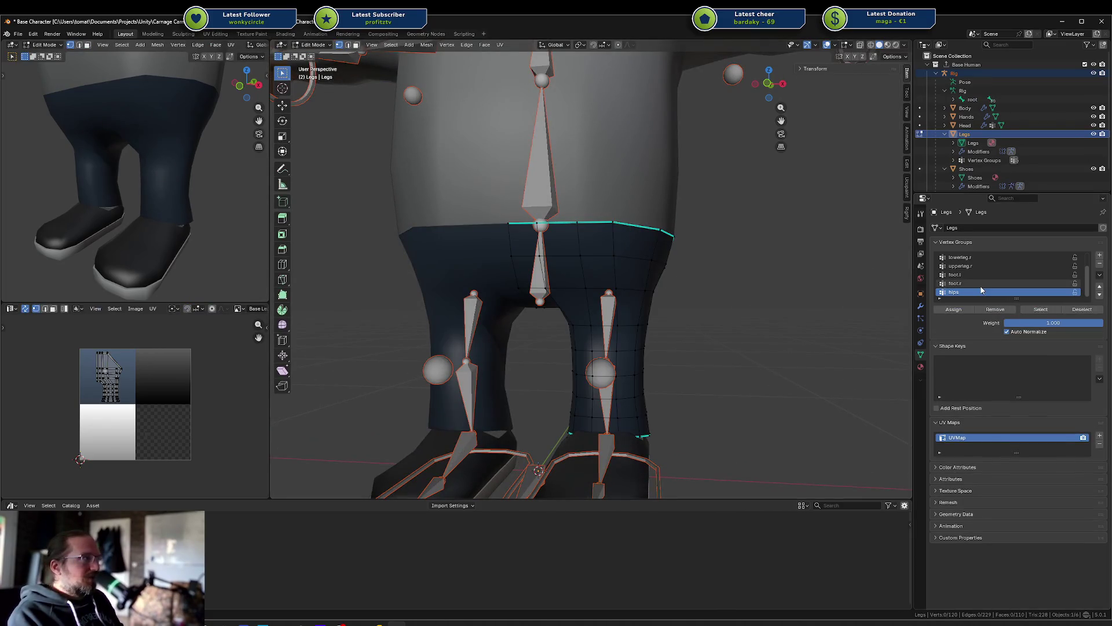
left_click(983, 260)
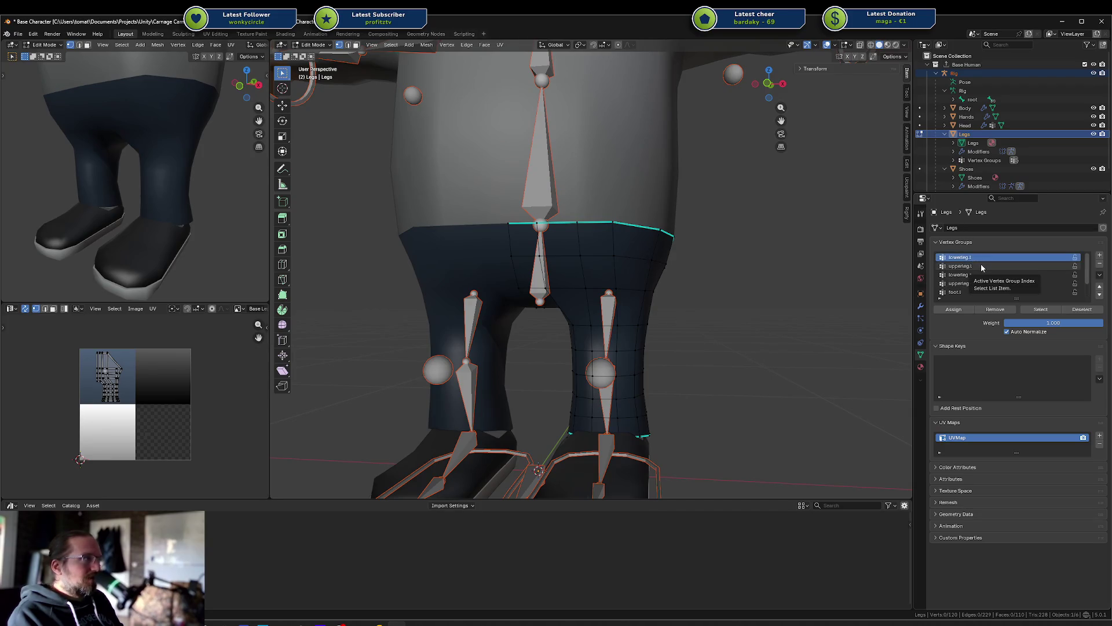
left_click(1031, 309)
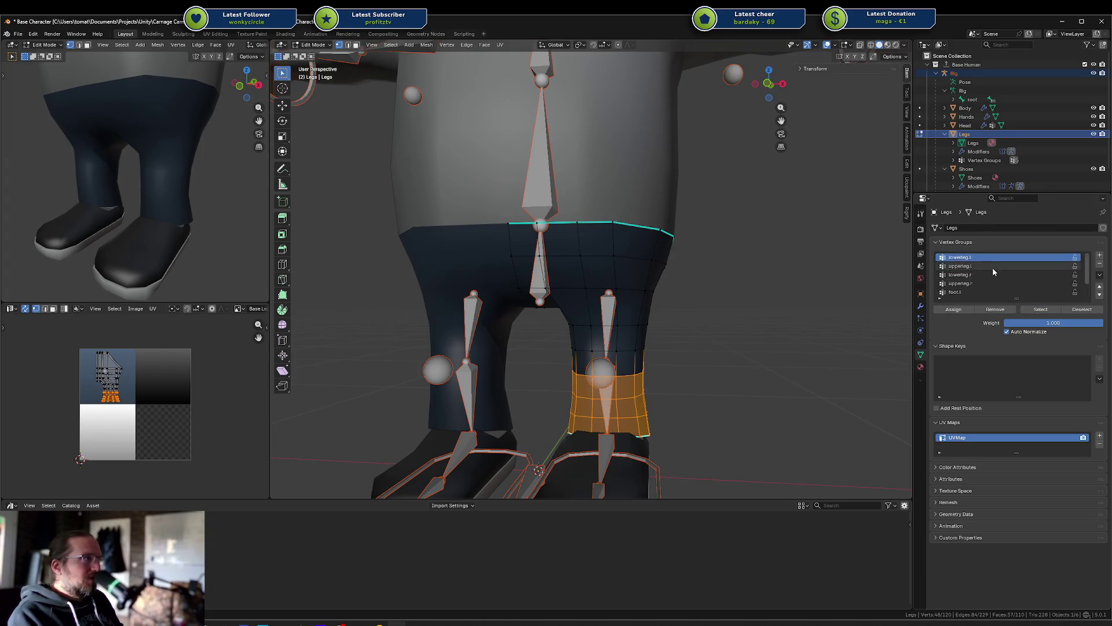
left_click(993, 266)
left_click(1040, 309)
mouse_move(640, 294)
middle_mouse_down()
mouse_move(678, 273)
mouse_move(671, 255)
mouse_move(660, 269)
middle_mouse_up()
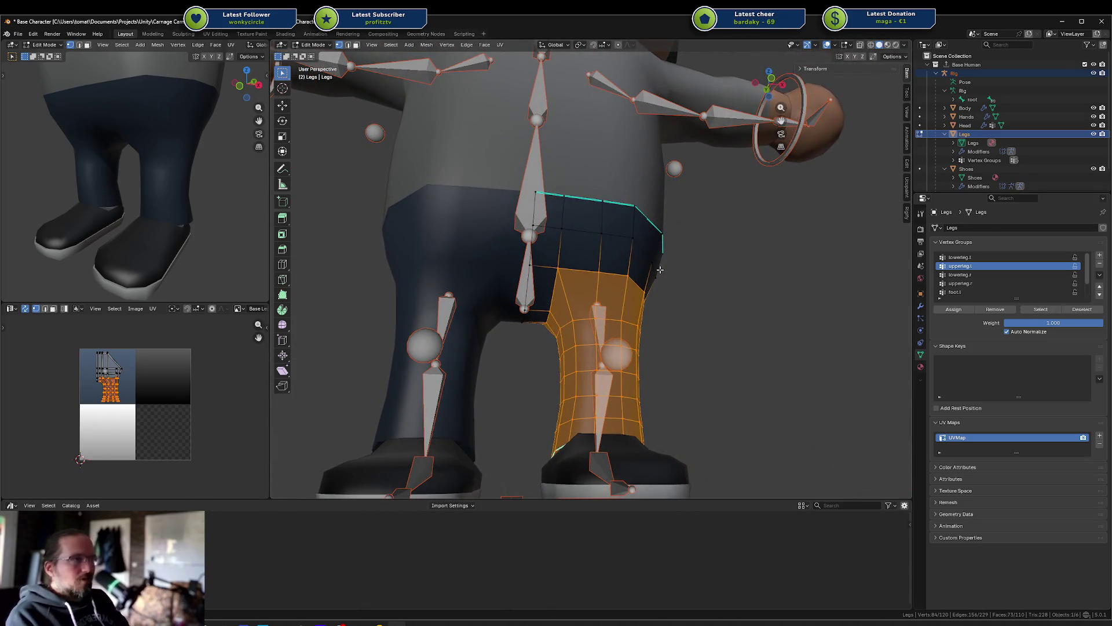
key("ctrl+i")
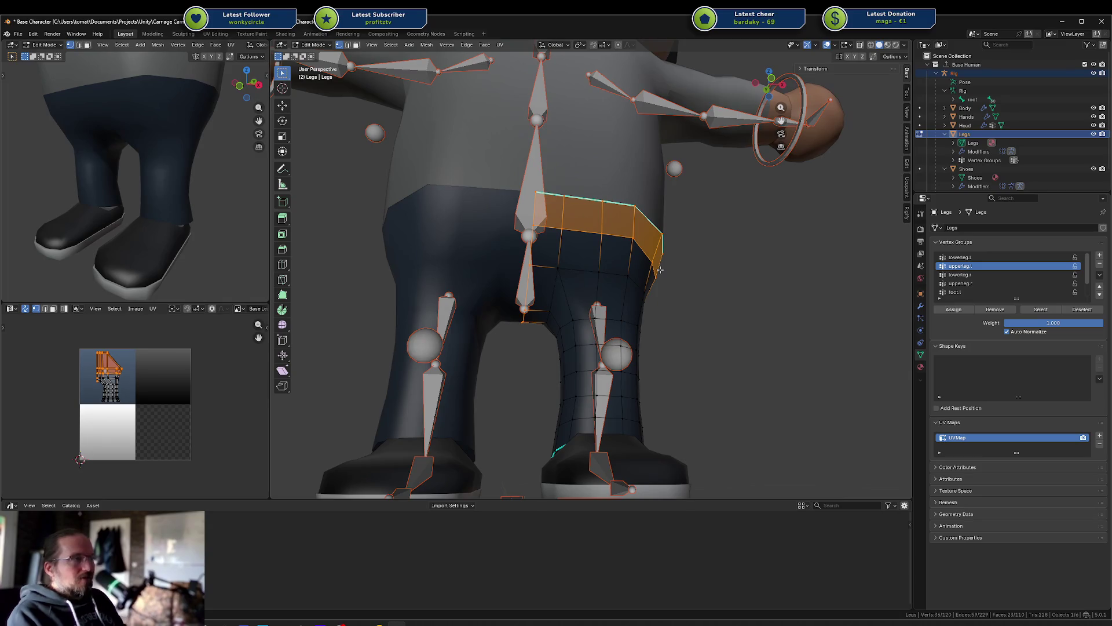
left_click(954, 310)
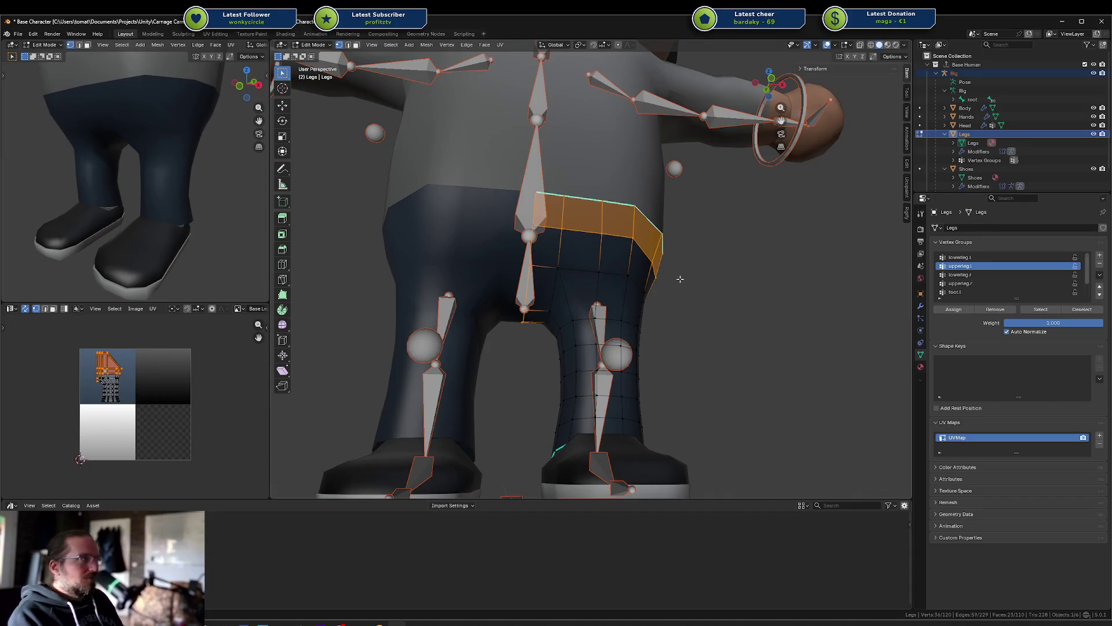
Step: In edge mode, select an upper-leg edge loop, then a single vertex to inspect its weights
scroll(762, 285, "down", 5)
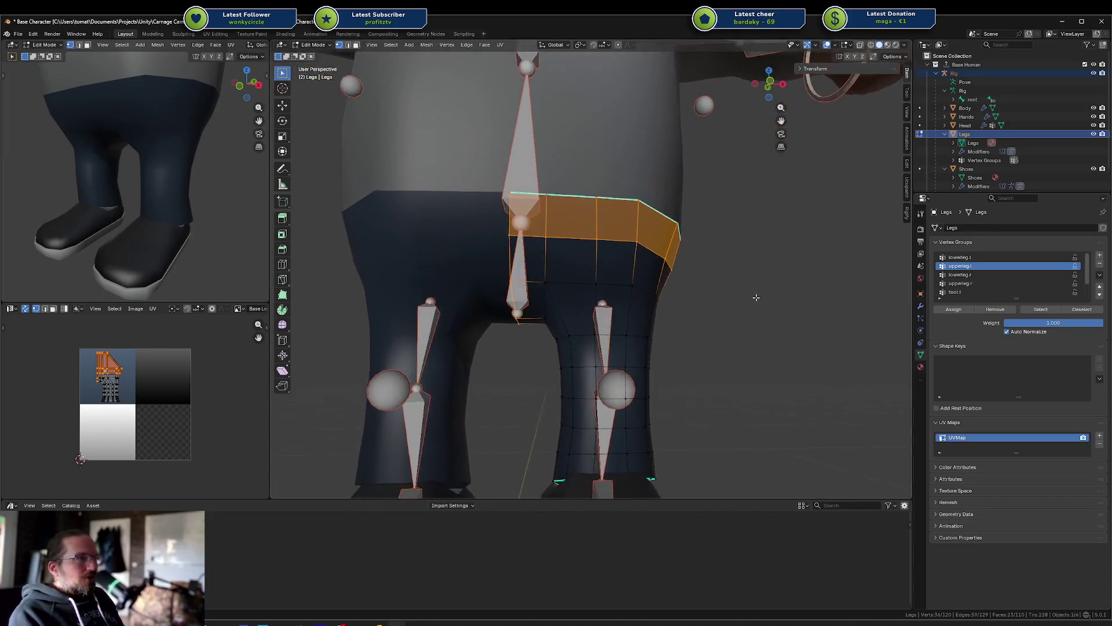
scroll(645, 302, "up", 3)
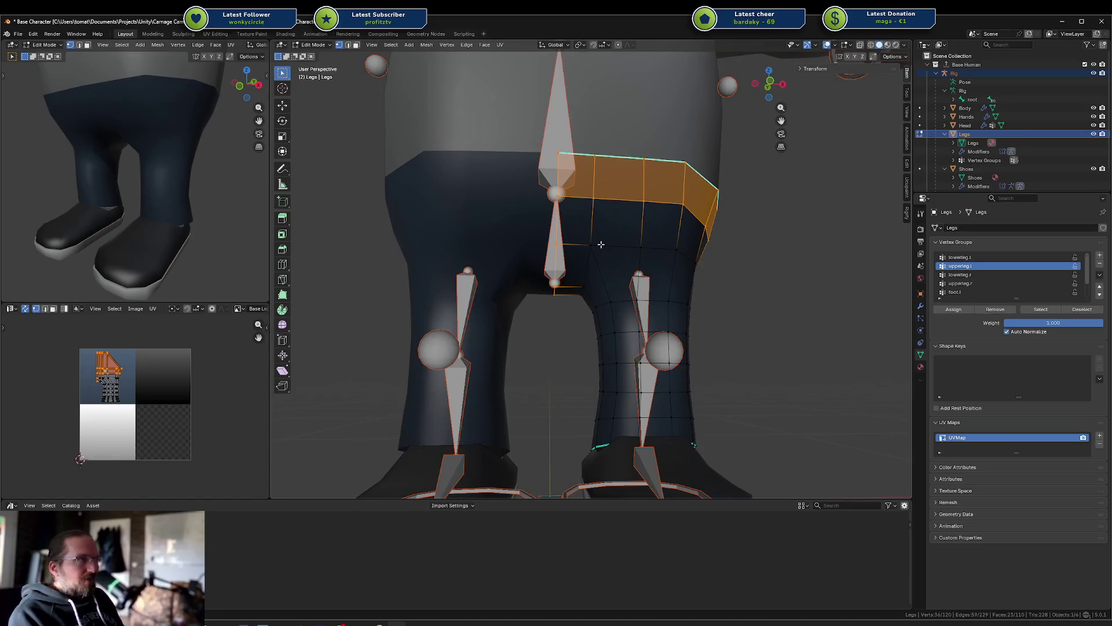
key("alt+a")
key("2")
left_click(605, 246, "alt")
left_click(590, 258, "alt+shift")
mouse_move(590, 259)
middle_mouse_down()
mouse_move(570, 207)
mouse_move(582, 246)
middle_mouse_up()
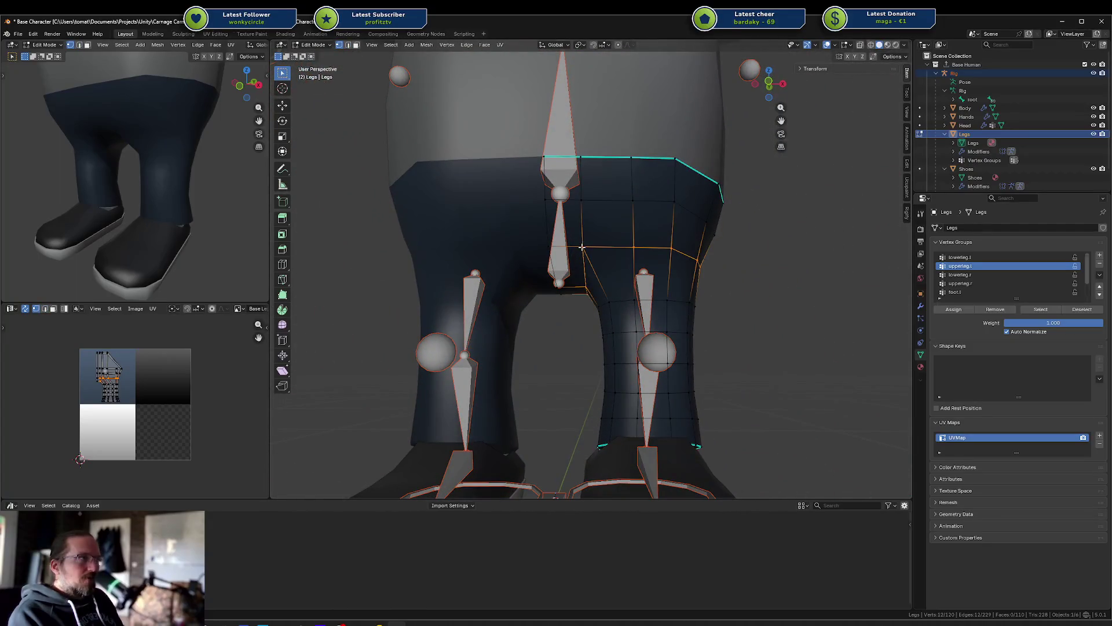
left_click(582, 244)
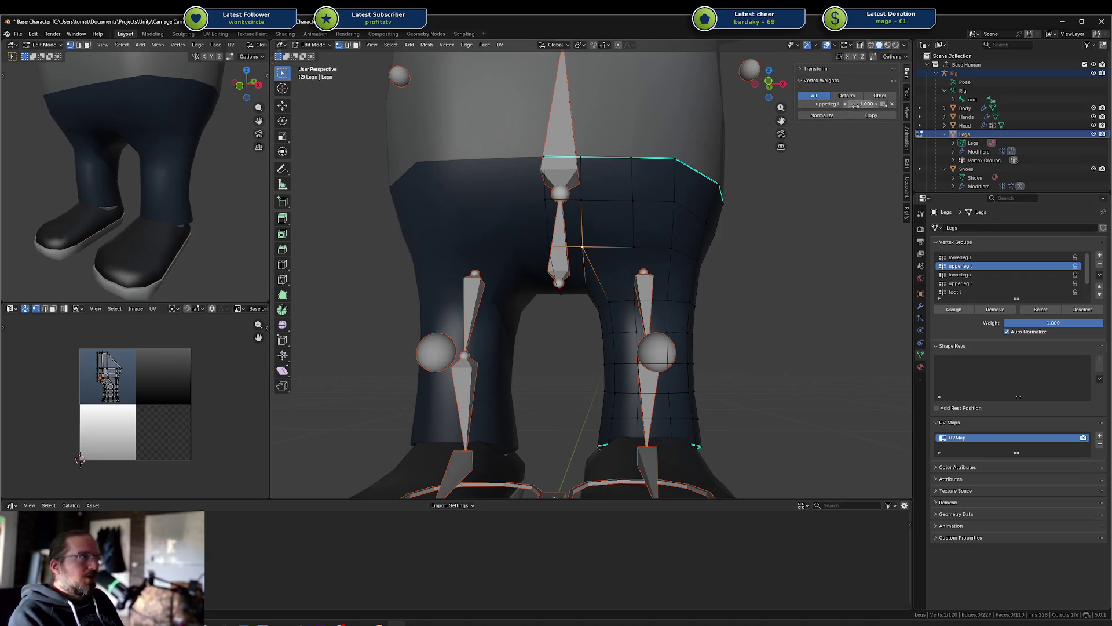
Step: Select the right-side leg loop, disable Auto Normalize, set assignment weight 0.5, and preview in Weight Paint
left_click(688, 264, "alt")
left_click(1043, 331)
left_click(1044, 323)
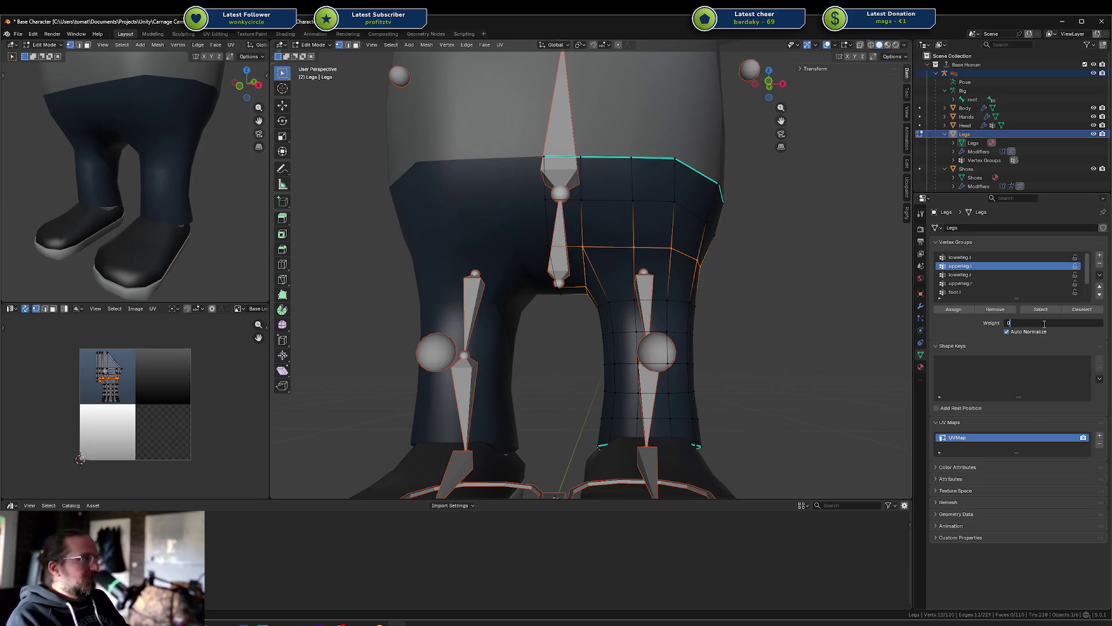
type(".5")
key("Return")
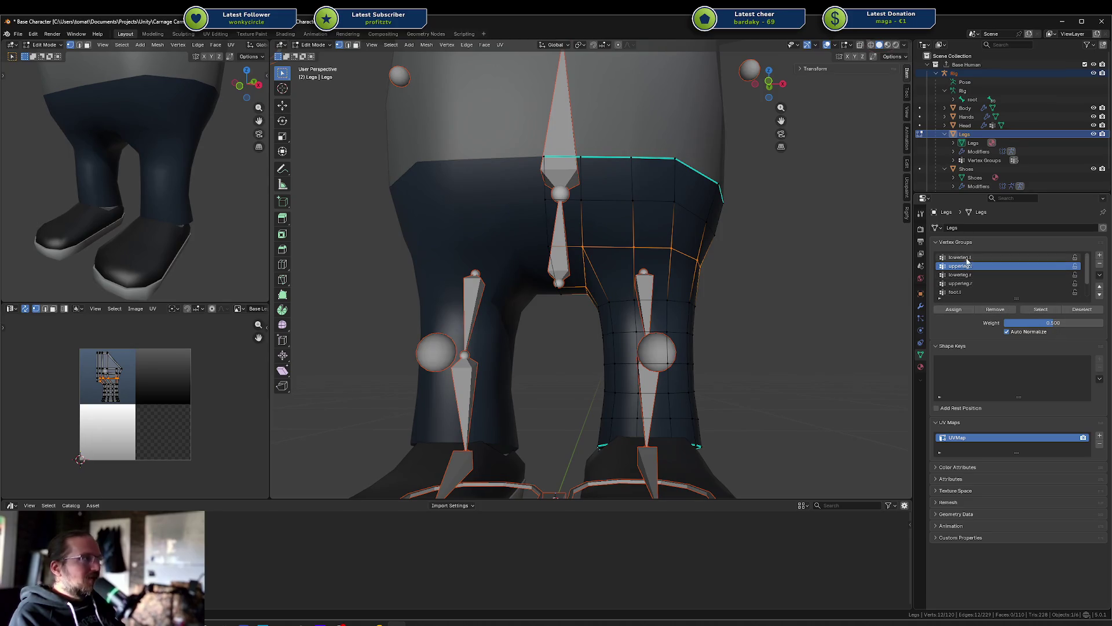
key("ctrl+Tab")
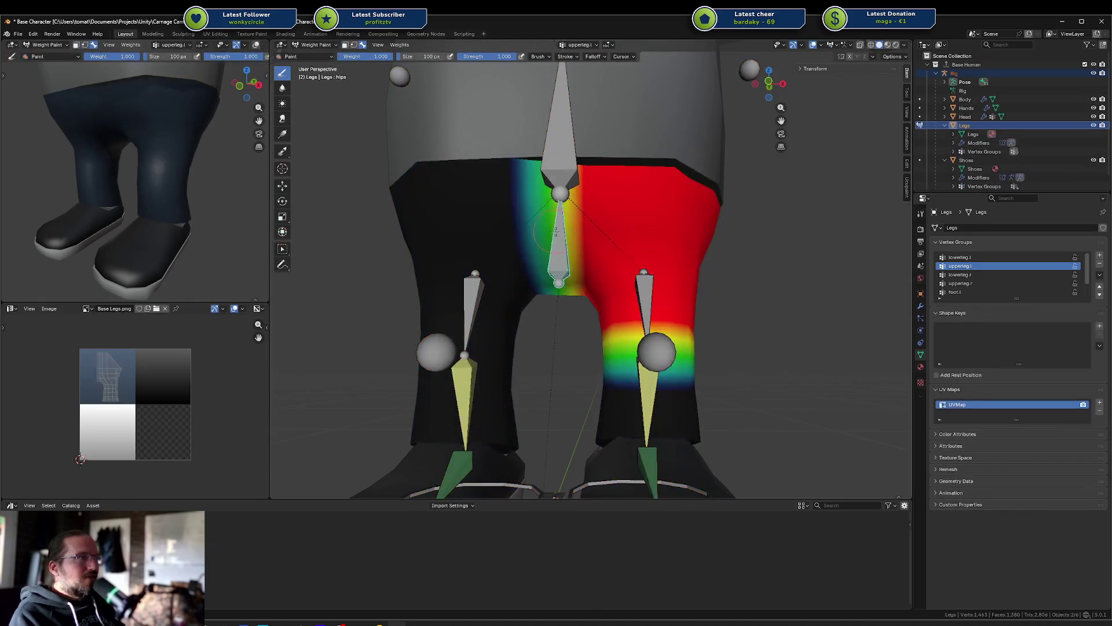
Step: Assign the selected upper-leg loop to hips at 0.5 weight and check it in Weight Paint
left_click(559, 232, "ctrl")
key("ctrl+Tab")
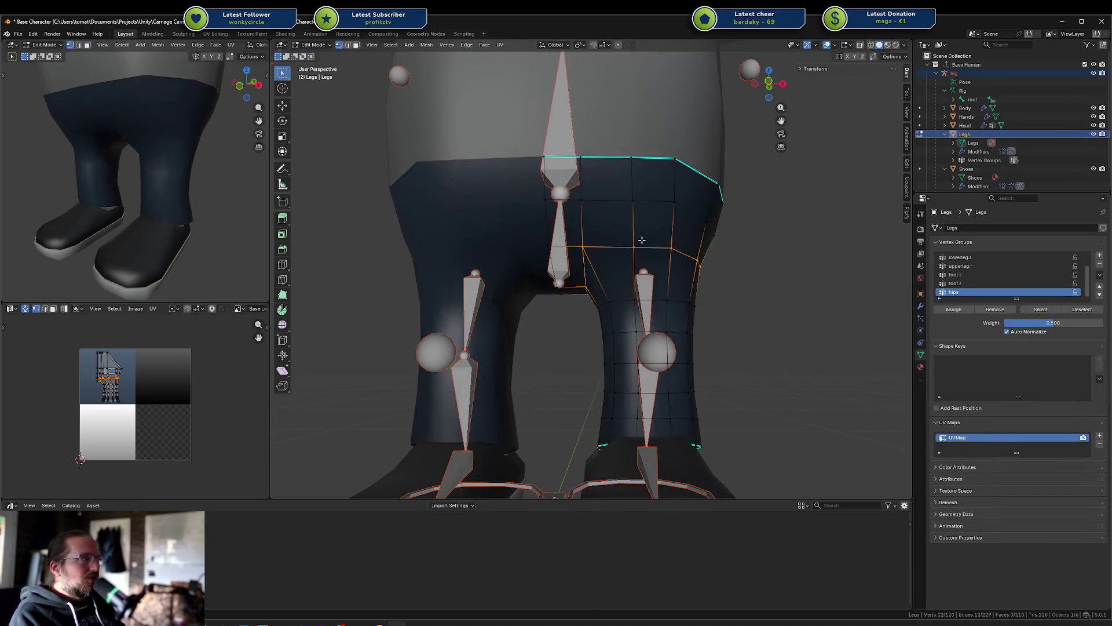
left_click(964, 309)
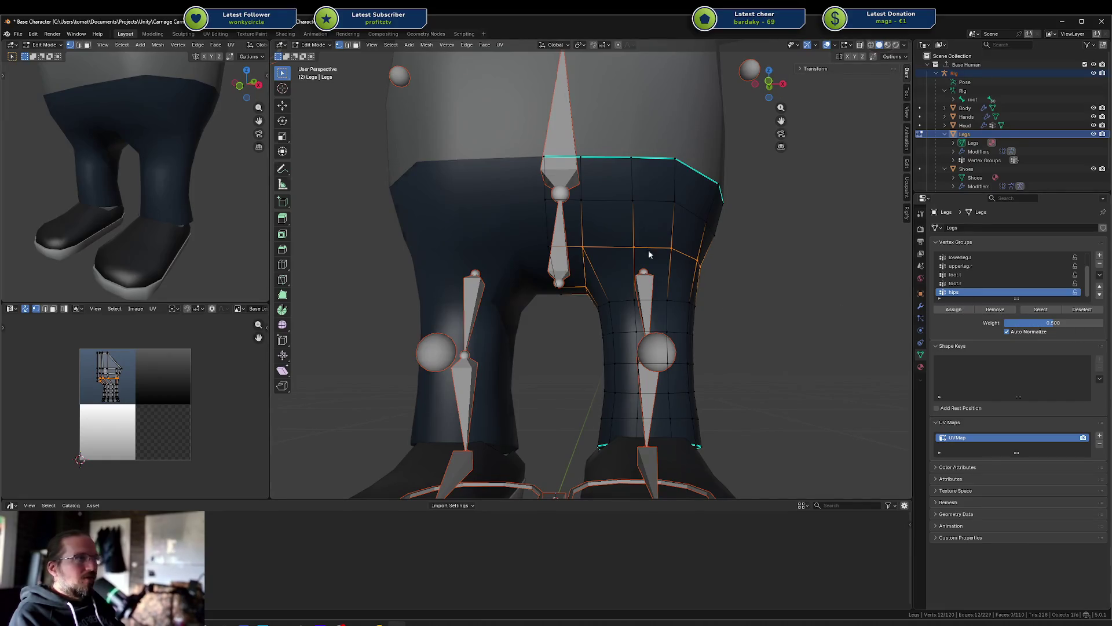
key("ctrl+Tab")
Step: Test the leg deformation by repeatedly moving the left foot IK target, then reset and view front in Edit Mode
middle_click_drag(625, 242, 645, 306)
scroll(645, 305, "down", 5)
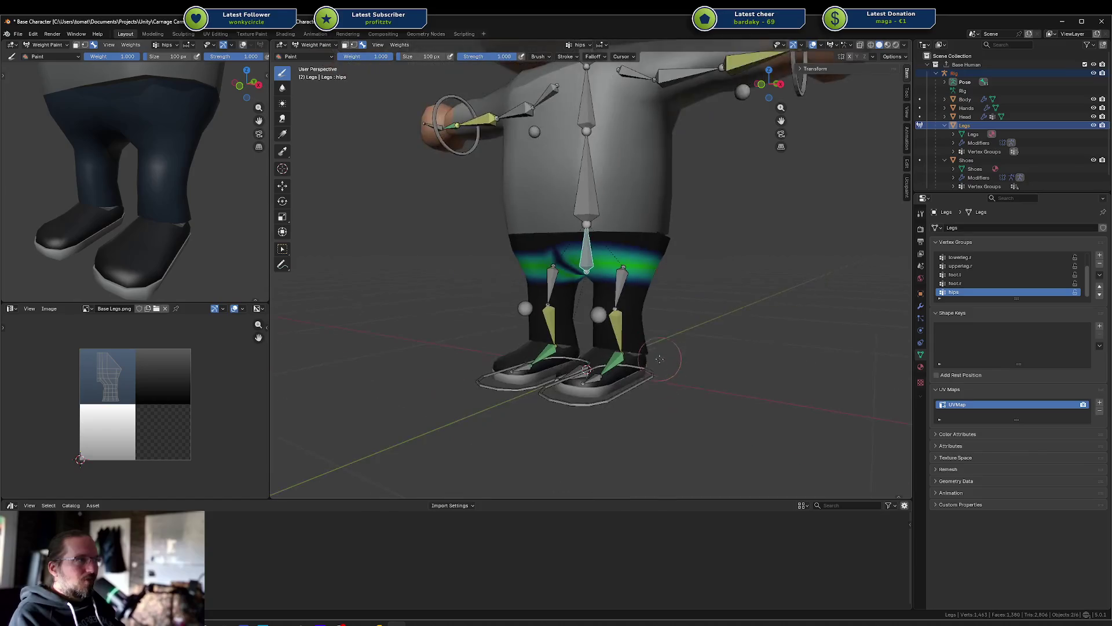
left_click(650, 376, "ctrl")
key("g")
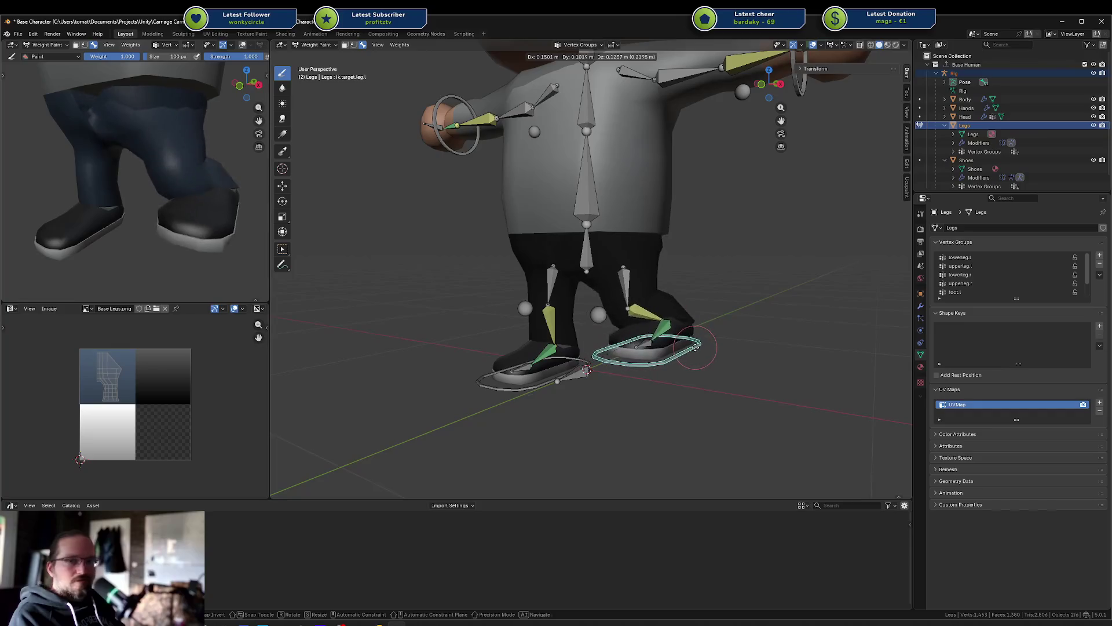
right_click(694, 344)
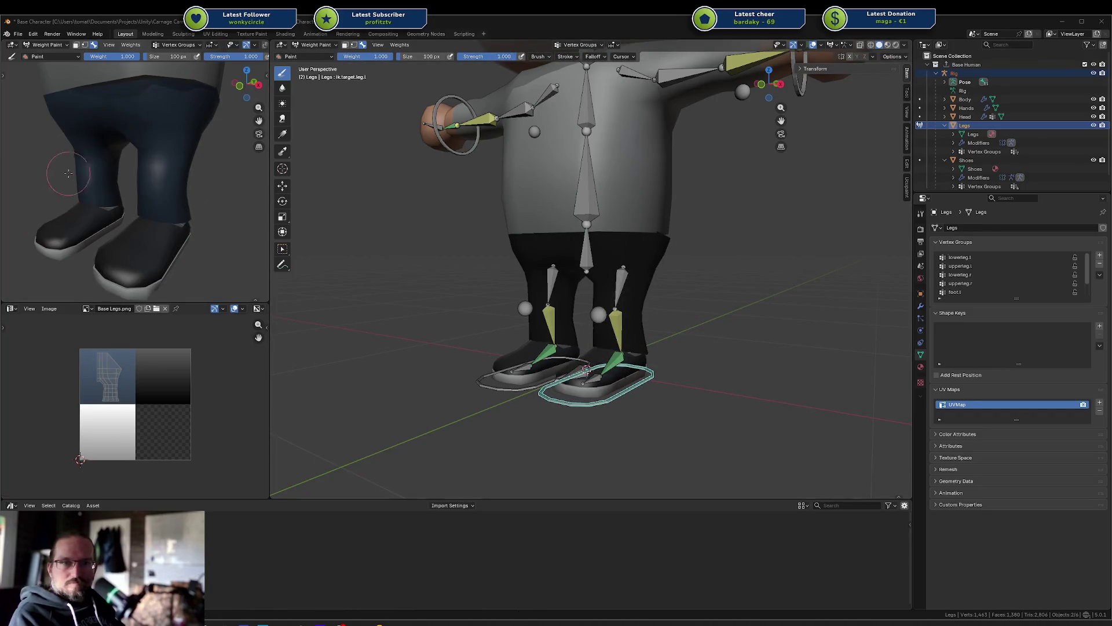
middle_click_drag(694, 343, 706, 278)
key("g")
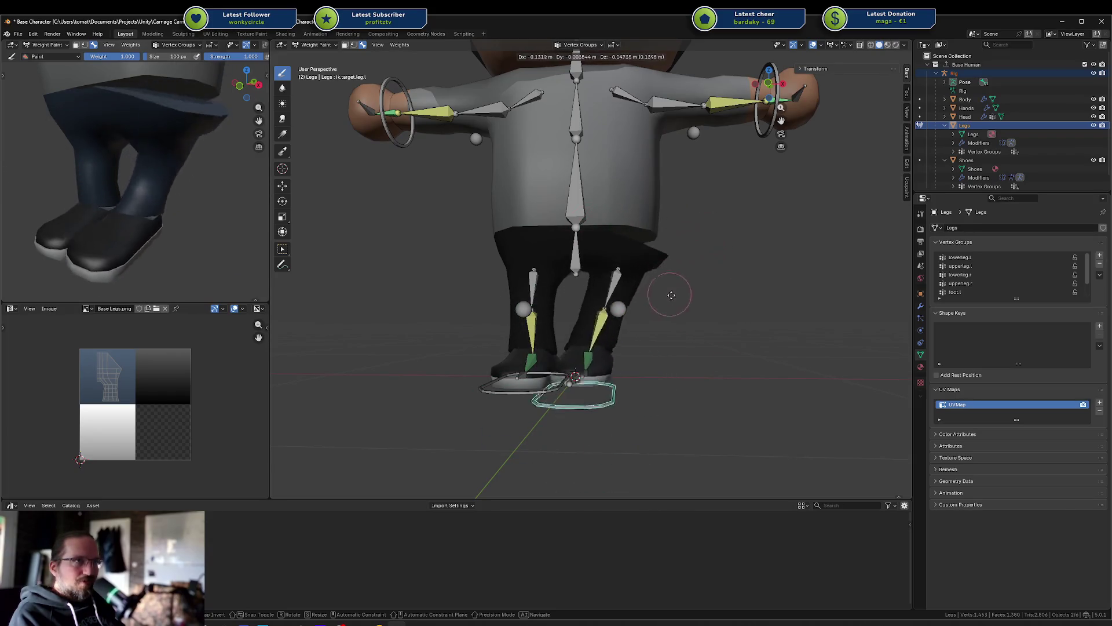
left_click(696, 255)
middle_click_drag(695, 255, 579, 255)
key("g")
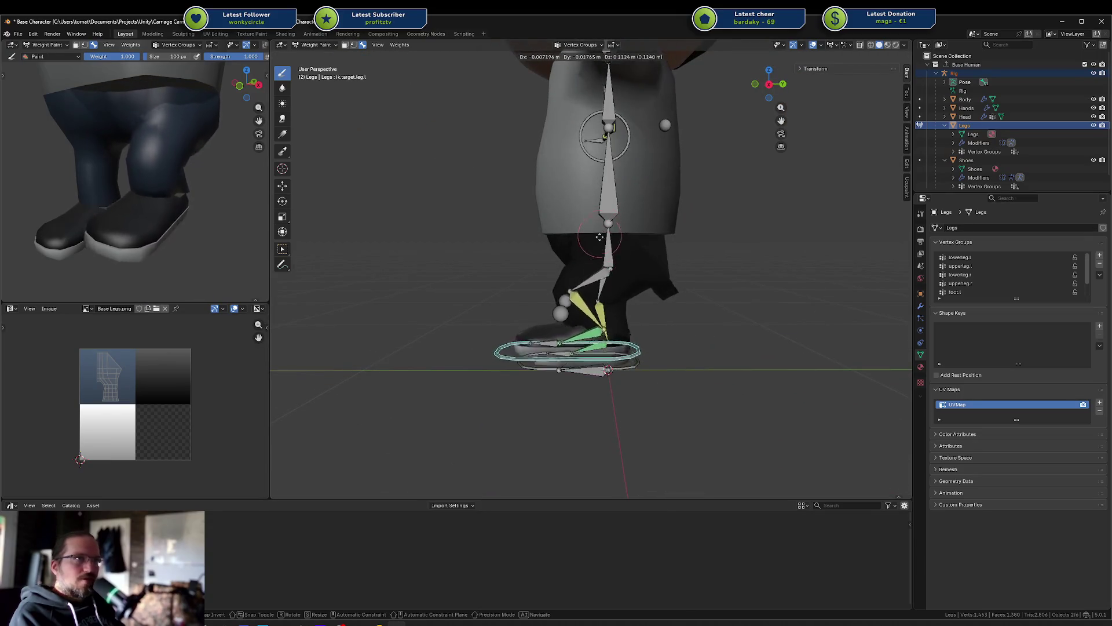
key("Escape")
key("Tab")
key("KP_1")
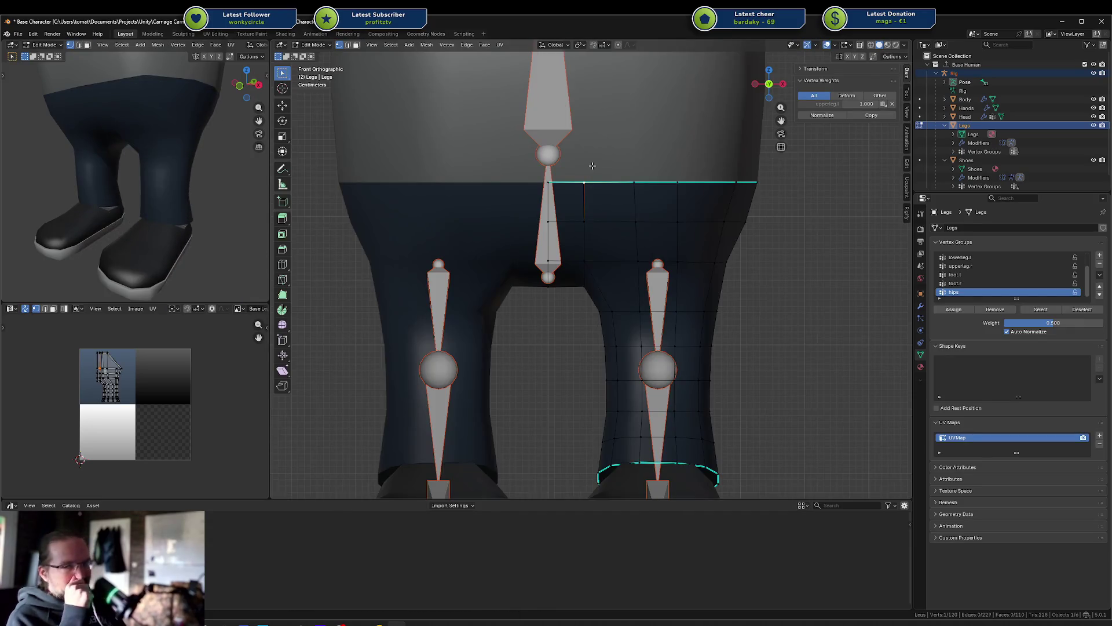
Step: Inspect the vertex weights of the crotch, upper-leg and top waist vertices
left_click(589, 249)
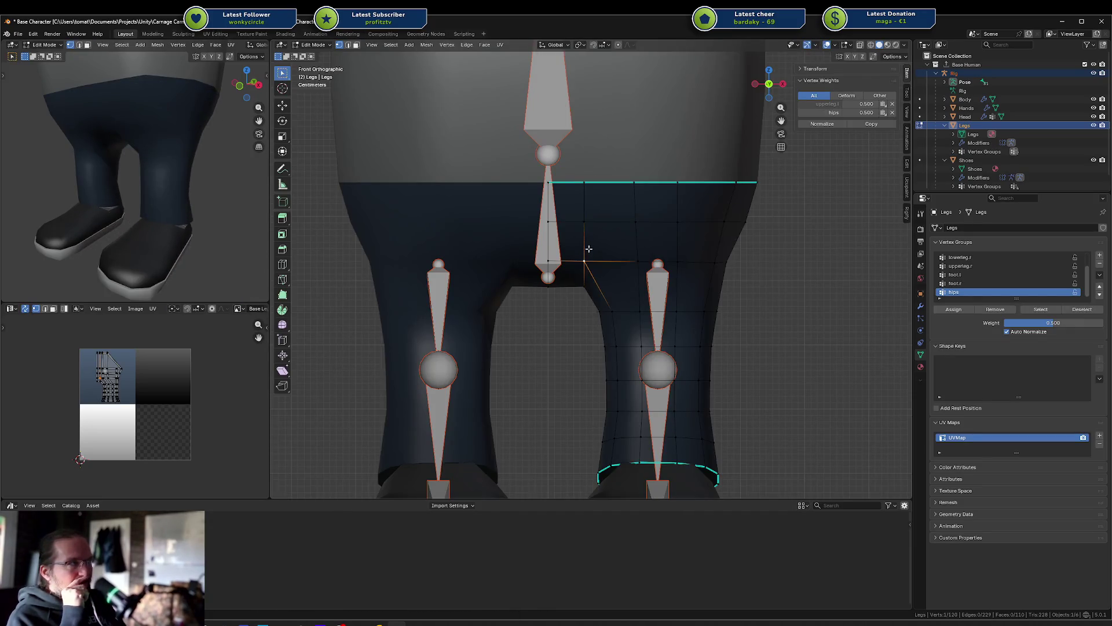
left_click(583, 218)
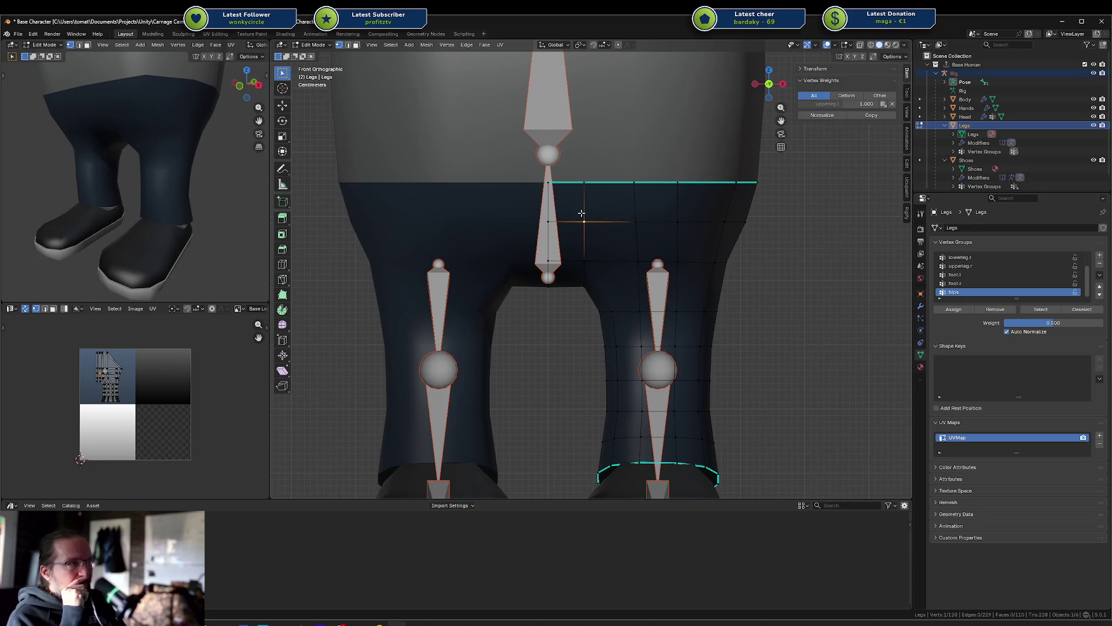
left_click(582, 193)
scroll(594, 218, "down", 3)
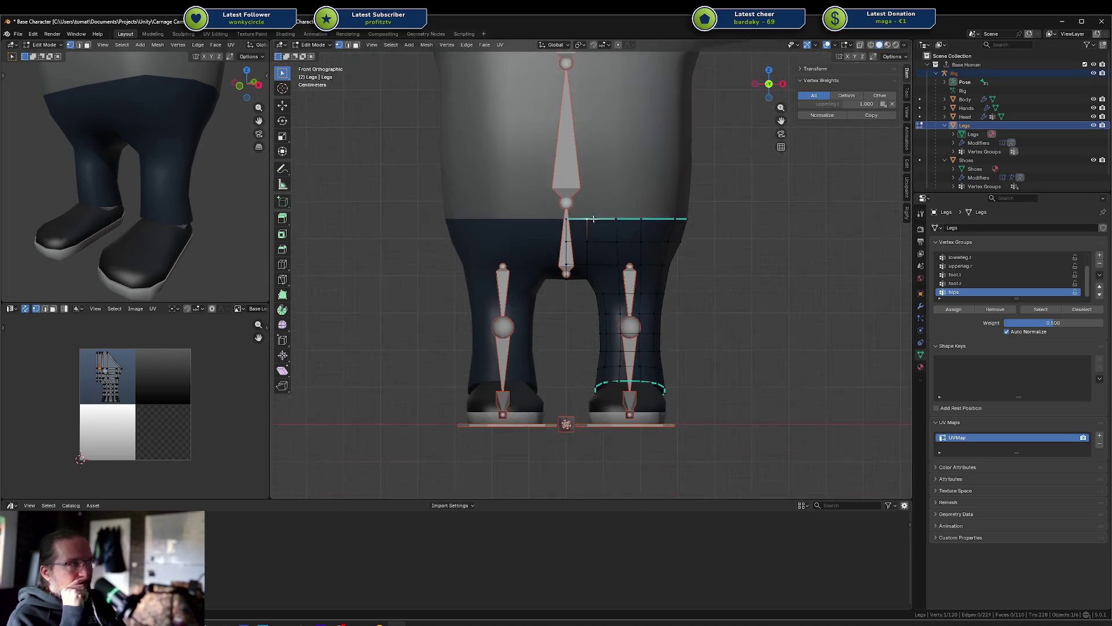
scroll(595, 219, "up", 2)
mouse_move(616, 218)
middle_mouse_down()
mouse_move(591, 231)
mouse_move(550, 220)
middle_mouse_up()
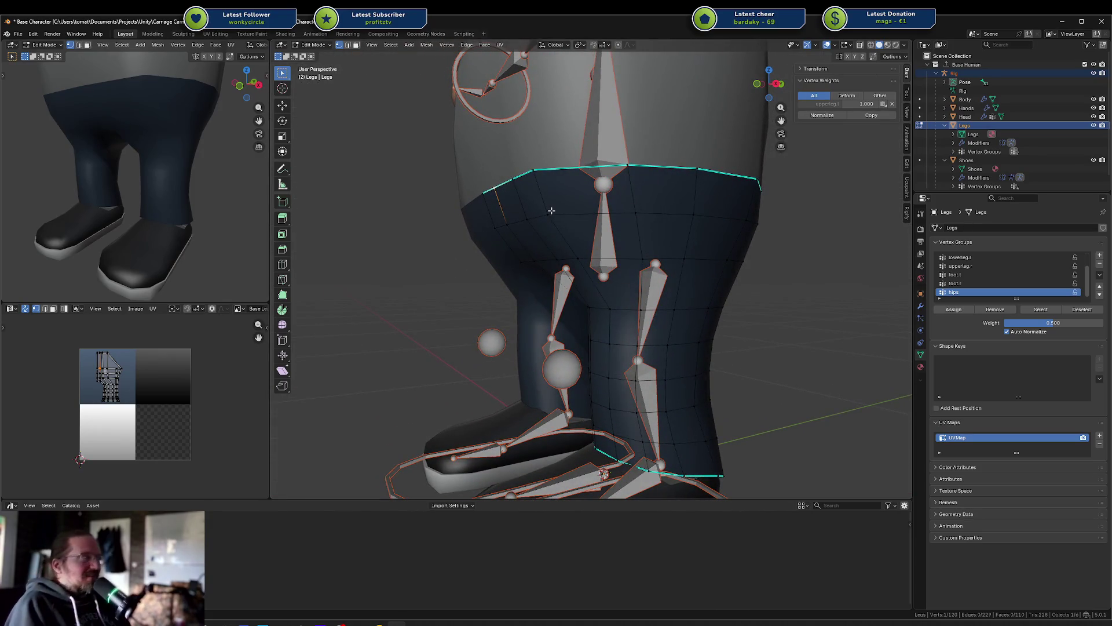
Step: Preview the hips weights, return to Object Mode, and deselect the armature leaving only Legs
key("ctrl+Tab")
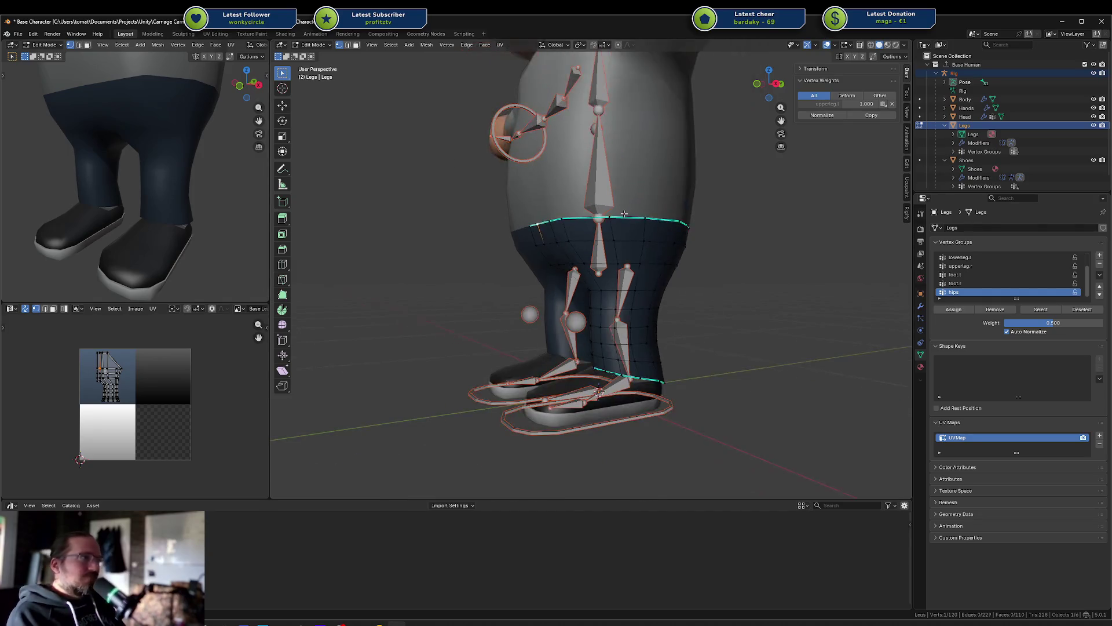
key("ctrl+Tab")
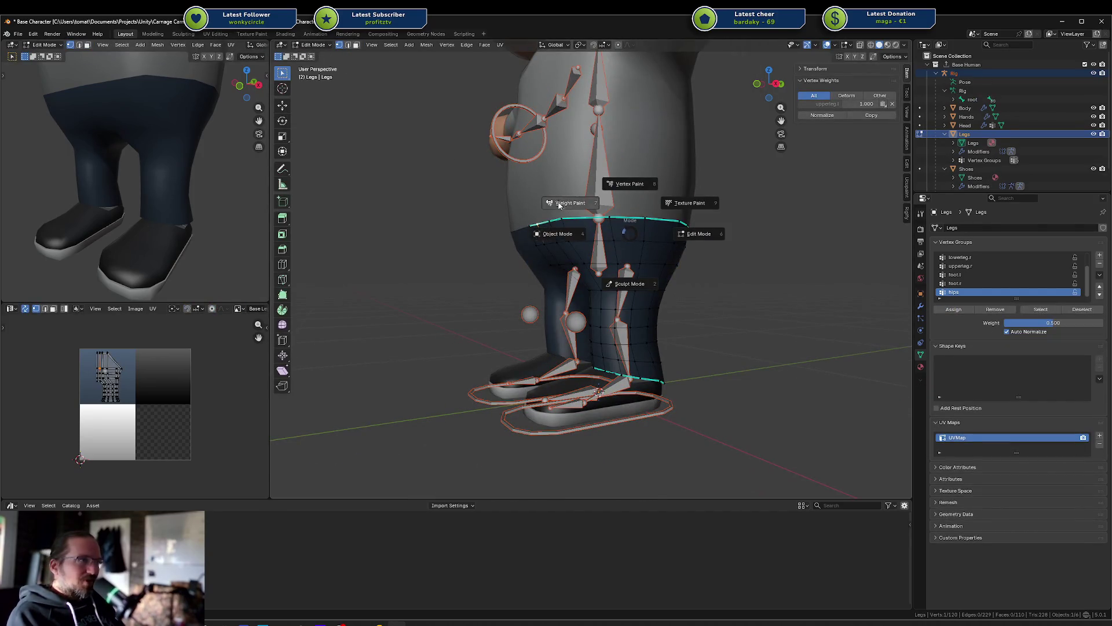
left_click(561, 231)
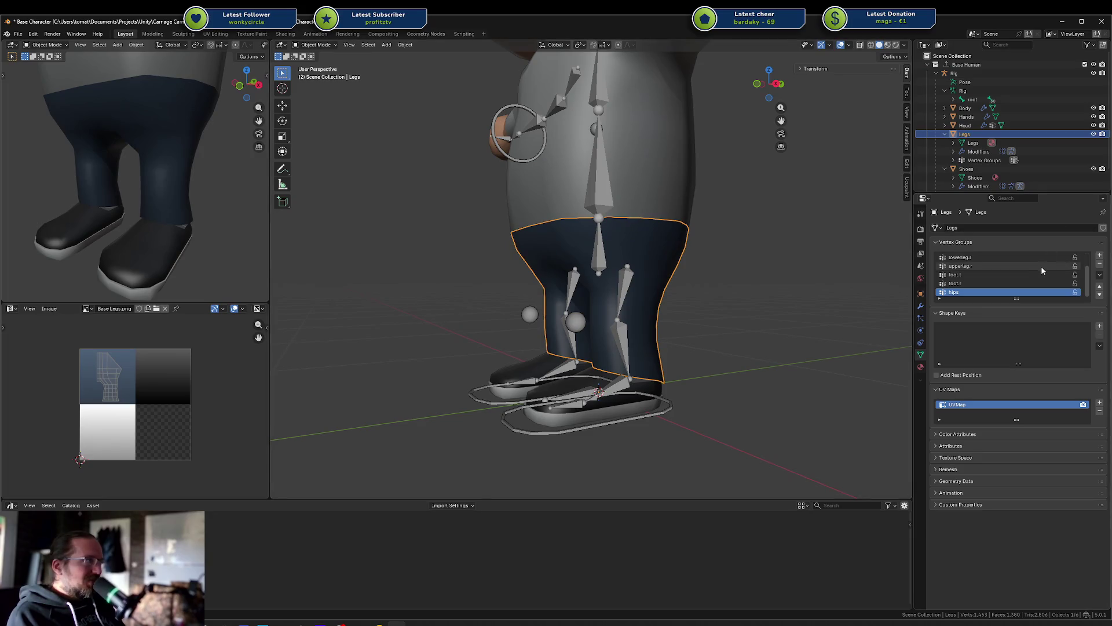
Step: Delete lowerleg.r and all remaining vertex groups from the Legs mesh, clearing its edit selection
left_click(1019, 256)
left_click(1099, 263)
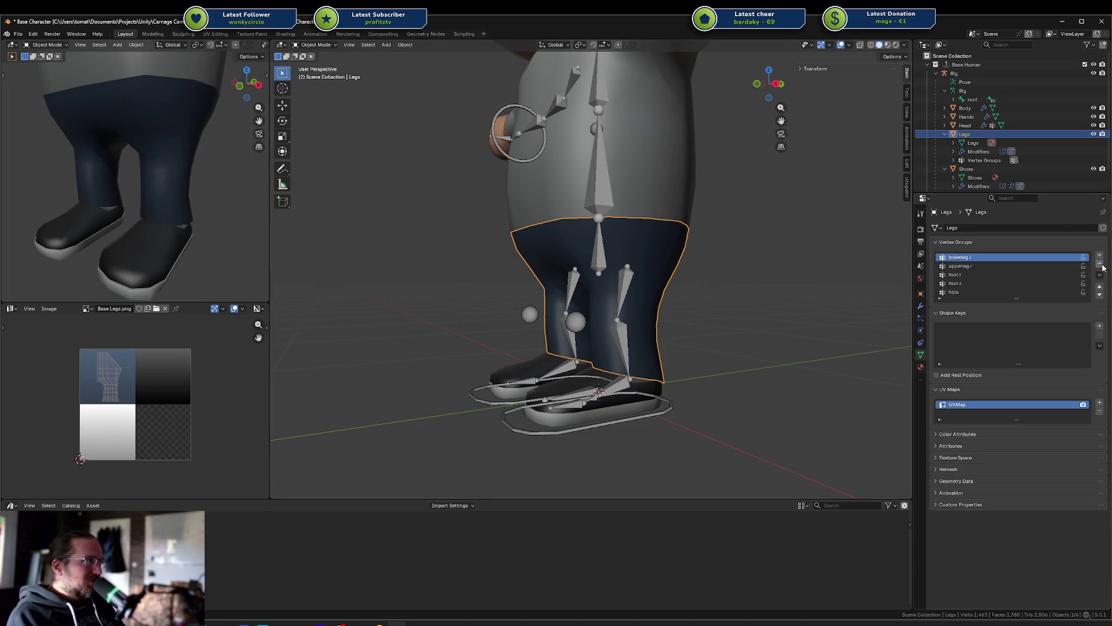
left_click(1099, 264)
left_click(1100, 264)
middle_click_drag(585, 265, 677, 266)
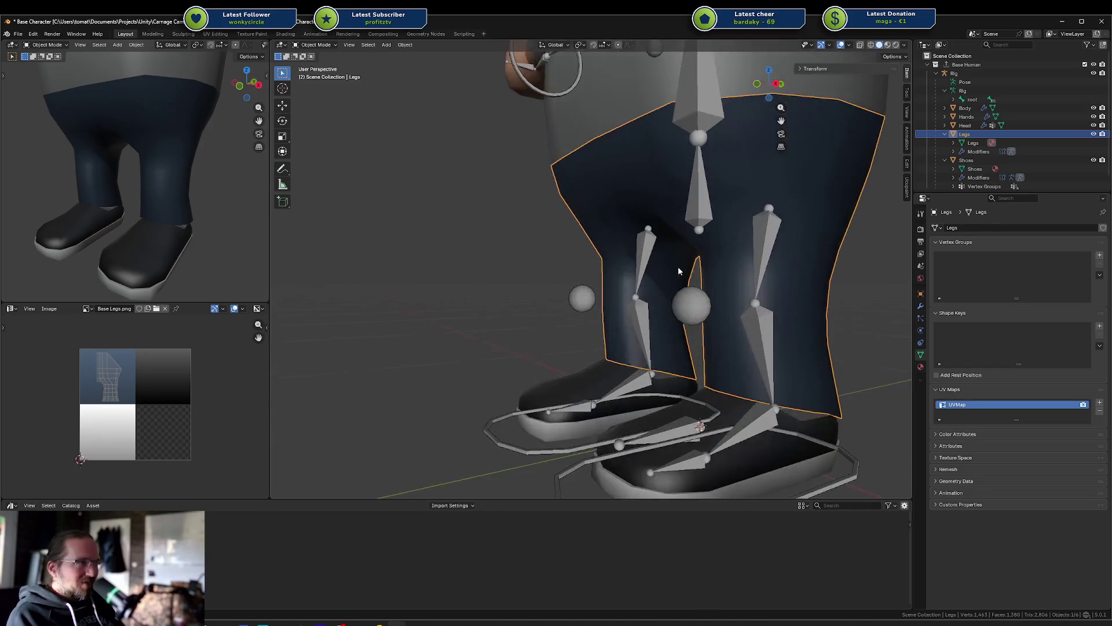
key("KP_3")
key("Tab")
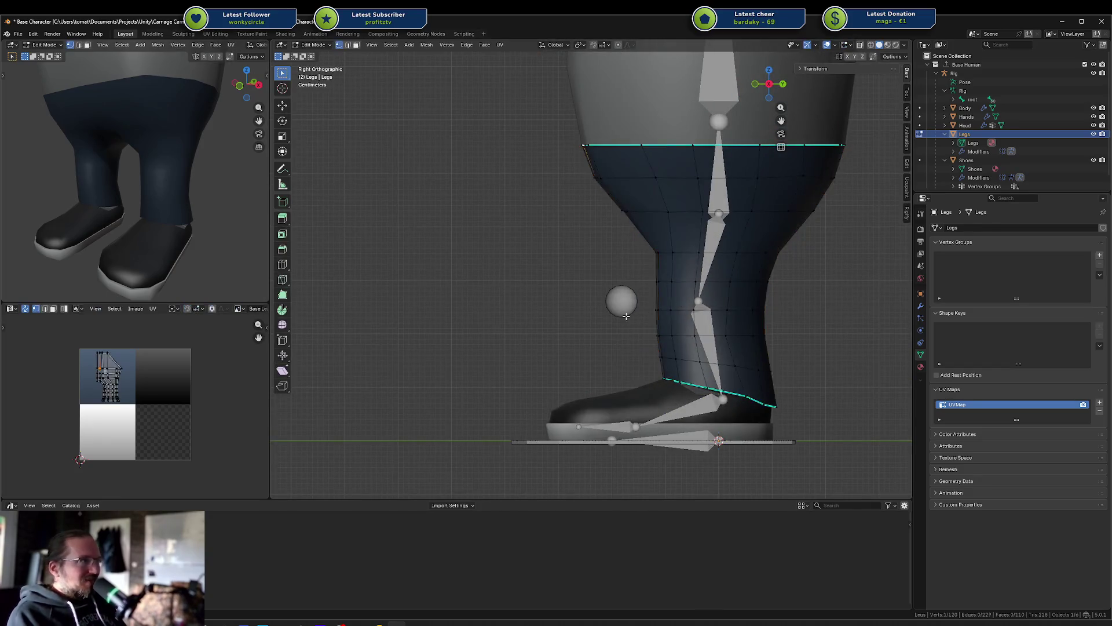
key("a")
key("alt+a")
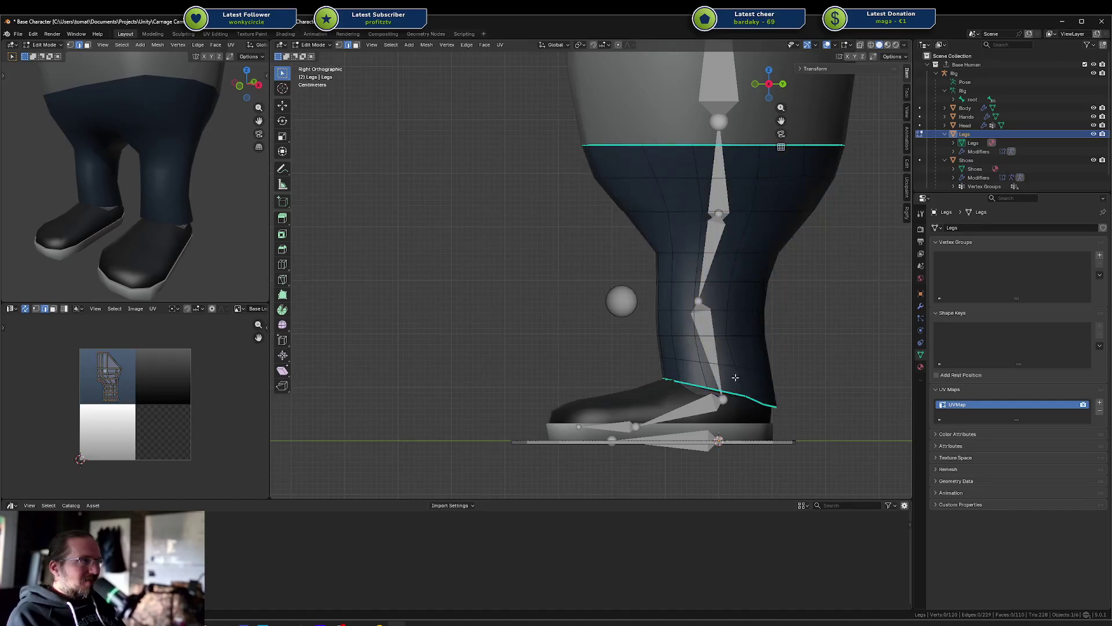
key("KP_1")
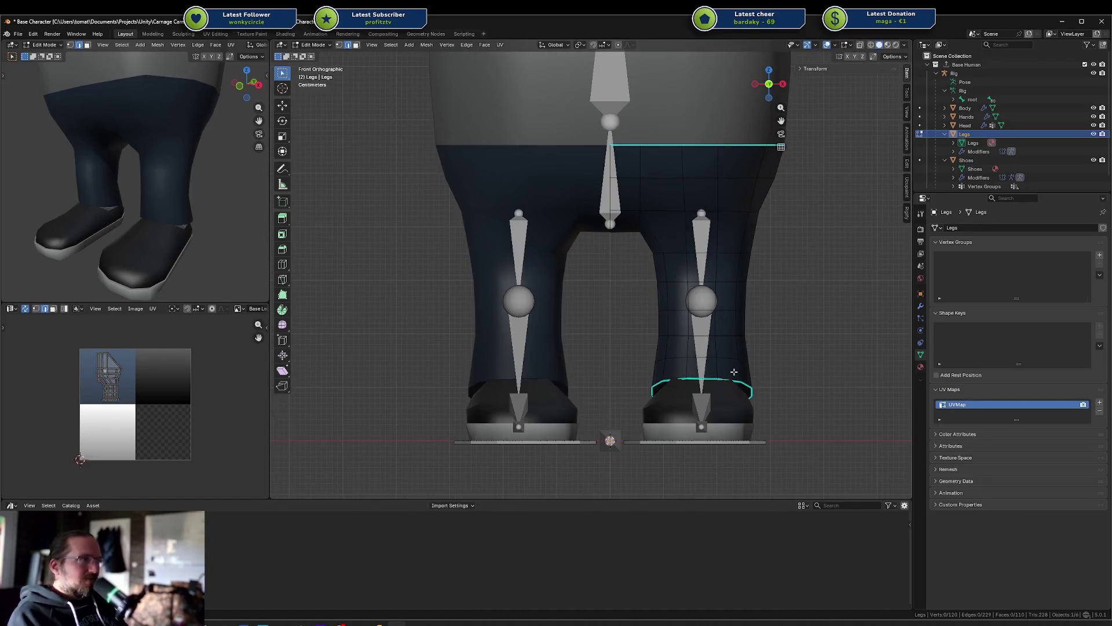
key("Tab")
middle_click_drag(730, 346, 670, 360)
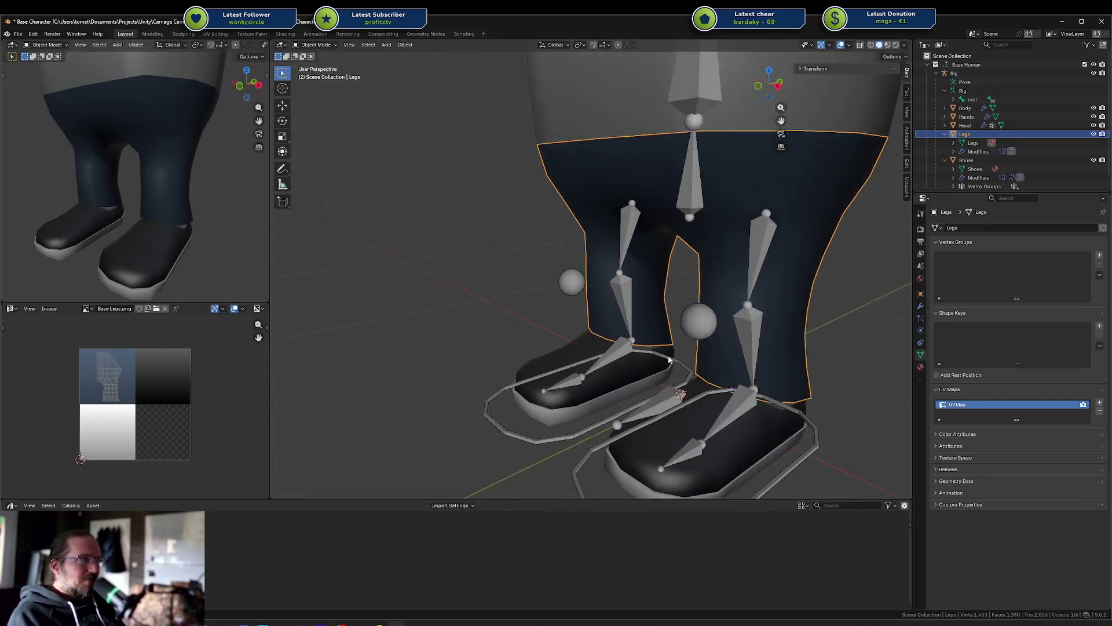
Step: Select the Rig with Legs active and switch both into Weight Paint
left_click(756, 322)
left_click(778, 299, "shift")
key("ctrl+Tab")
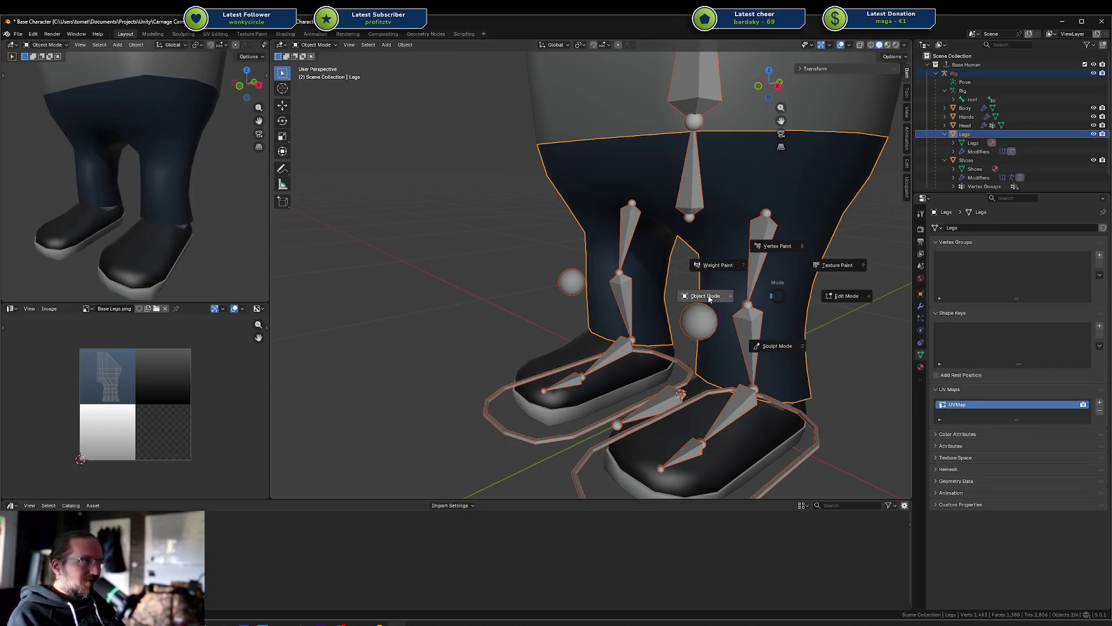
key("ctrl+Tab")
left_click(679, 255)
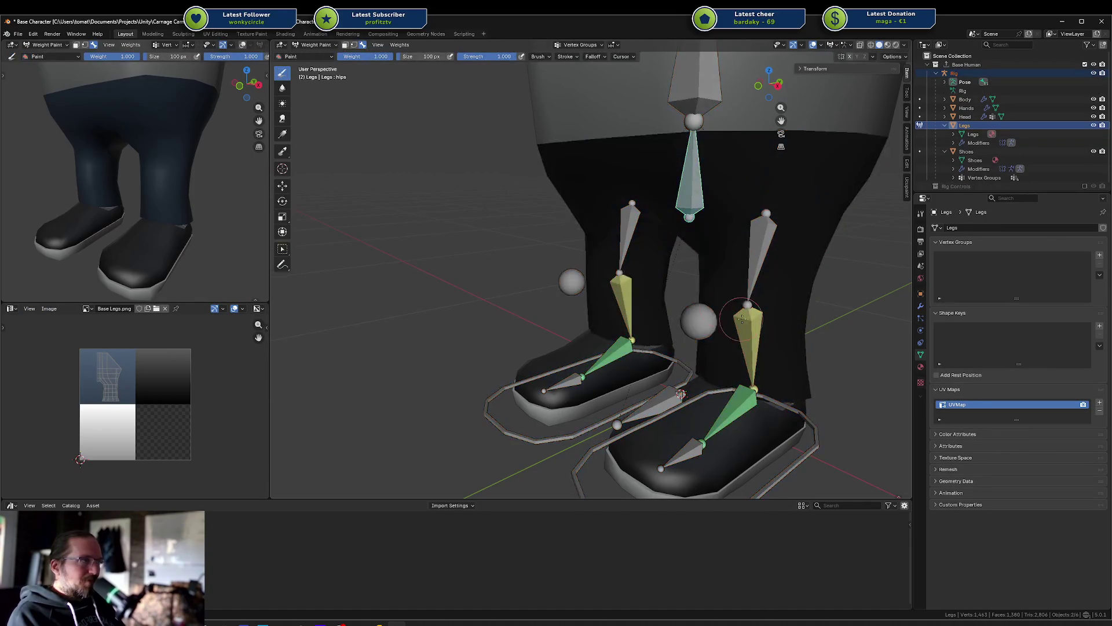
Step: In a wireframe front view, circle-select the lower-leg vertices
middle_click_drag(695, 279, 762, 312)
key("Tab")
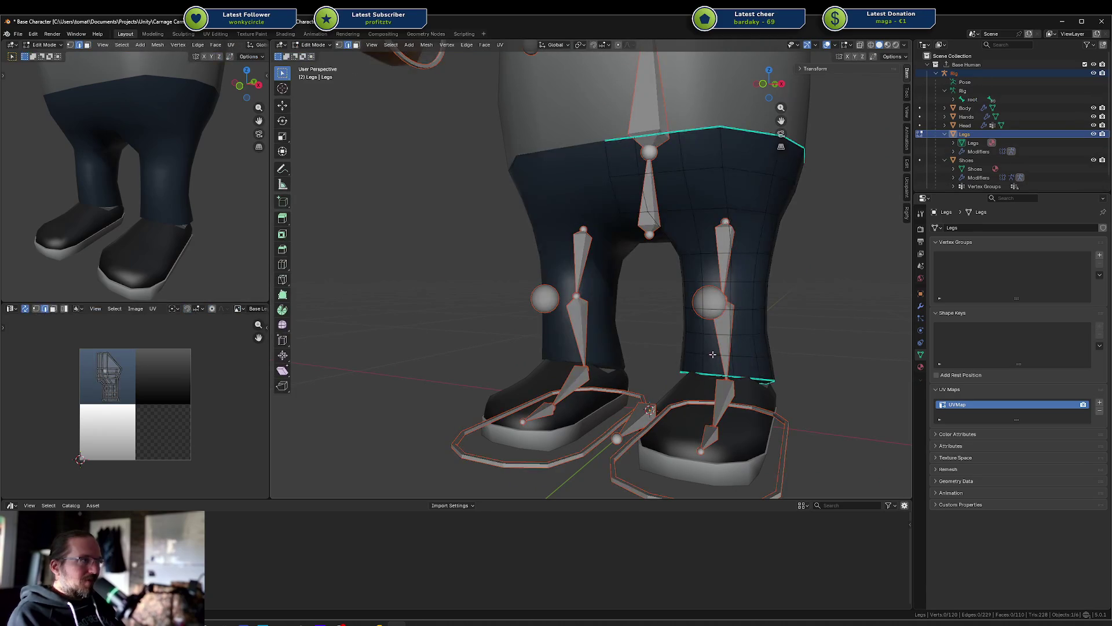
key("shift+z")
key("KP_1")
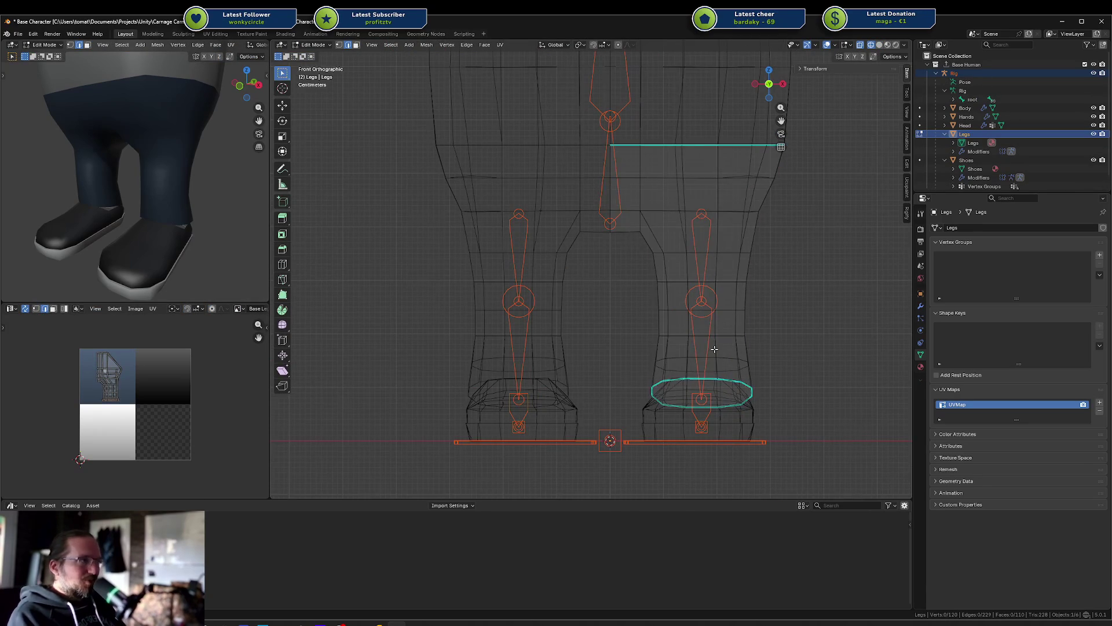
key("1")
key("c")
scroll(709, 374, "down", 3)
mouse_move(712, 375)
left_mouse_down()
mouse_move(688, 362)
mouse_move(715, 345)
left_mouse_up()
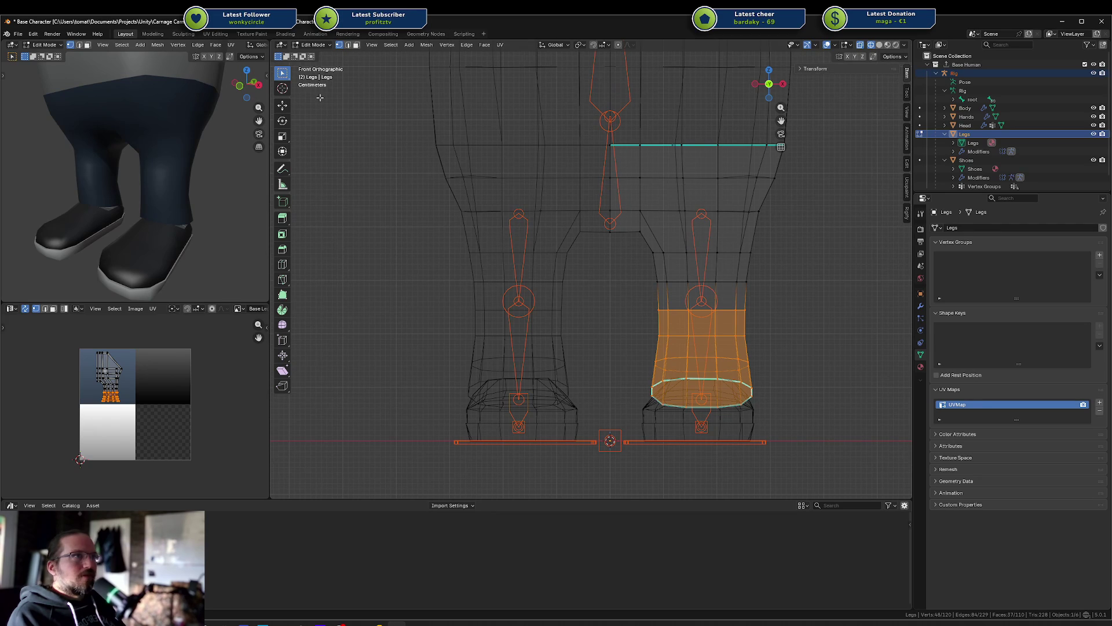
Step: Assign the lower legs fully to lowerleg.l, extend to linked geometry, and compare in Weight Paint
key("ctrl+Tab")
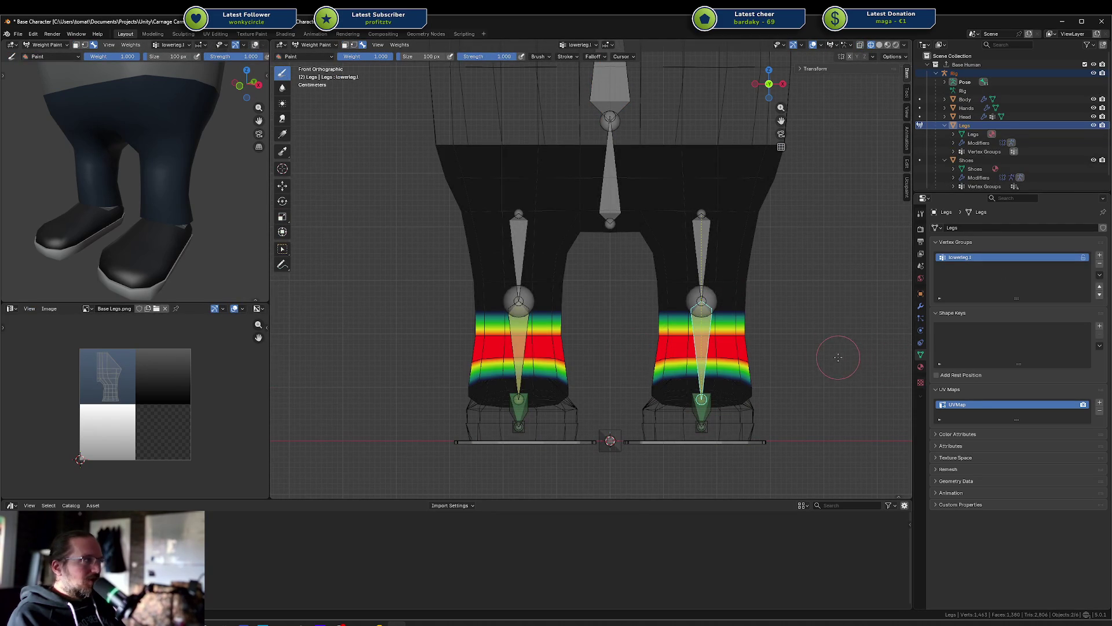
key("Tab")
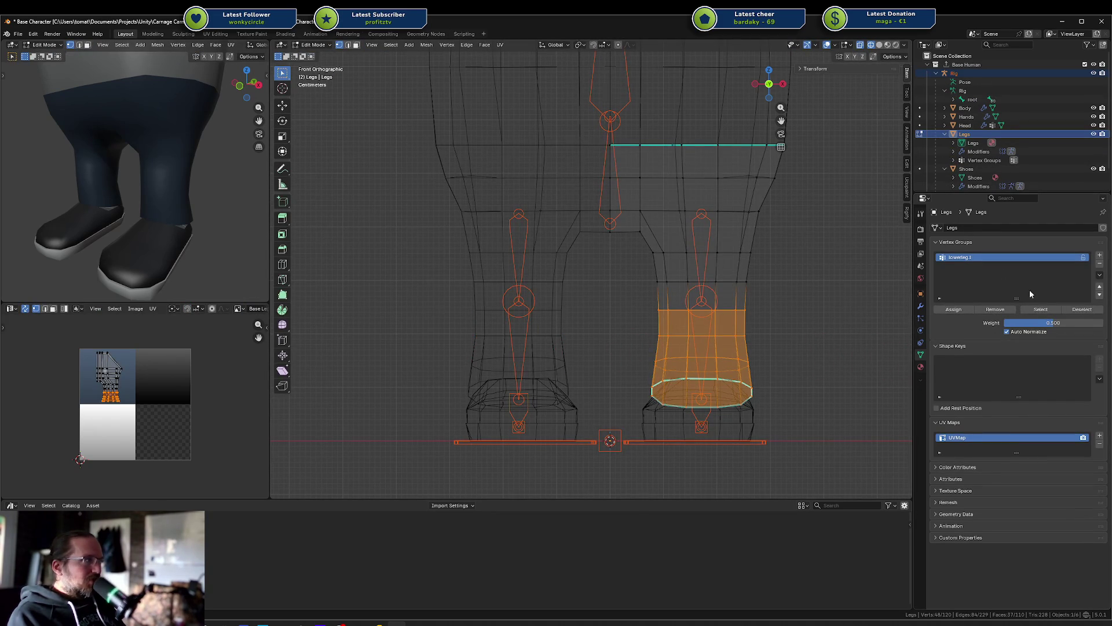
left_click(950, 309)
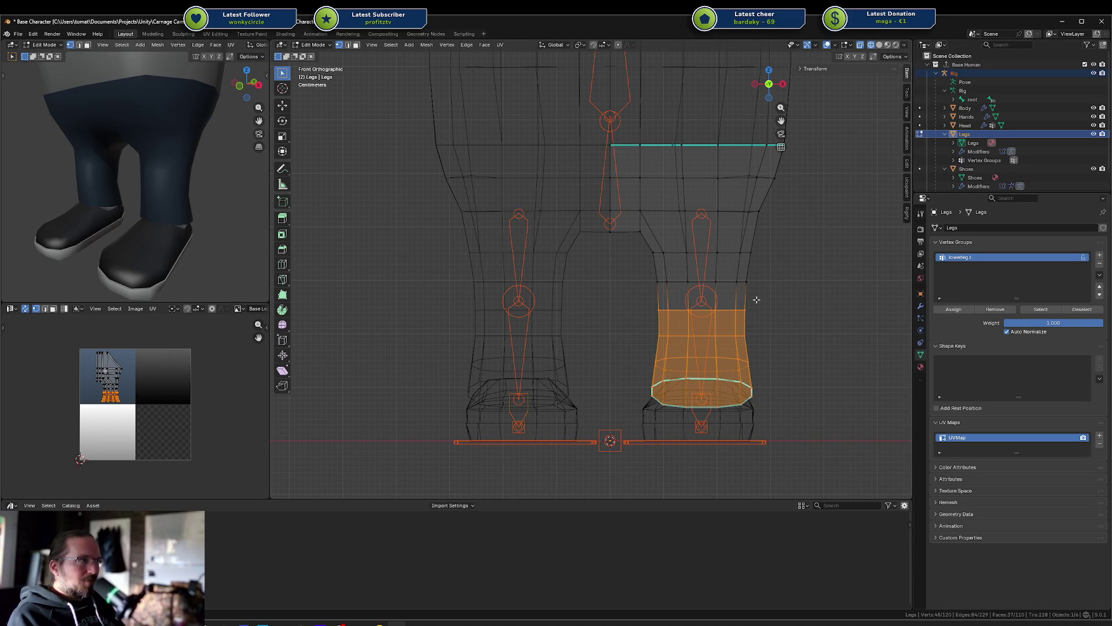
key("l")
key("ctrl+Tab")
key("ctrl+Tab")
key("ctrl+Tab")
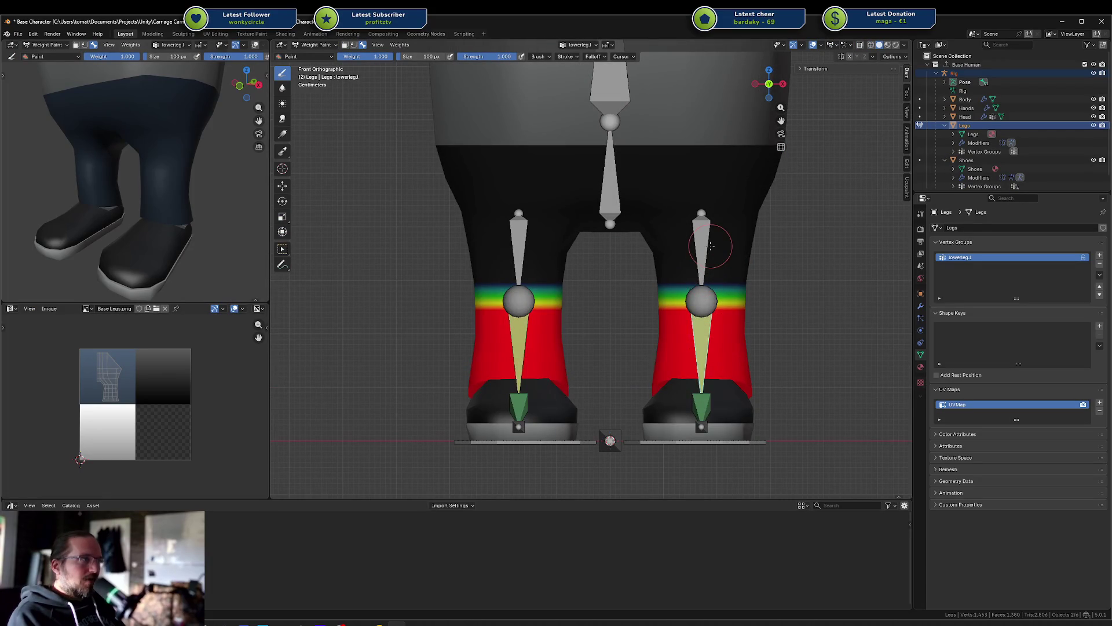
key("ctrl+Tab")
key("ctrl+Tab")
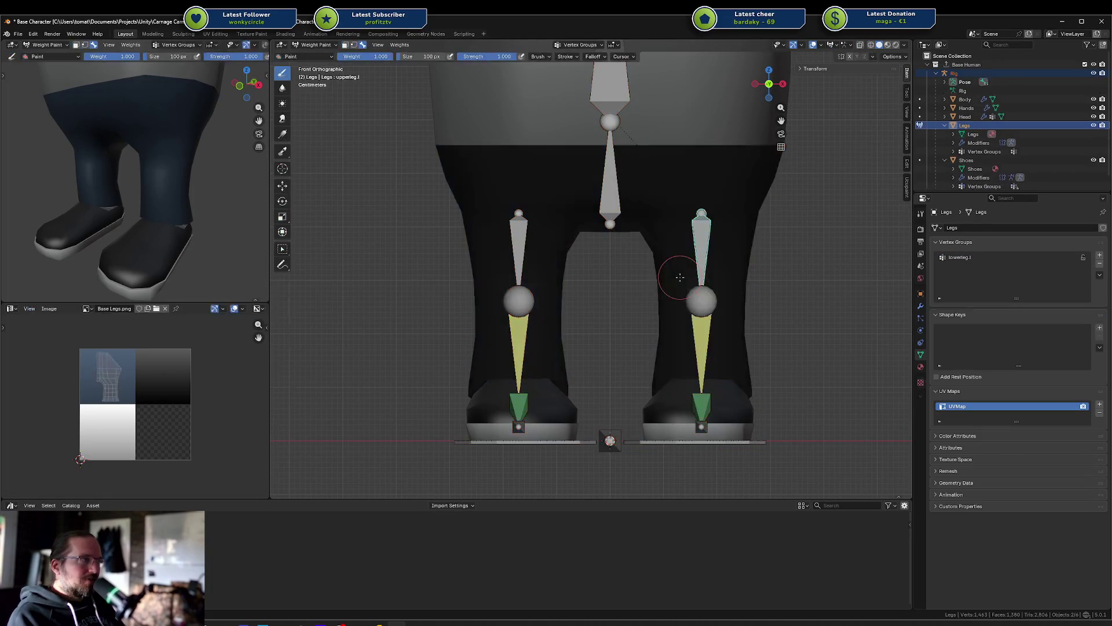
key("ctrl+Tab")
key("alt+a")
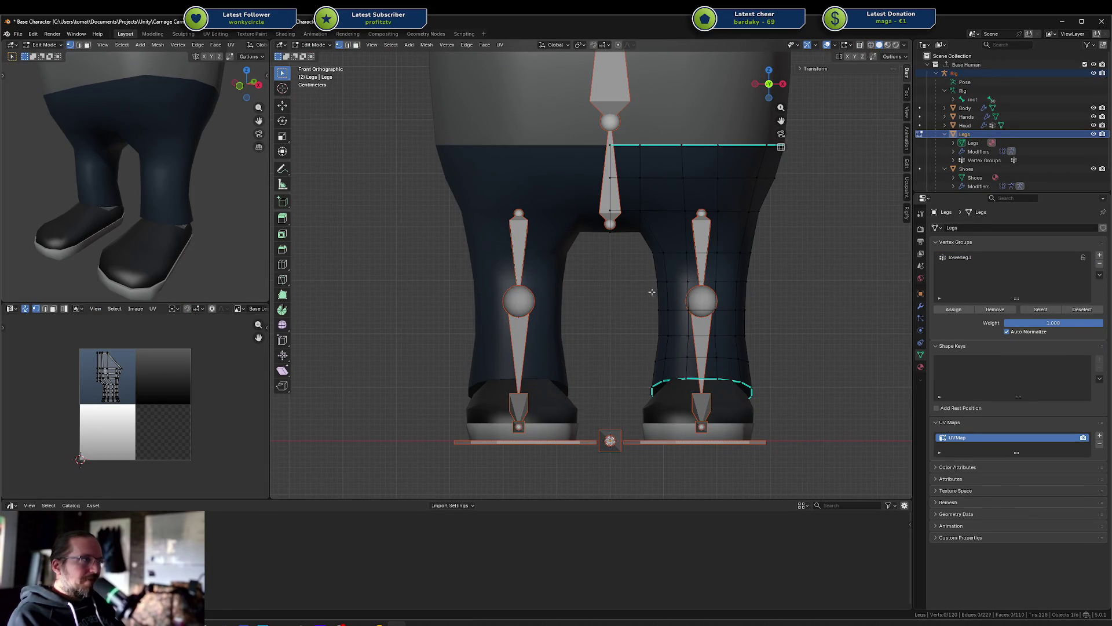
Step: With X-ray on, circle-select the thigh faces and assign them to a new upperleg.l group
key("c")
scroll(637, 267, "up", 5)
left_click(652, 251)
key("alt+z")
left_click(652, 232)
mouse_move(652, 232)
left_mouse_down()
mouse_move(707, 224)
mouse_move(735, 236)
mouse_move(651, 266)
mouse_move(788, 279)
left_mouse_up()
right_click(789, 279)
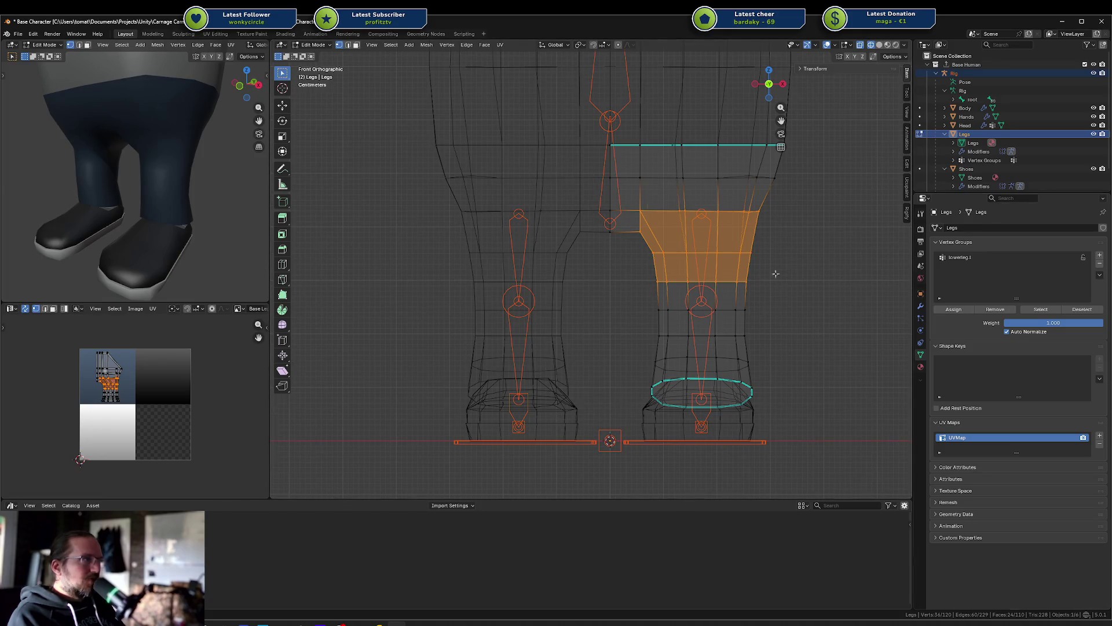
key("ctrl+Tab")
key("ctrl+Tab")
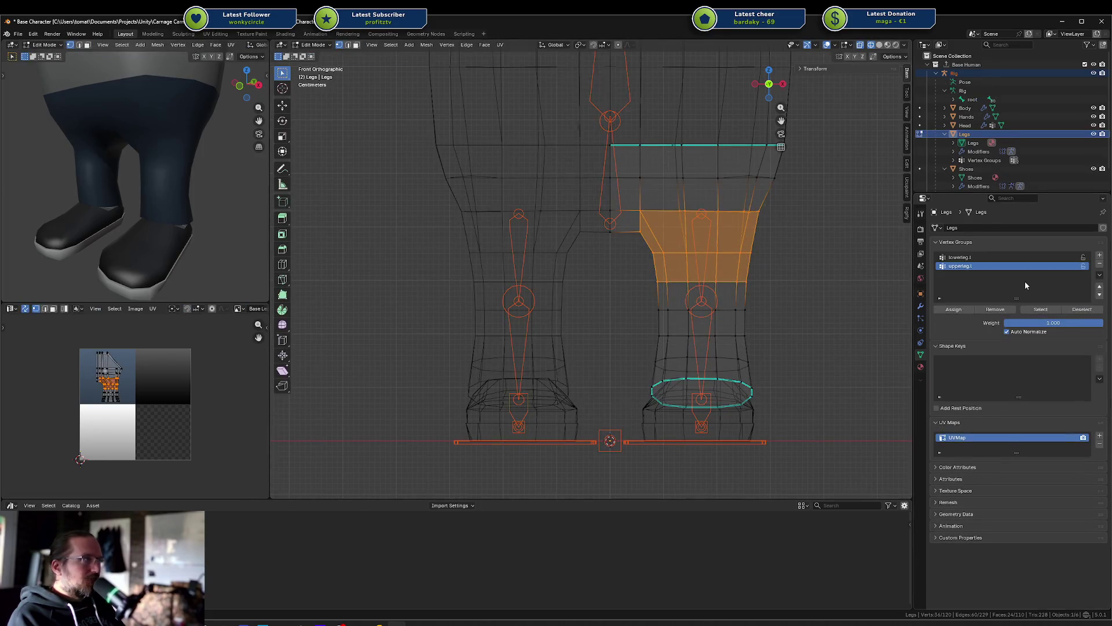
left_click(955, 309)
key("alt+a")
Step: Select the knee edge loop and assign it to upperleg.l at 0.5 weight
key("c")
left_click_drag(652, 310, 776, 309)
right_click(786, 311)
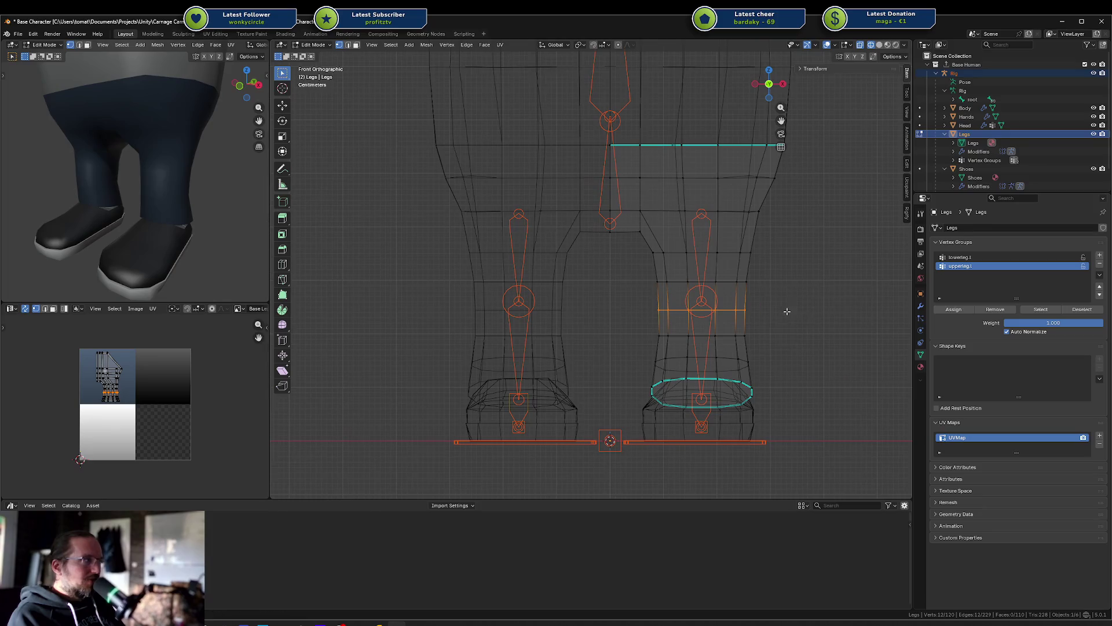
double_click(1080, 324)
type("0.5")
key("Return")
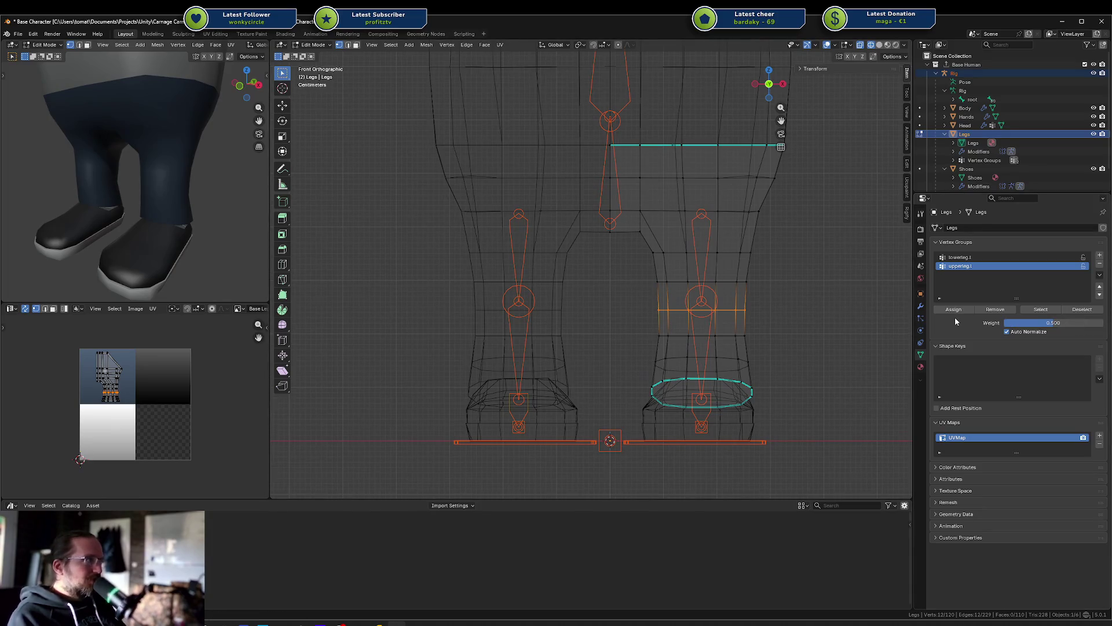
left_click(953, 310)
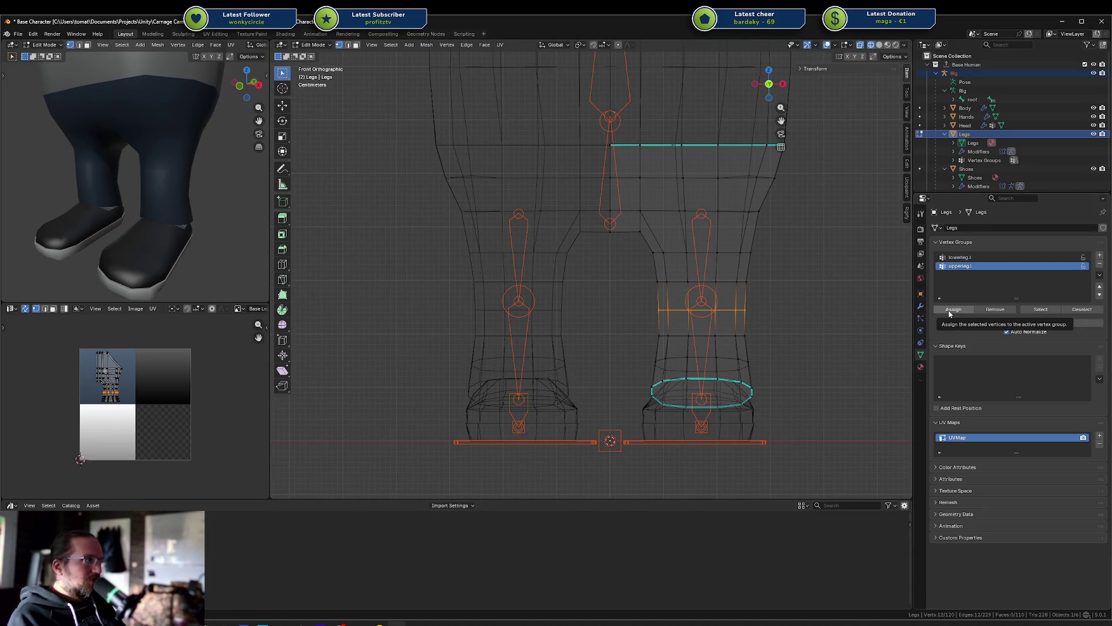
Step: Check a knee vertex's split weights, then view the thigh in Weight Paint
left_click(691, 313)
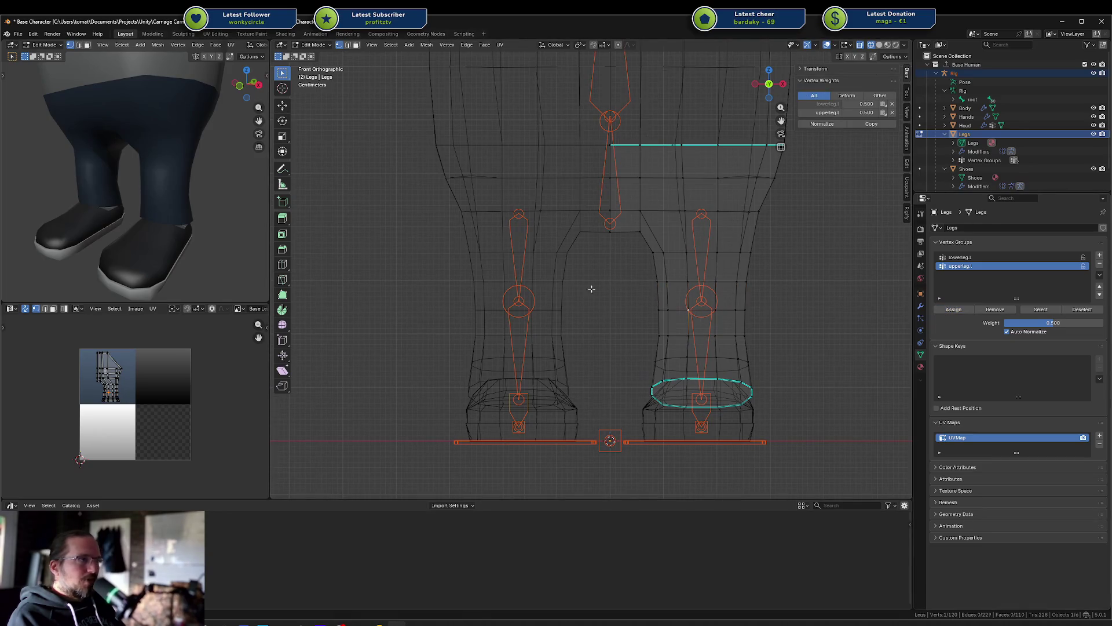
key("ctrl+Tab")
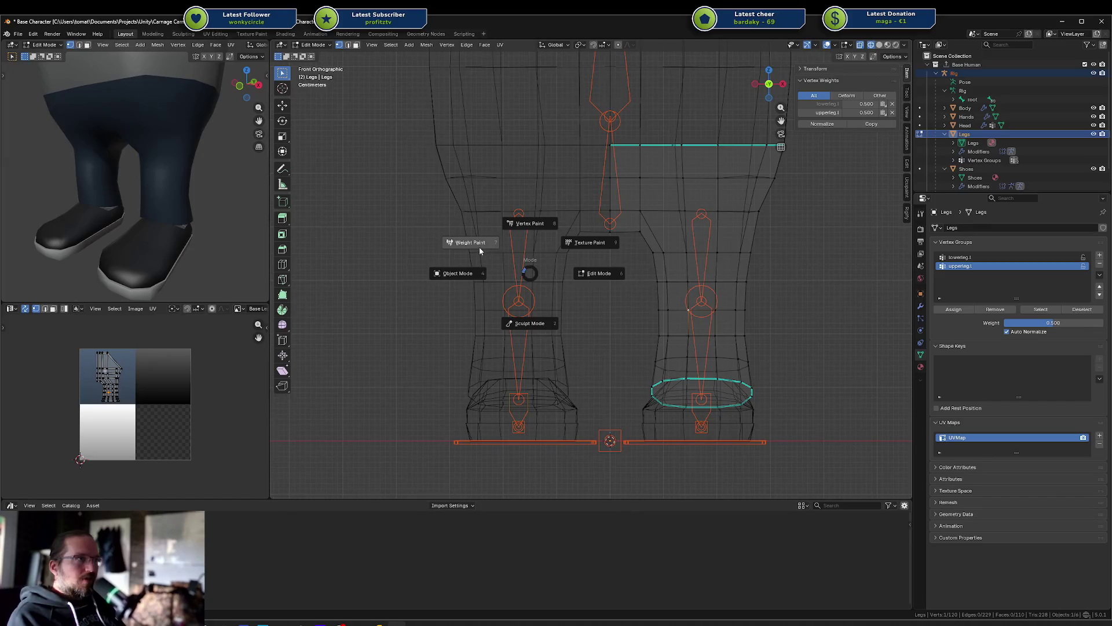
left_click(478, 246)
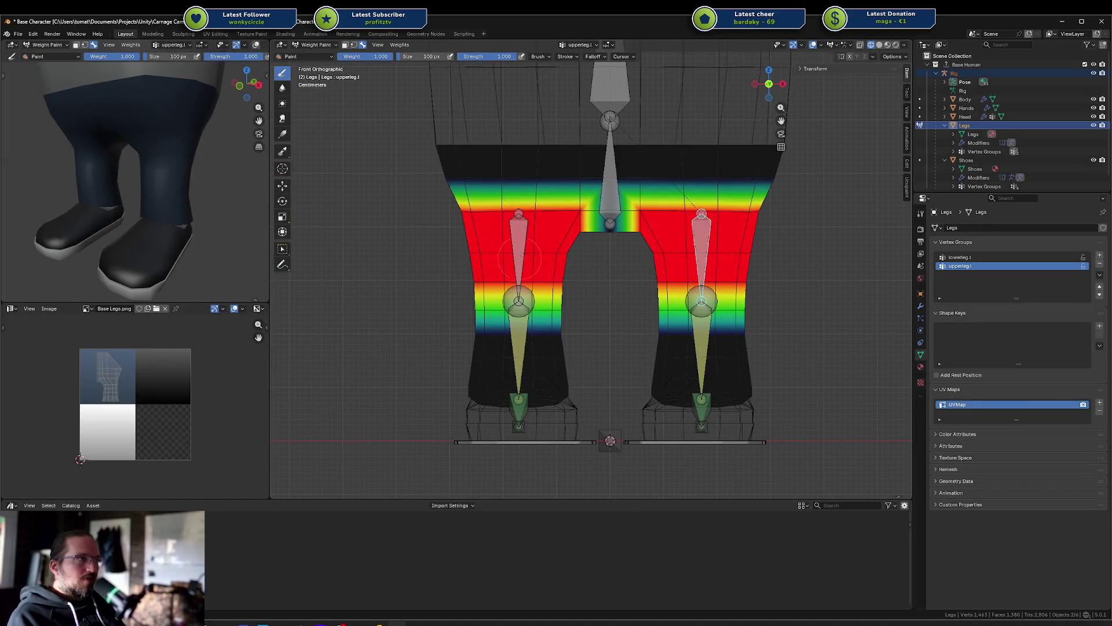
Step: In solid shading, paint the other leg's thigh and shin to create upperleg.r and lowerleg.r groups
key("z")
key("shift+z")
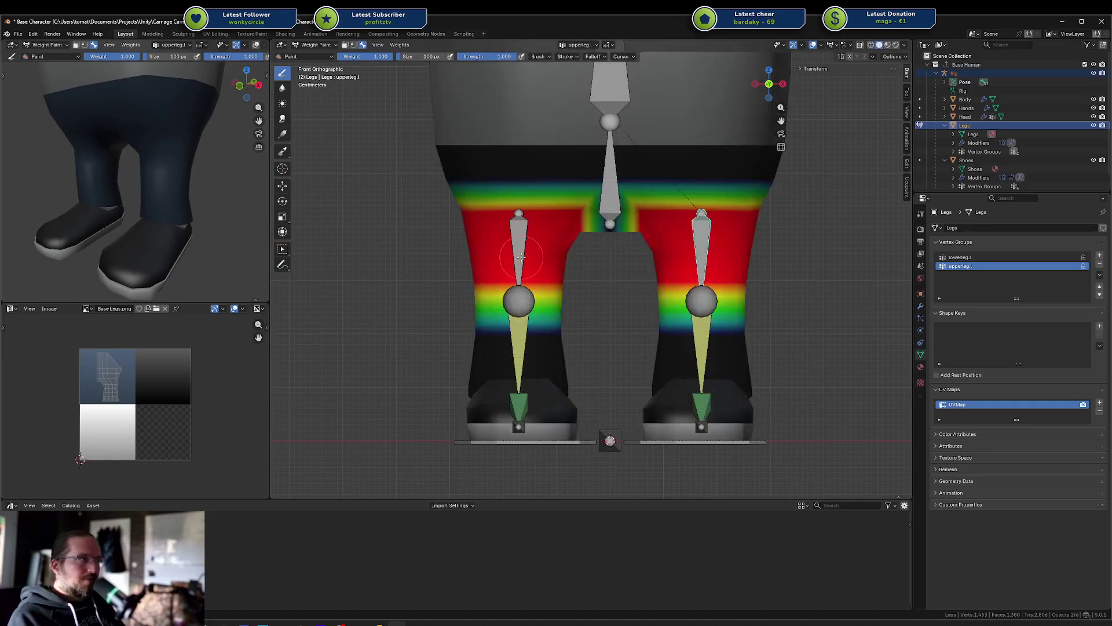
left_click(519, 250, "ctrl")
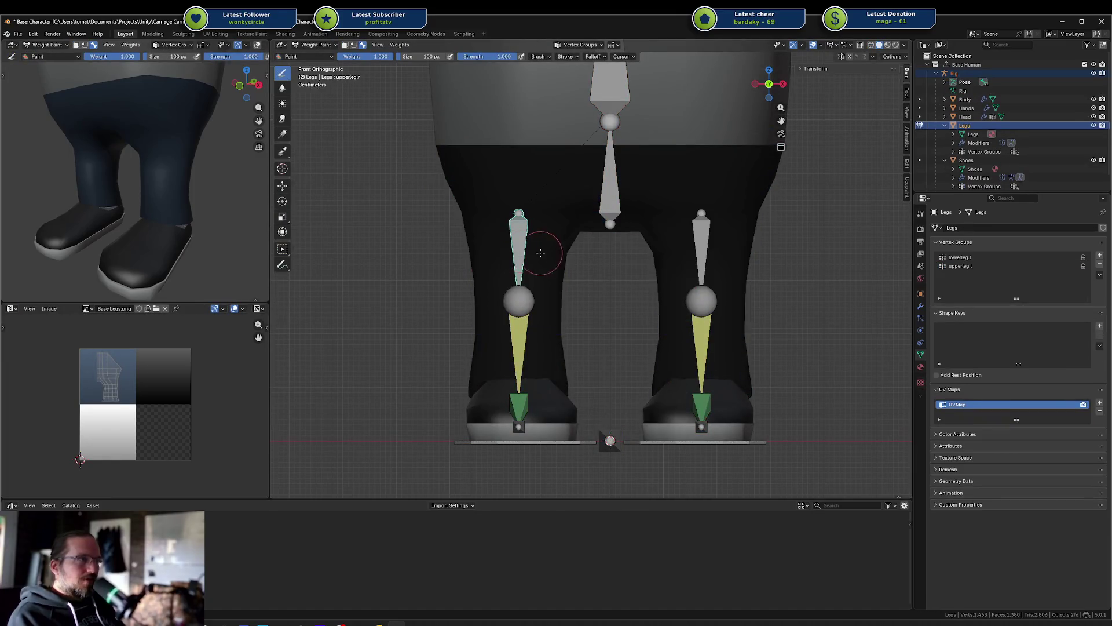
left_click(520, 252)
left_click(521, 330, "ctrl")
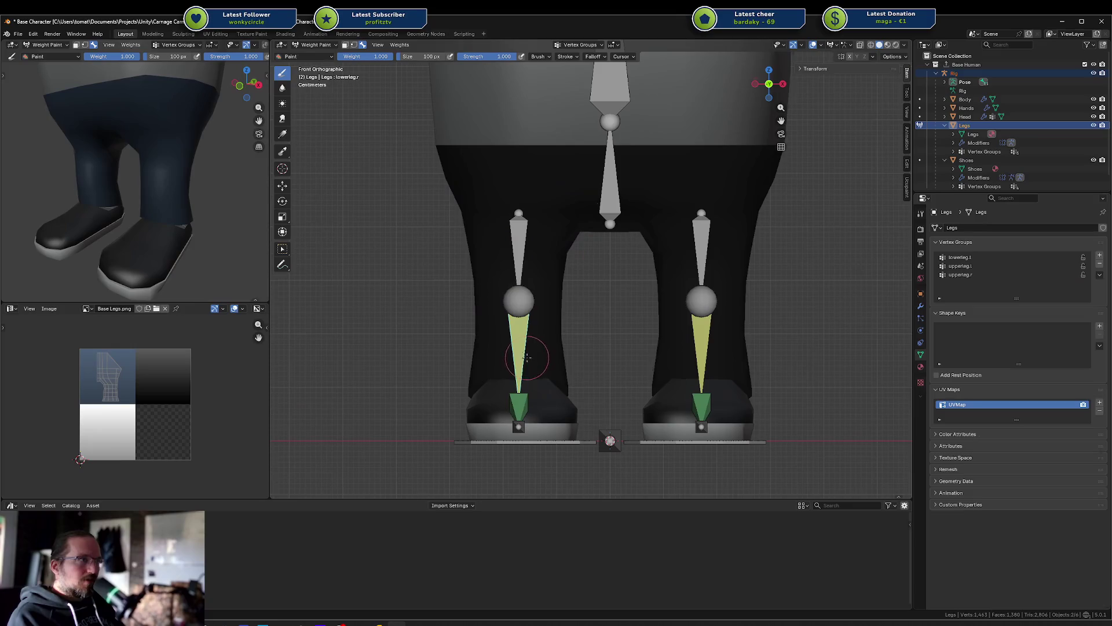
left_click(521, 336)
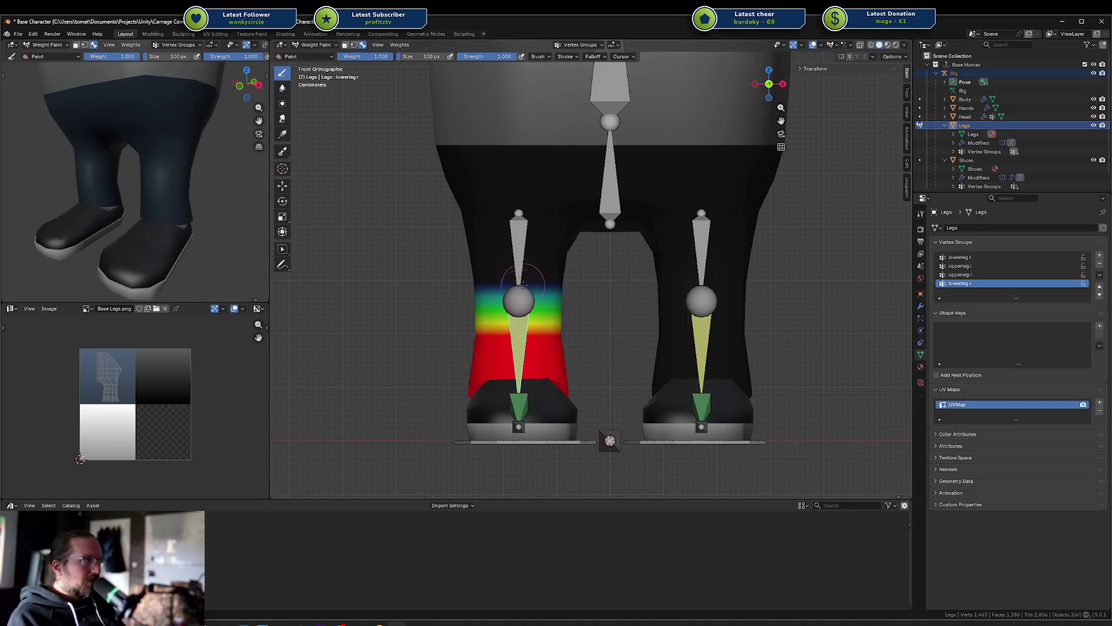
Step: Test-move the foot IK target, cancel it, and select the upper-leg bone to review upperleg.l
left_click(744, 441, "ctrl")
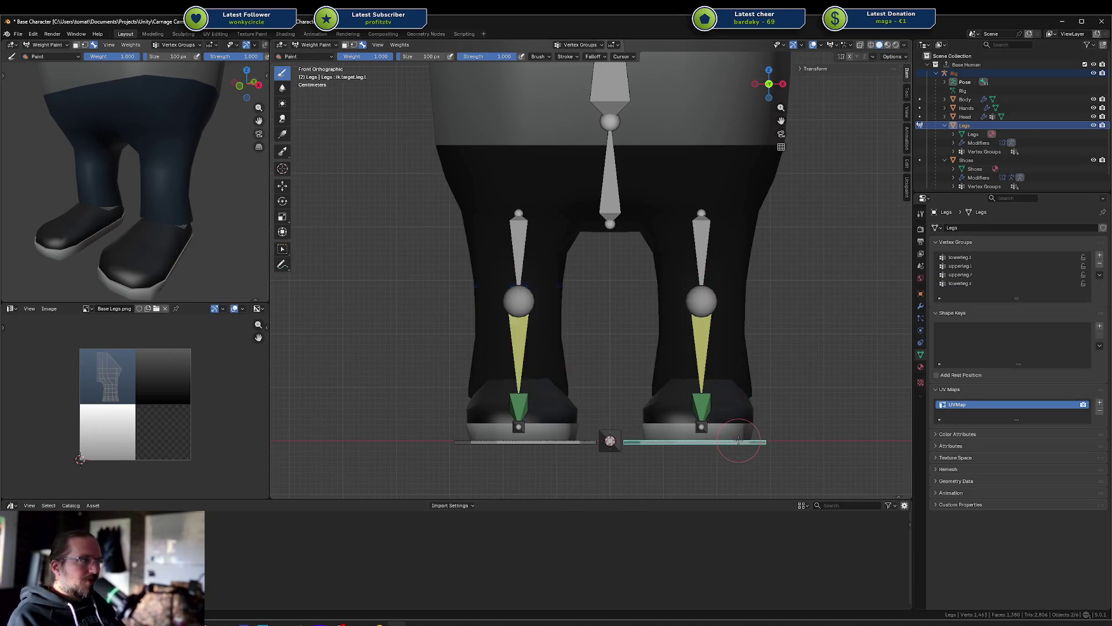
key("g")
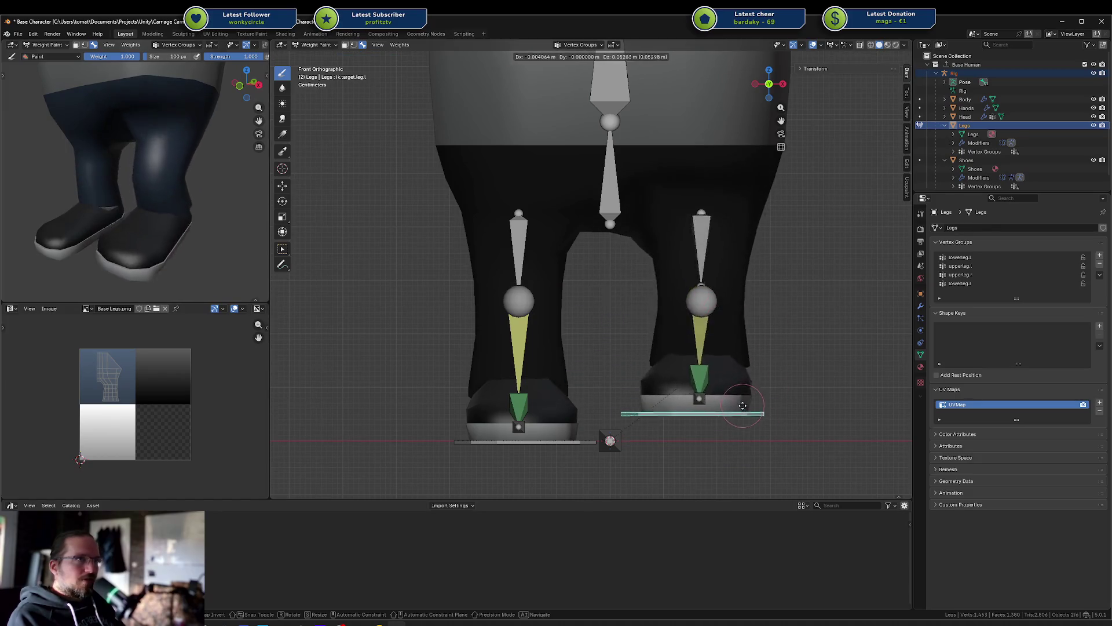
key("Escape")
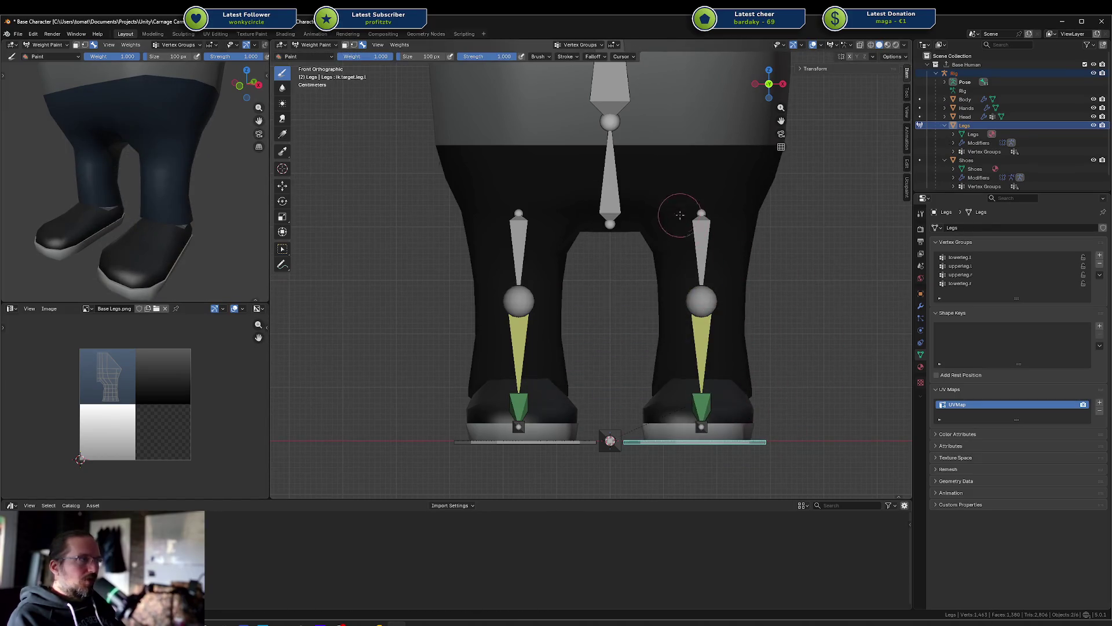
left_click(702, 237, "ctrl")
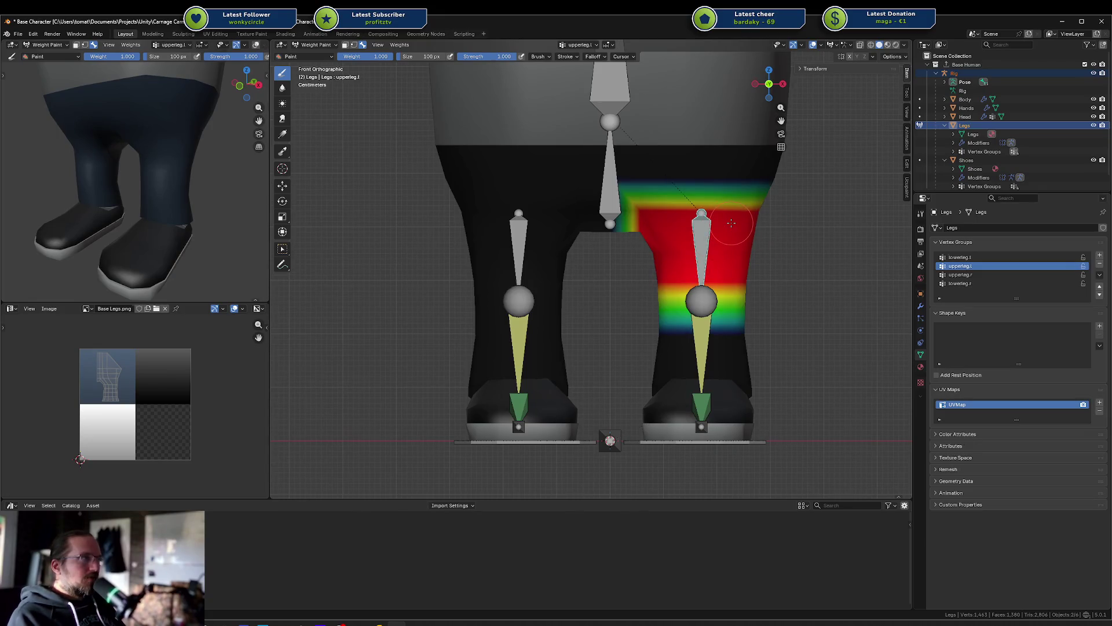
Step: In Edit Mode with X-ray, select the upper right leg's loop and inspect a vertex's upperleg.l weights
key("alt+z")
key("v")
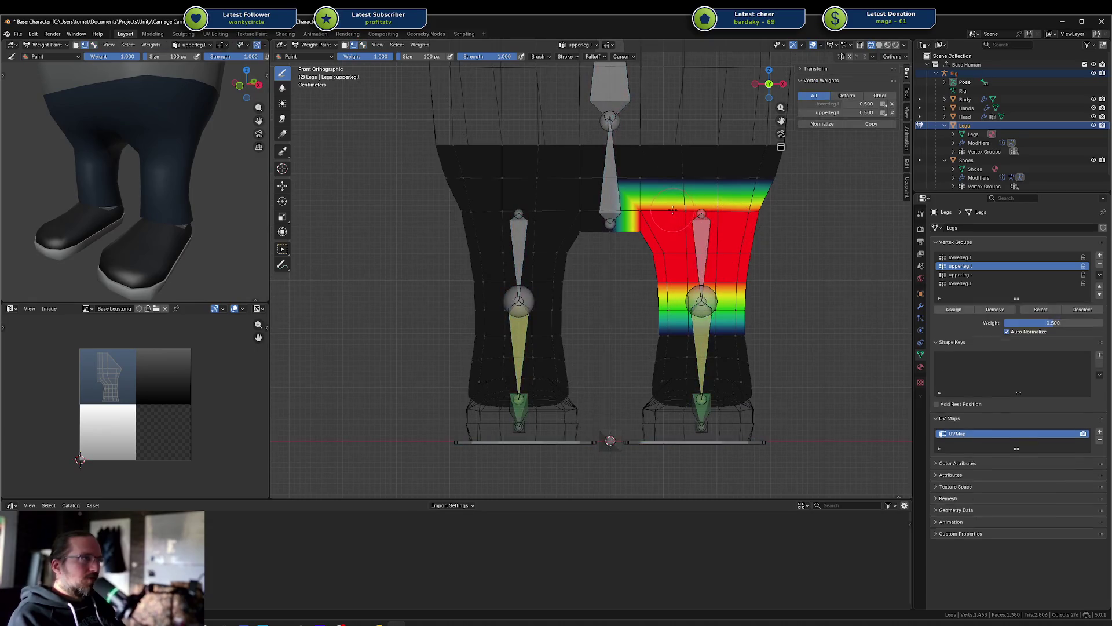
key("alt+z")
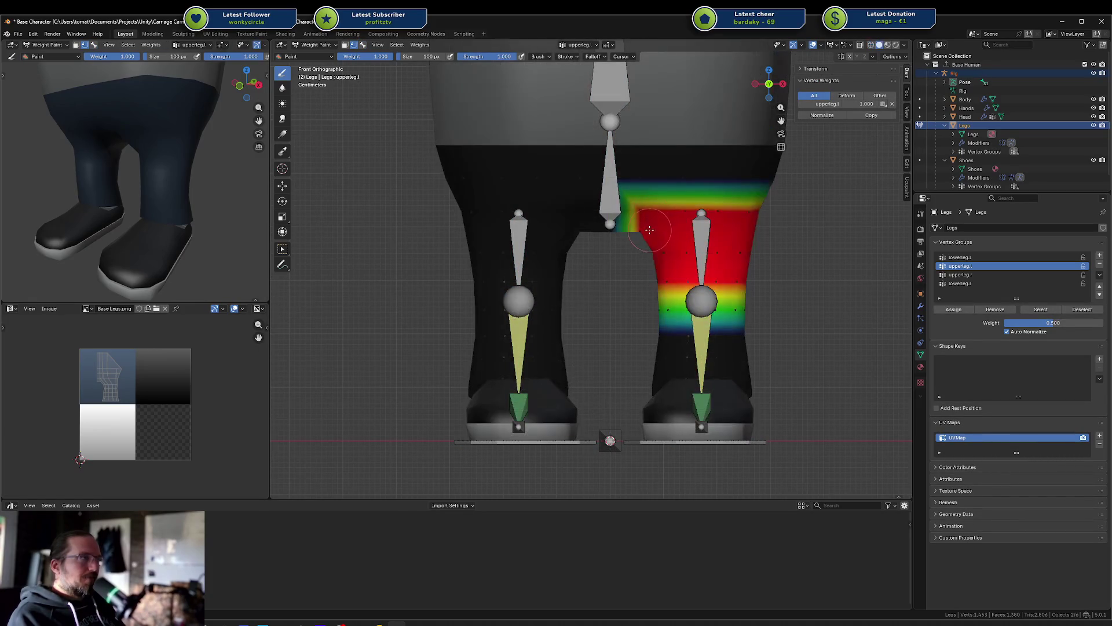
key("v")
key("Tab")
key("Tab")
key("Tab")
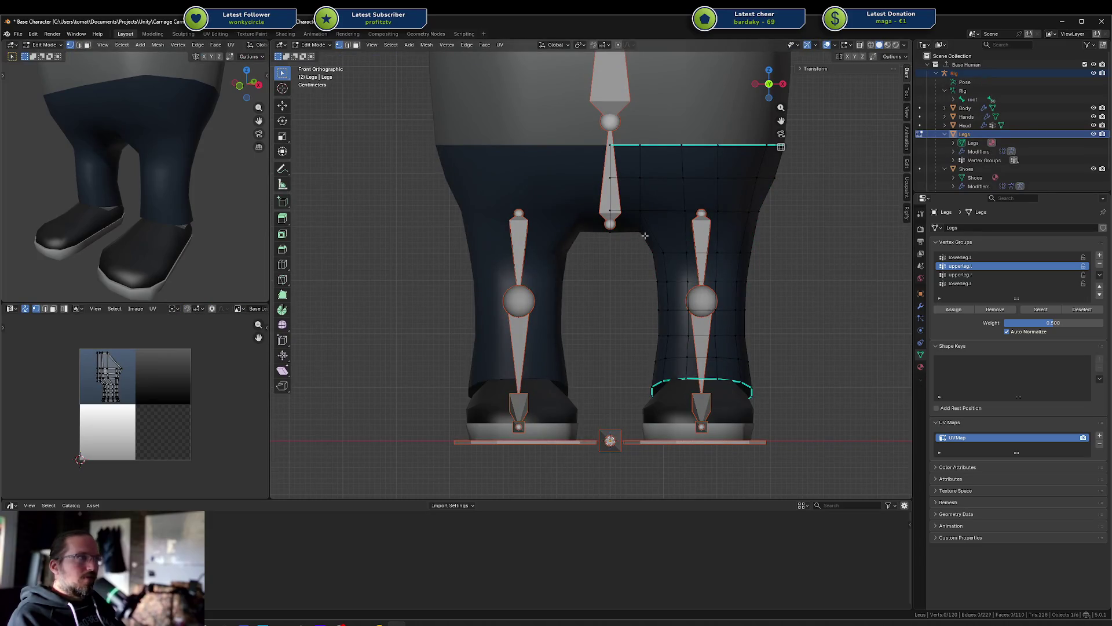
key("alt+z")
key("c")
left_click_drag(641, 228, 778, 218)
right_click(779, 218)
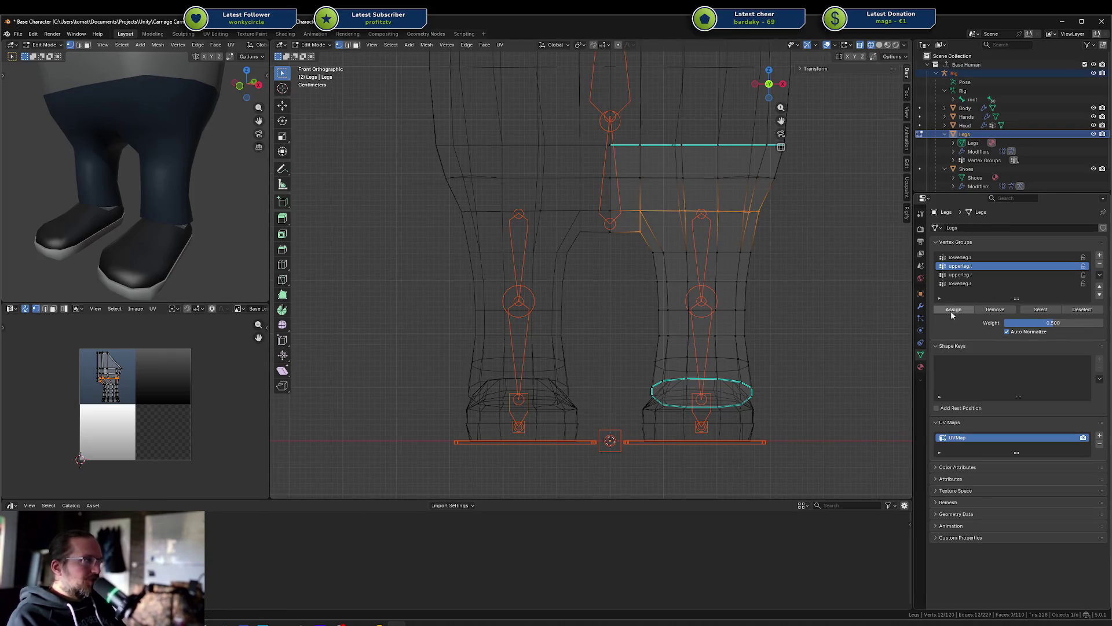
left_click(679, 211)
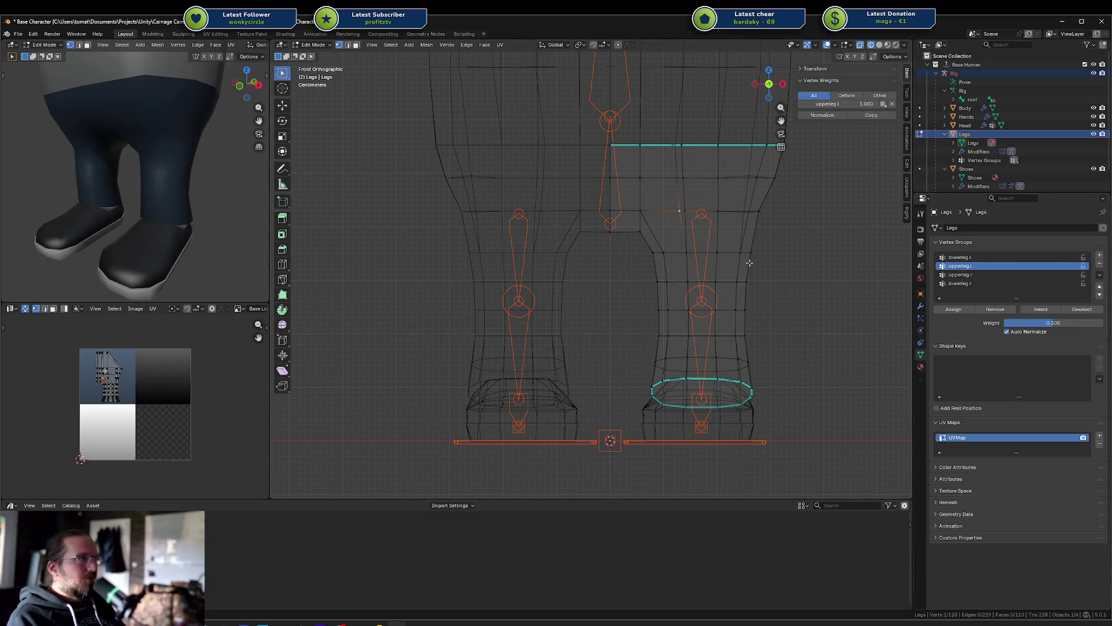
Step: Return to Weight Paint in solid shading with the hips bone as the active bone
key("ctrl+Tab")
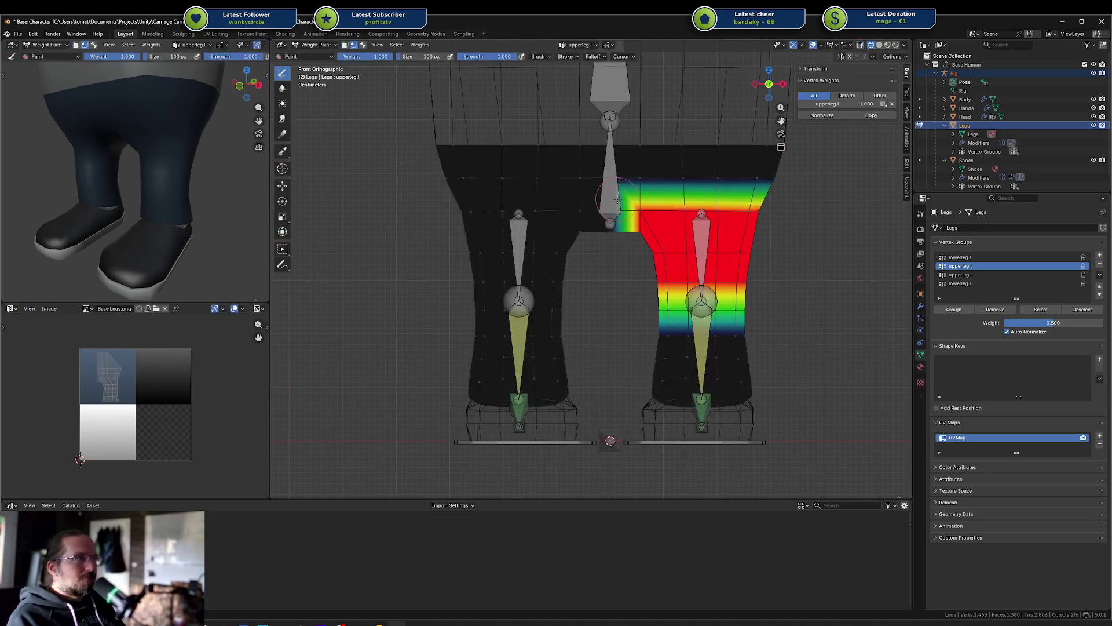
key("ctrl+Tab")
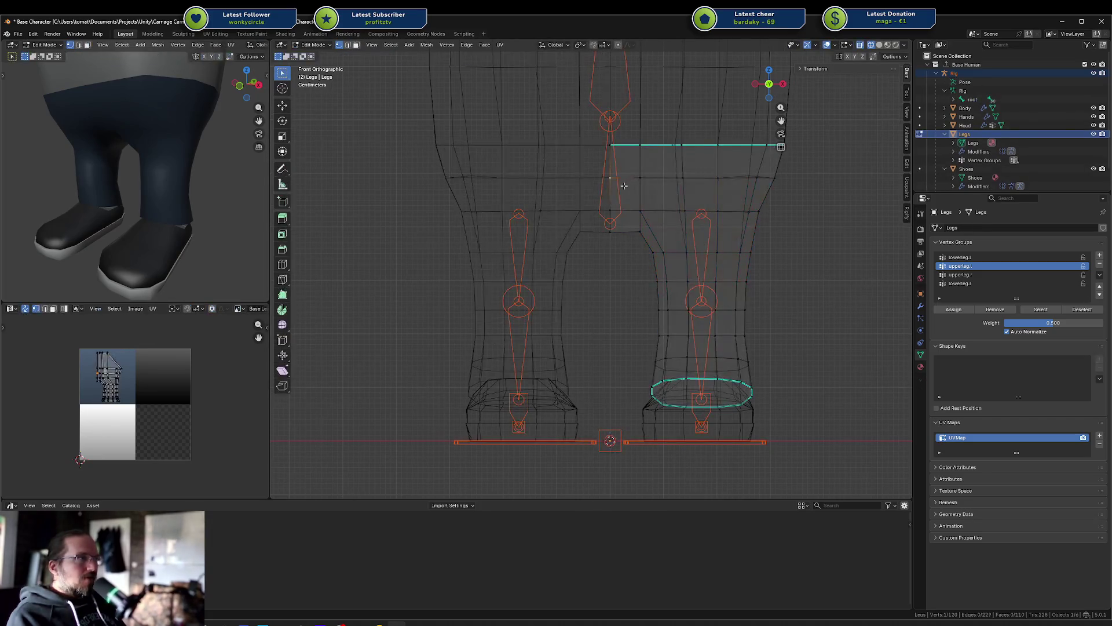
key("z")
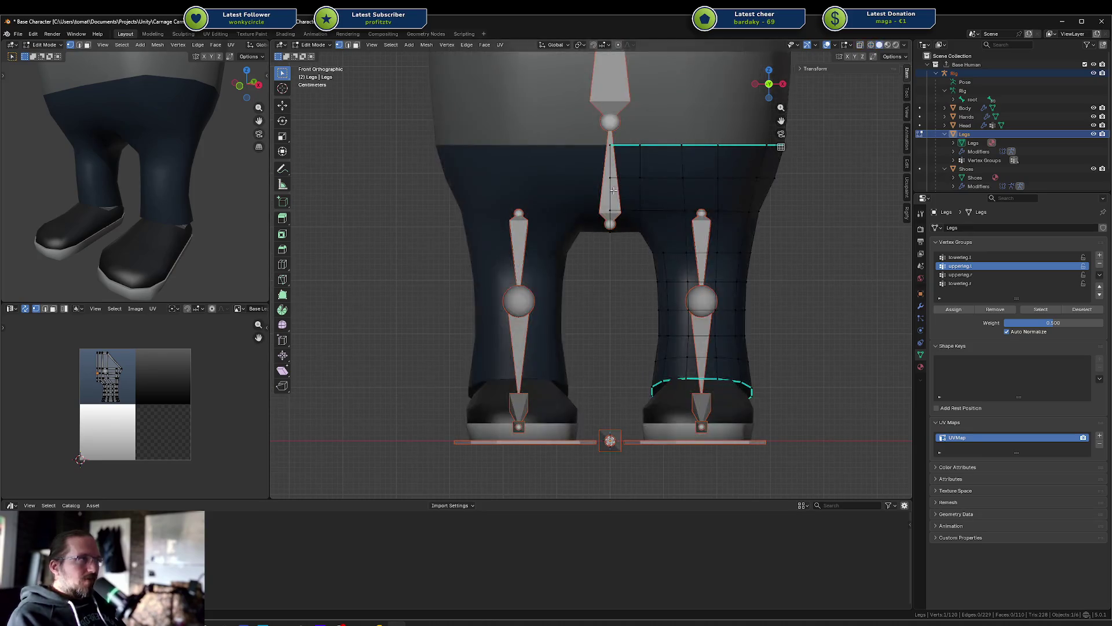
key("ctrl+Tab")
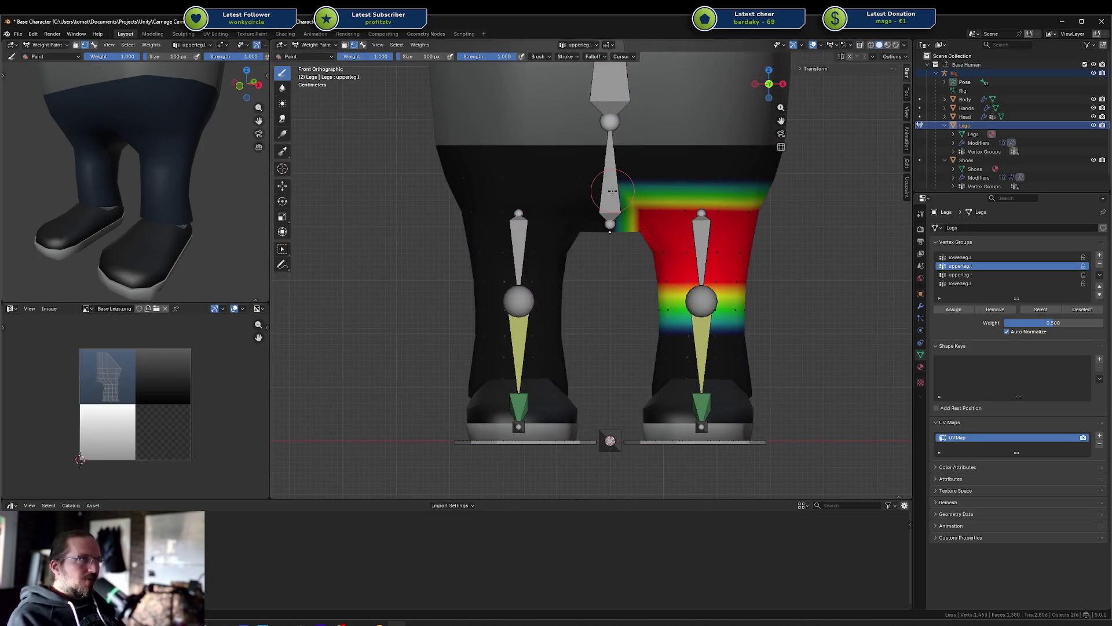
left_click(611, 191, "ctrl")
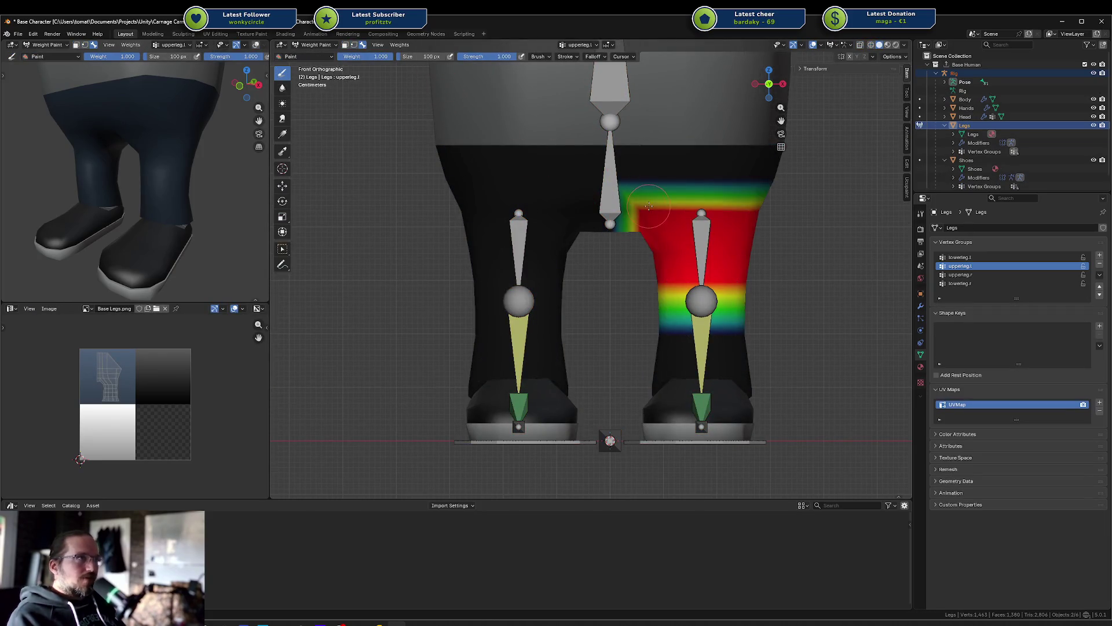
Step: Paint a first dab to create the hips group, then select the right hip's vertex row in Edit Mode
left_click(681, 175)
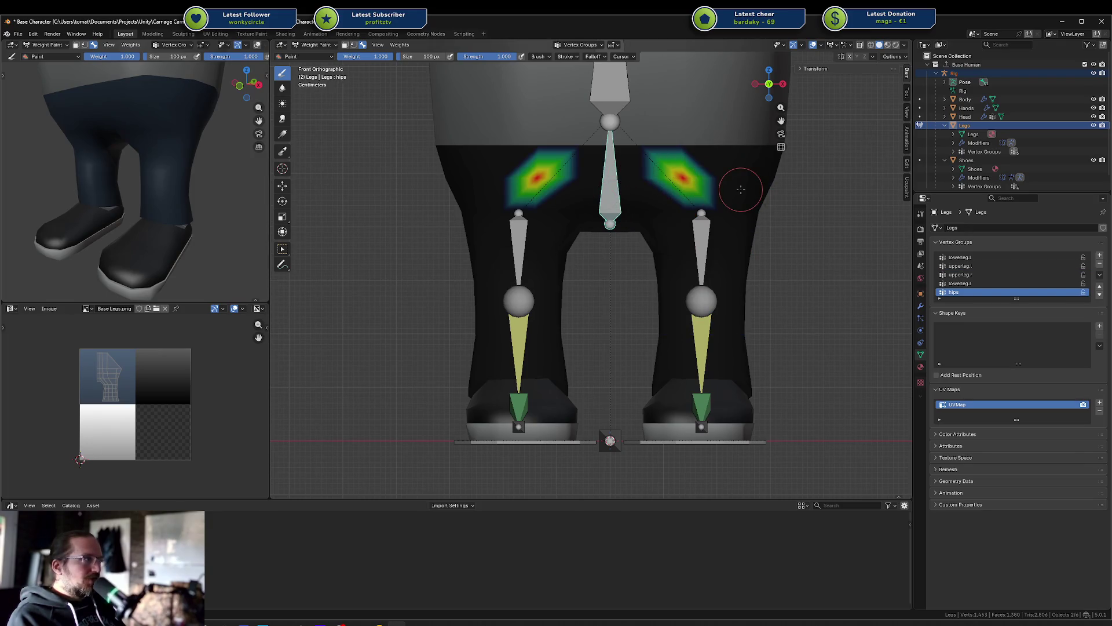
key("Tab")
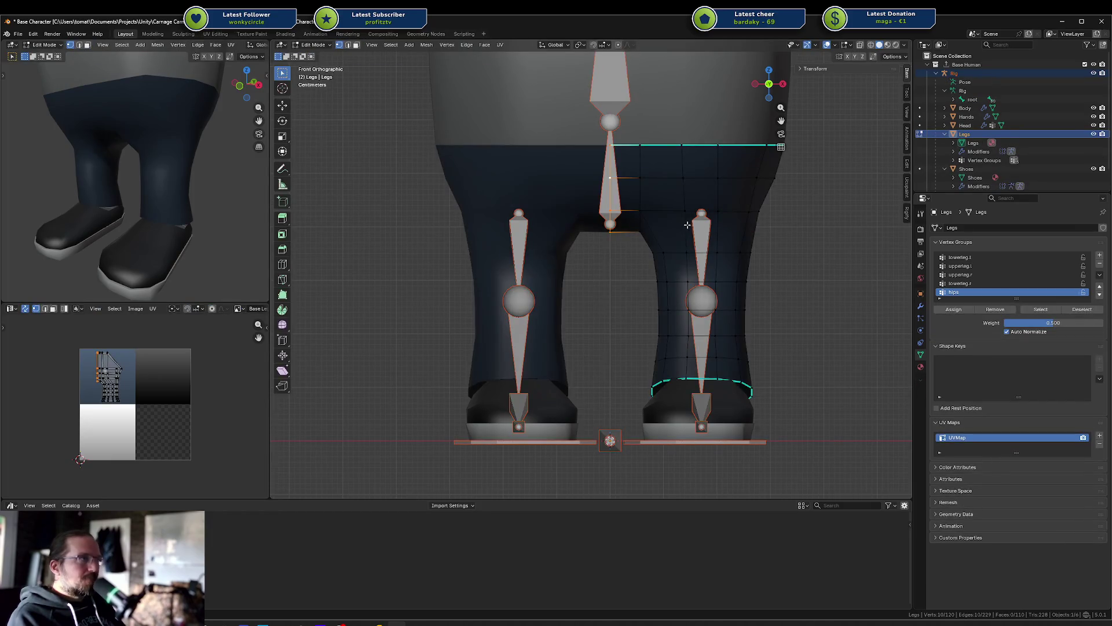
key("alt+z")
left_click(639, 231)
key("c")
left_click_drag(633, 219, 787, 215)
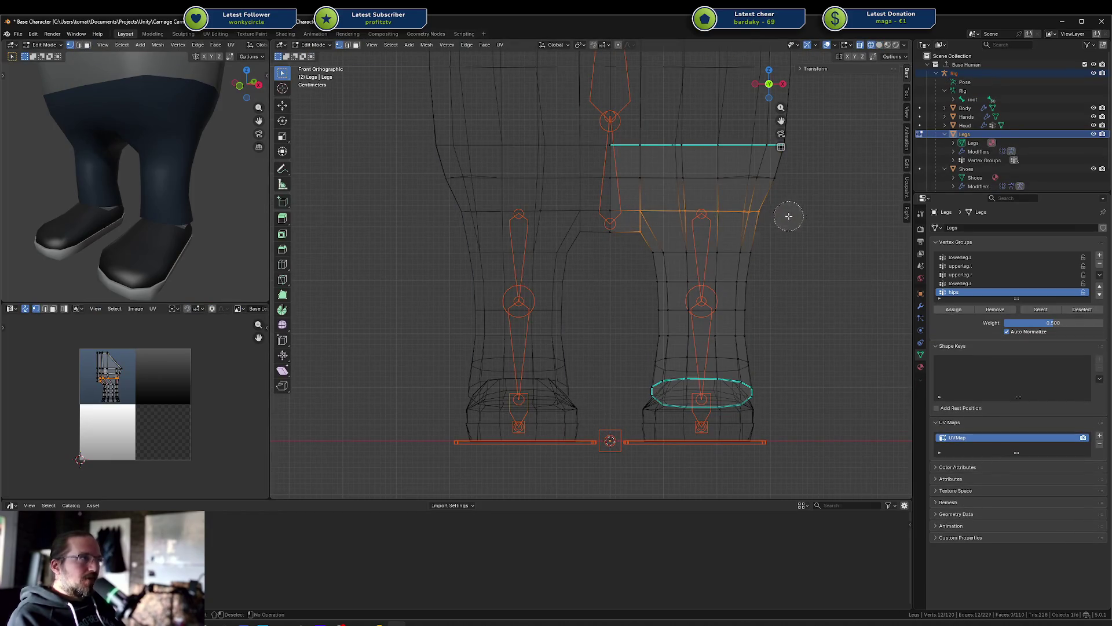
right_click(788, 218)
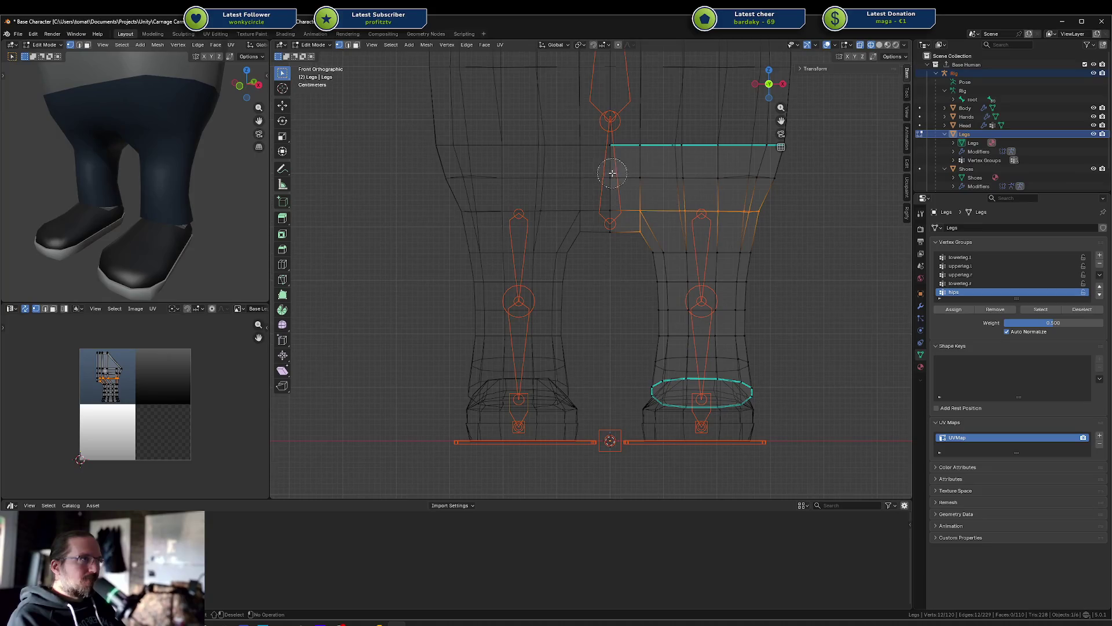
Step: Select the top band of the upper right leg and assign hips weights of 1.0 and 0.5
key("alt+a")
key("c")
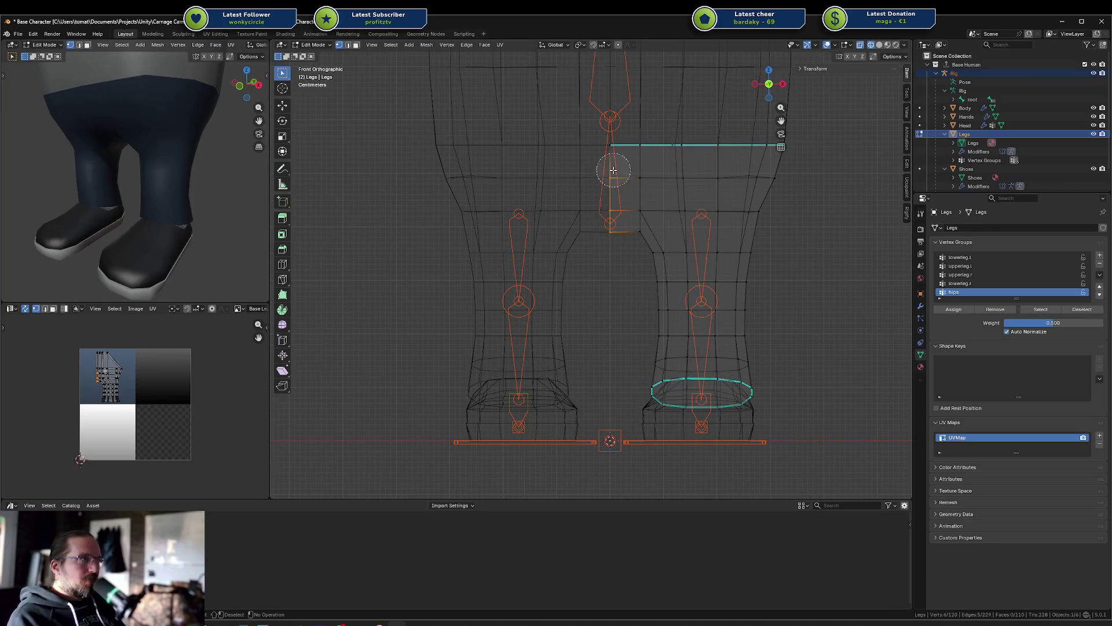
left_click_drag(785, 174, 593, 144)
key("Escape")
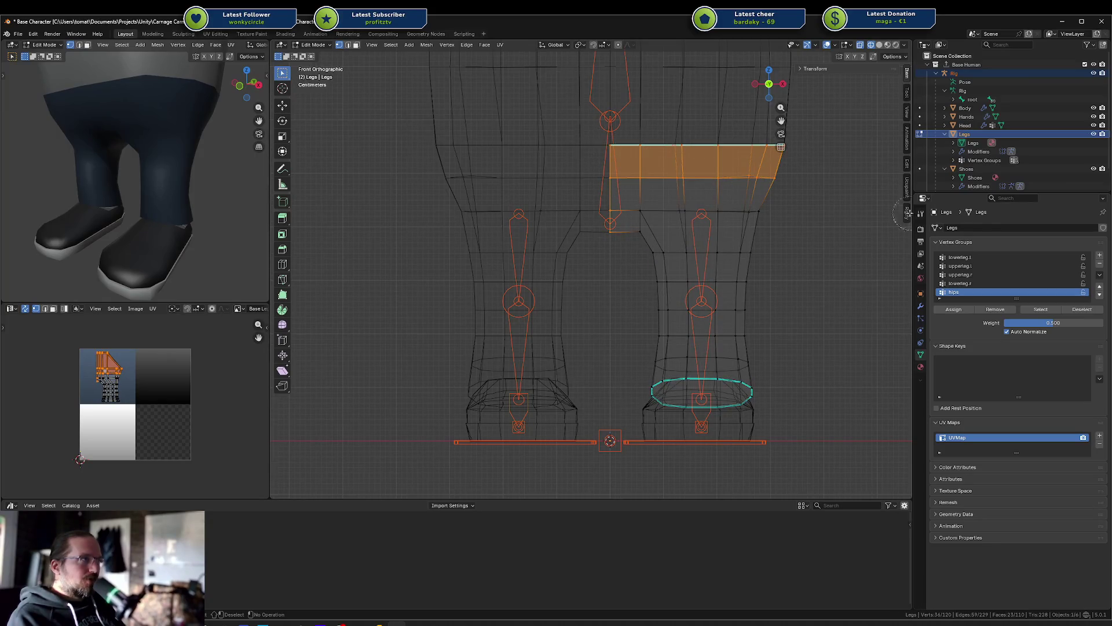
left_click(1085, 324)
type("1")
key("Return")
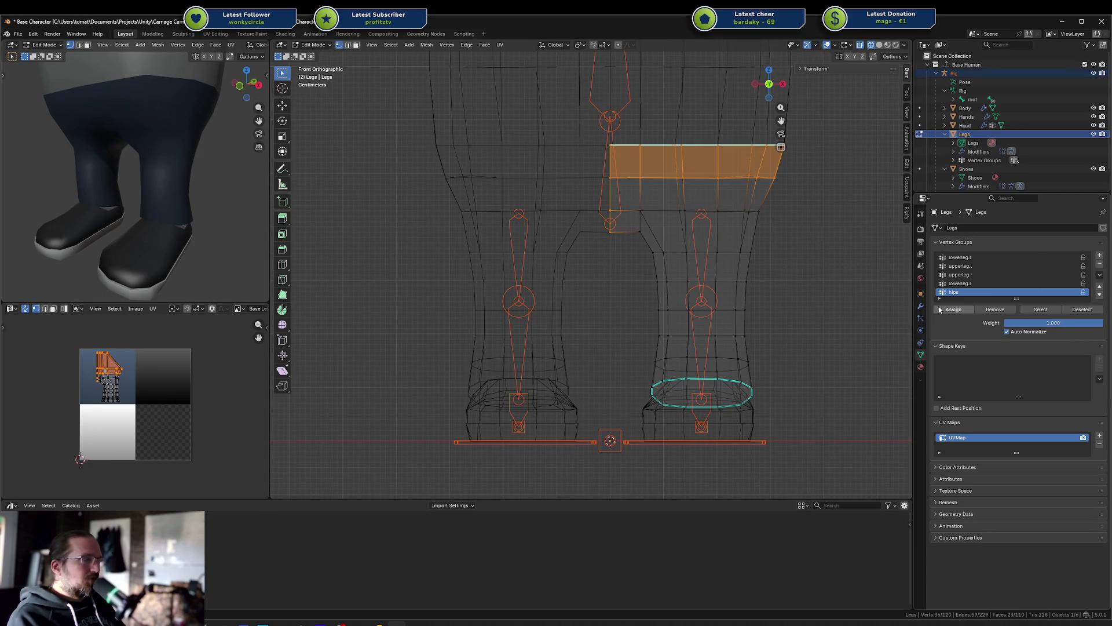
left_click(1040, 322)
type("0")
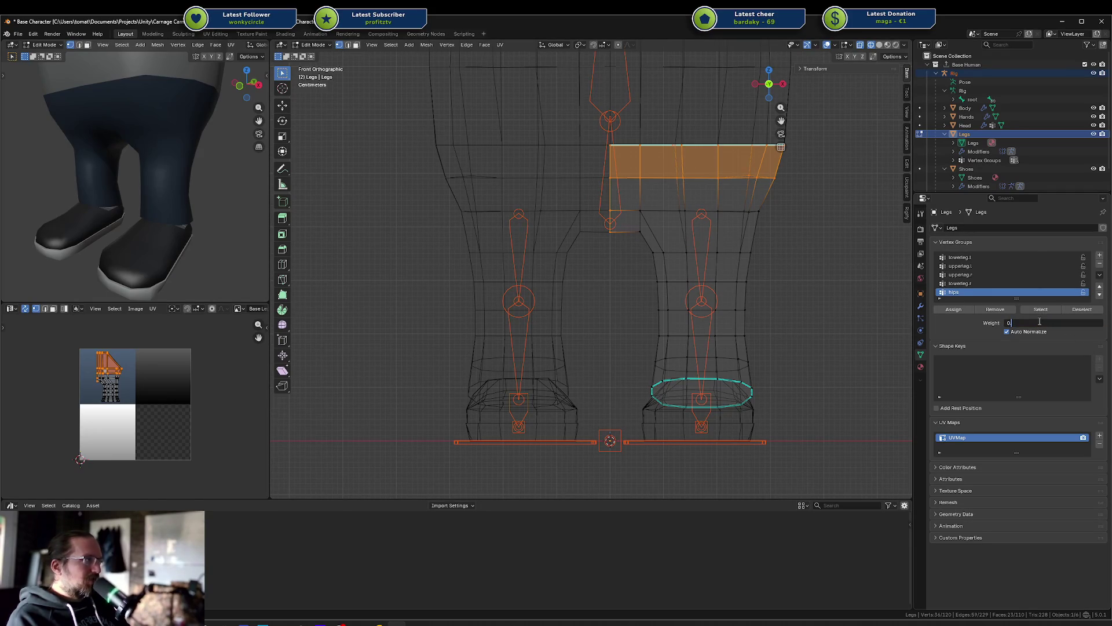
type(".5")
key("Return")
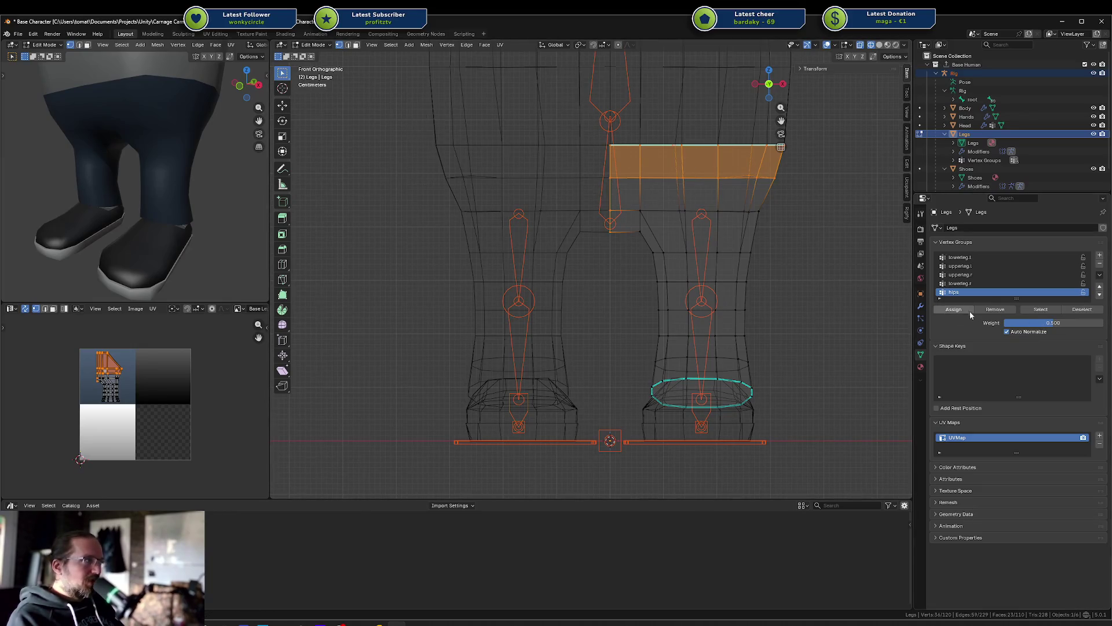
Step: Verify full hips weight at the waist and 0.5 above the thigh, then return to Weight Paint
left_click(639, 147)
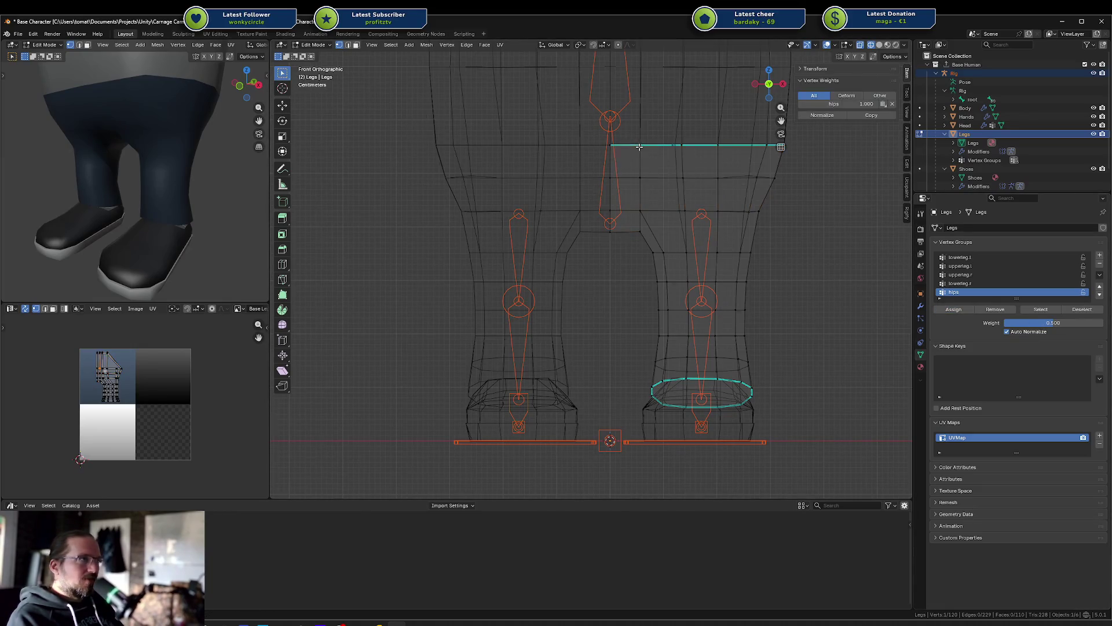
left_click(641, 213)
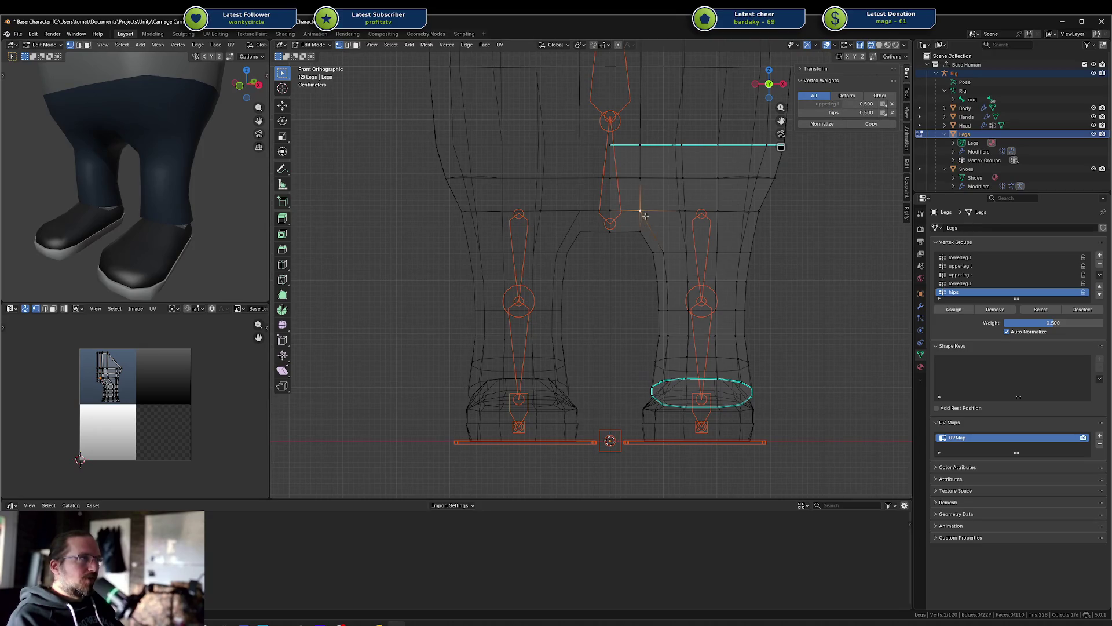
left_click(718, 211)
left_click(756, 213)
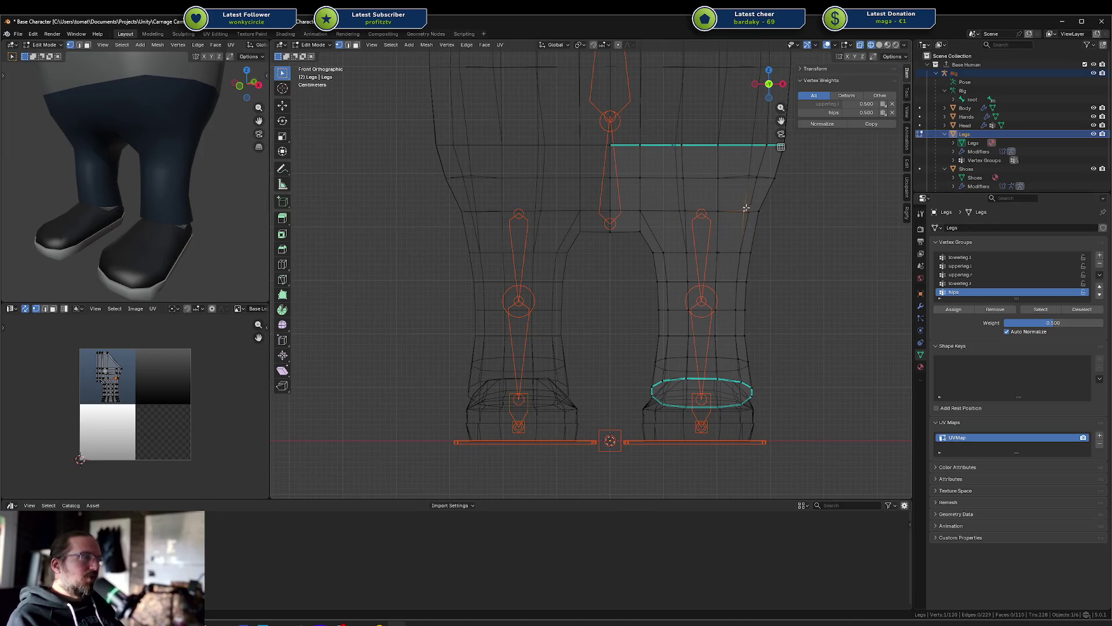
left_click(613, 195)
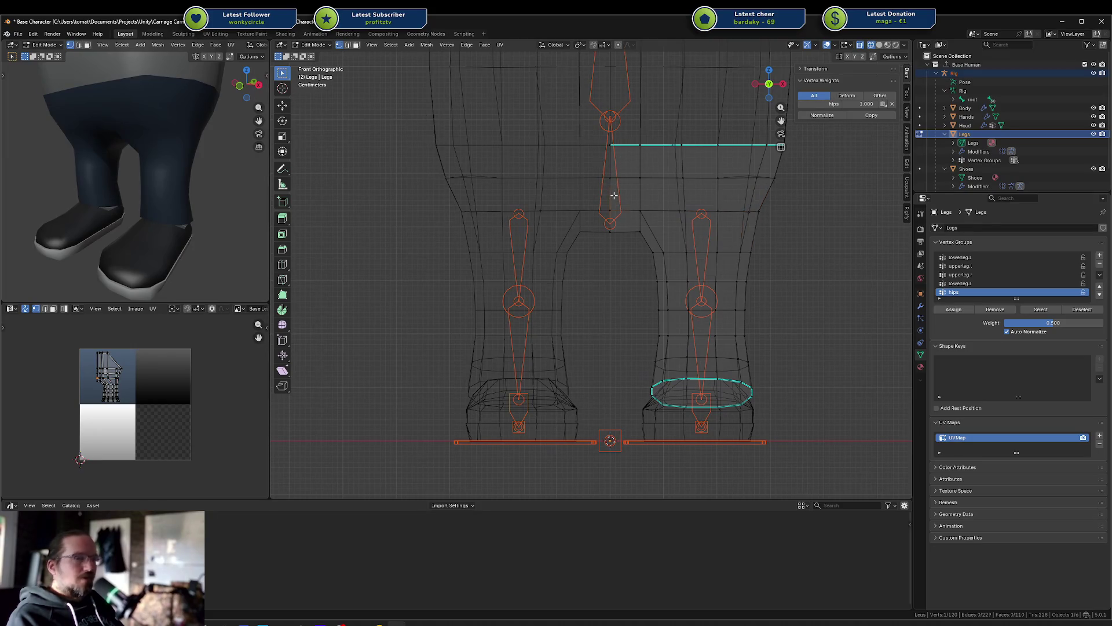
key("shift+z")
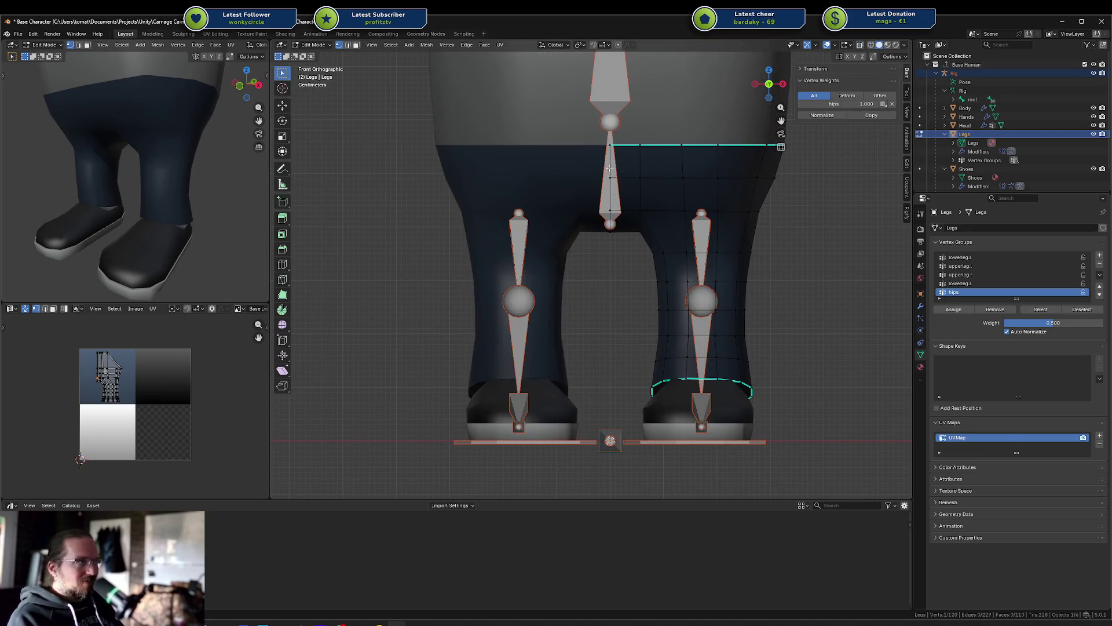
key("Tab")
left_click(609, 168, "ctrl")
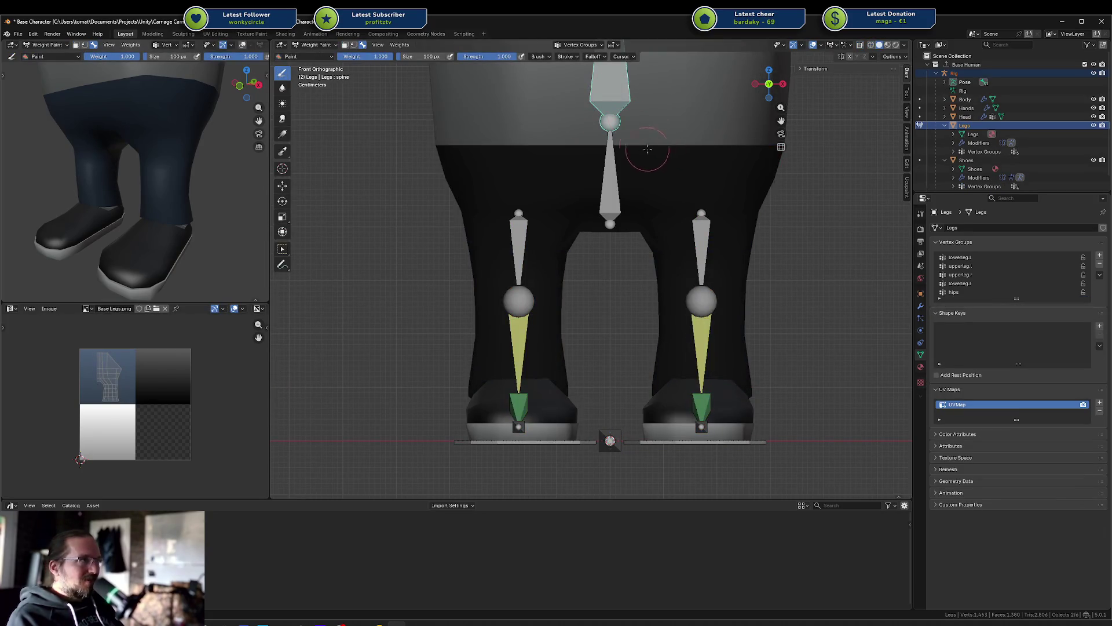
Step: Pan the view down and paint with the spine bone active to create an empty spine group
middle_click_drag(650, 137, 652, 261, "shift")
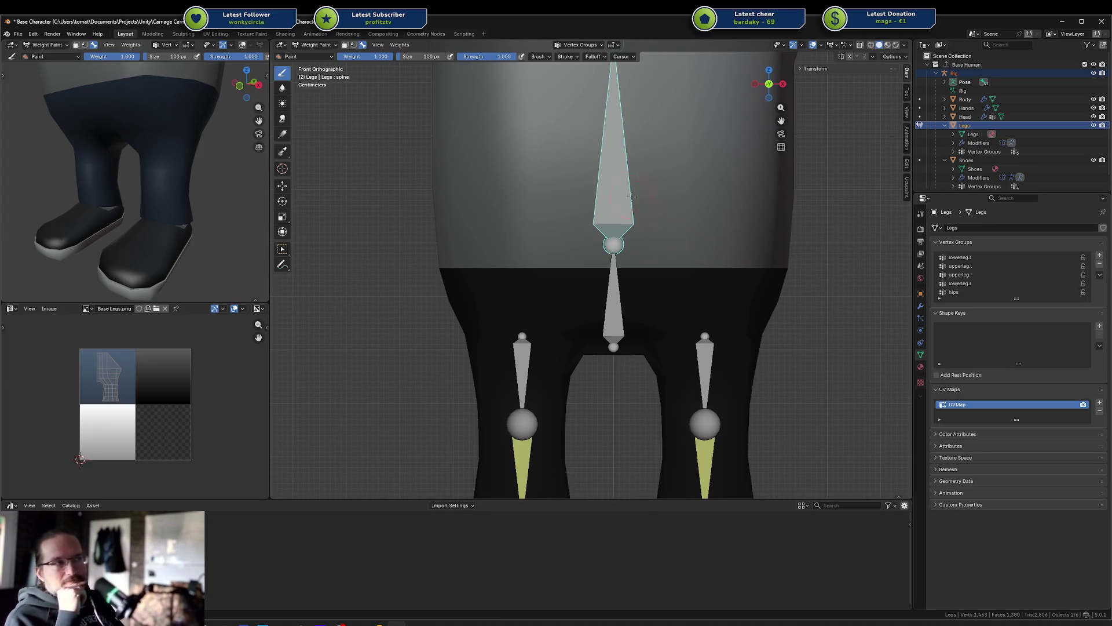
left_click(612, 187)
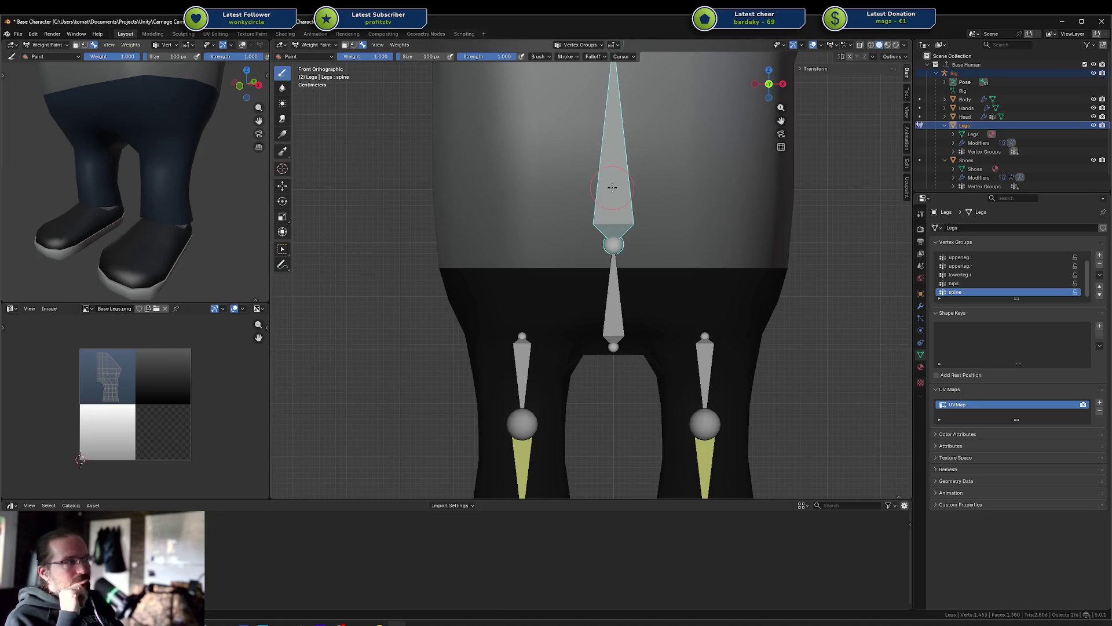
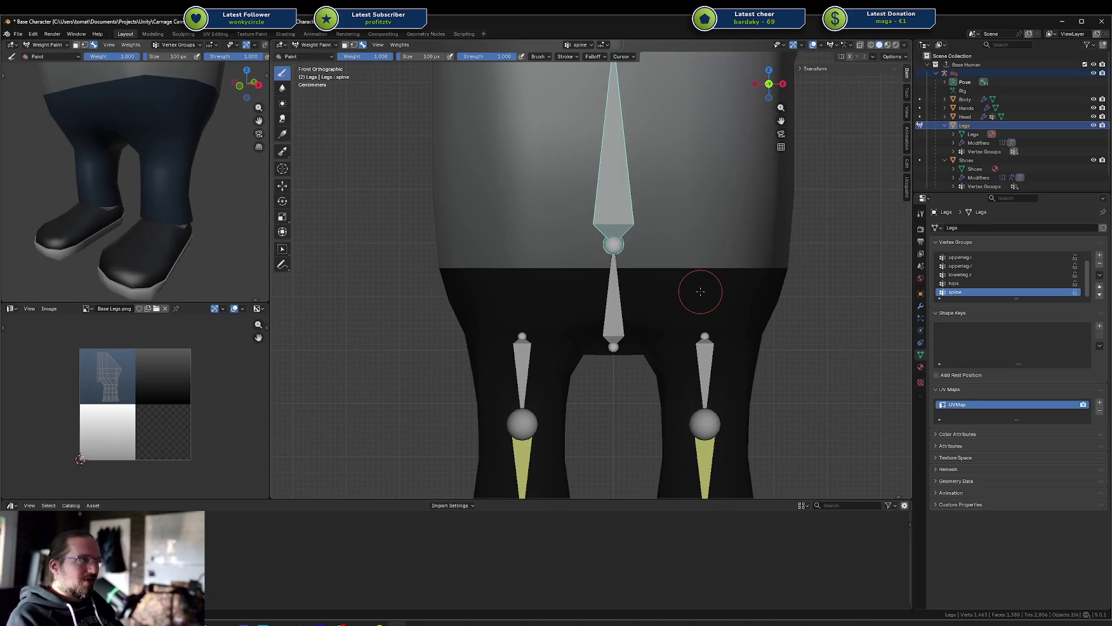
Step: In wireframe Edit Mode, give the Legs' band below the waist spine weights and select the waist loop
key("Tab")
key("shift+z")
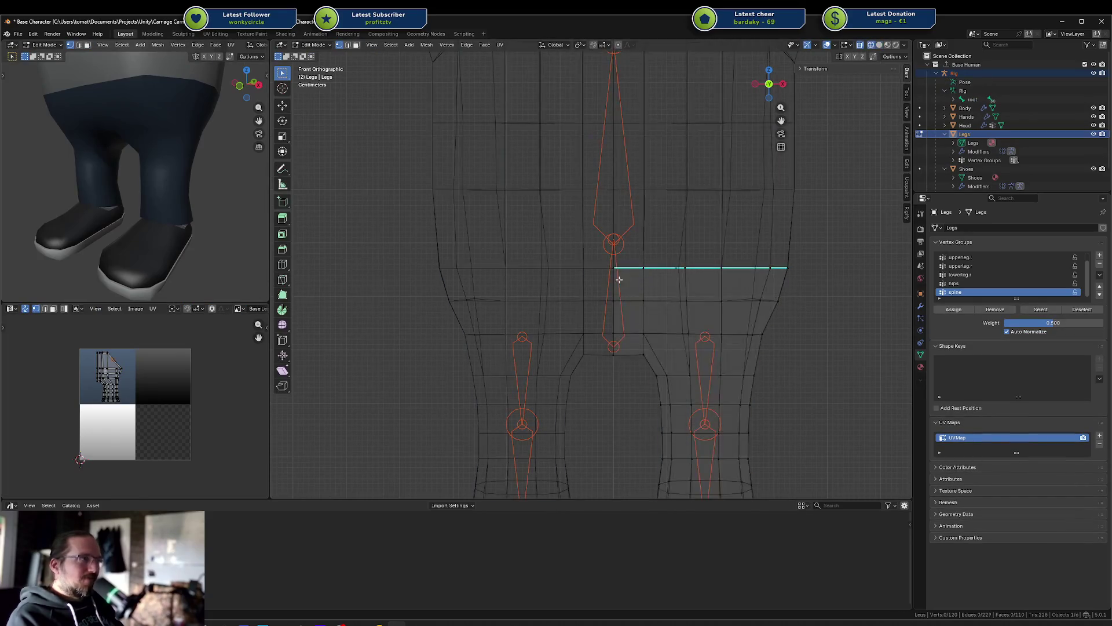
left_click(724, 279, "alt")
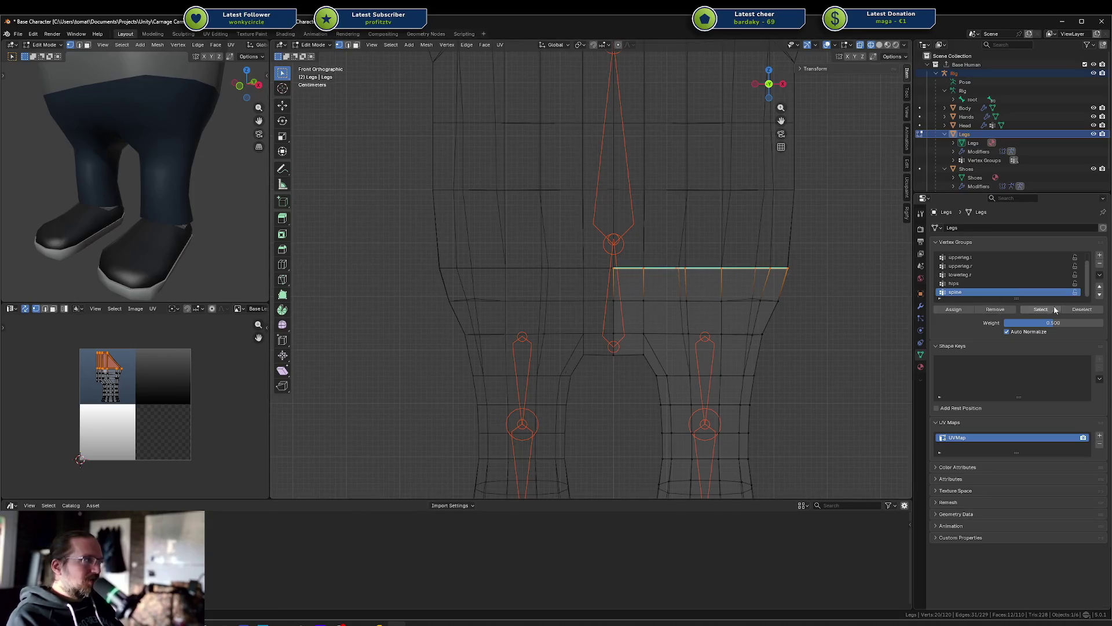
left_click(958, 310)
left_click(647, 270)
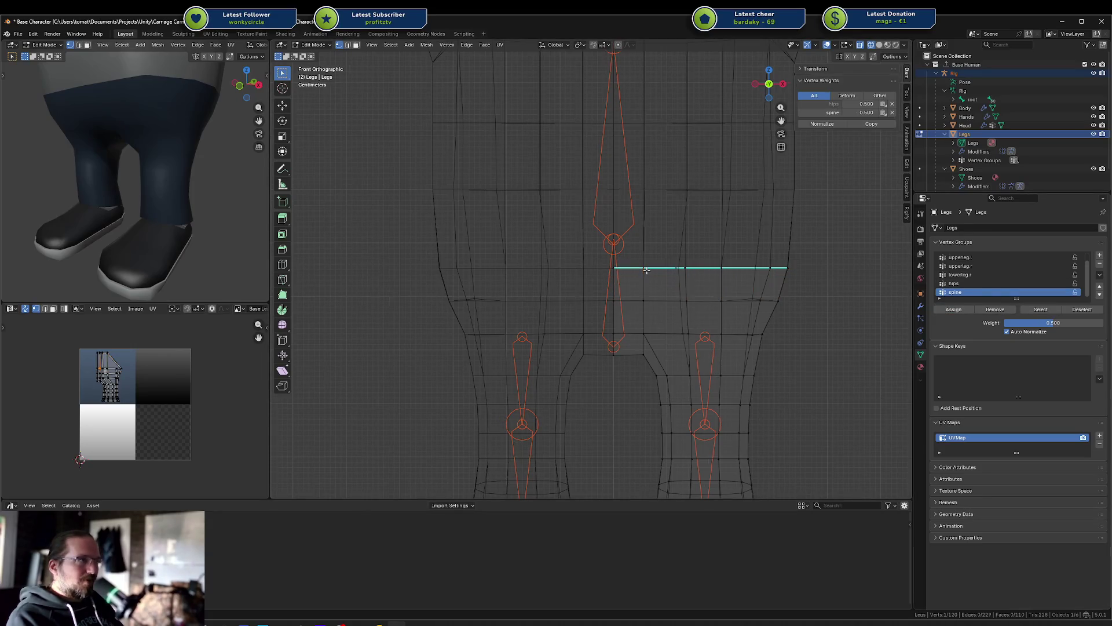
key("l")
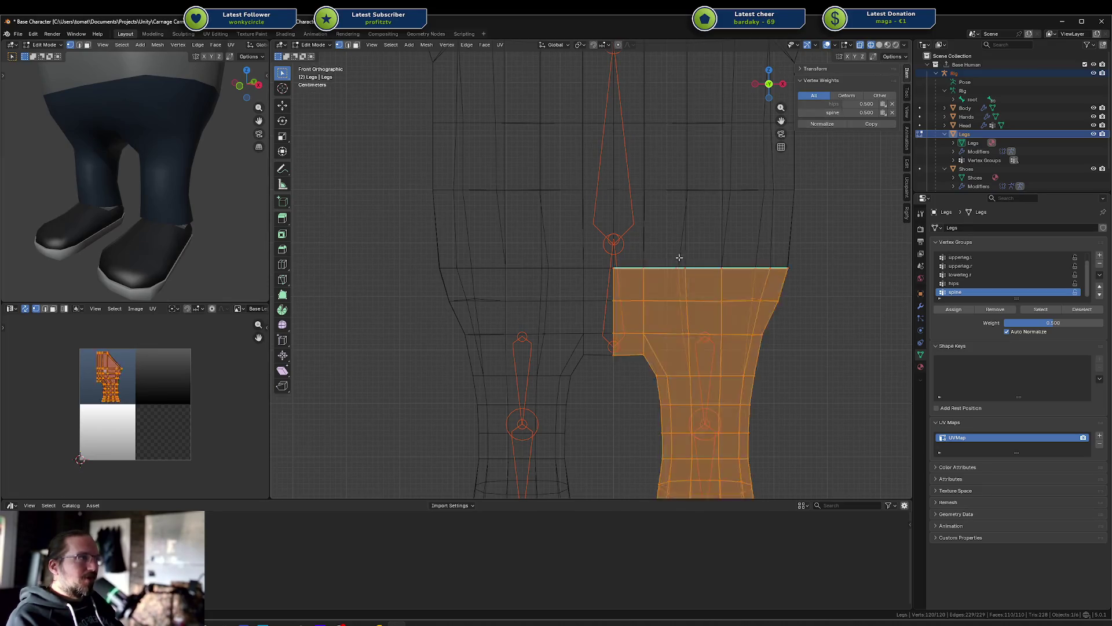
left_click(672, 264, "alt")
Step: Check the hips and spine weights on two waist vertices, then clear that selection
mouse_move(699, 258)
middle_mouse_down()
mouse_move(666, 232)
mouse_move(684, 295)
mouse_move(692, 287)
middle_mouse_up()
key("KP_1")
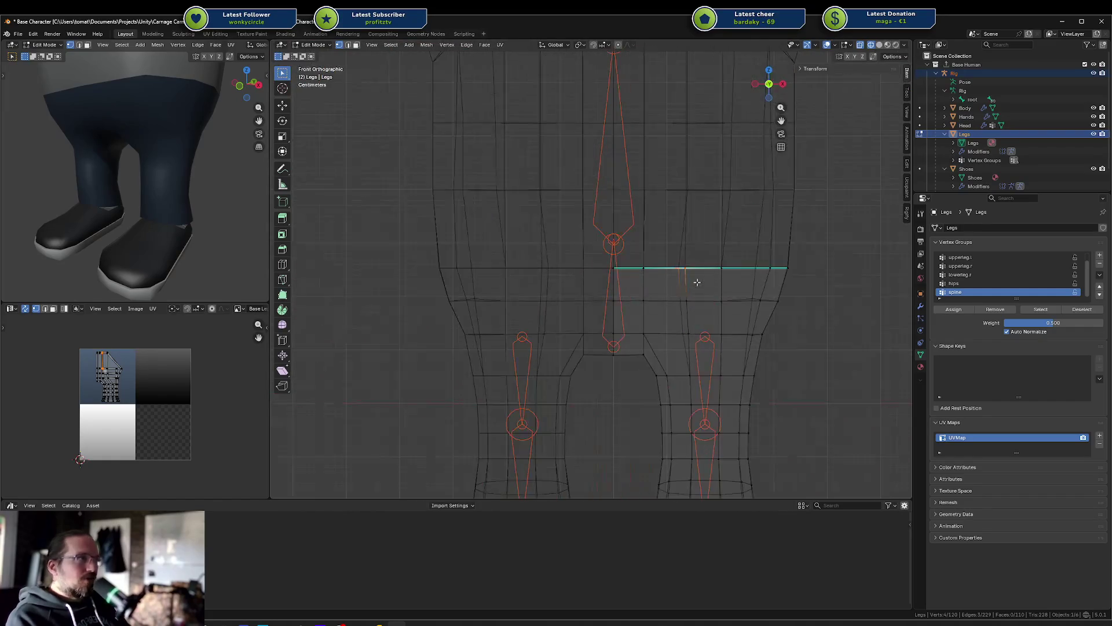
mouse_move(678, 266)
middle_mouse_down()
mouse_move(676, 281)
mouse_move(673, 232)
mouse_move(685, 210)
mouse_move(690, 218)
middle_mouse_up()
key("l")
left_click(673, 228)
left_click(674, 206, "shift")
key("KP_1")
key("alt+a")
key("c")
Step: Try out sliding the waist edge along X, cancelling each attempt
key("g")
key("x")
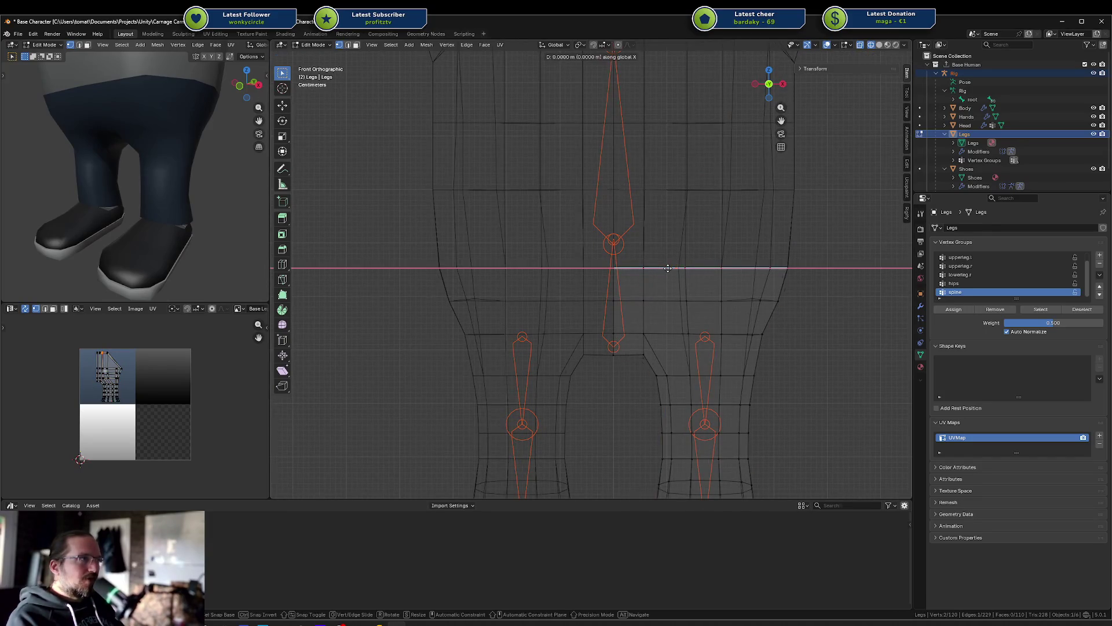
key("Escape")
key("g")
key("x")
key("Escape")
Step: Move the waist edge loop 0.037 m along X with mirroring
mouse_move(689, 252)
middle_mouse_down()
mouse_move(688, 268)
mouse_move(671, 230)
middle_mouse_up()
key("g")
key("x")
key("Escape")
key("g")
key("x")
key("ctrl")
left_click(689, 280)
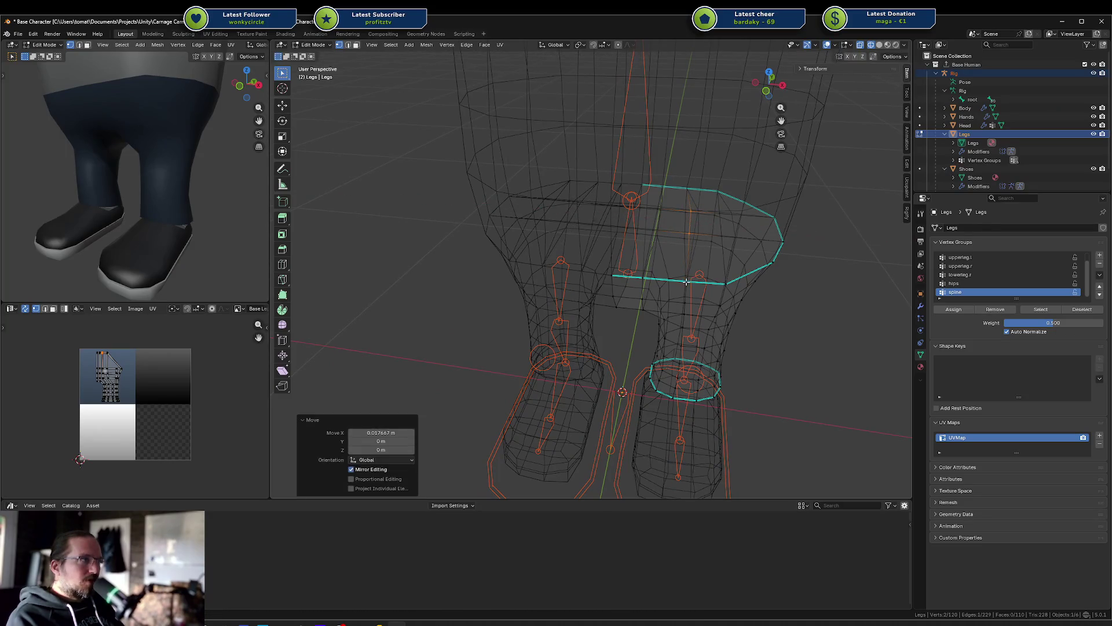
Step: Restore solid shading and return the Legs mesh to Object Mode
mouse_move(689, 257)
middle_mouse_down()
mouse_move(694, 216)
mouse_move(697, 234)
mouse_move(701, 223)
middle_mouse_up()
key("shift+z")
key("shift+z")
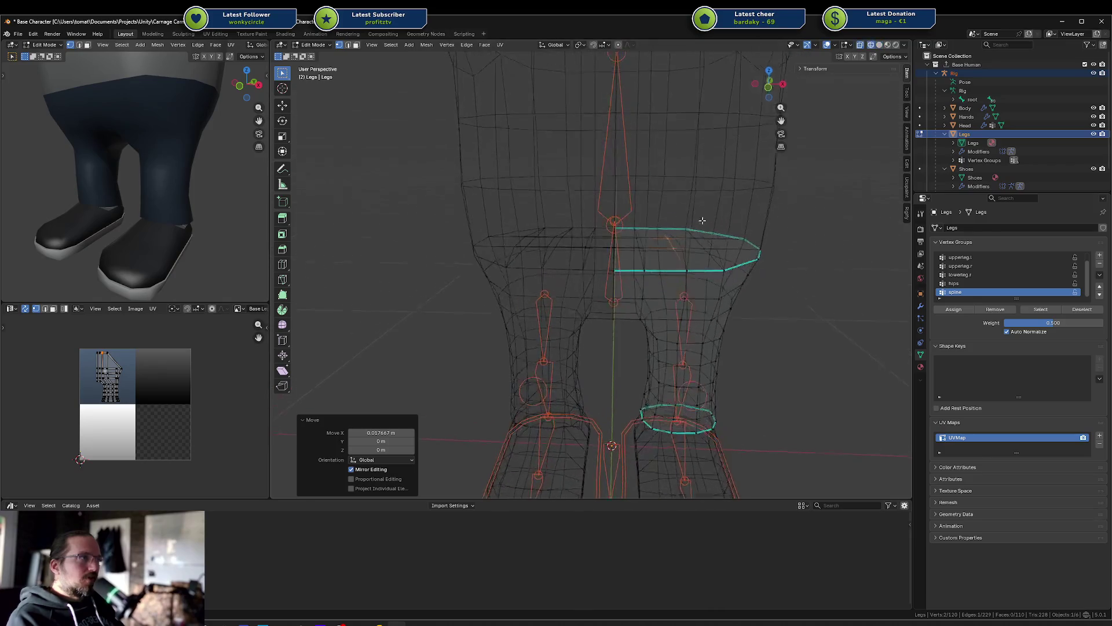
key("alt+a")
key("ctrl+Tab")
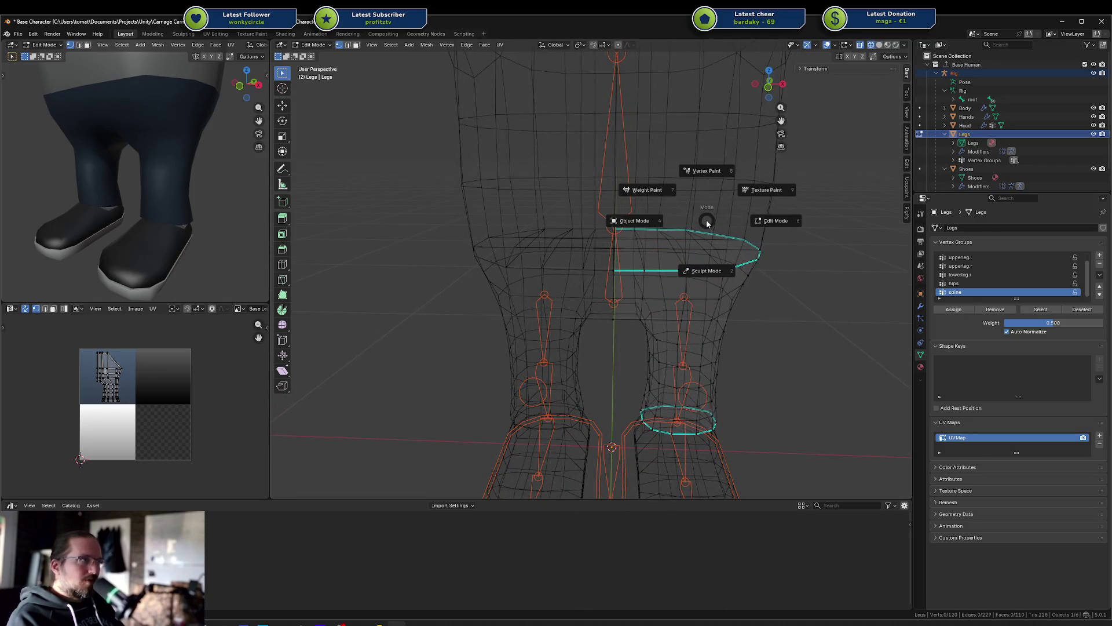
left_click(660, 224)
key("shift+z")
scroll(660, 224, "down", 6)
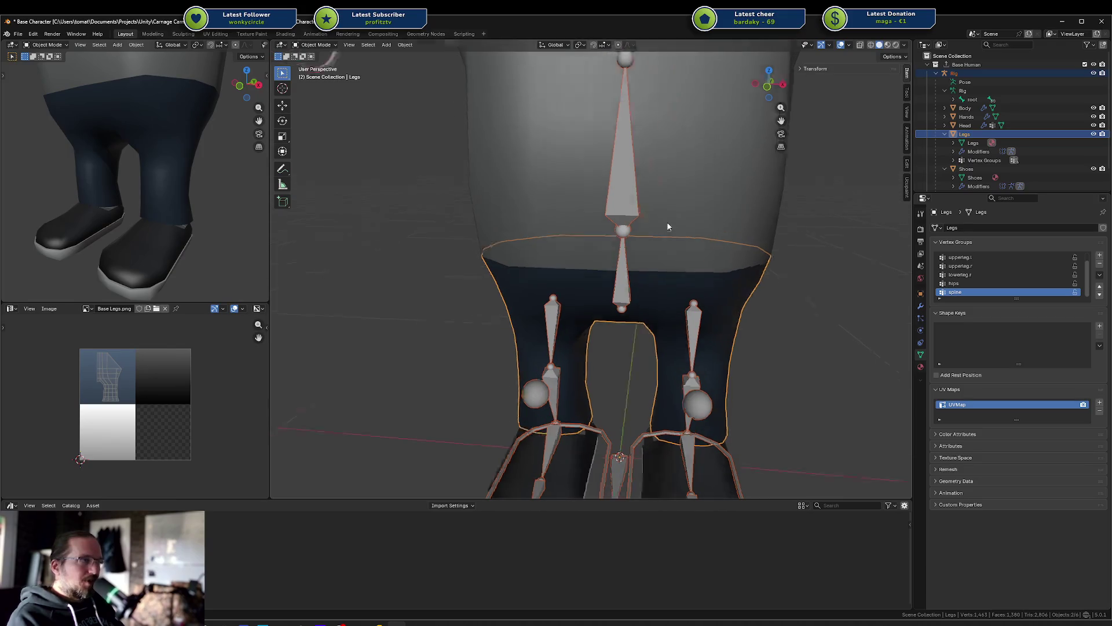
Step: In Pose Mode, move the rig's left foot IK control to a new position
left_click(662, 388)
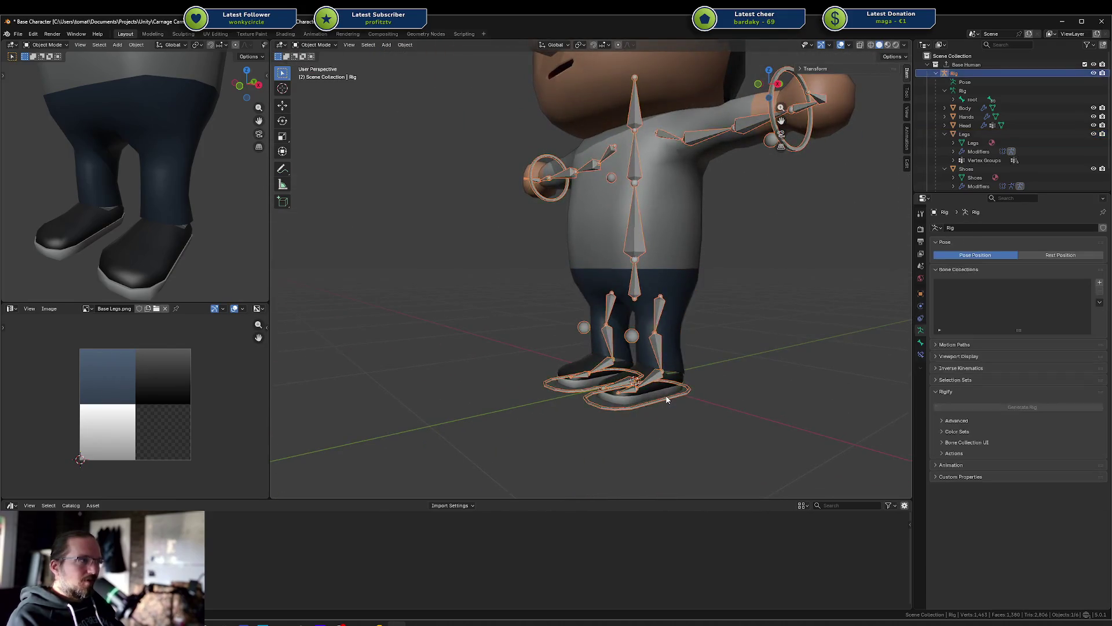
key("ctrl+Tab")
key("g")
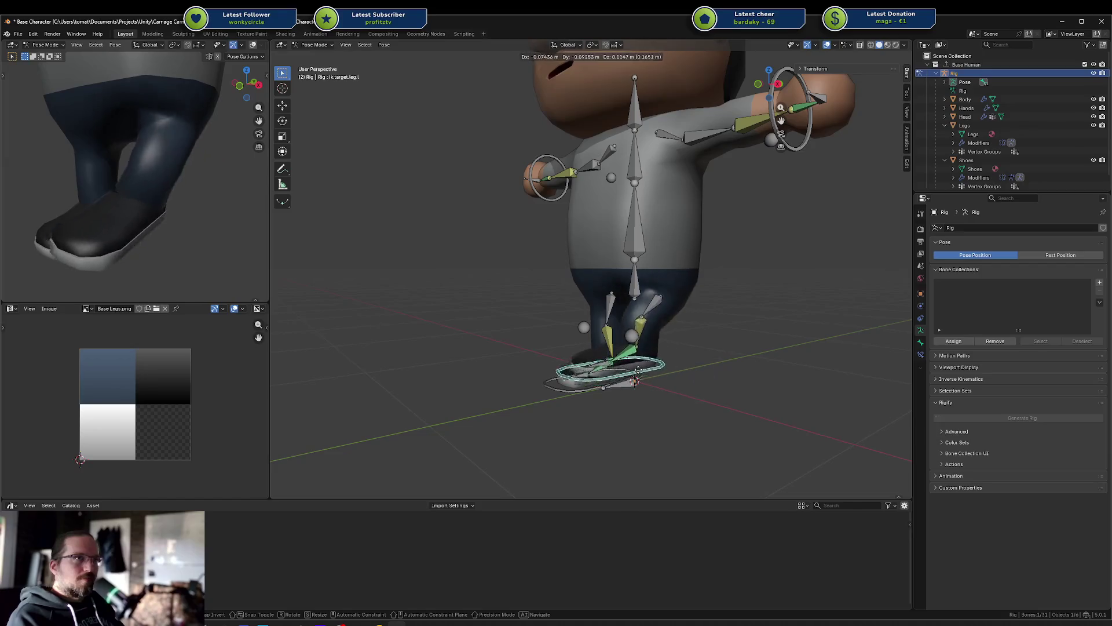
key("Escape")
middle_click_drag(733, 345, 608, 342)
key("g")
left_click(221, 235)
Step: Reposition the foot IK control again and rotate it around X
scroll(176, 217, "up", 3)
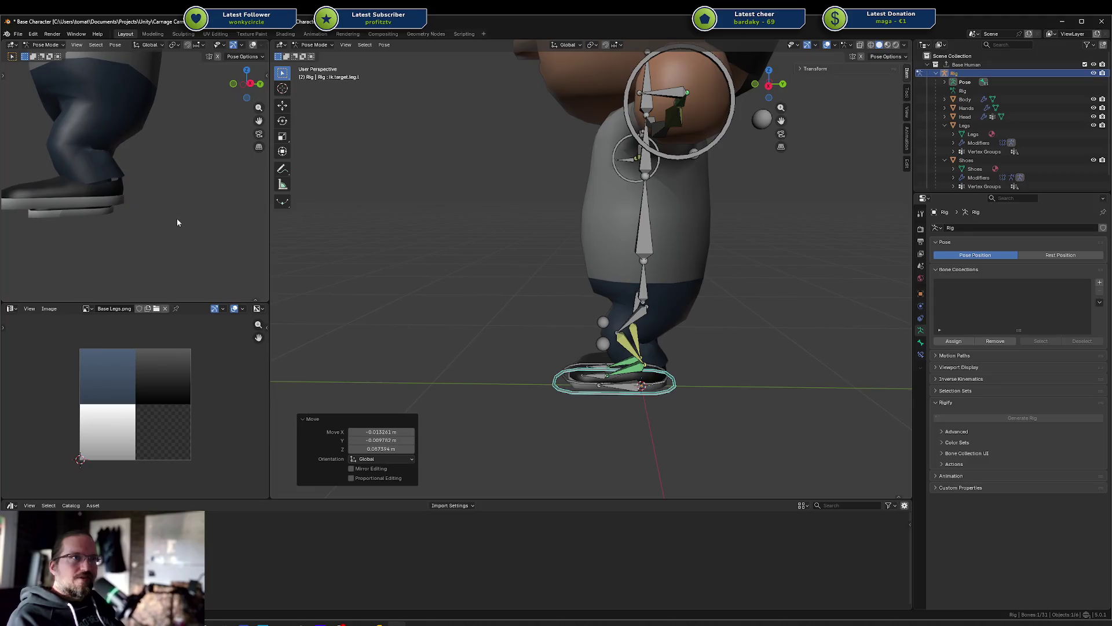
key("g")
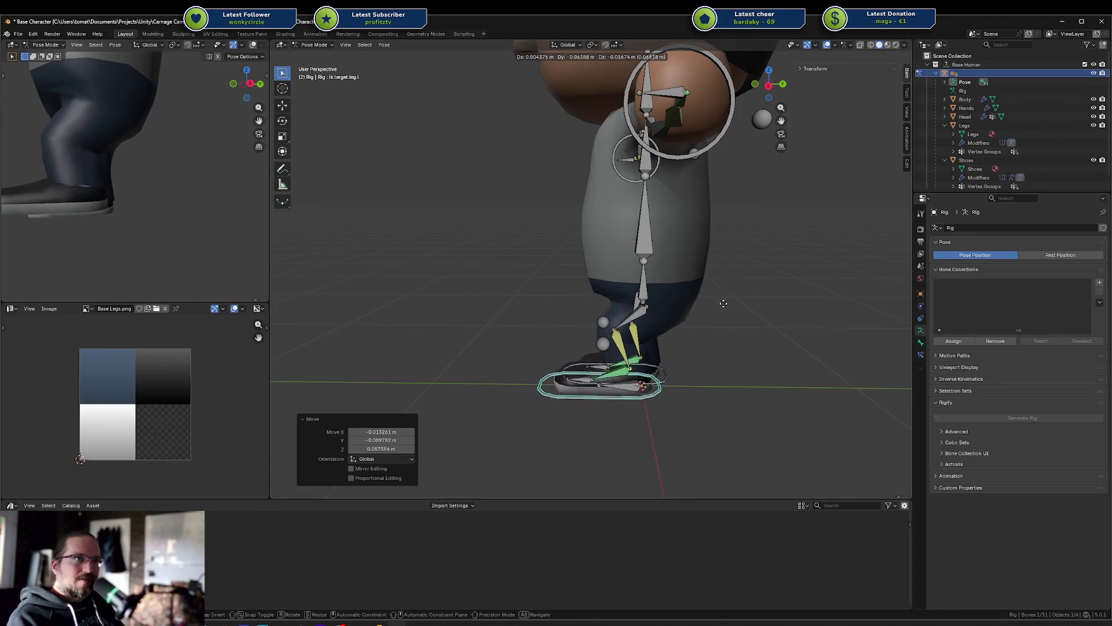
left_click(367, 231)
scroll(155, 192, "down", 2)
middle_click_drag(156, 193, 122, 180)
scroll(202, 195, "up", 5)
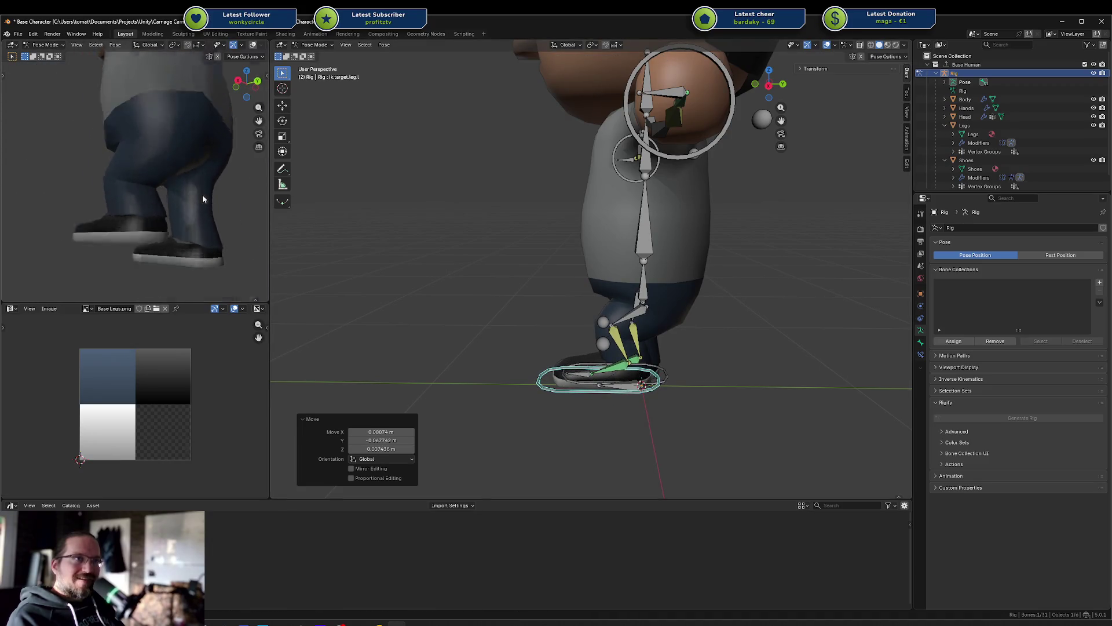
key("r")
key("x")
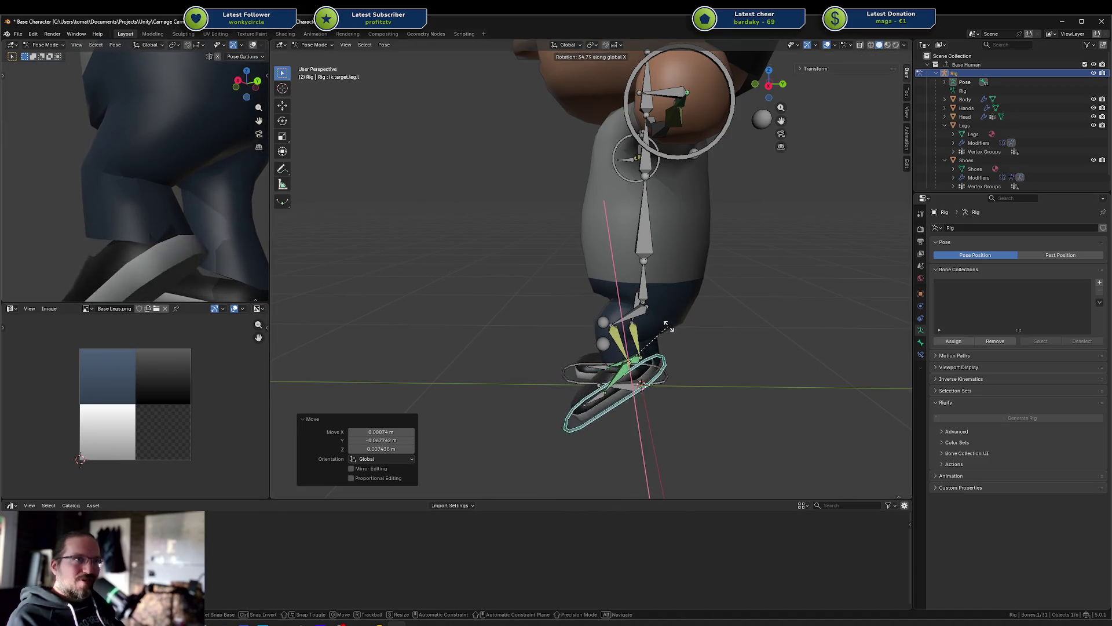
left_click(705, 350)
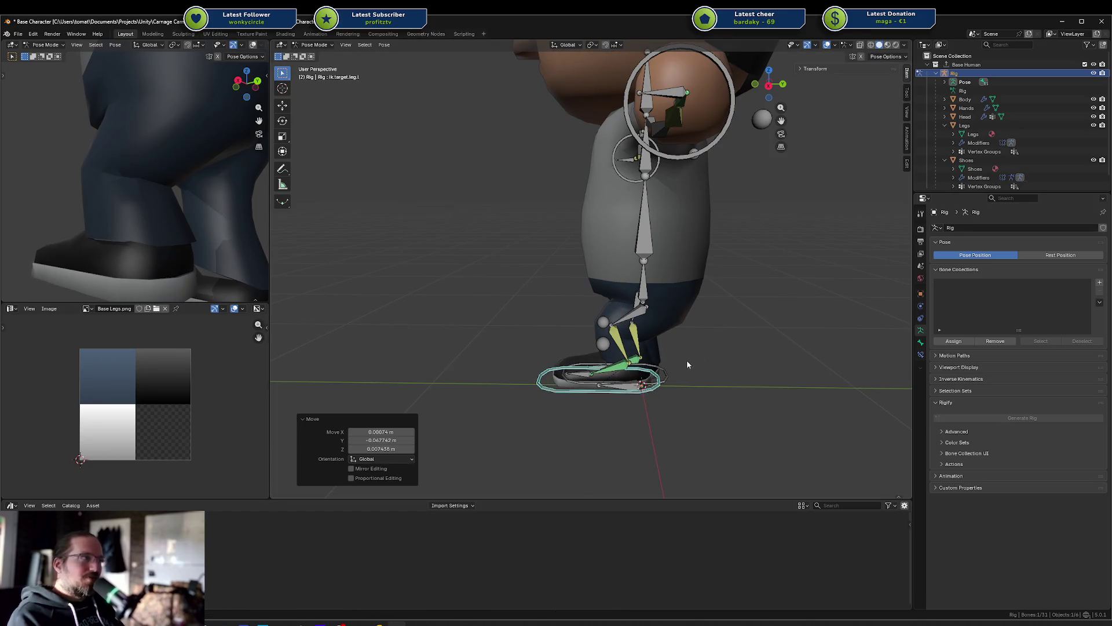
Step: Tilt the foot control 44.2° around X, undo it, and return the rig to Object Mode
key("g")
right_click(648, 344)
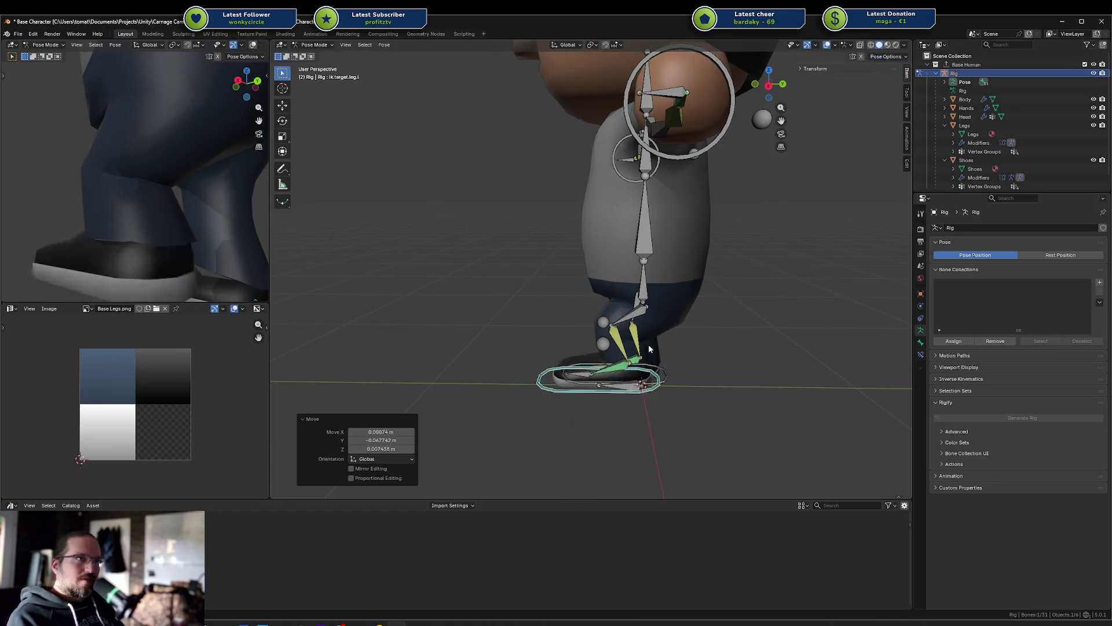
left_click(622, 360)
middle_click_drag(630, 367, 666, 373)
left_click(666, 373)
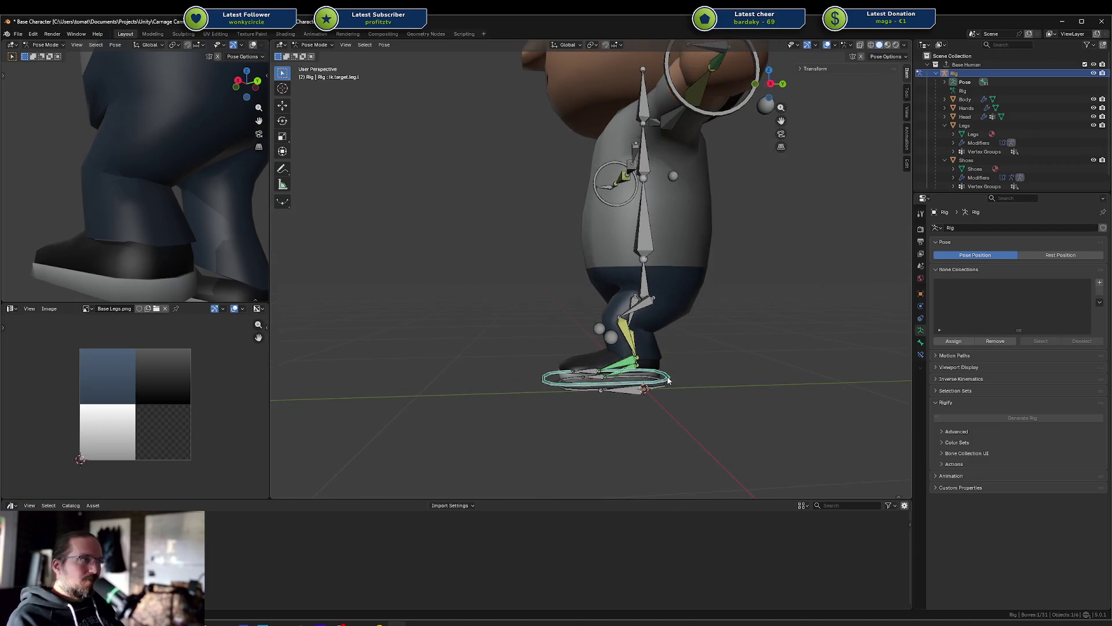
key("r")
key("x")
left_click(651, 358)
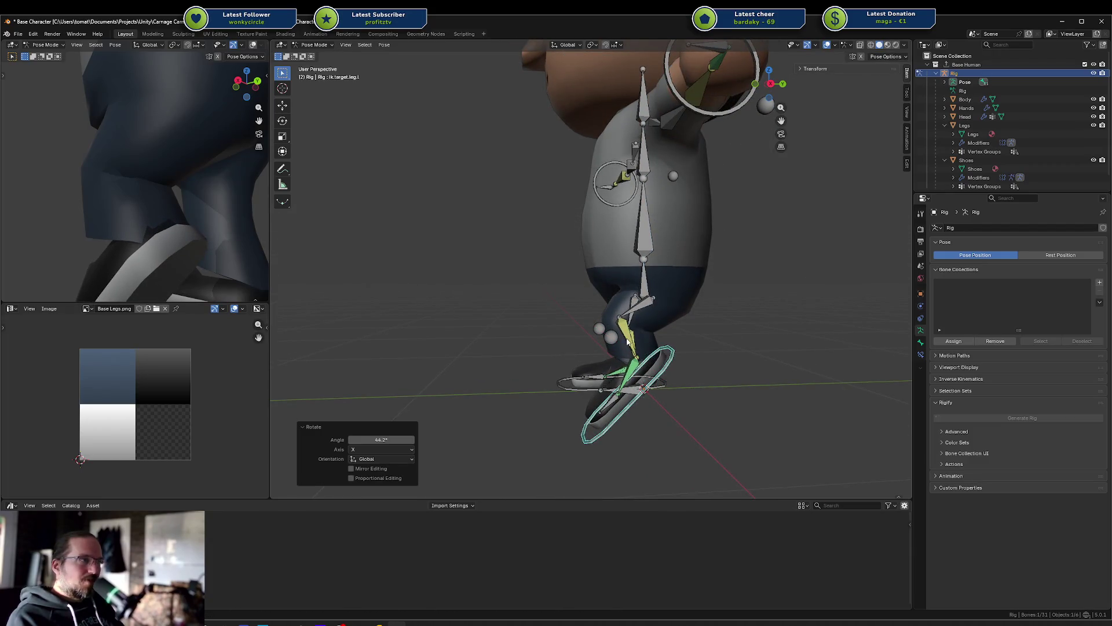
key("ctrl+z")
key("ctrl+Tab")
middle_click_drag(627, 341, 674, 344)
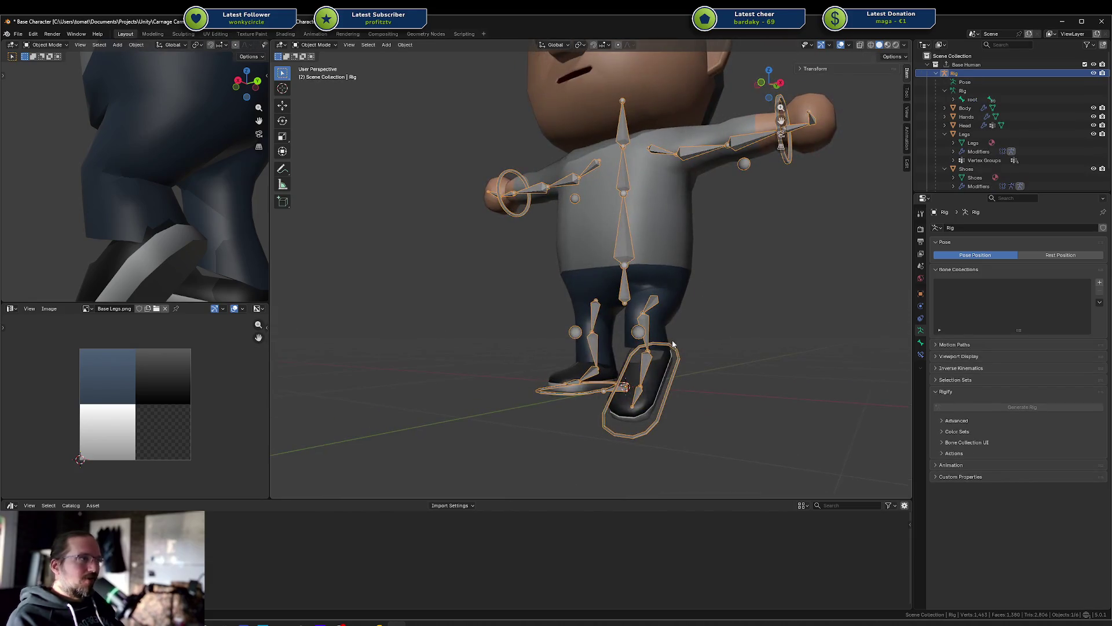
Step: Put the Legs mesh in Weight Paint and view the foot.l and foot.r weights
left_click(657, 351)
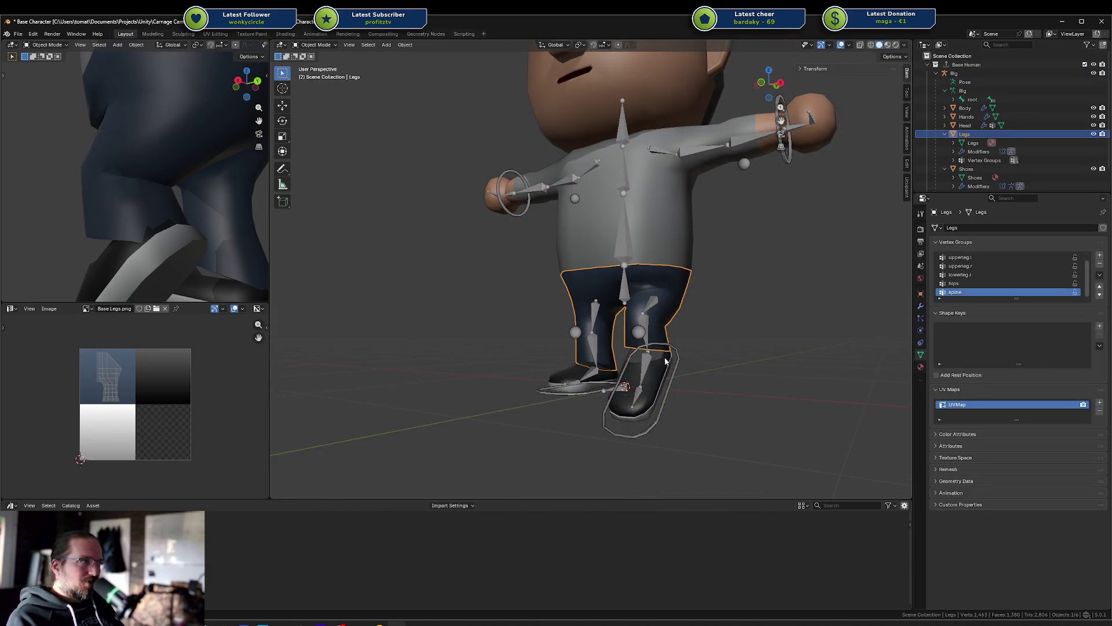
left_click(643, 322, "shift")
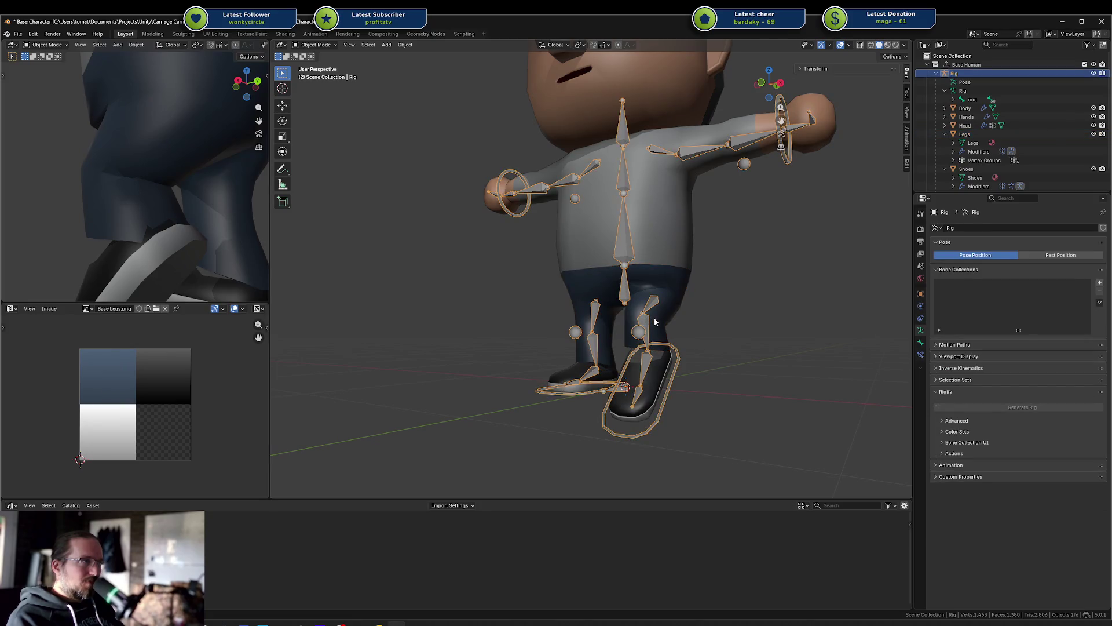
left_click(655, 319, "shift")
key("ctrl+Tab")
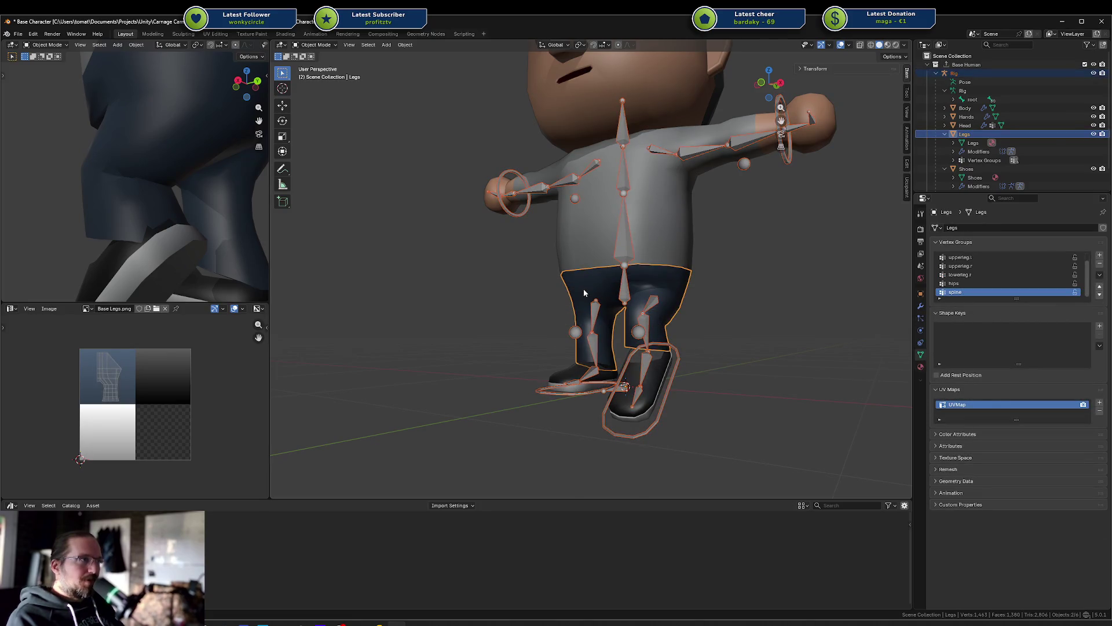
key("ctrl+Tab")
left_click(558, 284)
scroll(704, 311, "up", 3)
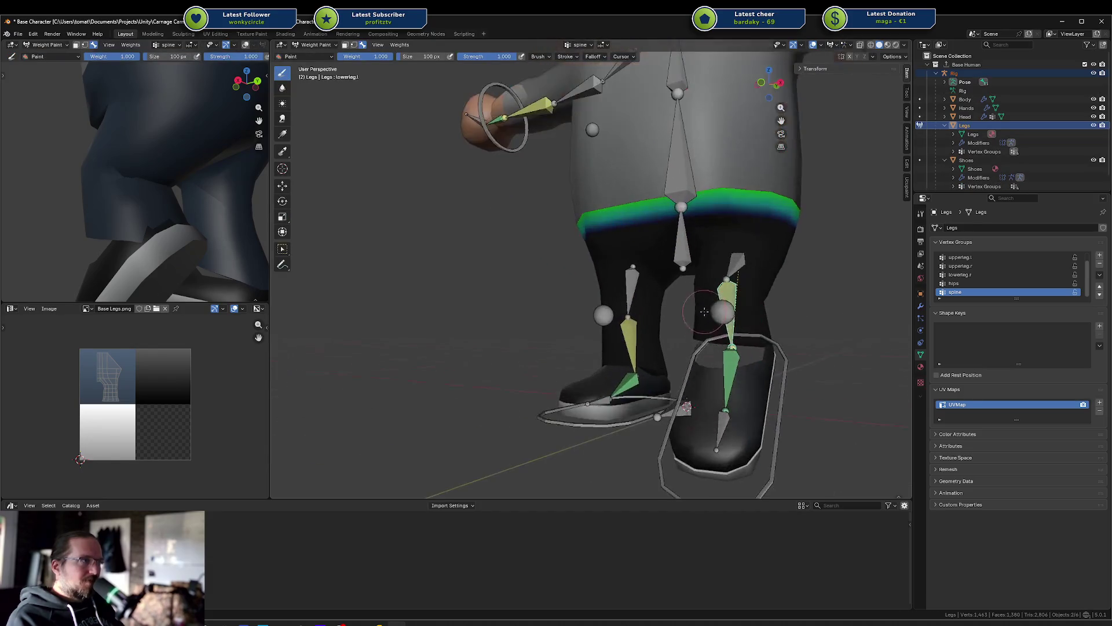
left_click(719, 373, "ctrl")
scroll(779, 344, "down", 1)
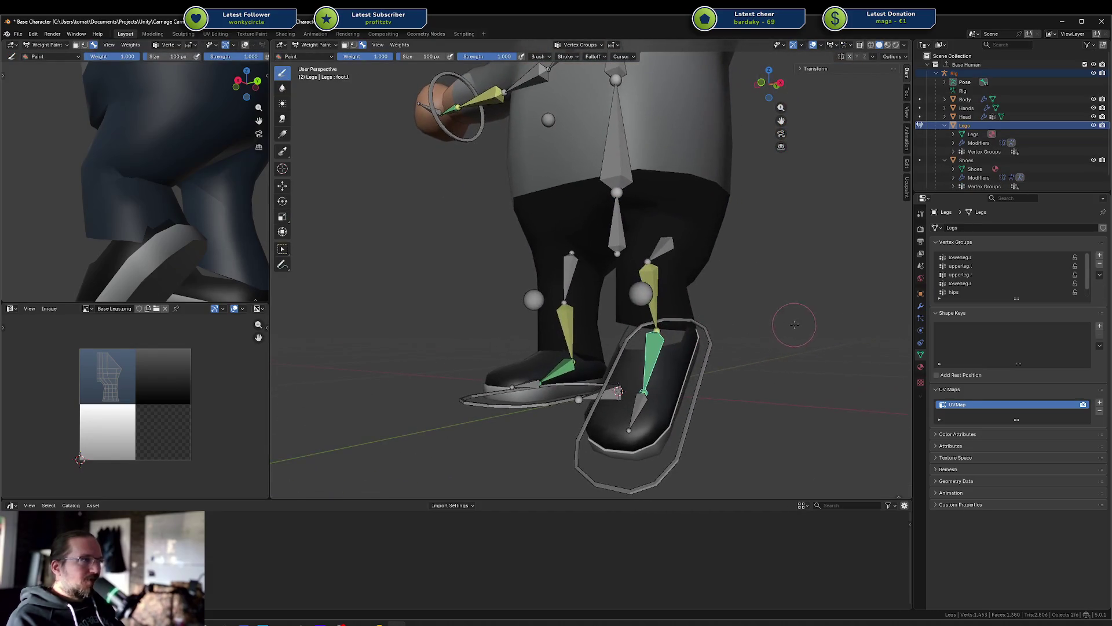
left_click(556, 364, "ctrl")
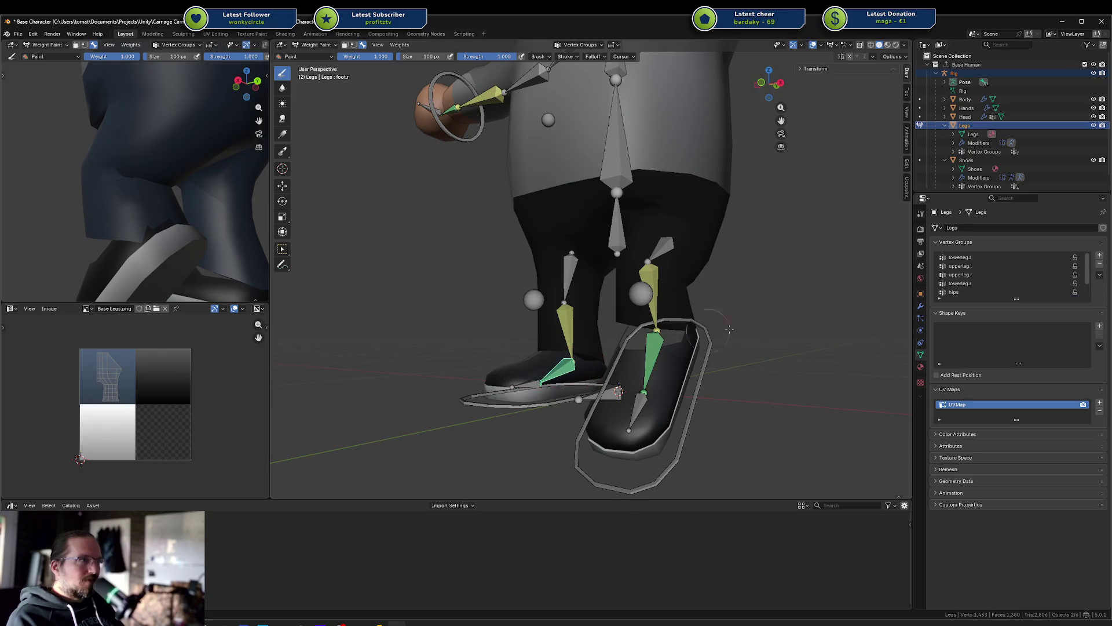
left_click(656, 362, "ctrl")
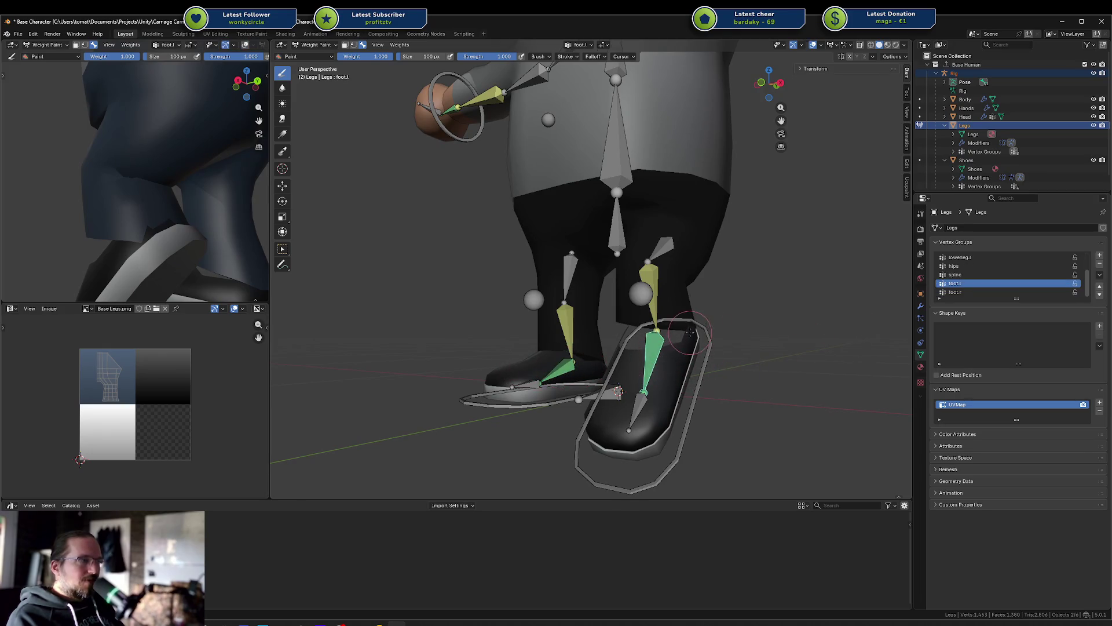
scroll(708, 326, "up", 2)
Step: Set the assign weight to 0.5 in Edit Mode, check an ankle vertex, and return to Weight Paint
key("Tab")
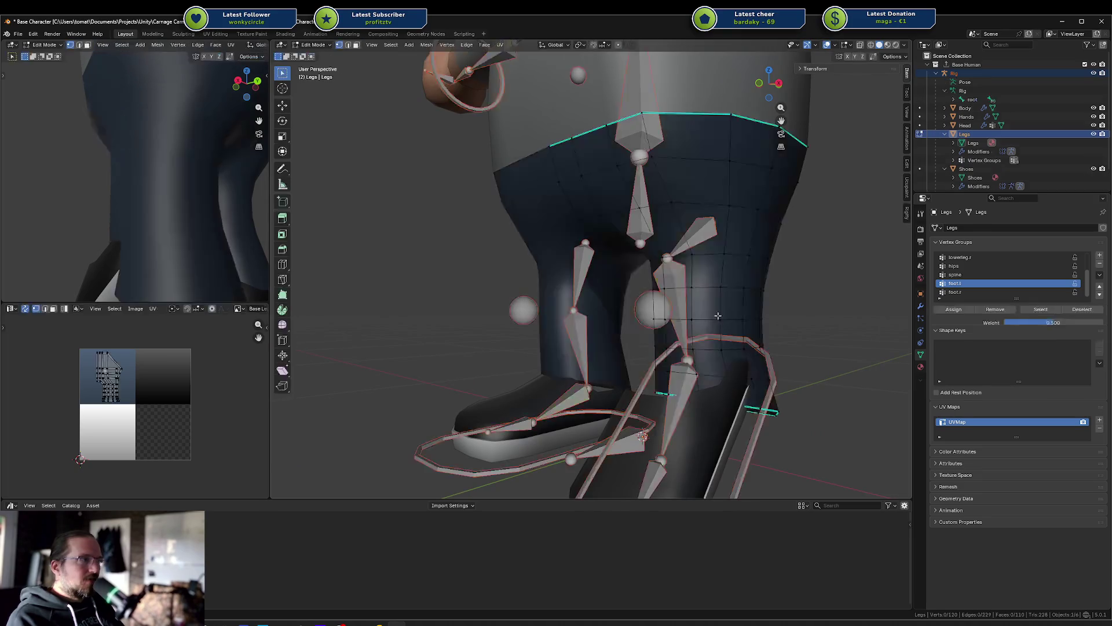
key("2")
middle_click_drag(775, 392, 643, 284)
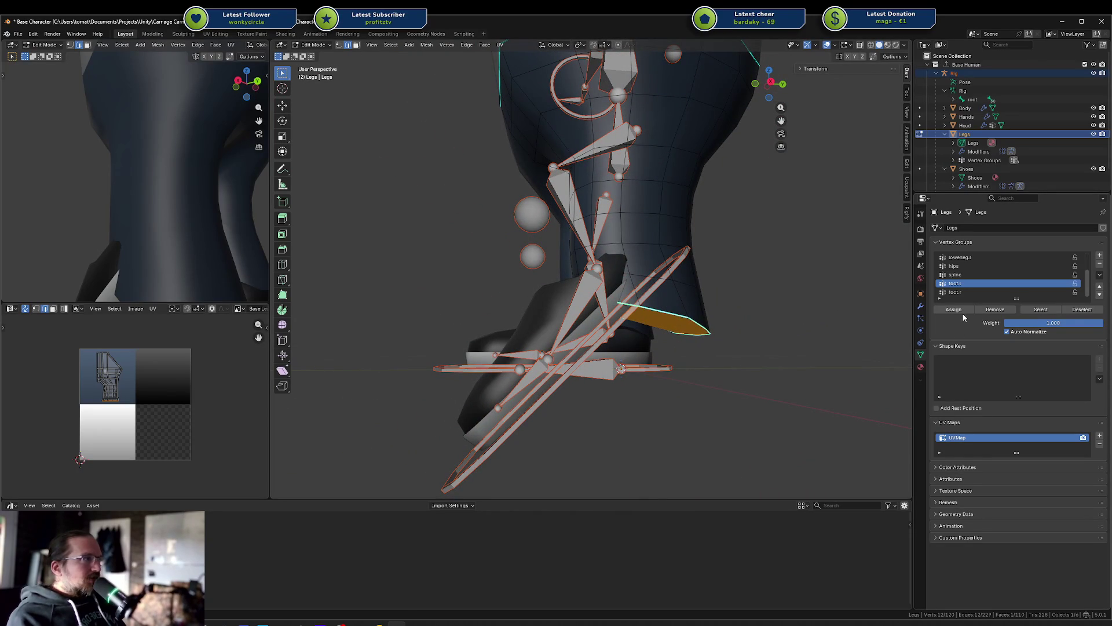
left_click(1070, 325)
type(".5")
key("Return")
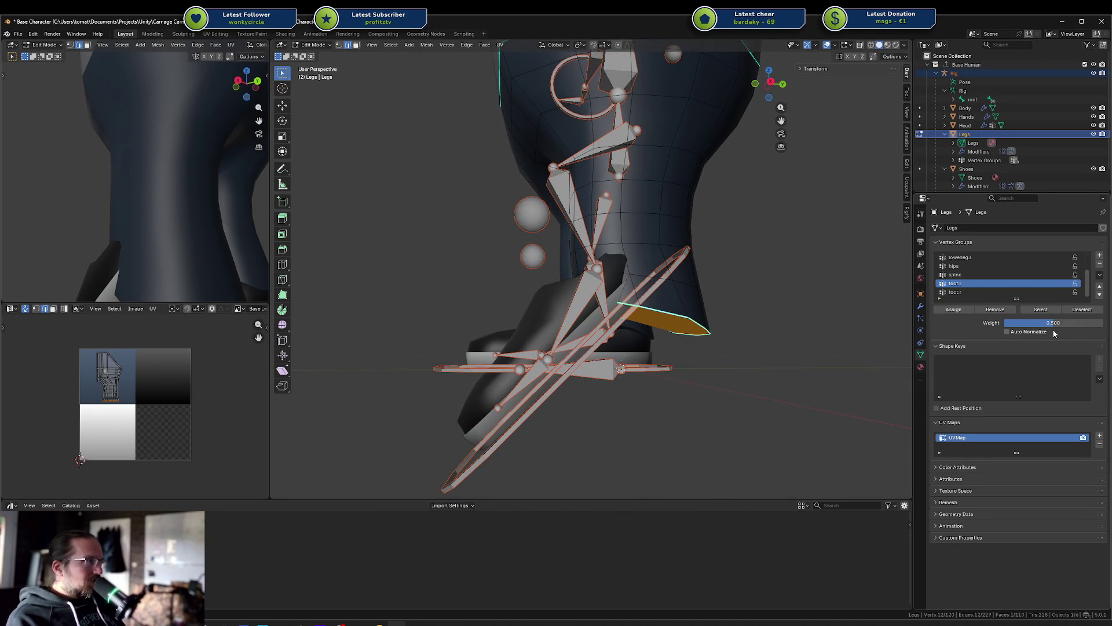
key("1")
left_click(684, 314)
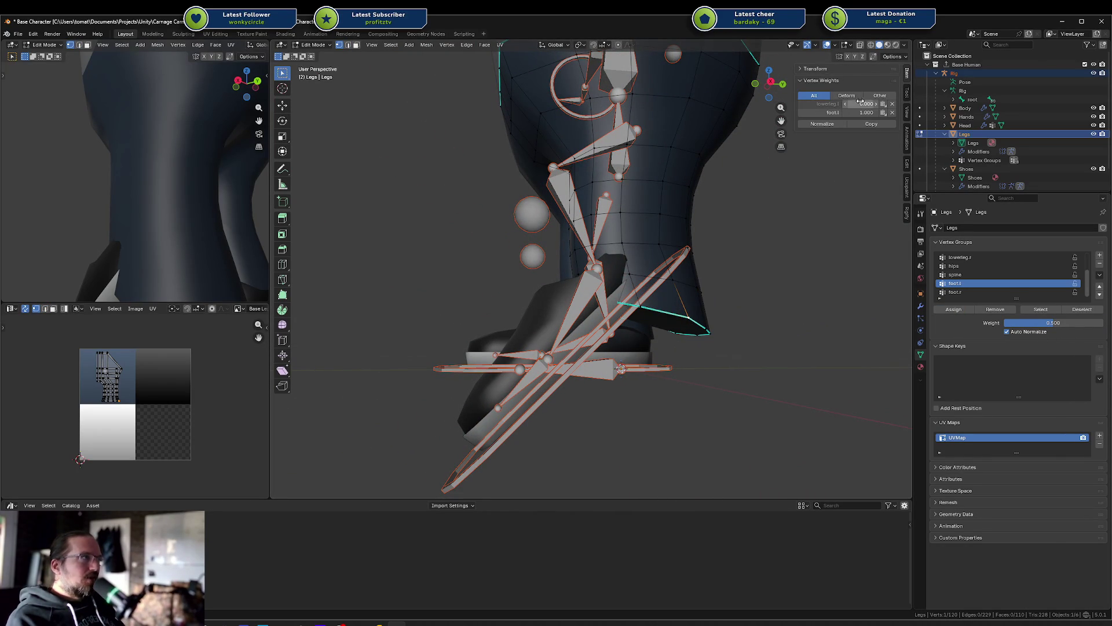
scroll(174, 174, "down", 5)
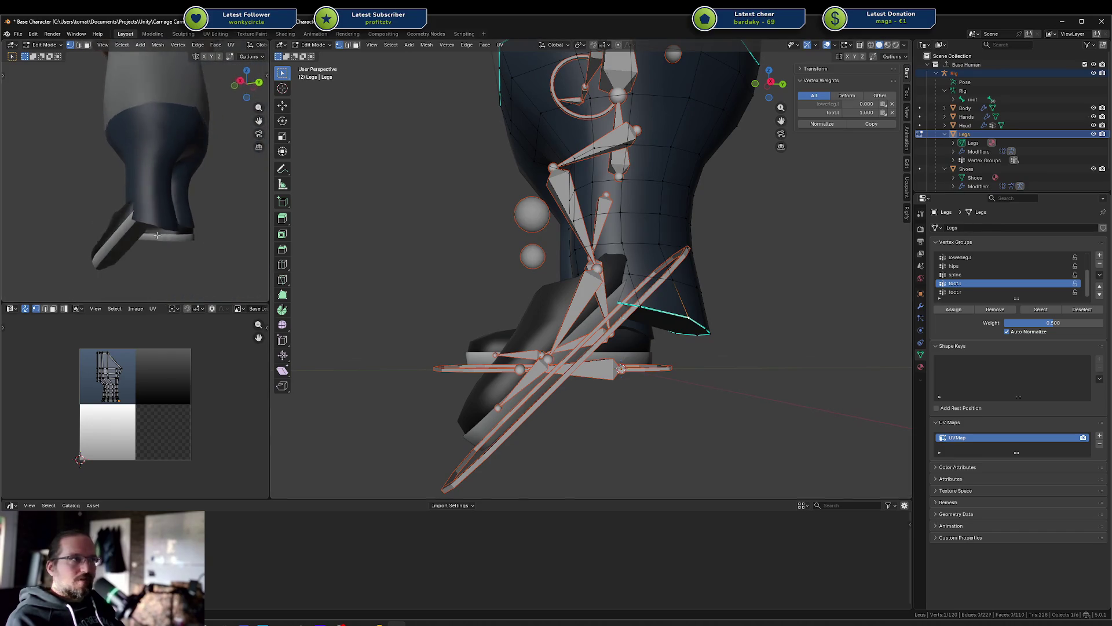
key("ctrl+Tab")
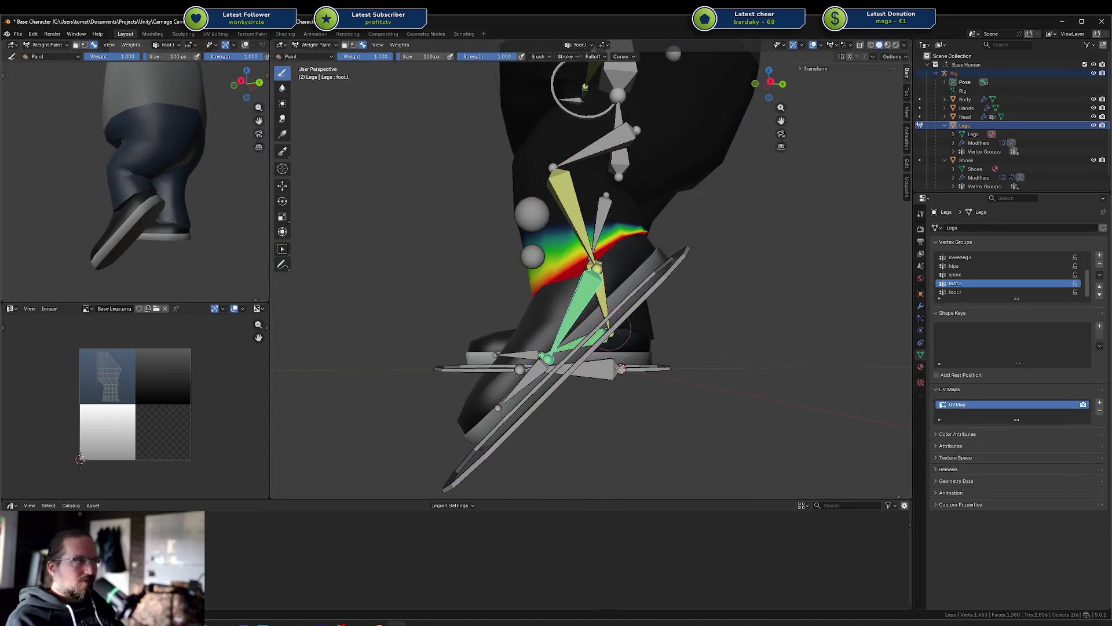
Step: Test-deform the leg IK target, hips and spine bones, undoing or cancelling each test
left_click(612, 333, "ctrl")
key("g")
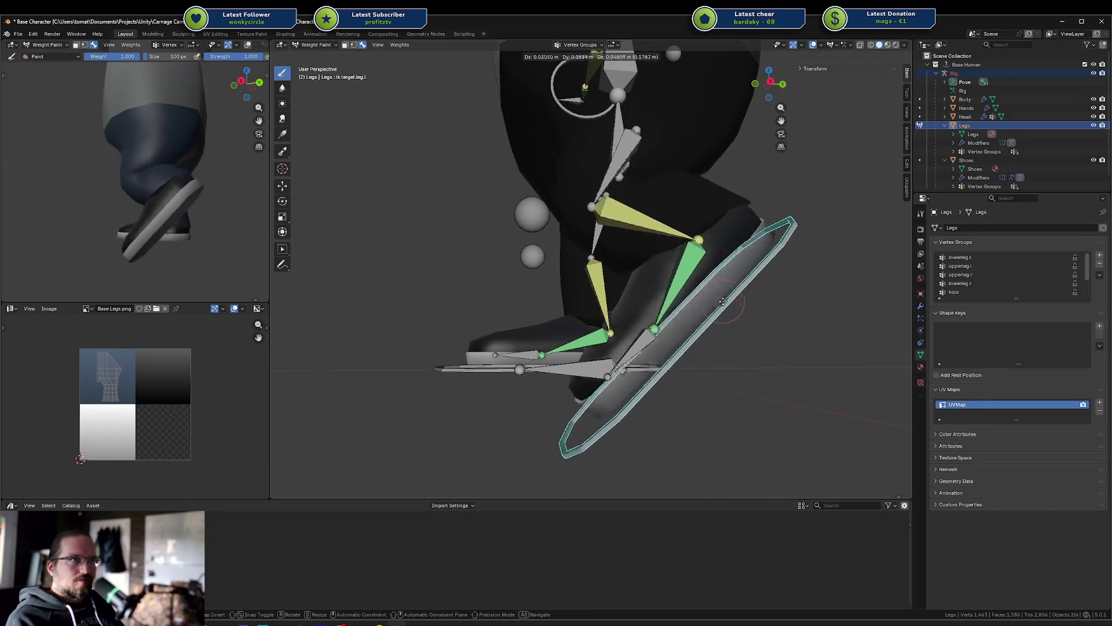
left_click(708, 256)
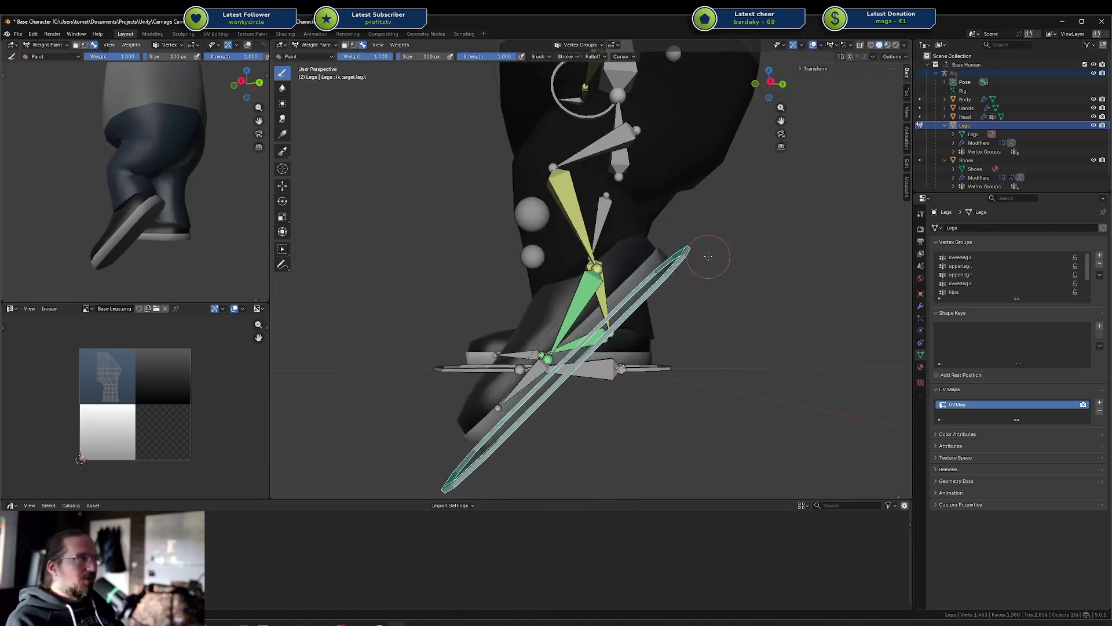
key("ctrl+z")
key("ctrl+z")
key("ctrl+z")
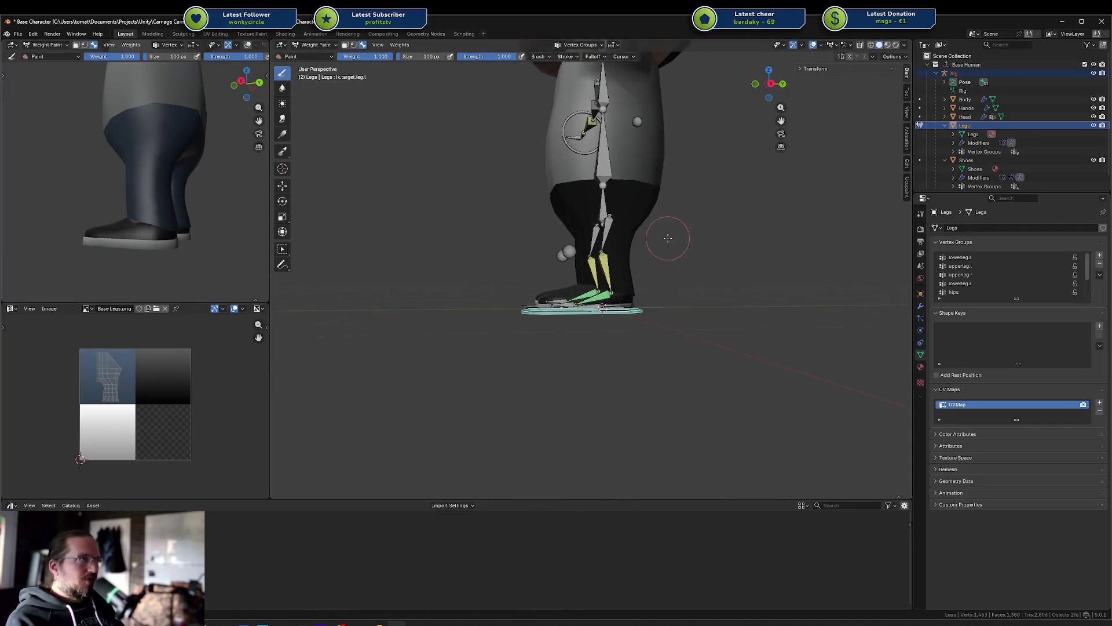
left_click(602, 166, "ctrl")
key("r")
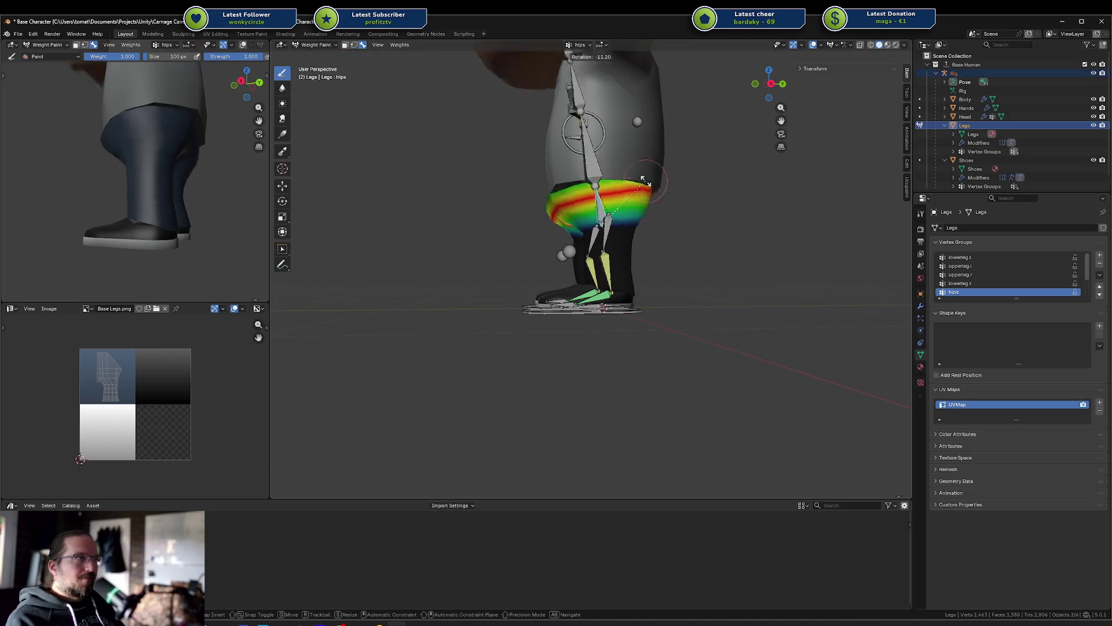
key("Escape")
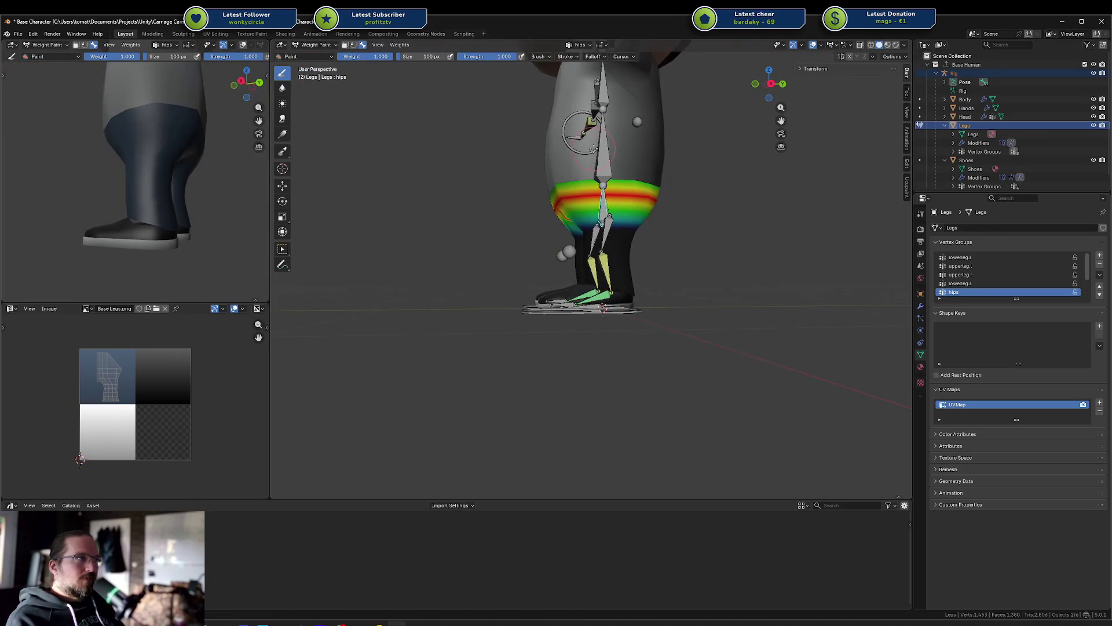
left_click(597, 148, "ctrl")
key("r")
key("Escape")
Step: Return to Object Mode, save Base Character.blend, and select the Body and Legs meshes
mouse_move(664, 168)
middle_mouse_down()
mouse_move(639, 212)
mouse_move(680, 231)
middle_mouse_up()
key("ctrl+Tab")
left_click(559, 210)
key("ctrl+s")
left_click(663, 231)
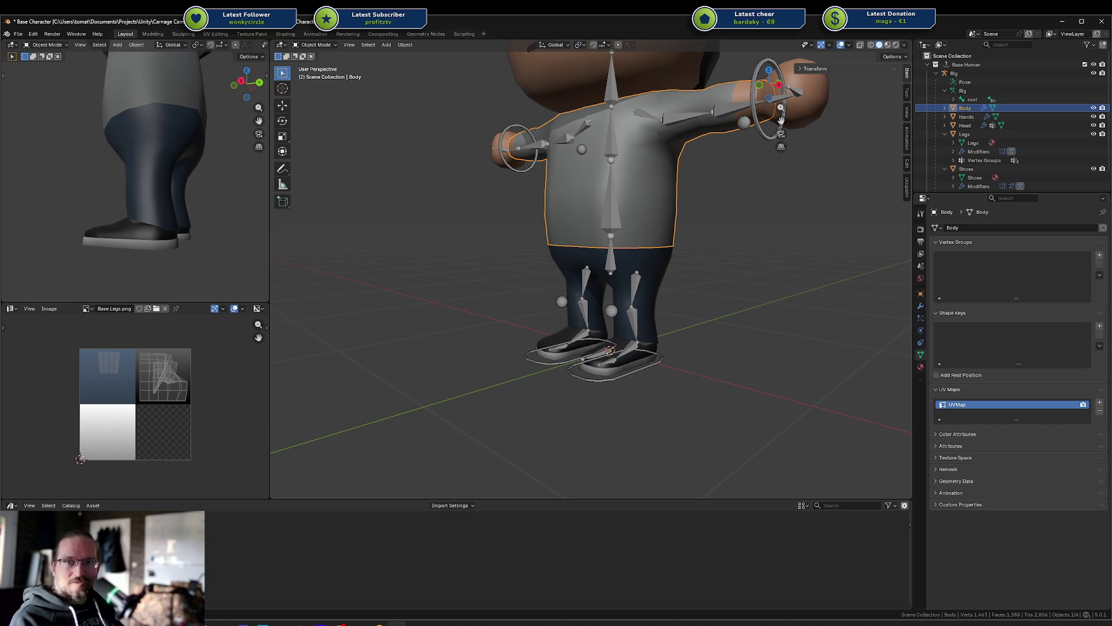
left_click(617, 255)
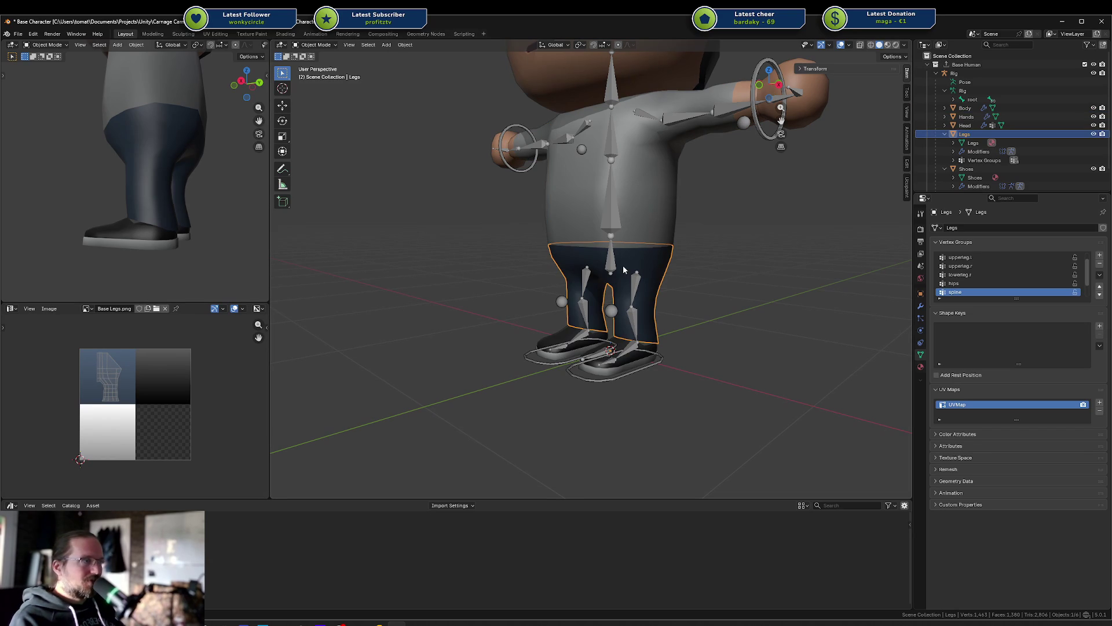
Step: Select the Rig and then the Body mesh, and enter Weight Paint mode
left_click(606, 265)
left_click(608, 265)
left_click(607, 265)
left_click(609, 265)
left_click(659, 216)
key("ctrl+Tab")
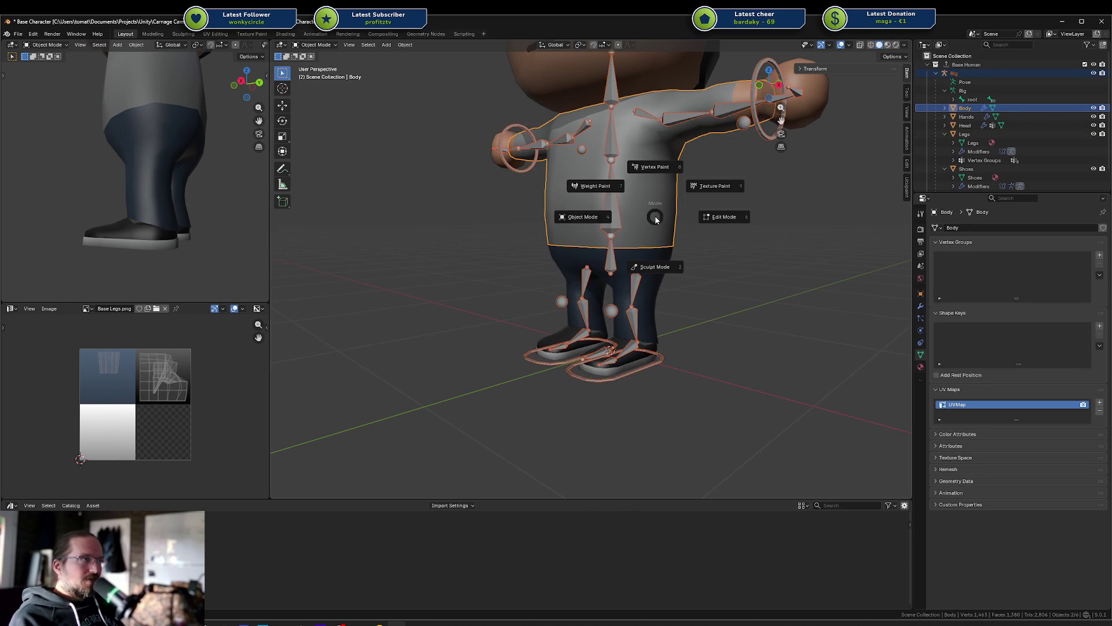
left_click(608, 190)
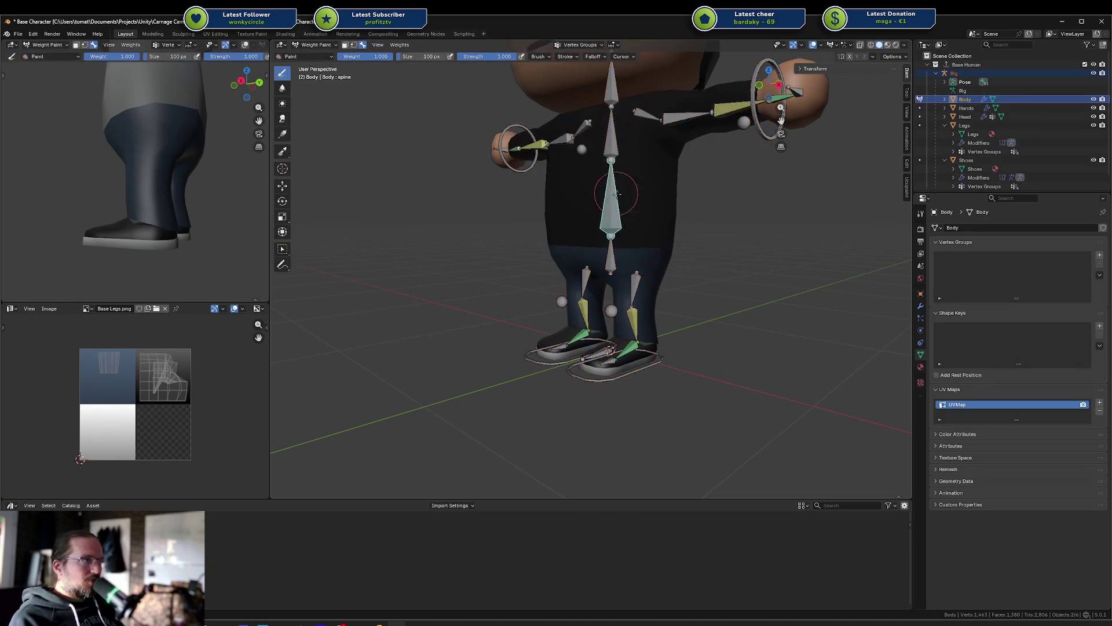
Step: Make the hips bone active, add a hips vertex group to the Body, and enter Edit Mode
middle_click_drag(643, 209, 558, 264)
left_click(587, 264, "ctrl")
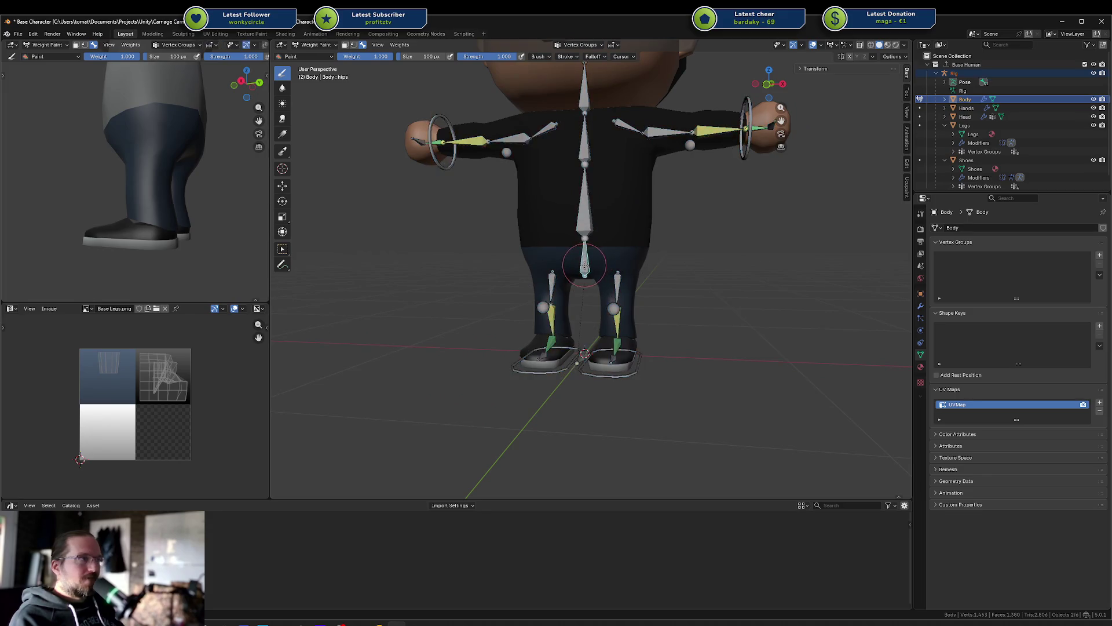
scroll(674, 253, "up", 3)
left_click(795, 239)
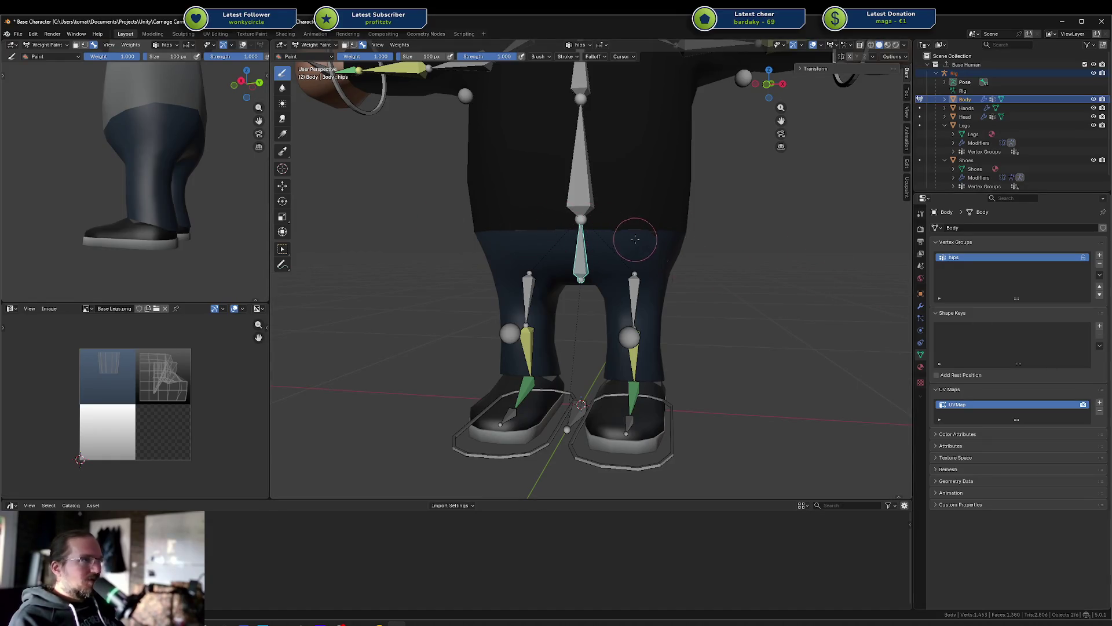
key("Tab")
key("Tab")
key("Tab")
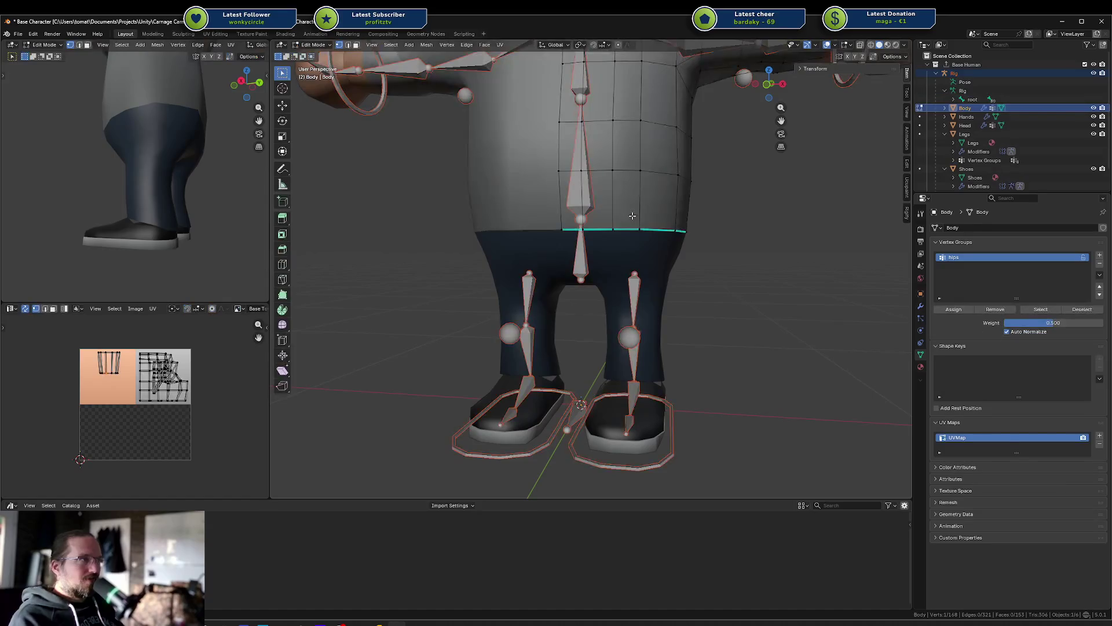
Step: Assign the Body's waist loop to hips in front X-ray view, then activate the spine bone
key("alt+z")
key("l")
key("alt+a")
key("KP_1")
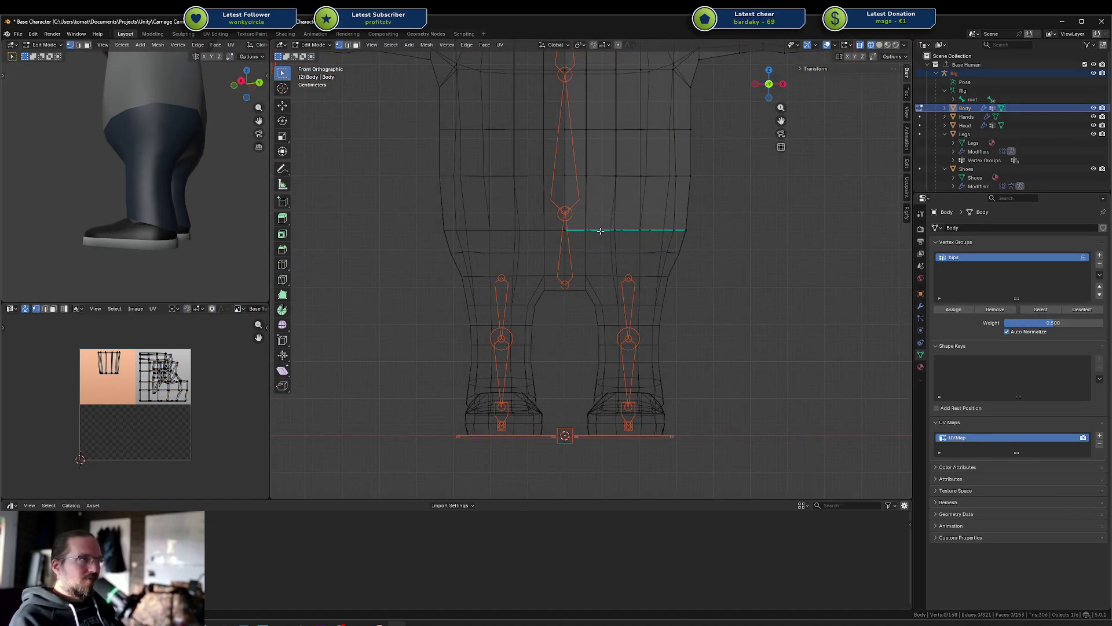
left_click(614, 230, "alt")
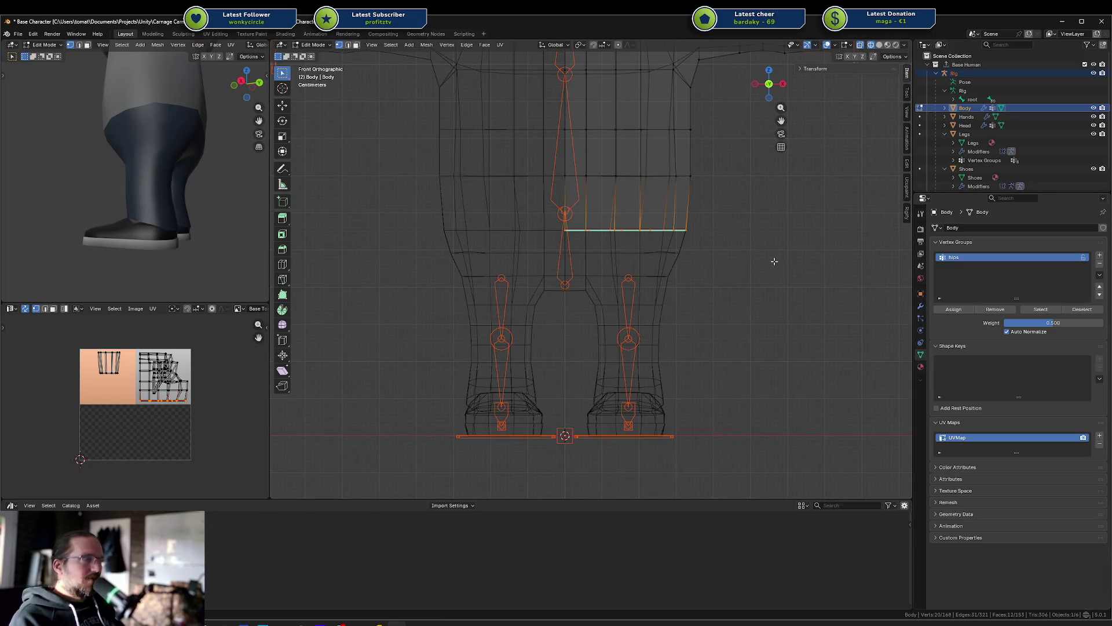
key("ctrl+Tab")
left_click(566, 139, "ctrl")
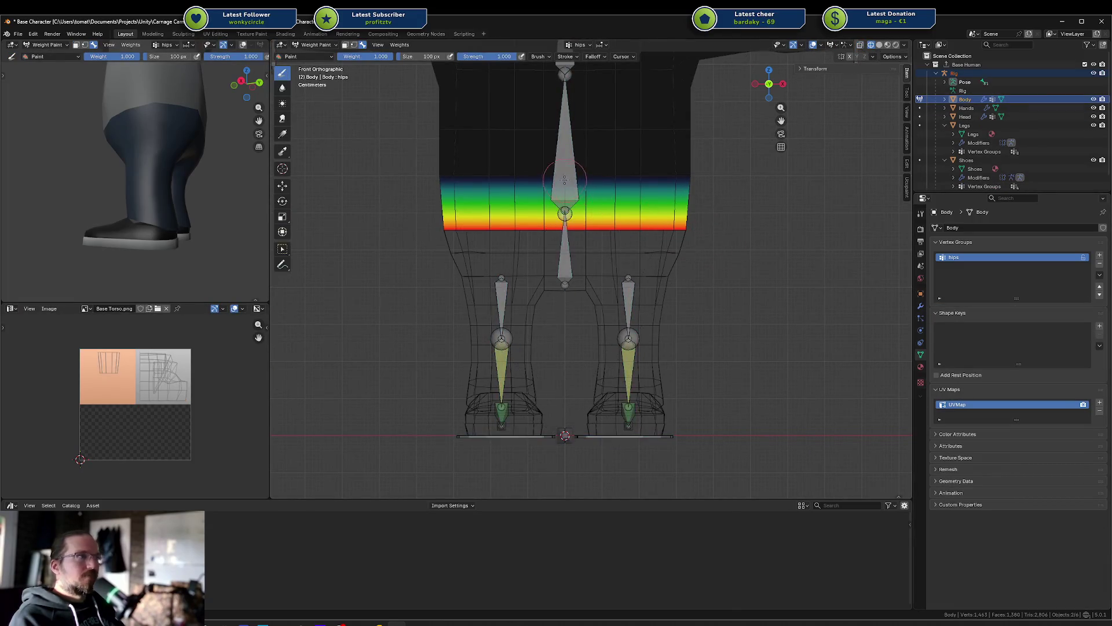
middle_click_drag(588, 128, 585, 249, "shift")
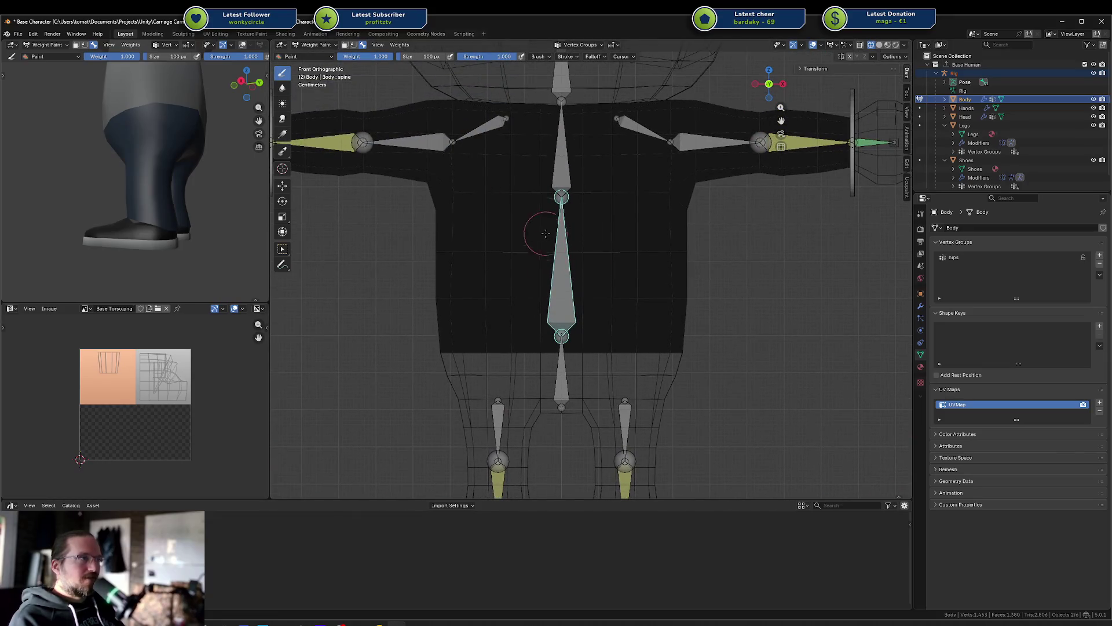
Step: Circle-select the Body's torso vertices into a new spine group, then view it in solid Weight Paint
key("Tab")
scroll(595, 262, "down", 3)
scroll(595, 261, "up", 3)
key("c")
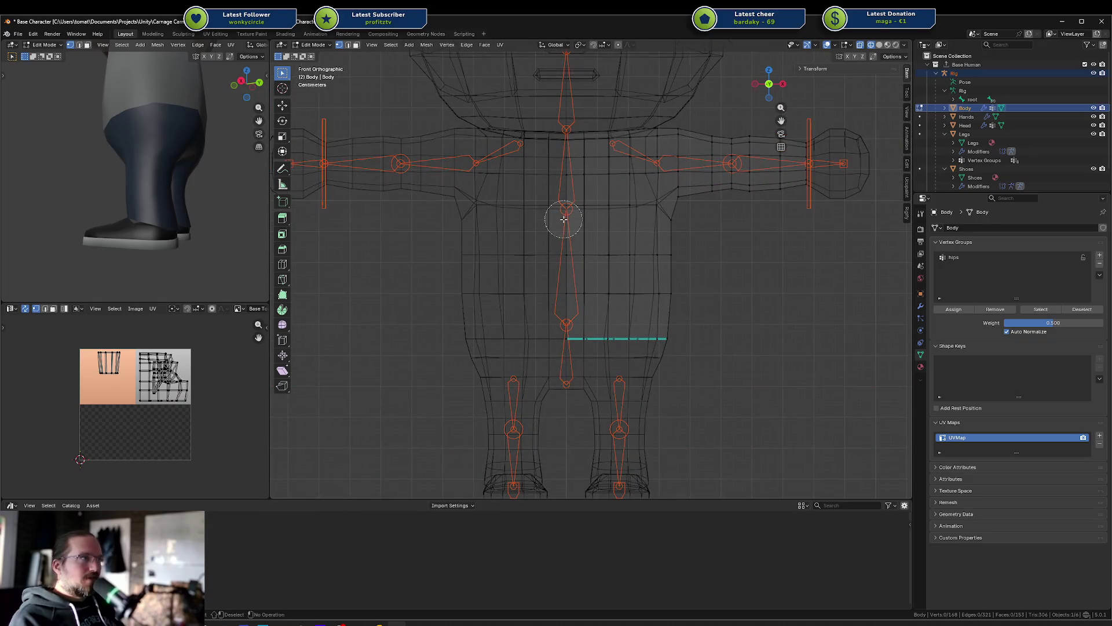
mouse_move(561, 214)
left_mouse_down()
mouse_move(640, 223)
mouse_move(654, 252)
mouse_move(565, 299)
mouse_move(603, 342)
left_mouse_up()
scroll(603, 342, "up", 2)
left_click(960, 267)
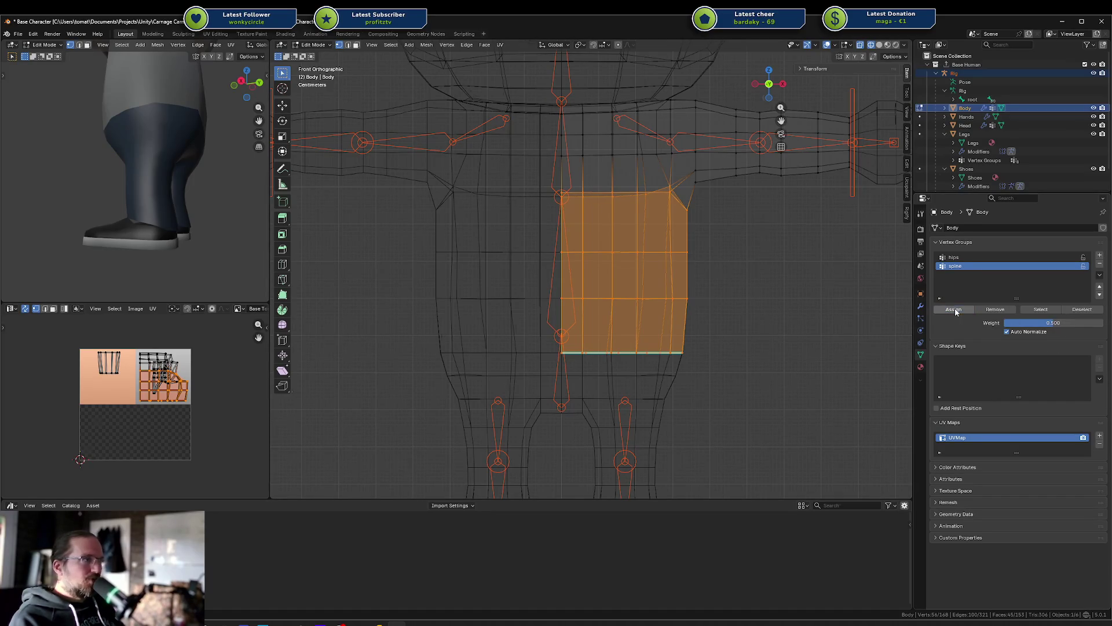
left_click(613, 352)
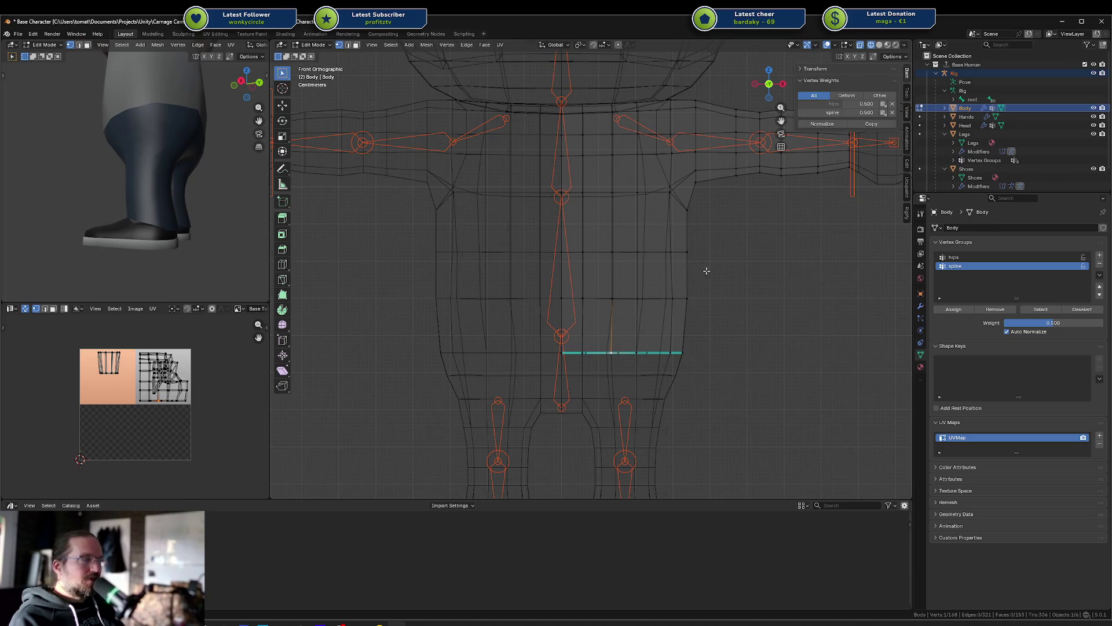
middle_click_drag(703, 278, 649, 291)
key("ctrl+Tab")
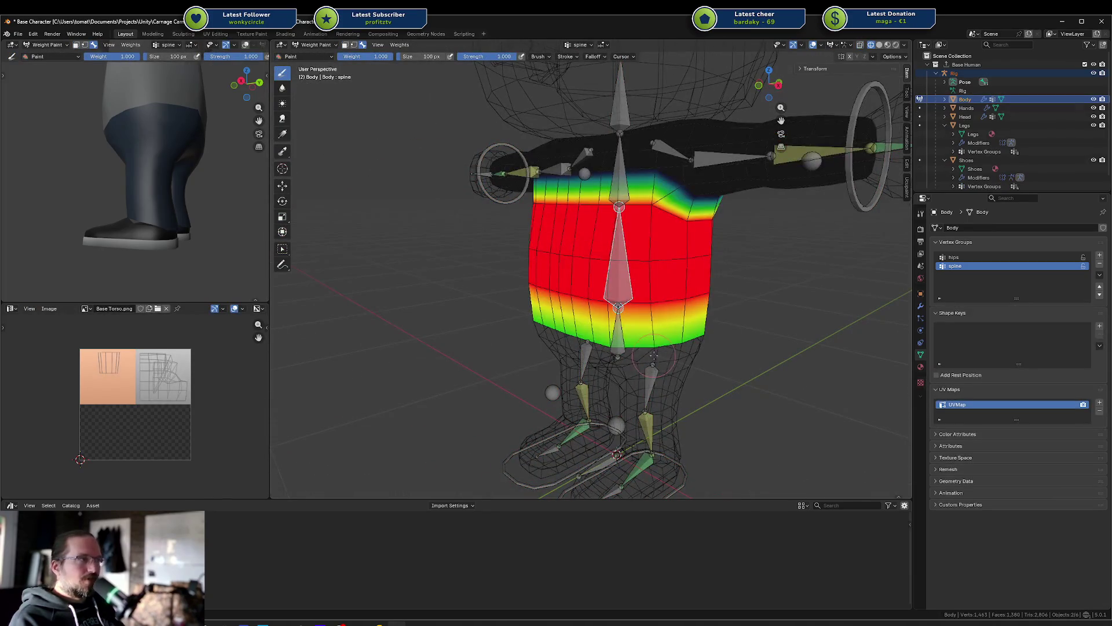
key("shift+z")
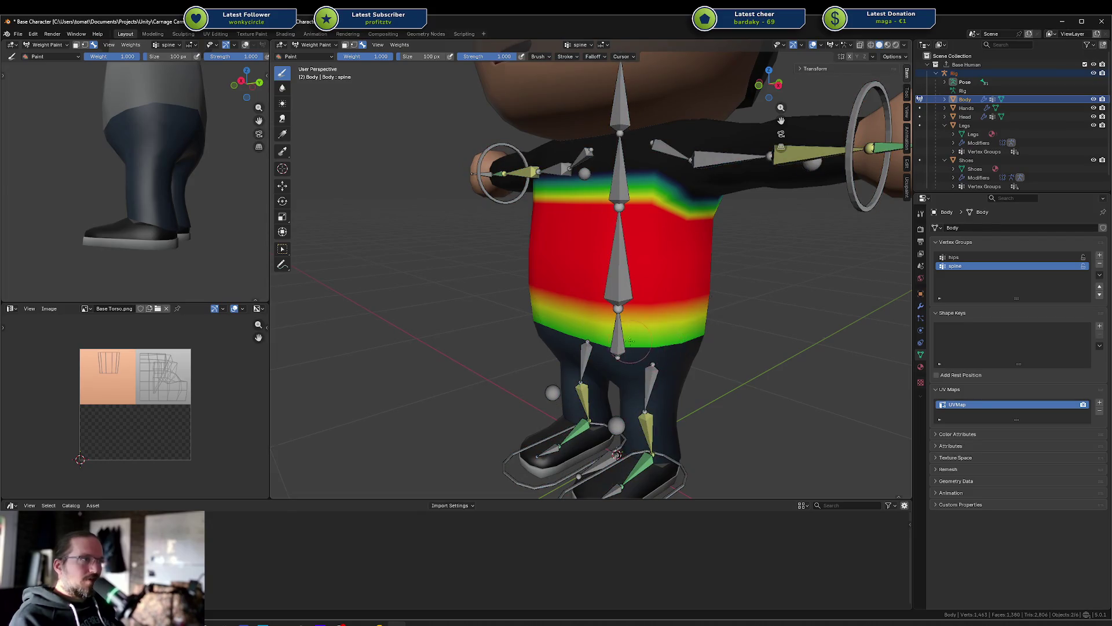
left_click(631, 340, "ctrl")
key("r")
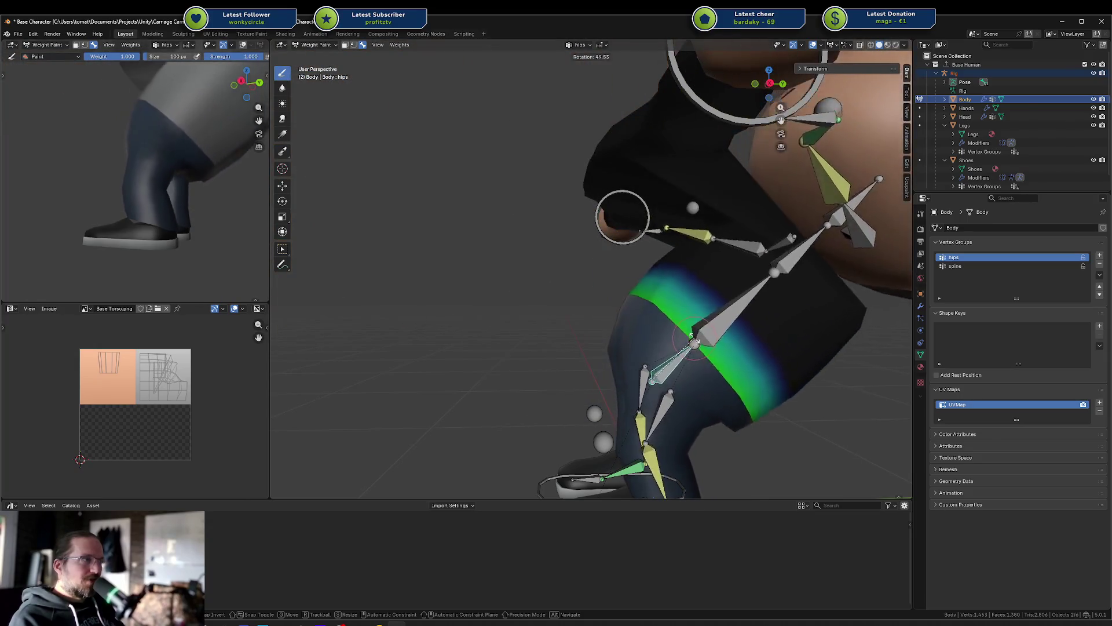
key("Escape")
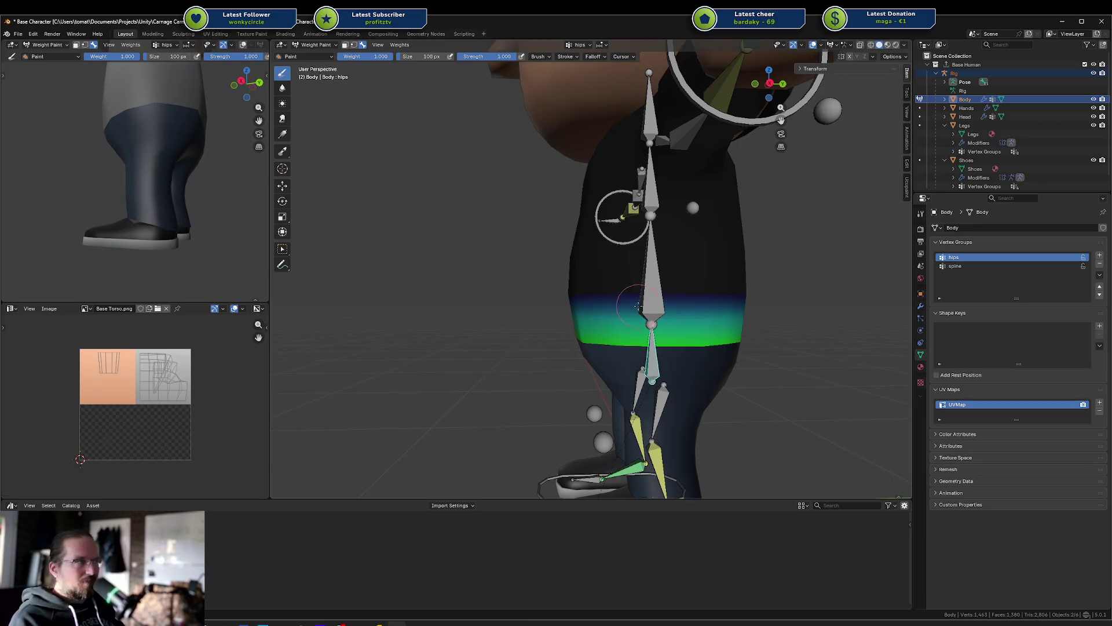
left_click(653, 288, "ctrl")
key("r")
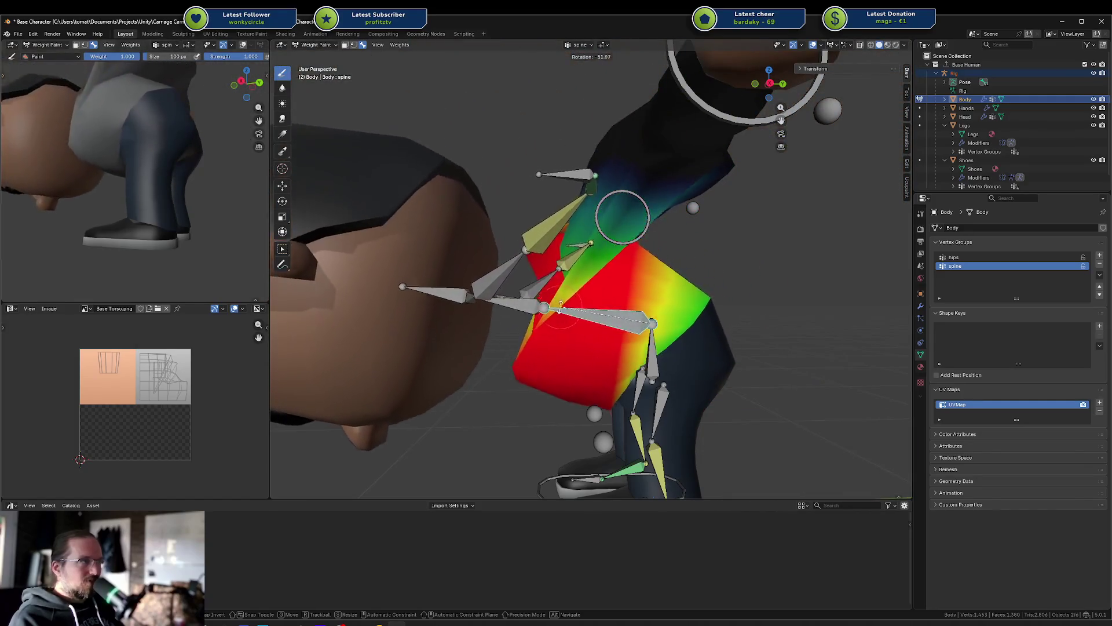
key("Escape")
mouse_move(734, 341)
middle_mouse_down()
mouse_move(724, 417)
mouse_move(669, 331)
mouse_move(715, 316)
middle_mouse_up()
key("r")
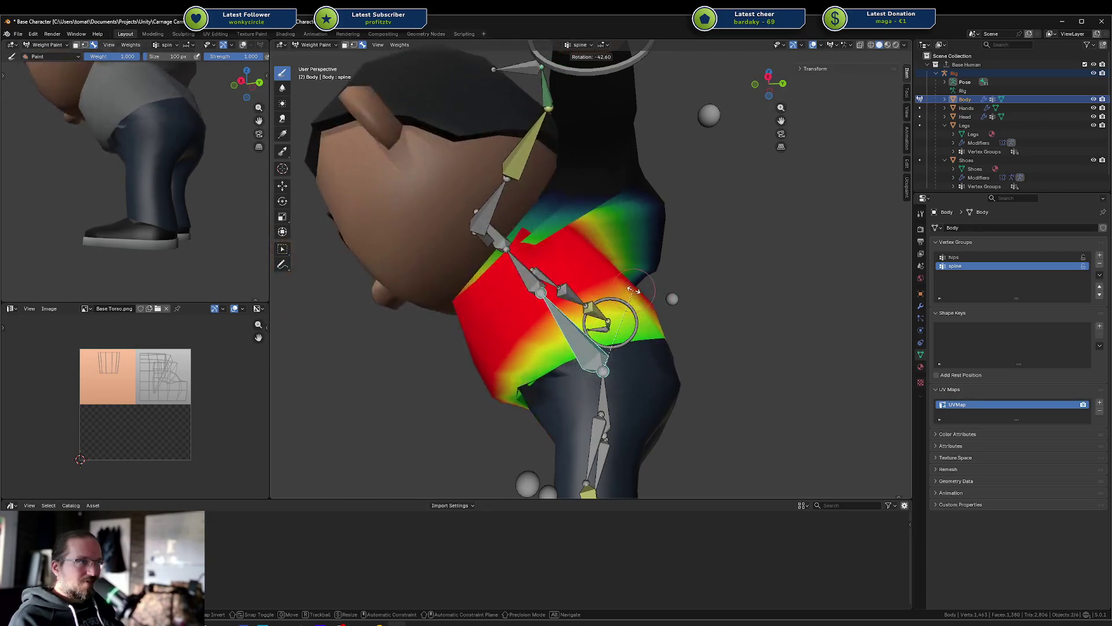
left_click(631, 291)
mouse_move(516, 391)
middle_mouse_down("shift")
mouse_move(648, 325)
mouse_move(727, 301)
mouse_move(684, 356)
mouse_move(729, 343)
mouse_move(787, 348)
middle_mouse_up("shift")
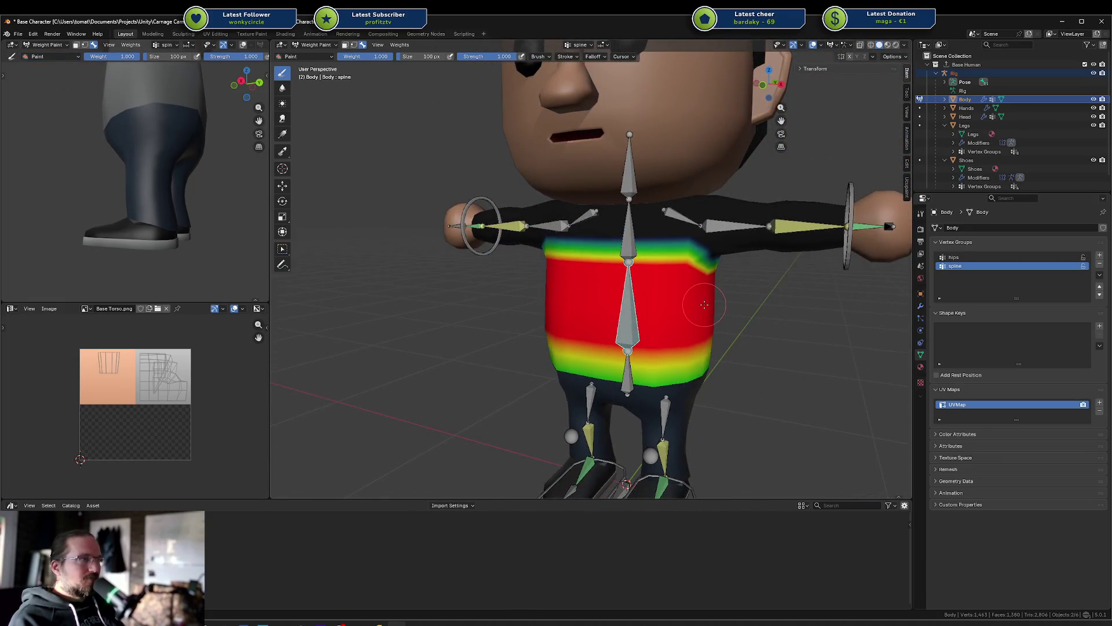
key("KP_1")
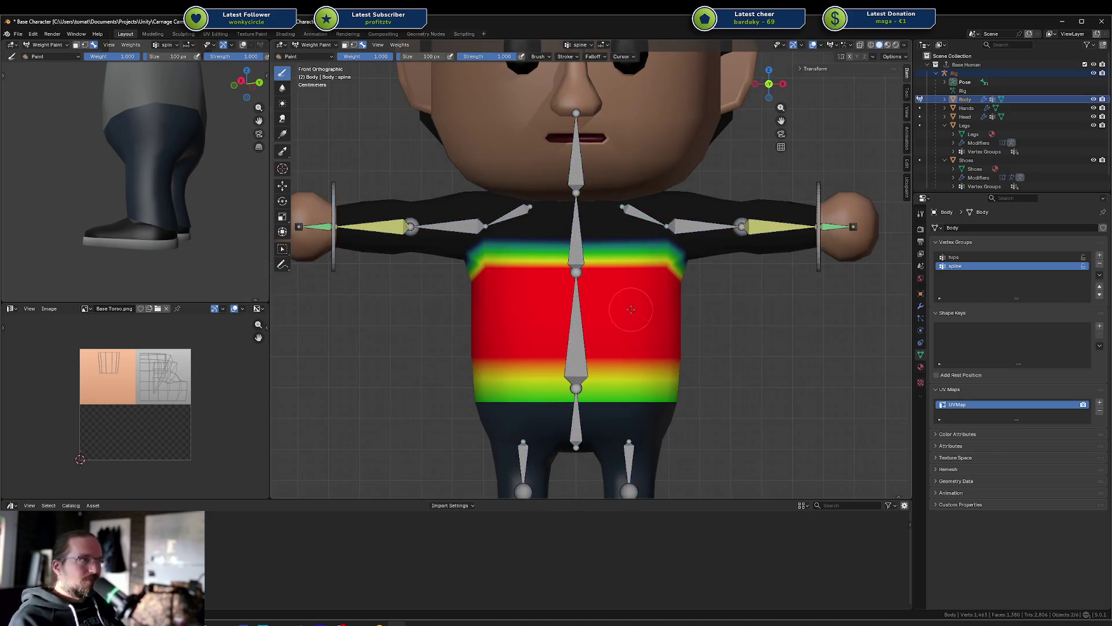
Step: Create a chest vertex group from the chest bone and enter wireframe Edit Mode with nothing selected
left_click(581, 239, "ctrl")
left_click(820, 373)
key("Tab")
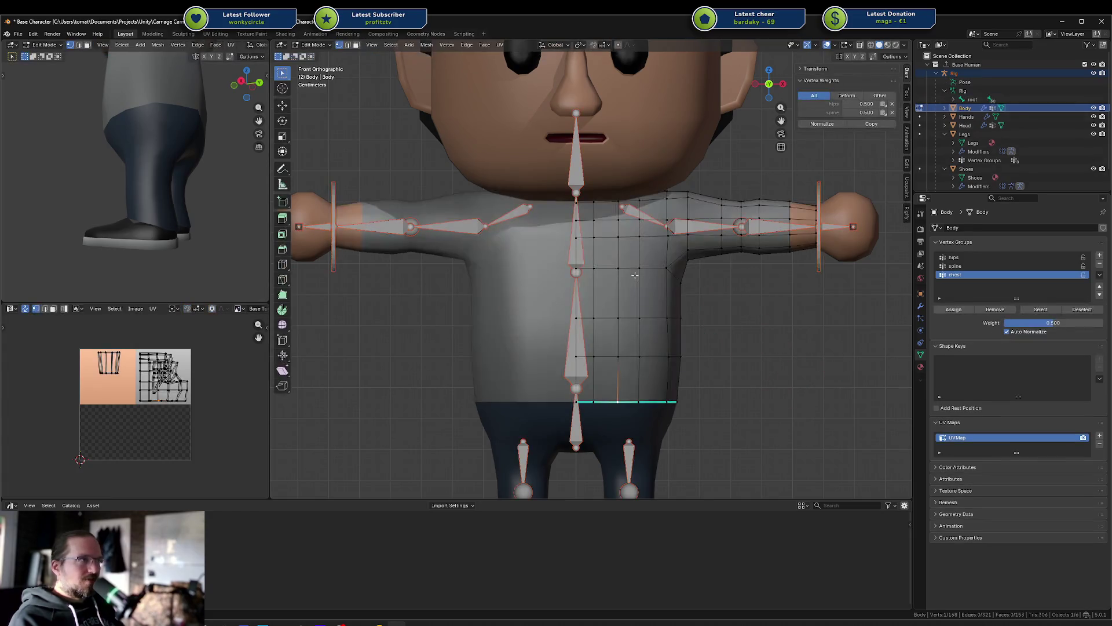
key("z")
left_click(690, 280)
key("a")
key("alt+a")
Step: Select everything outside the spine group, then circle-deselect the forearm and upper-arm vertices
left_click(982, 265)
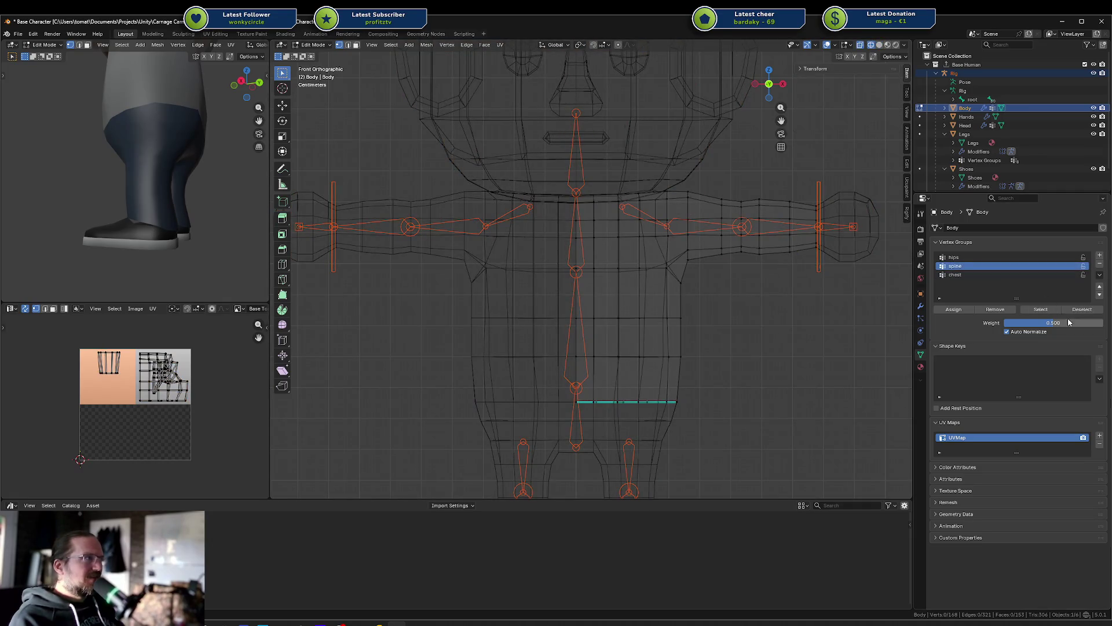
left_click(1032, 310)
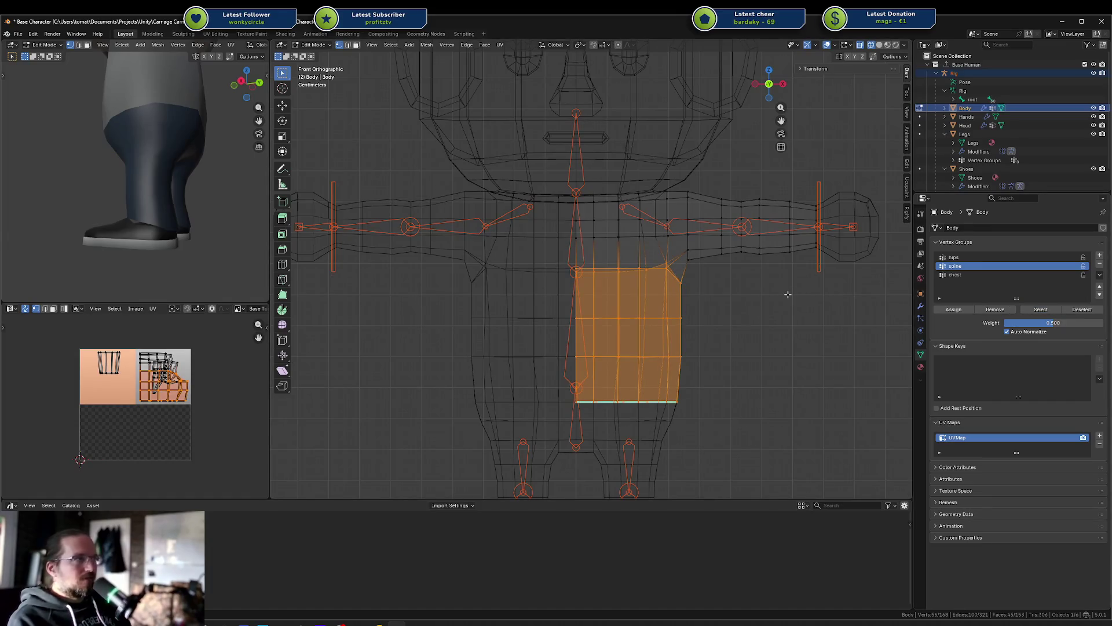
key("ctrl+i")
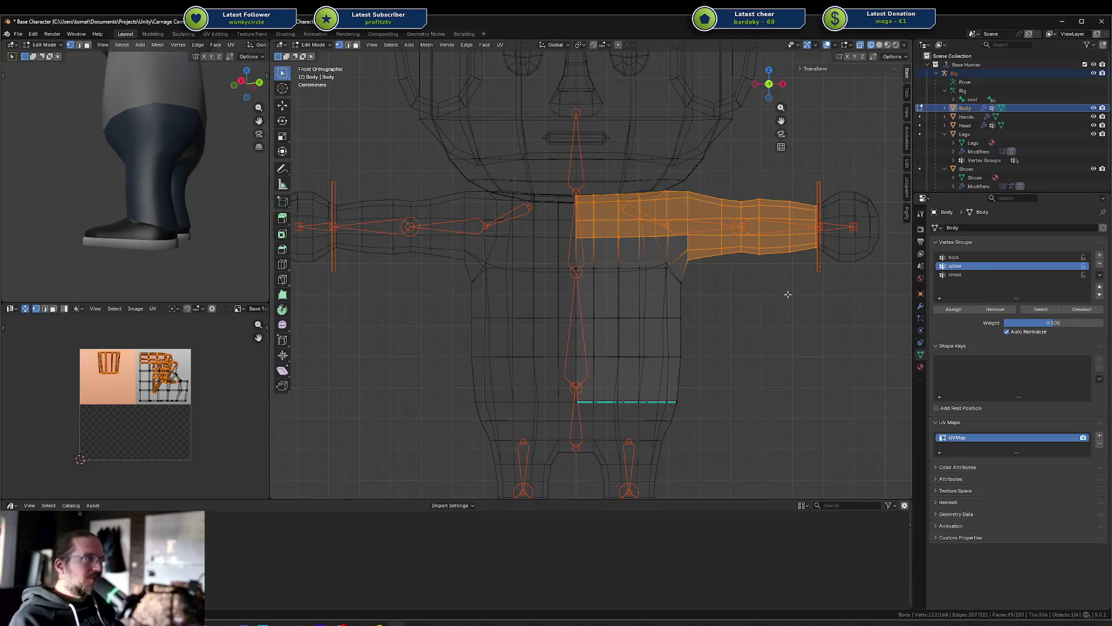
key("c")
mouse_move(801, 174)
middle_mouse_down()
mouse_move(718, 179)
mouse_move(703, 244)
mouse_move(560, 272)
middle_mouse_up()
right_click(723, 240)
Step: Back in solid shading, brush-add the shoulder, armpit and below-shoulder faces to the selection
key("shift+z")
key("c")
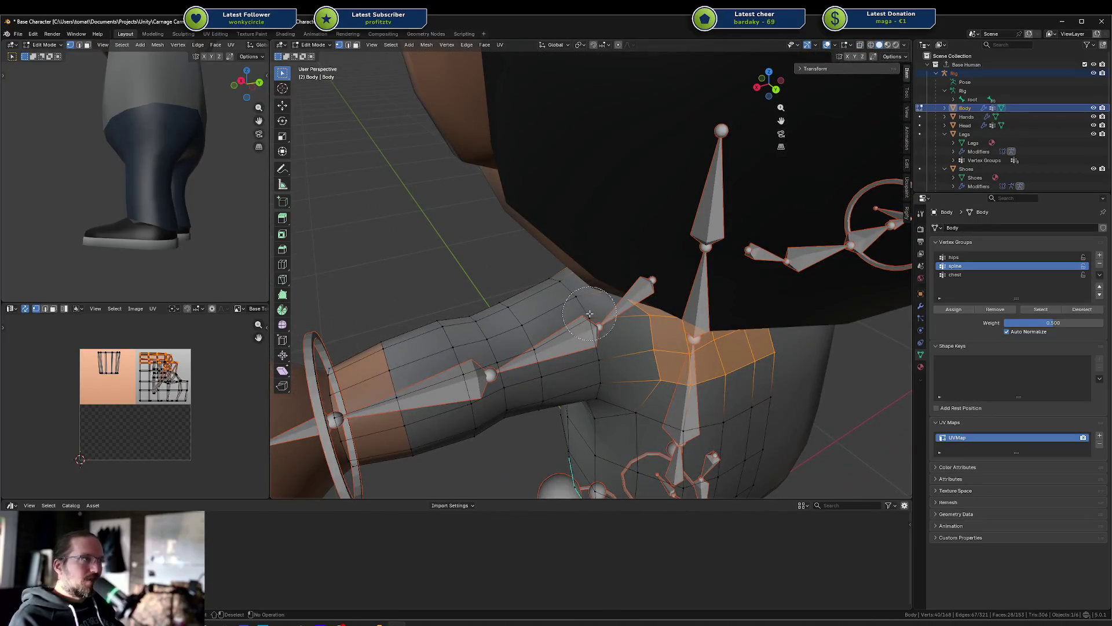
mouse_move(550, 283)
left_mouse_down()
mouse_move(597, 342)
mouse_move(602, 377)
left_mouse_up()
middle_click_drag(603, 377, 610, 335)
mouse_move(677, 257)
left_mouse_down()
mouse_move(637, 300)
mouse_move(599, 318)
mouse_move(625, 284)
left_mouse_up()
middle_click_drag(625, 284, 793, 250)
left_click_drag(793, 250, 756, 250)
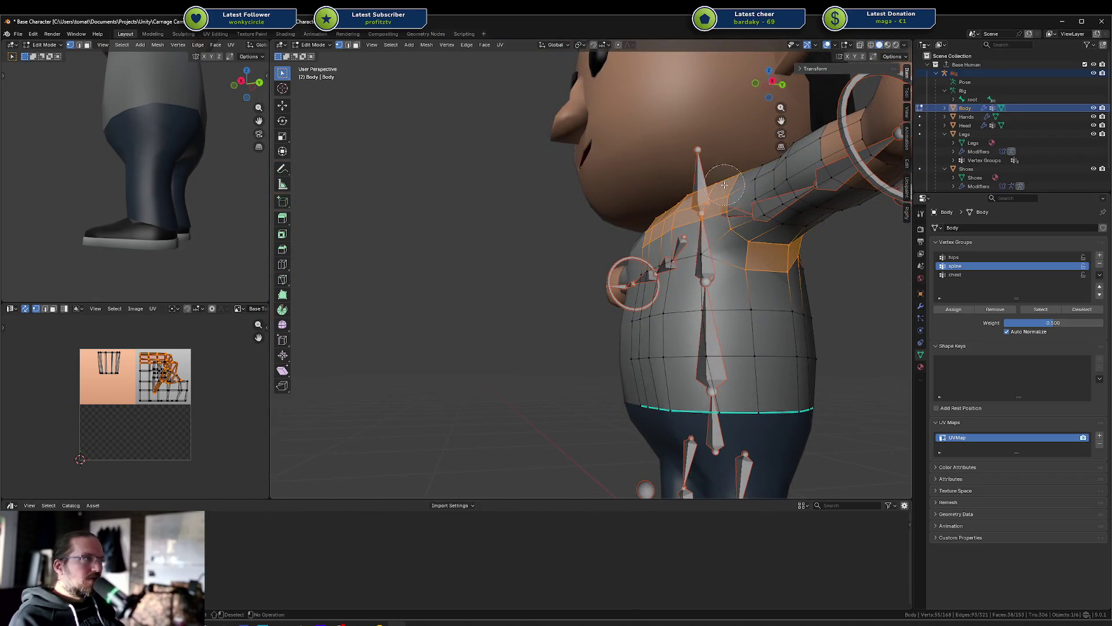
middle_click_drag(717, 220, 728, 248)
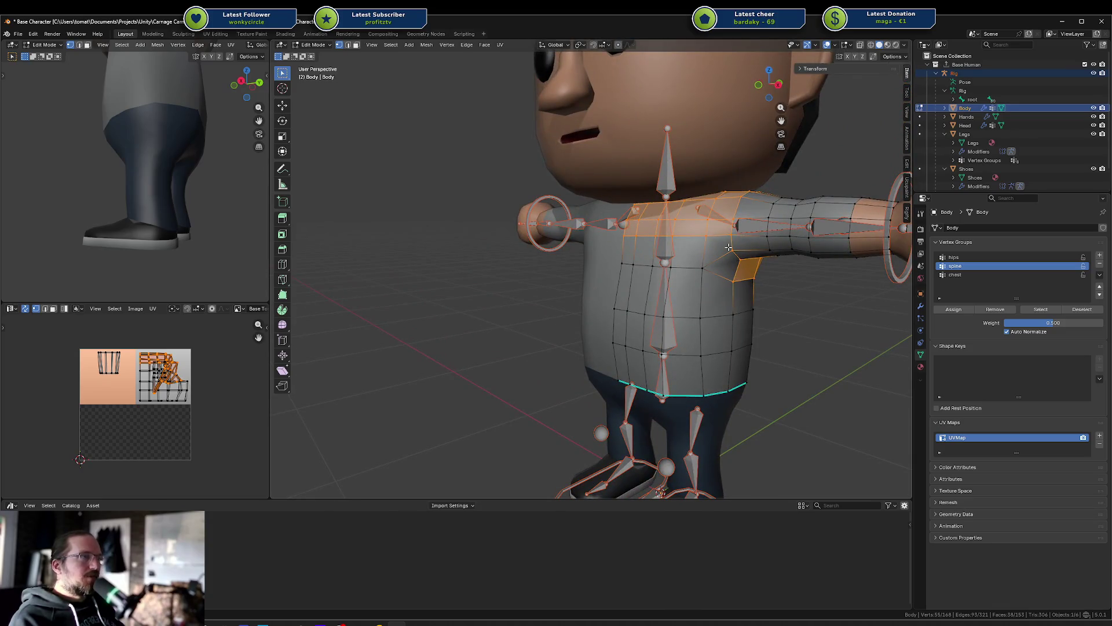
Step: Make chest the active vertex group and brush in a few more chest faces
left_click(962, 275)
key("c")
left_click(708, 264)
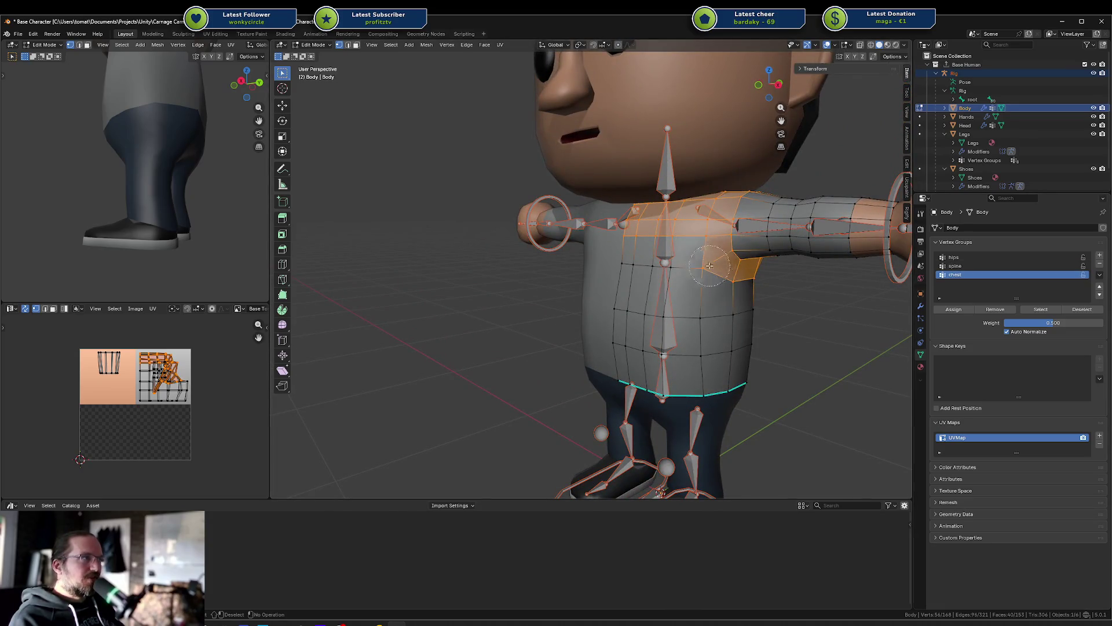
key("Escape")
middle_click_drag(706, 260, 719, 256)
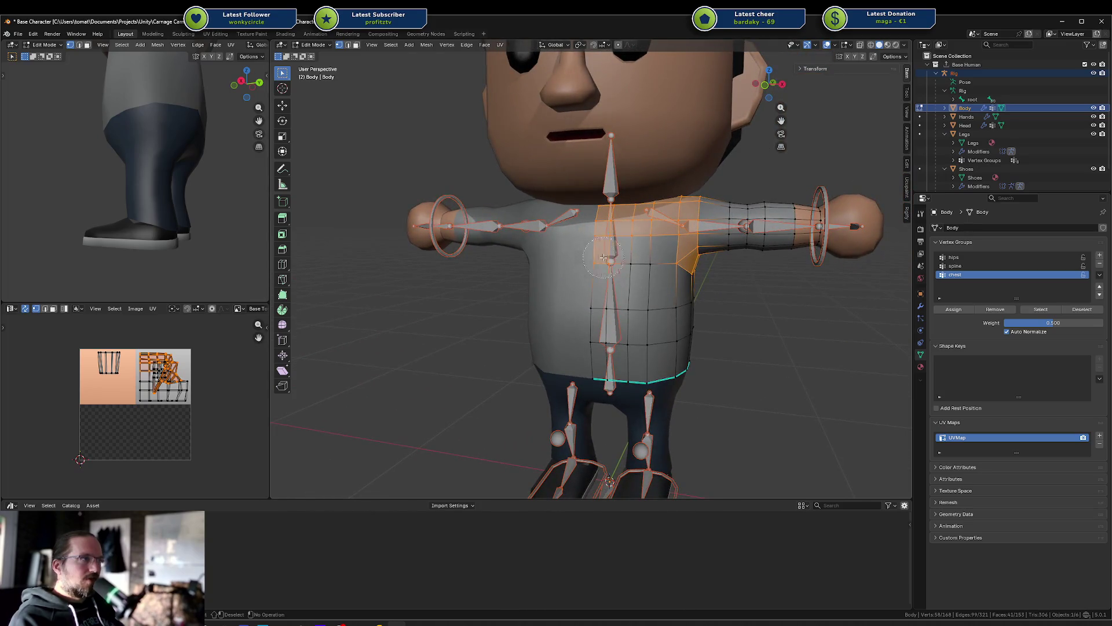
scroll(648, 259, "up", 4)
middle_click_drag(648, 258, 690, 276)
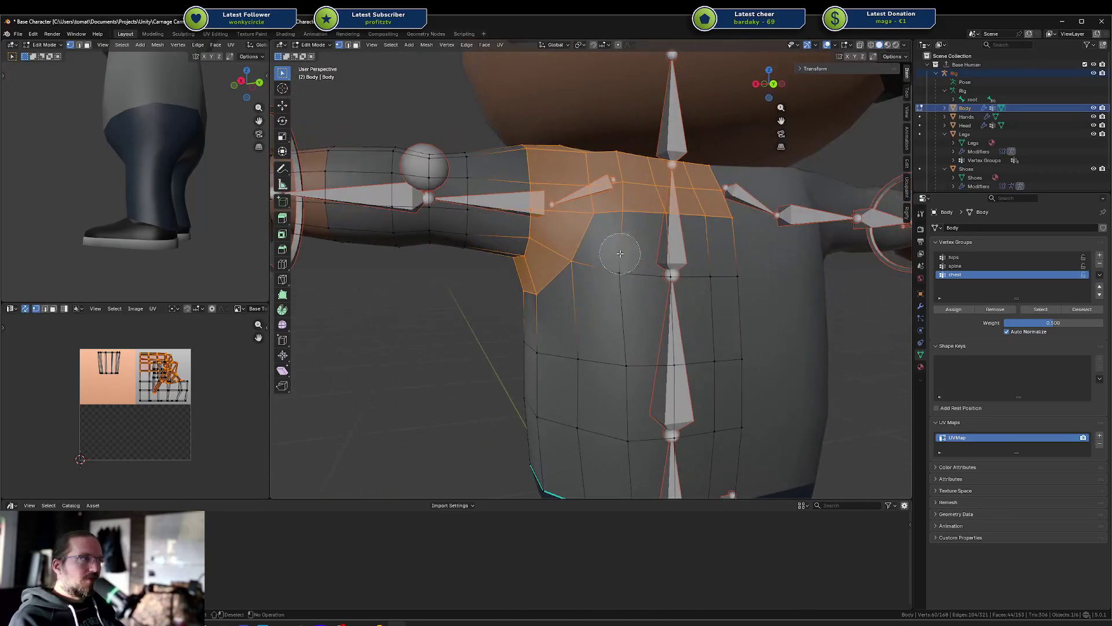
key("c")
left_click(691, 277)
Step: Preview the weights, then assign the selected upper-chest and shoulder faces to the chest group
key("Tab")
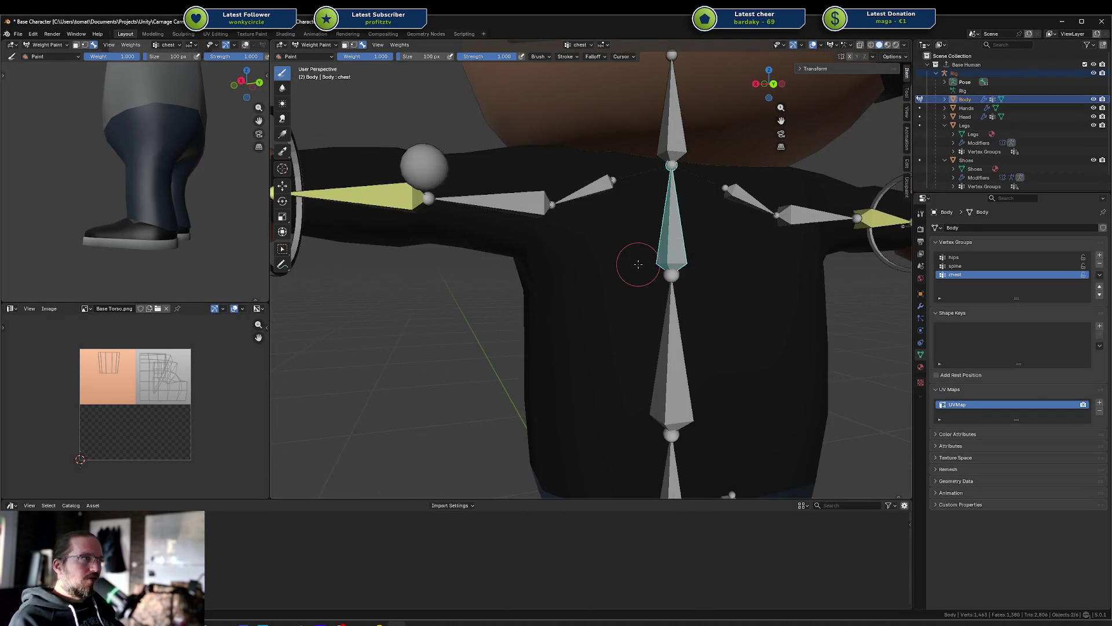
key("Tab")
scroll(817, 270, "down", 6)
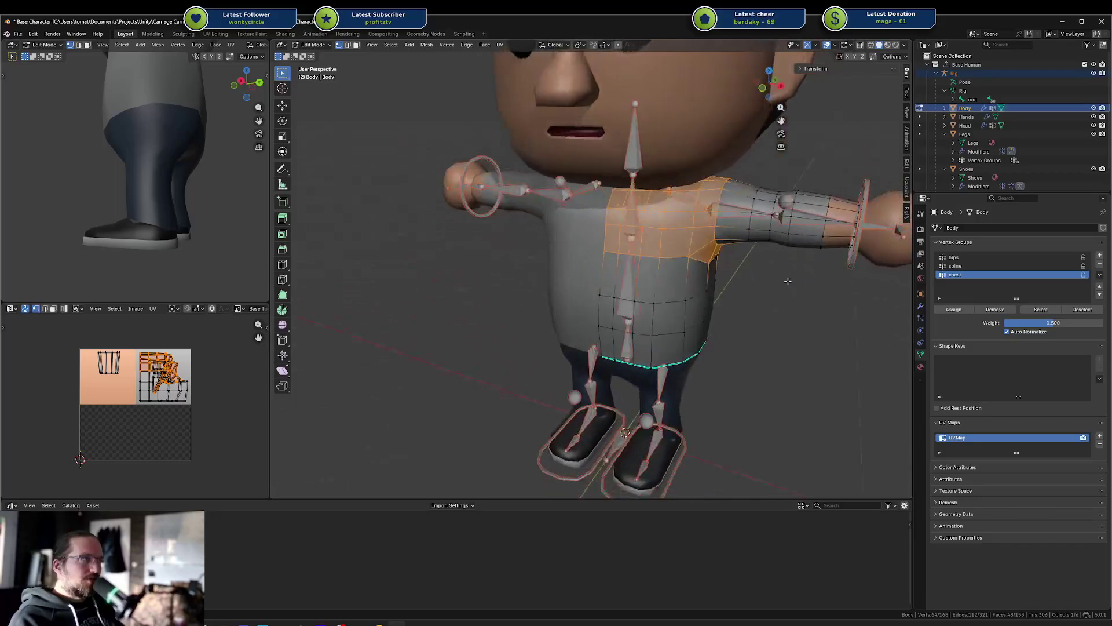
scroll(744, 267, "up", 5)
mouse_move(741, 282)
middle_mouse_down()
mouse_move(660, 275)
mouse_move(688, 272)
mouse_move(542, 279)
mouse_move(699, 261)
middle_mouse_up()
scroll(657, 275, "up", 2)
scroll(688, 272, "down", 4)
scroll(542, 278, "down", 3)
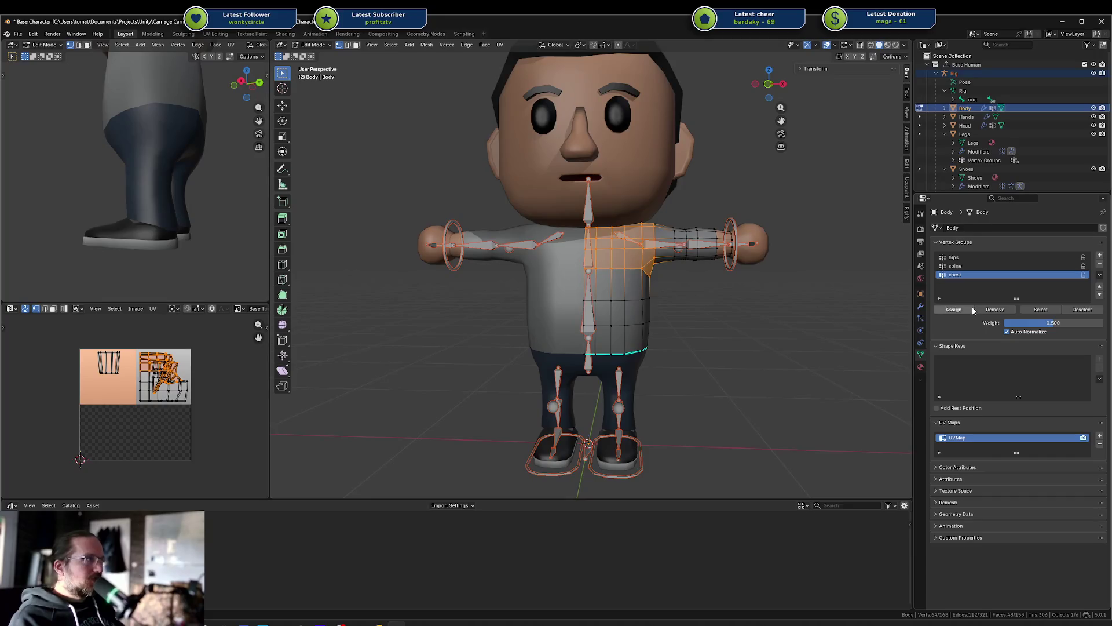
left_click(953, 310)
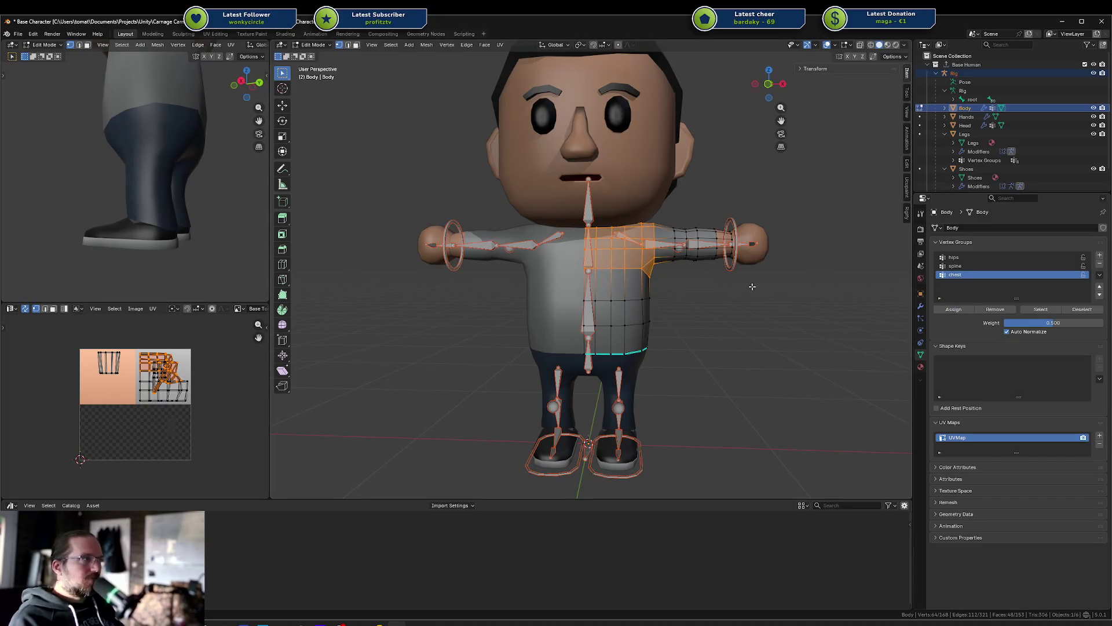
Step: Check the spine and chest groups by selecting and deselecting their vertices
left_click(776, 293)
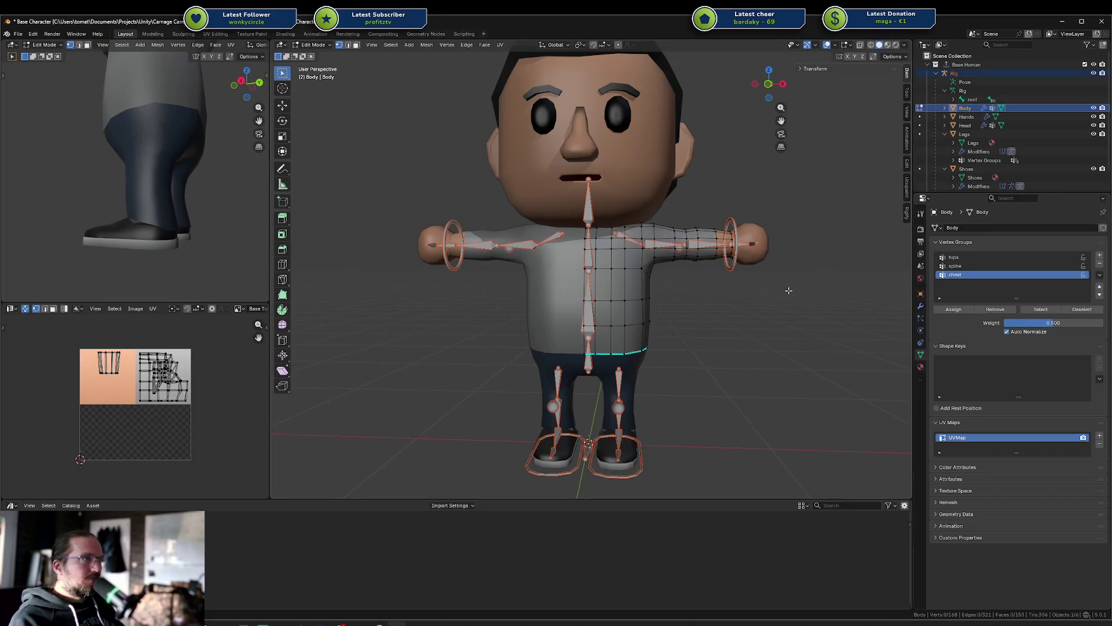
left_click(955, 266)
left_click(1041, 309)
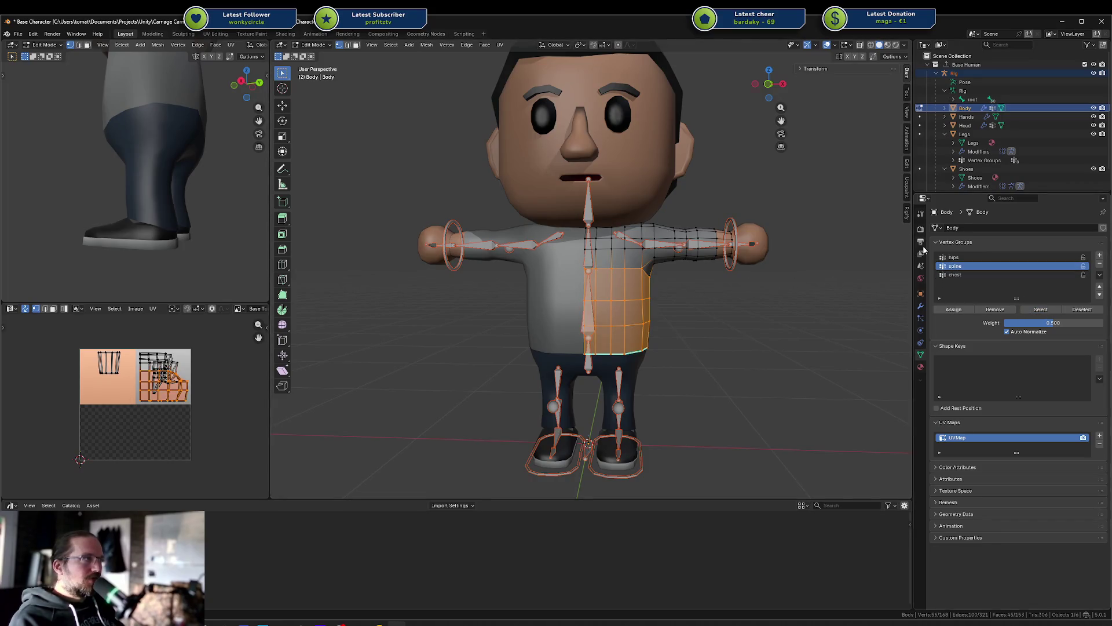
left_click(869, 266)
left_click(955, 275)
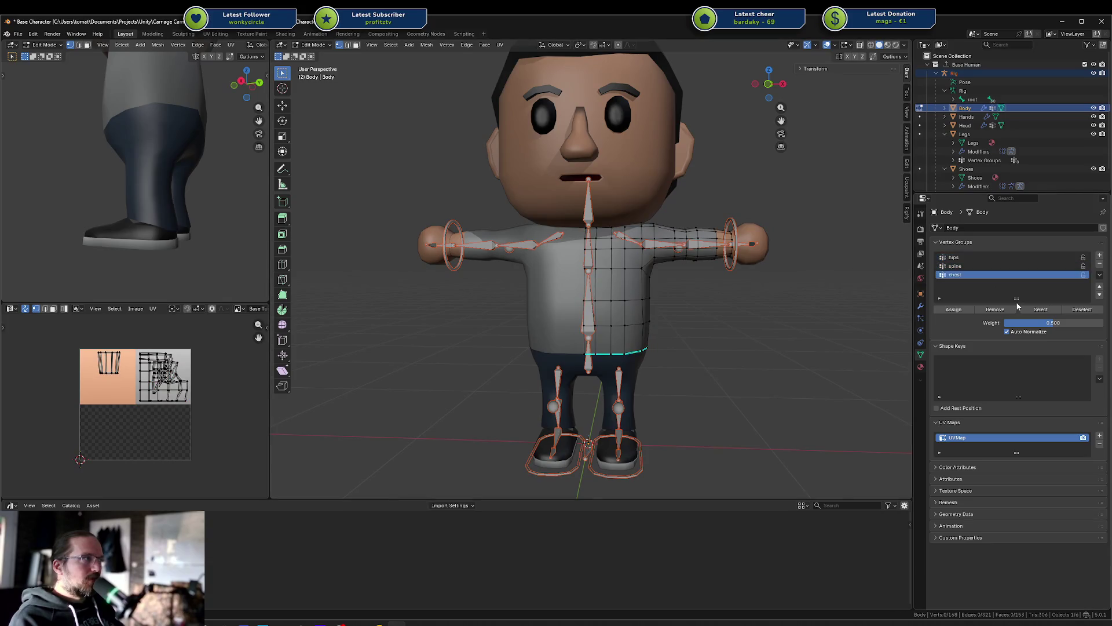
left_click(1032, 310)
left_click(669, 264)
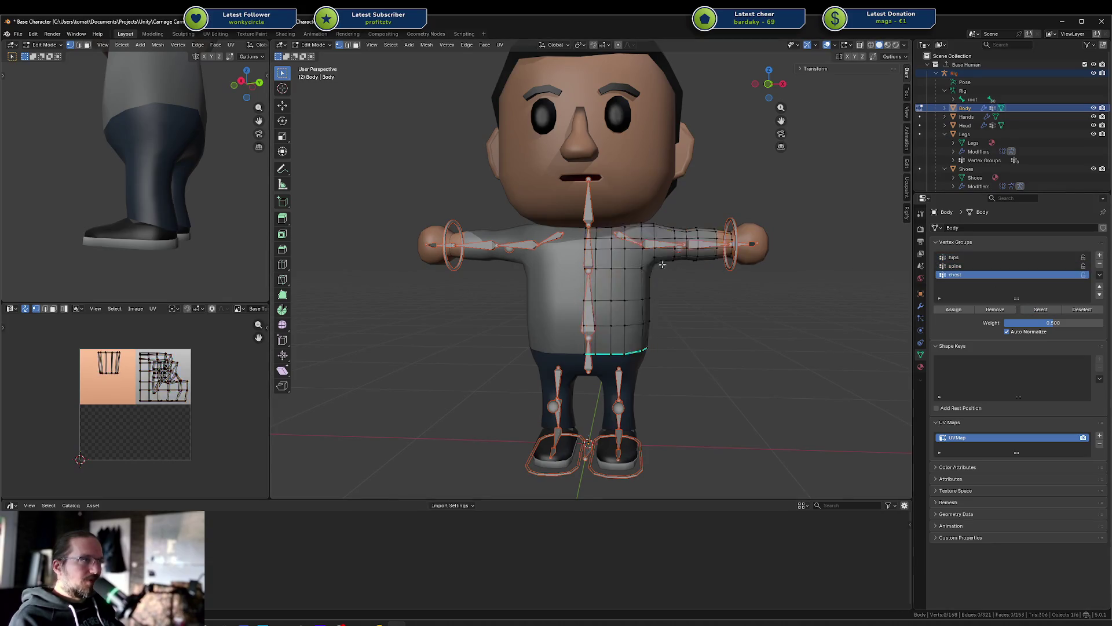
Step: In Weight Paint, rotate the chest bone around X to test the chest weights
key("ctrl+Tab")
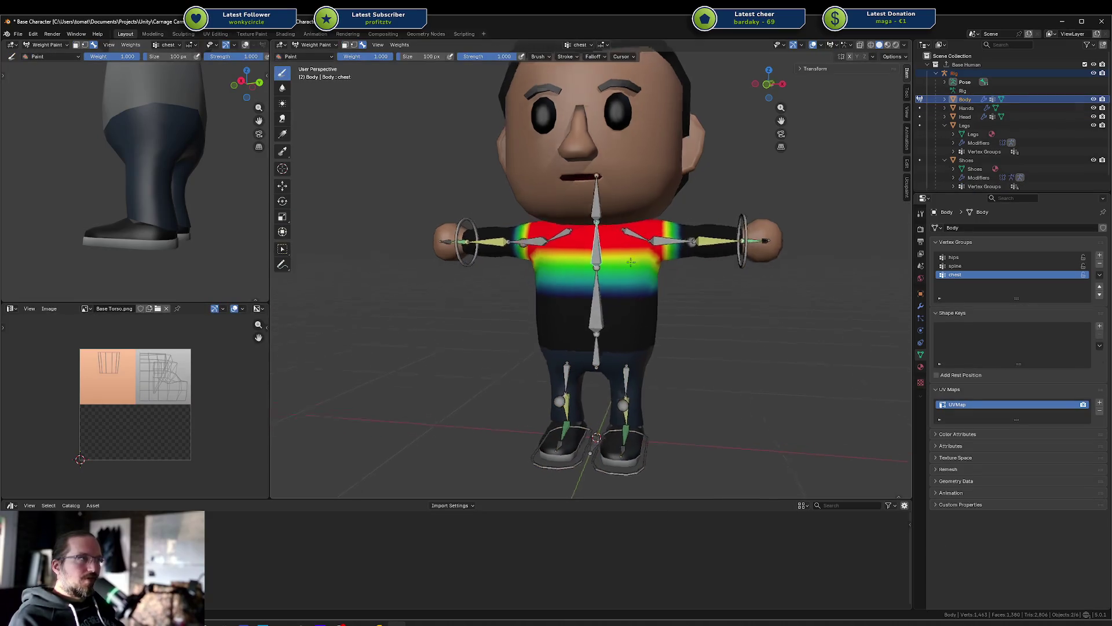
key("r")
key("x")
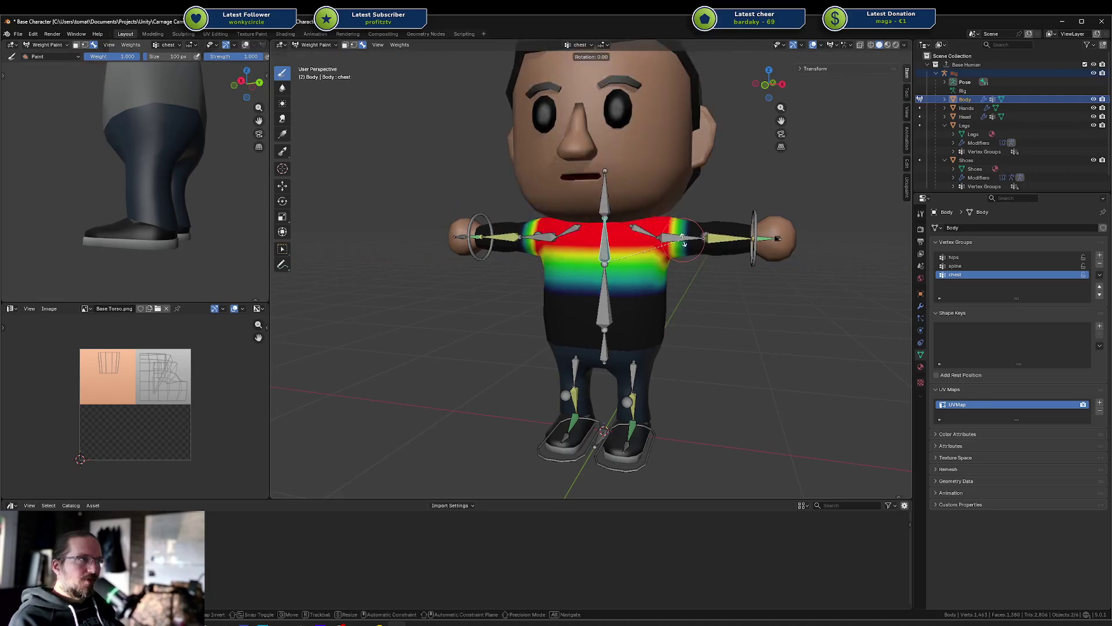
Step: Cancel the chest bend, add shoulder.r and shoulder.l groups from their bones, and enter Edit Mode
key("y")
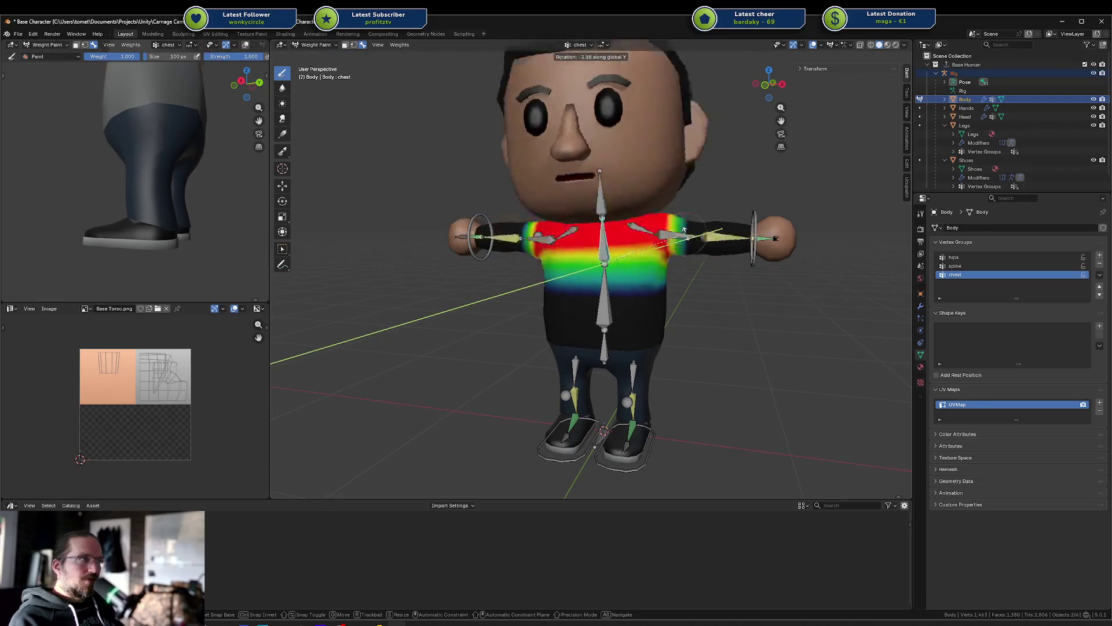
key("Escape")
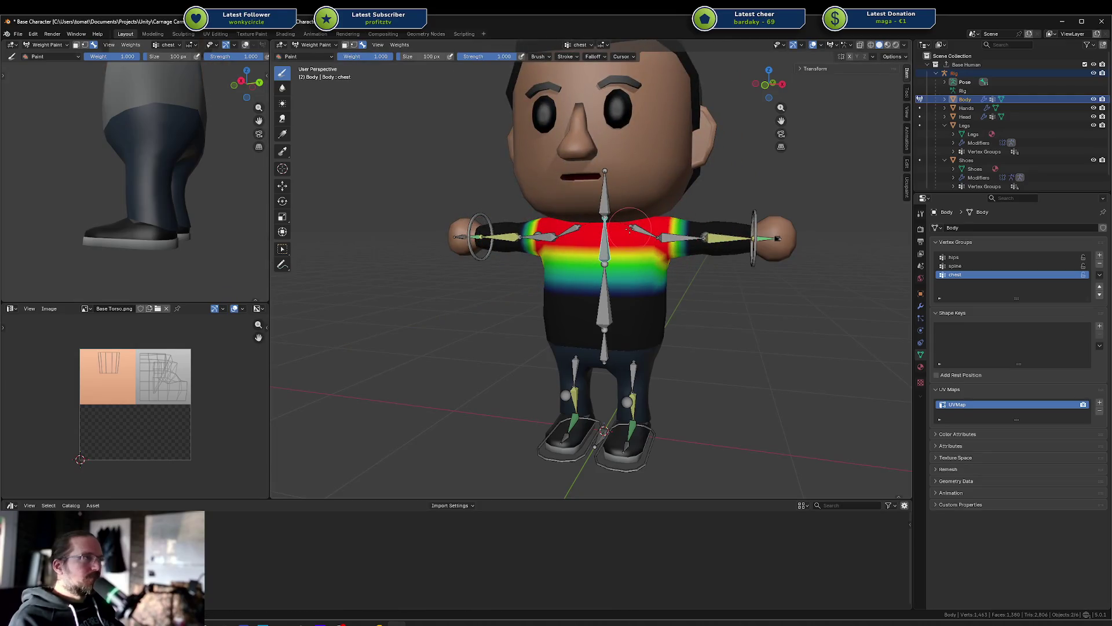
left_click(578, 232, "ctrl")
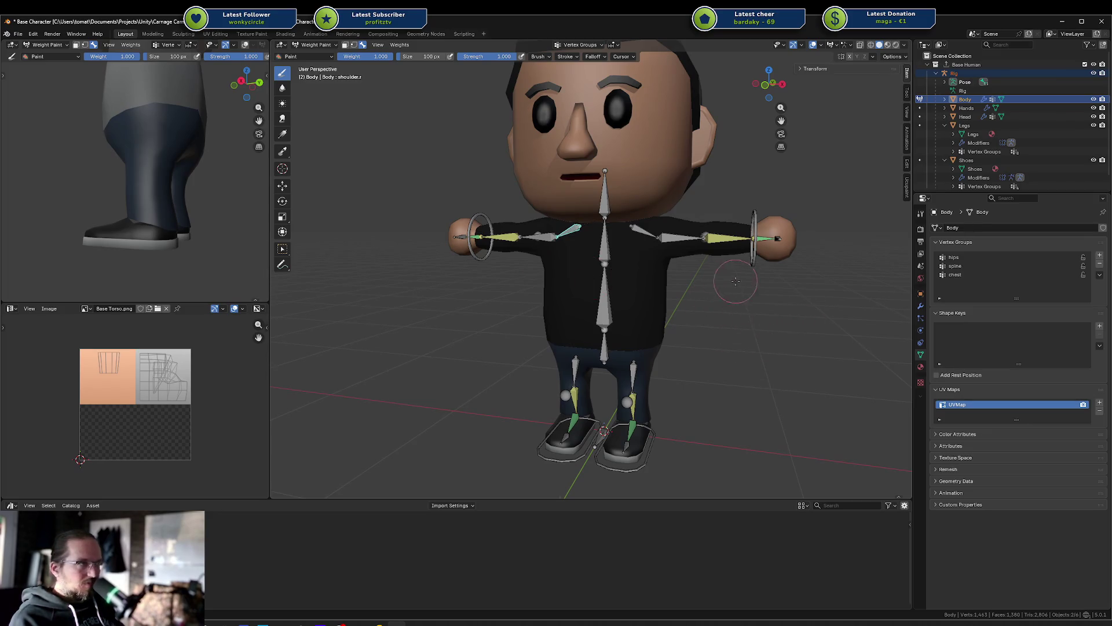
left_click(823, 310)
left_click(687, 228, "ctrl")
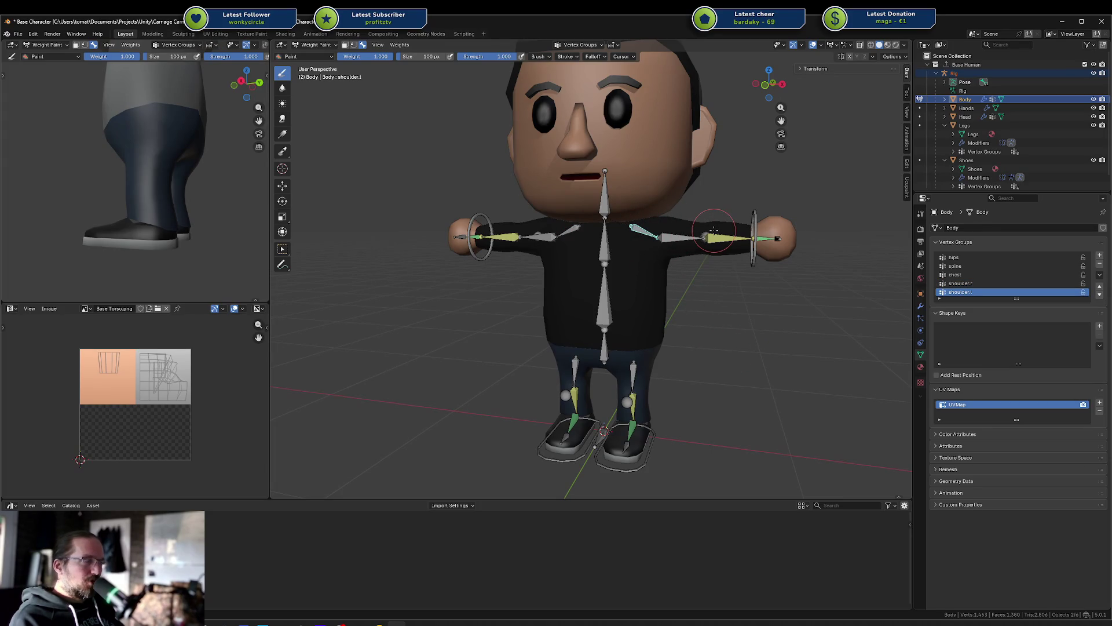
key("Tab")
middle_click_drag(675, 245, 510, 252)
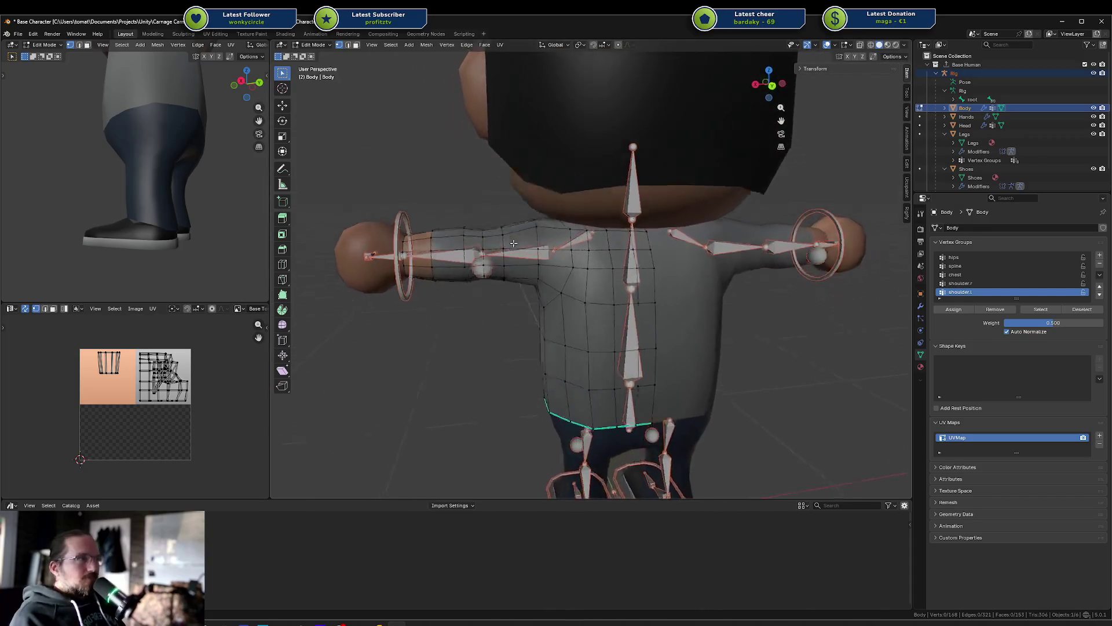
Step: Hide the Head object and switch the body to face selection
scroll(511, 252, "up", 4)
scroll(579, 267, "down", 2)
scroll(620, 277, "up", 2)
middle_click_drag(620, 277, 609, 281)
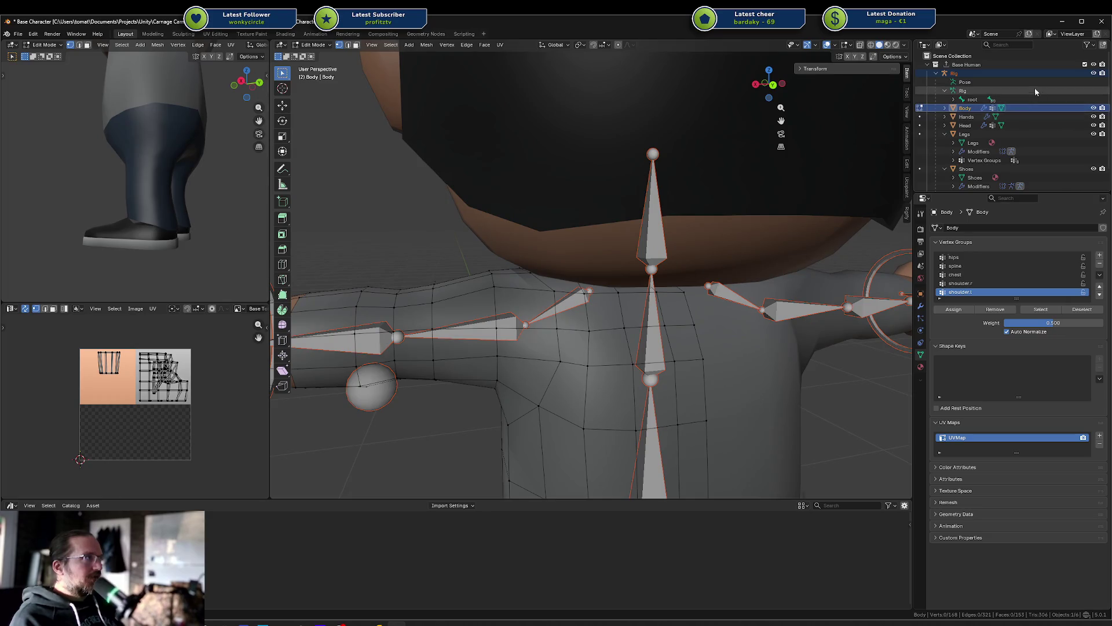
left_click(1094, 125)
mouse_move(620, 237)
middle_mouse_down()
mouse_move(636, 249)
mouse_move(597, 298)
middle_mouse_up()
key("3")
middle_click_drag(562, 343, 710, 284)
Step: Try brush- and linked-selecting shoulder faces, then clear the selection
key("c")
mouse_move(710, 284)
left_mouse_down()
mouse_move(747, 287)
mouse_move(744, 313)
mouse_move(776, 324)
left_mouse_up()
key("Escape")
mouse_move(776, 324)
middle_mouse_down()
mouse_move(751, 317)
mouse_move(810, 283)
middle_mouse_up()
key("l")
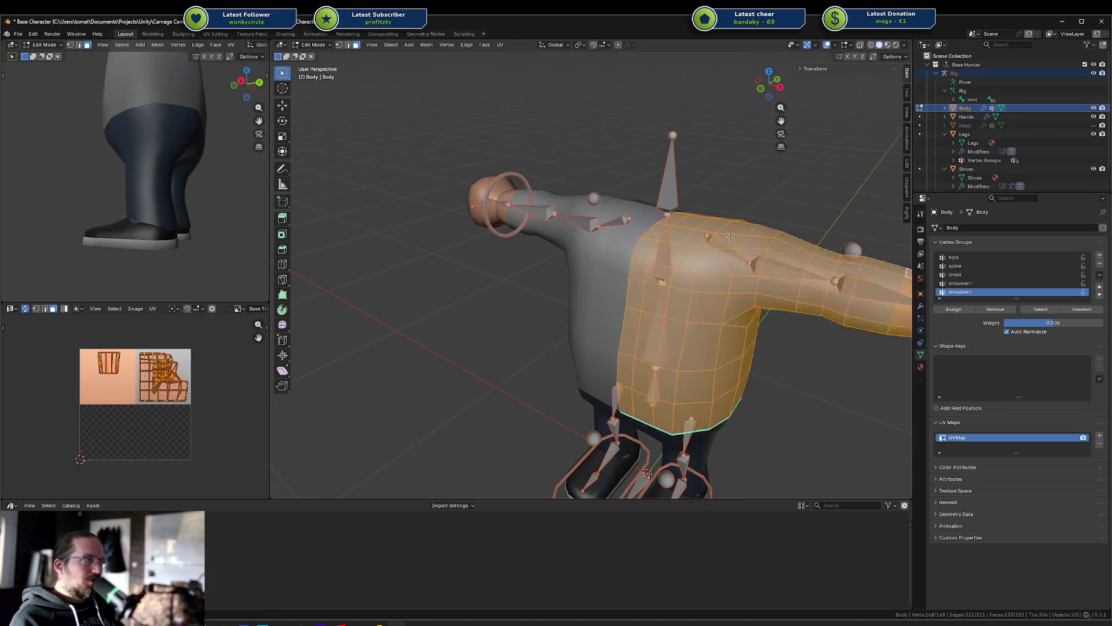
key("alt+a")
Step: From a front view, select individual shoulder faces, a band of faces and a loop down the side
key("KP_1")
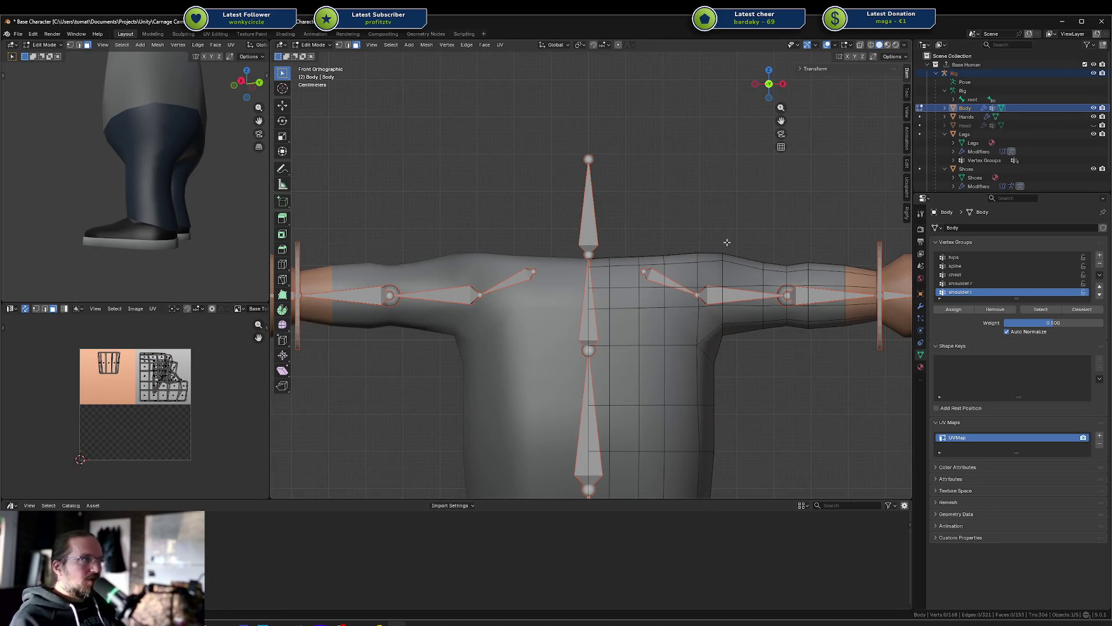
mouse_move(707, 230)
middle_mouse_down()
mouse_move(688, 202)
mouse_move(503, 216)
middle_mouse_up()
left_click(677, 205)
left_click(674, 192, "shift")
left_click(697, 204)
key("c")
mouse_move(541, 330)
left_mouse_down()
mouse_move(637, 325)
mouse_move(605, 321)
left_mouse_up()
middle_click_drag(593, 313, 679, 265)
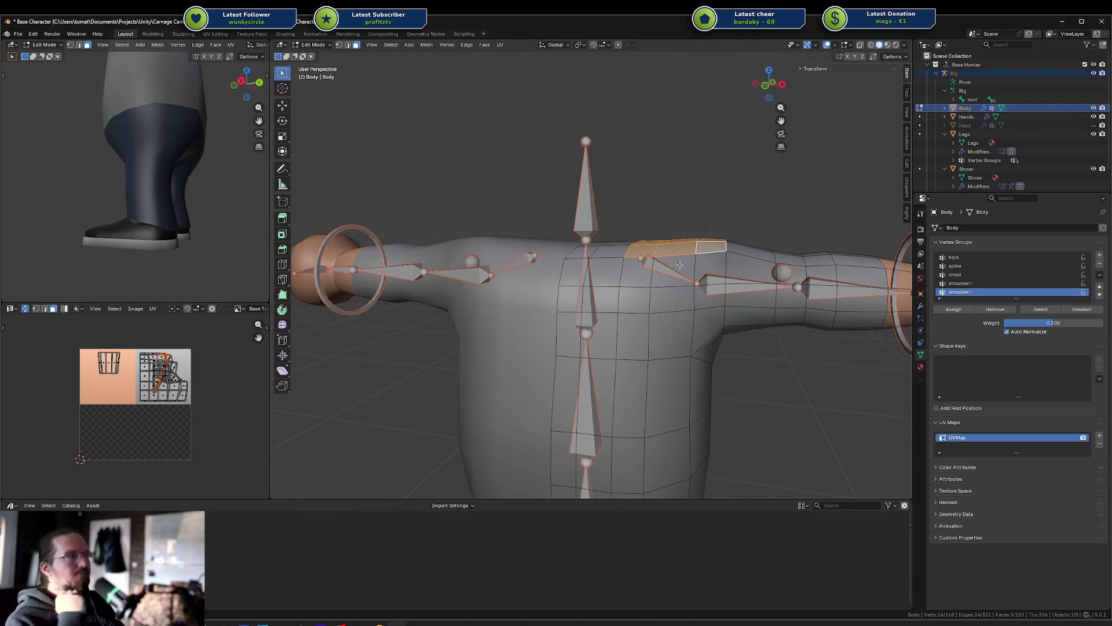
left_click(712, 281, "alt+shift")
Step: Add more faces around the shoulder from the opposite side
middle_click_drag(712, 281, 561, 257)
key("c")
mouse_move(464, 264)
left_mouse_down()
mouse_move(501, 258)
mouse_move(504, 267)
left_mouse_up()
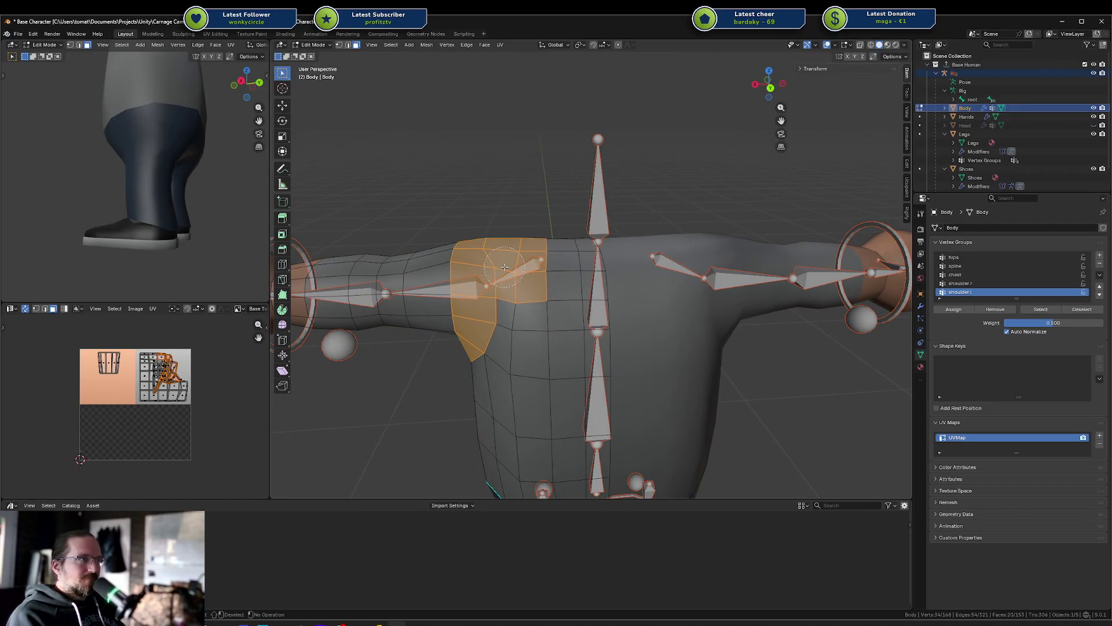
mouse_move(500, 263)
middle_mouse_down()
mouse_move(639, 278)
mouse_move(649, 250)
mouse_move(678, 240)
middle_mouse_up()
left_click(639, 277)
key("Escape")
Step: Refine the shoulder selection by brushing out unwanted faces and adding others
scroll(708, 290, "down", 2)
middle_click_drag(728, 327, 656, 307)
key("c")
mouse_move(769, 326)
middle_mouse_down()
mouse_move(518, 320)
mouse_move(668, 331)
middle_mouse_up()
key("Escape")
left_click(634, 275)
mouse_move(634, 276)
middle_mouse_down()
mouse_move(566, 274)
mouse_move(724, 288)
middle_mouse_up()
key("Escape")
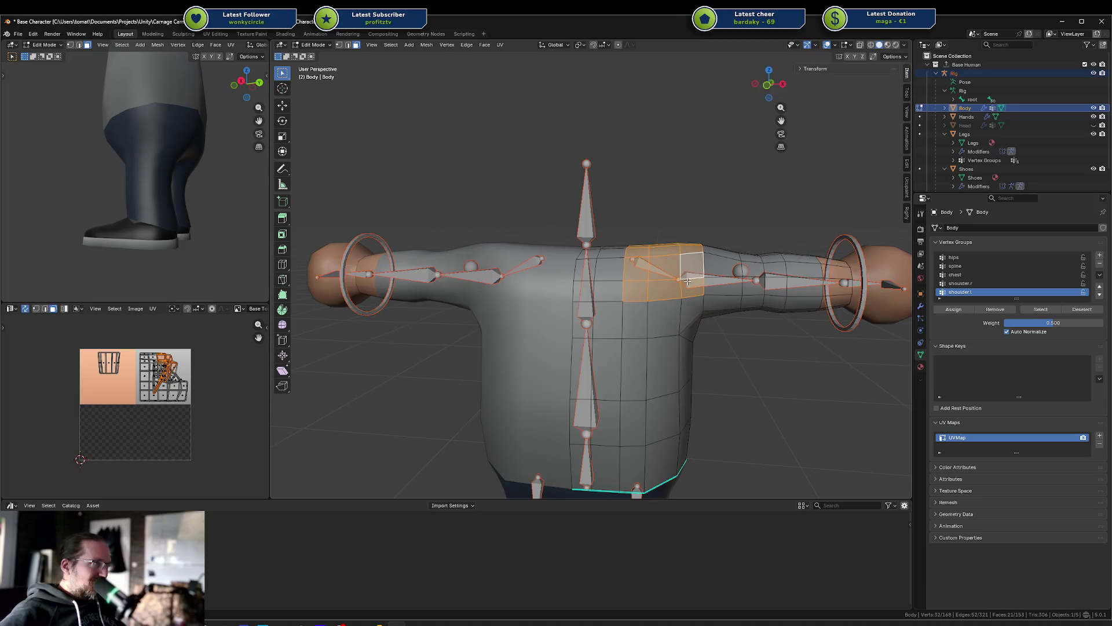
Step: Assign the selected faces to shoulder.l at 0.5 weight and view them in Weight Paint
left_click(956, 312)
key("a")
key("alt+a")
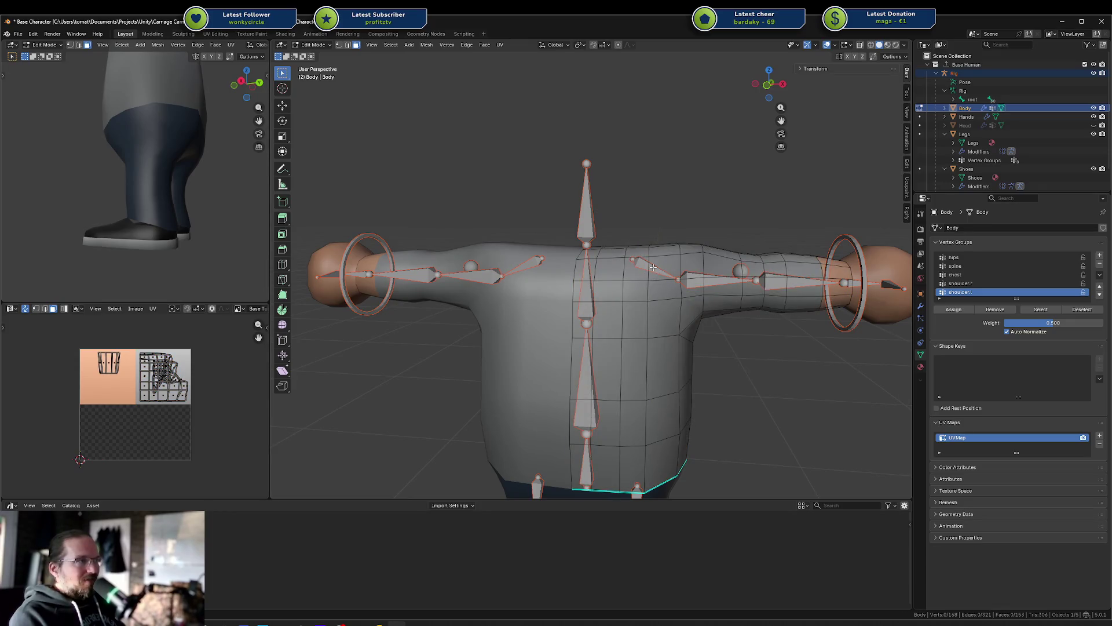
key("ctrl+Tab")
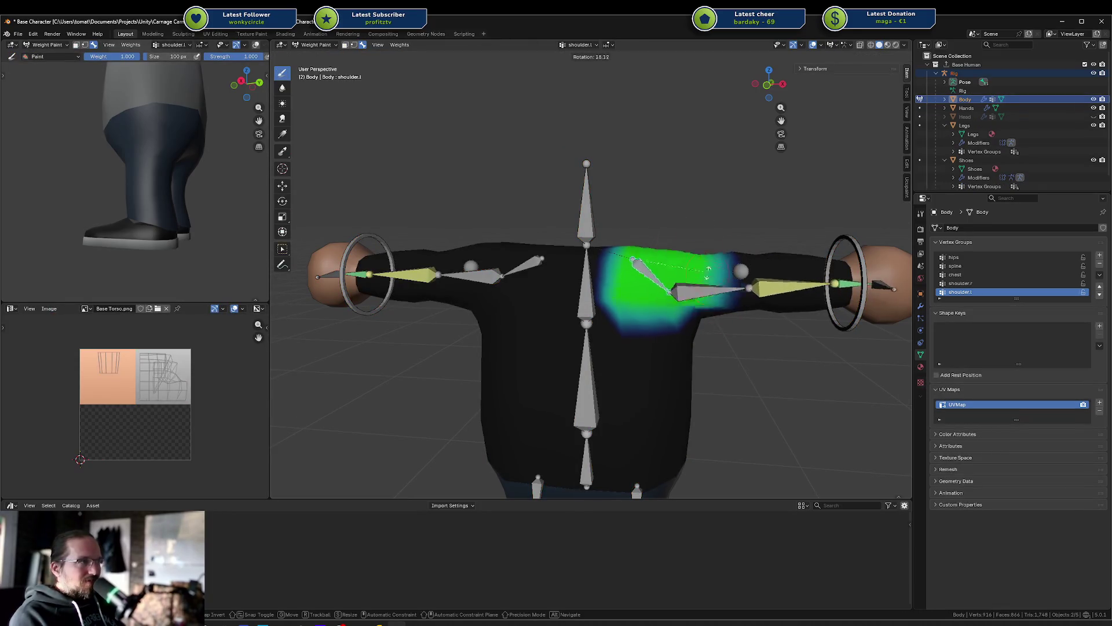
Step: Compare the shoulder.r and shoulder.l weights, then view upperarm.r and settle on the upperarm.l group
left_click(537, 262, "ctrl")
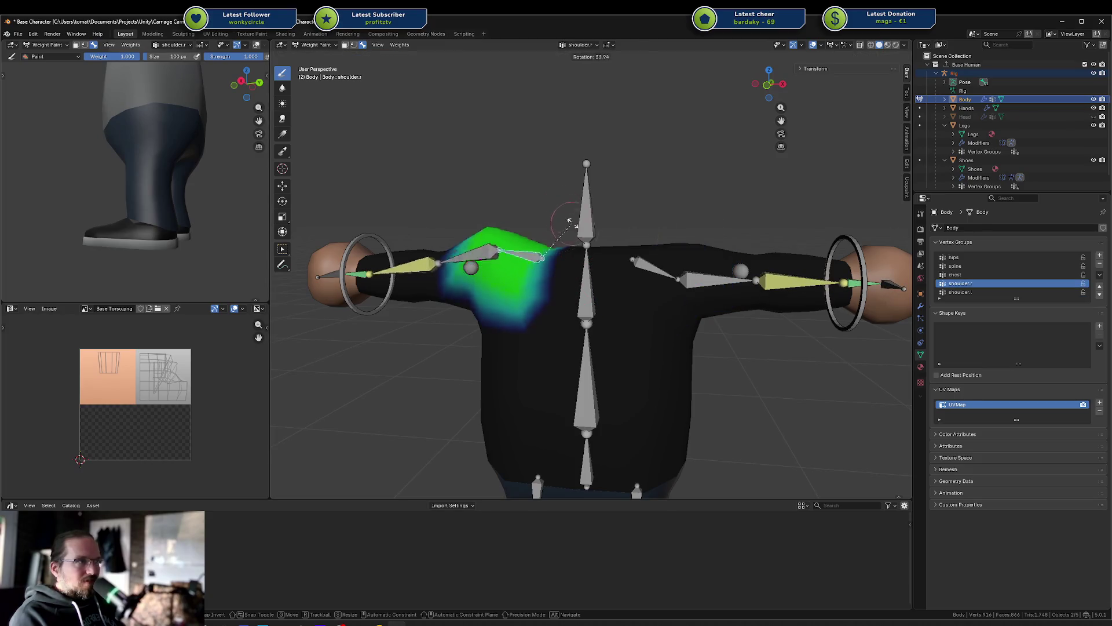
left_click(674, 273, "ctrl")
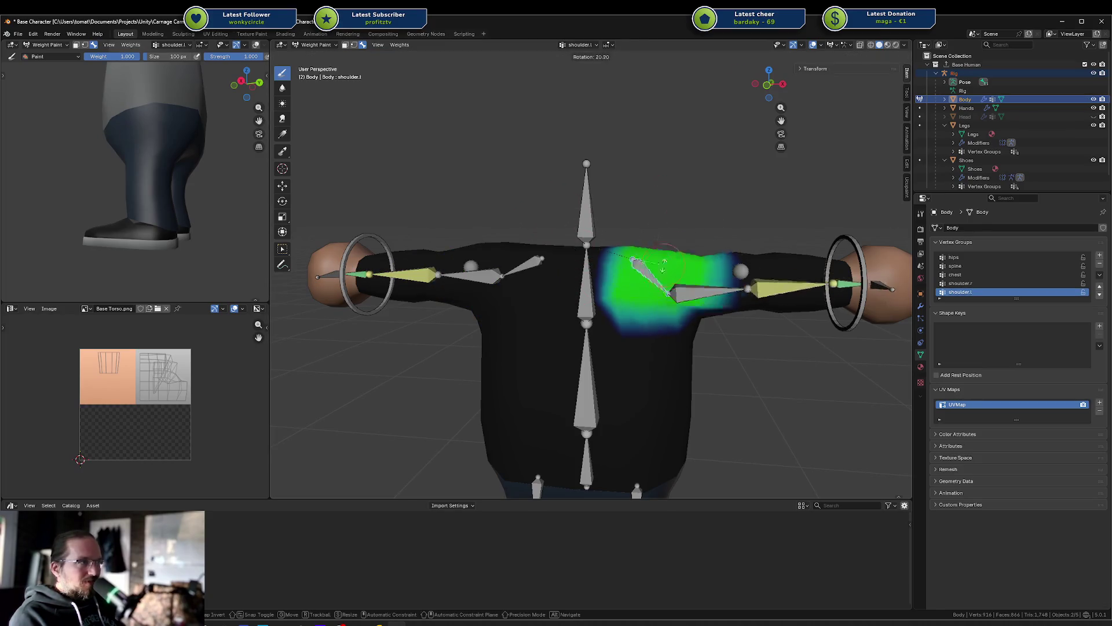
key("Tab")
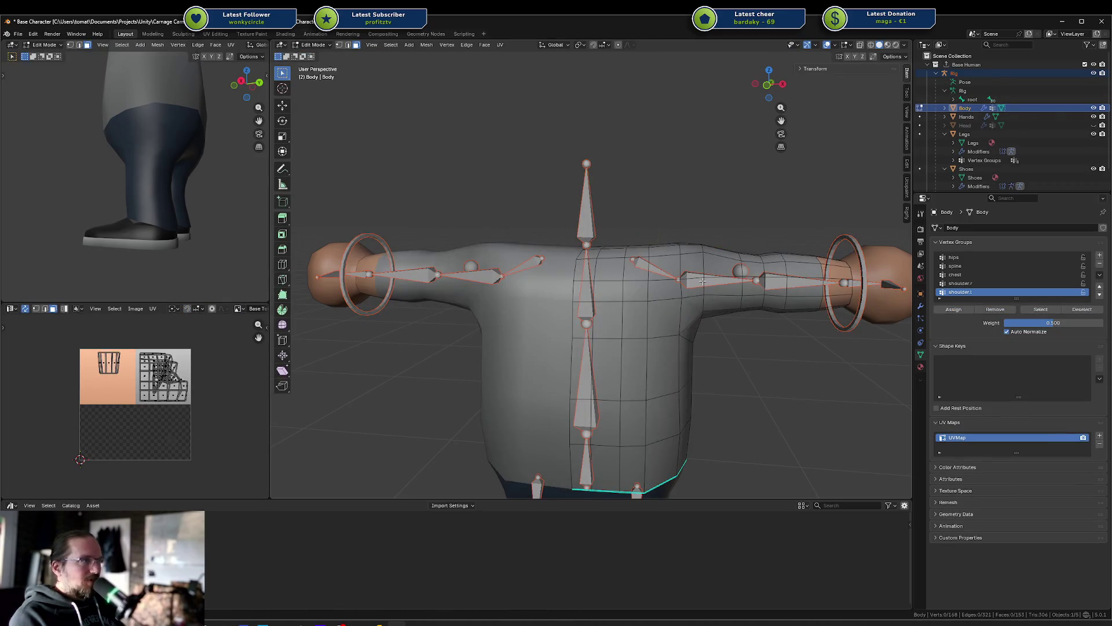
key("Tab")
left_click(718, 280, "ctrl")
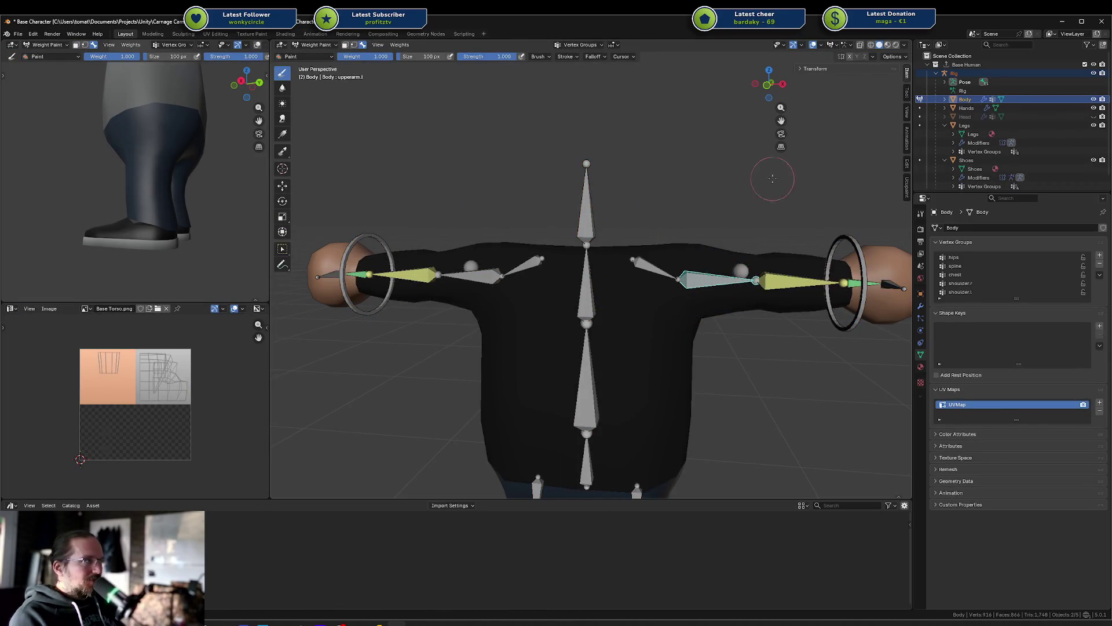
left_click(469, 275, "ctrl")
left_click(420, 366)
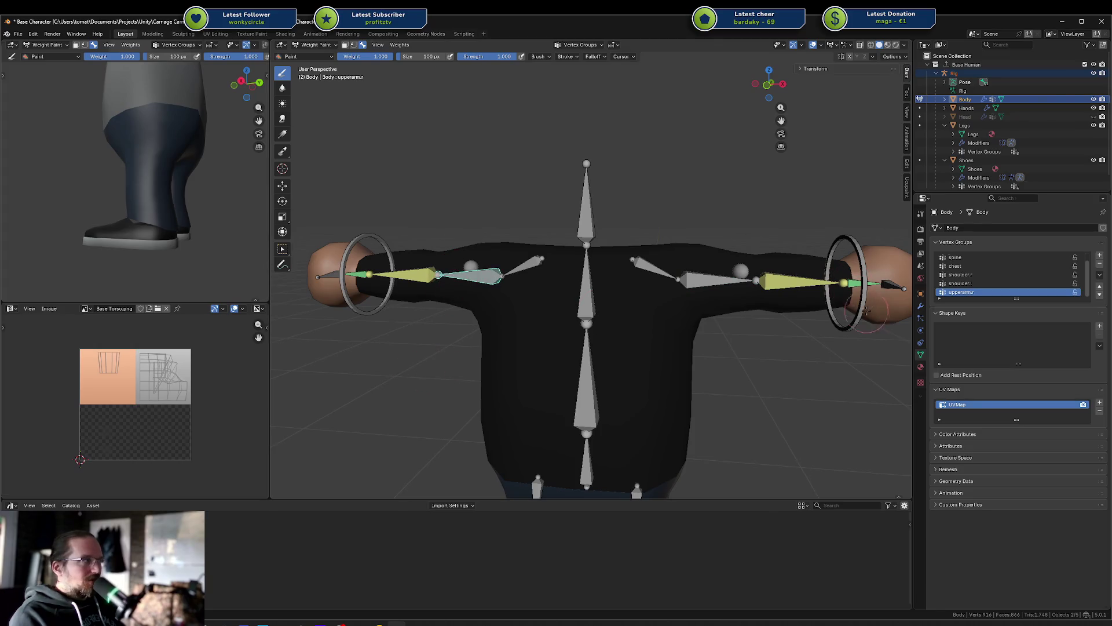
left_click(716, 280, "ctrl")
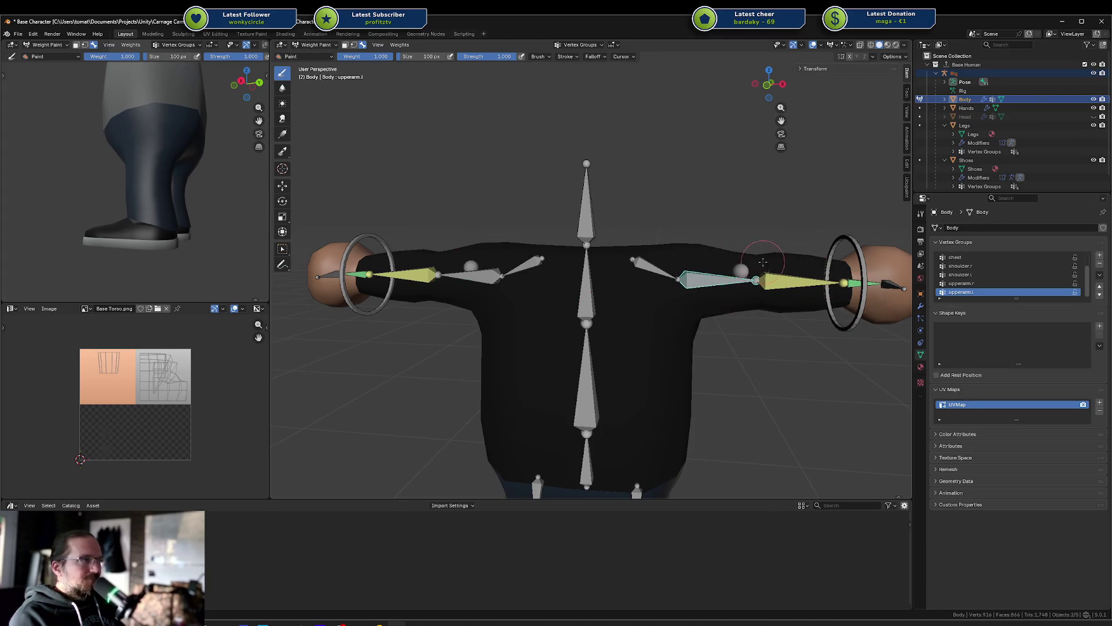
Step: Assign three upper-arm face rings toward the elbow to upperarm.l and check the weights
key("Tab")
left_click(692, 253, "alt")
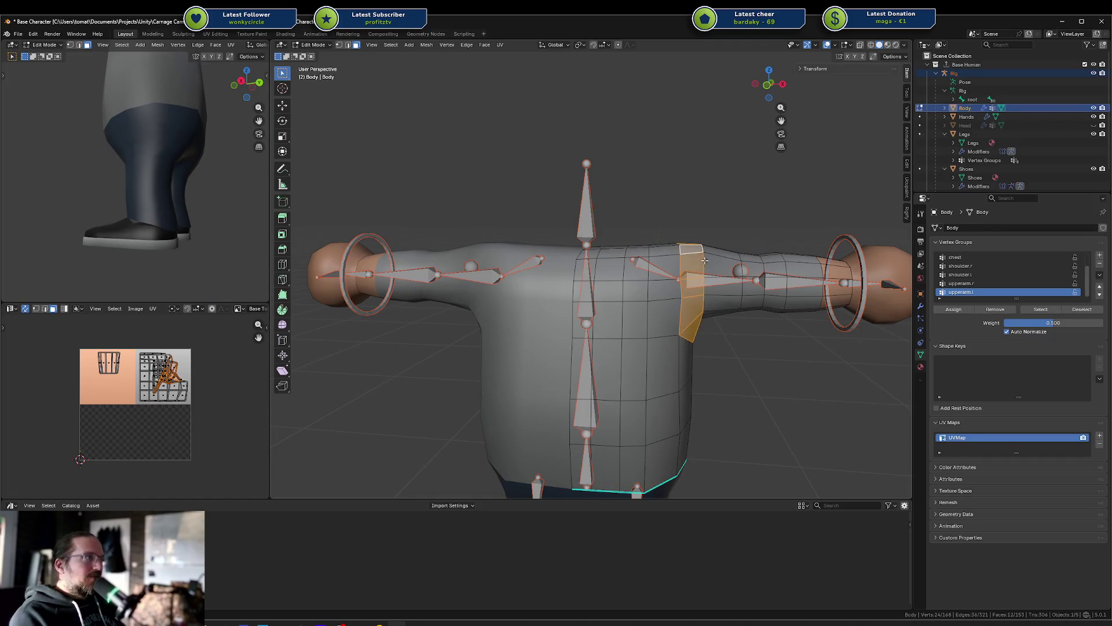
left_click(727, 255, "alt+shift")
left_click(756, 259, "alt+shift")
mouse_move(760, 262)
middle_mouse_down()
mouse_move(736, 226)
mouse_move(786, 269)
mouse_move(748, 301)
mouse_move(764, 313)
mouse_move(802, 289)
mouse_move(716, 273)
middle_mouse_up()
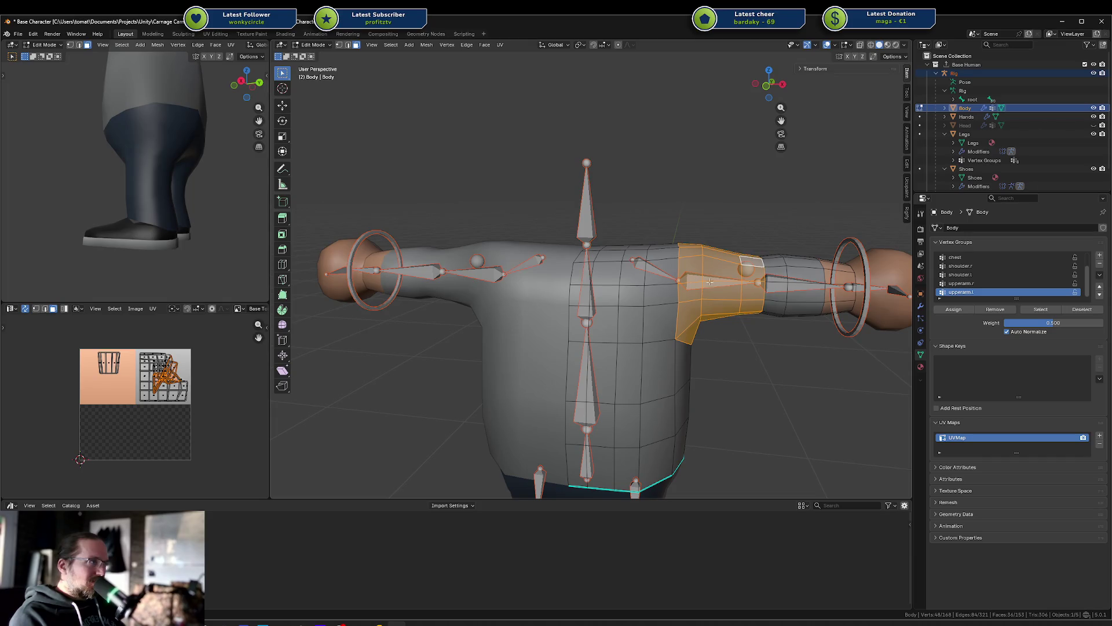
left_click(959, 312)
middle_click_drag(799, 294, 742, 297, "shift")
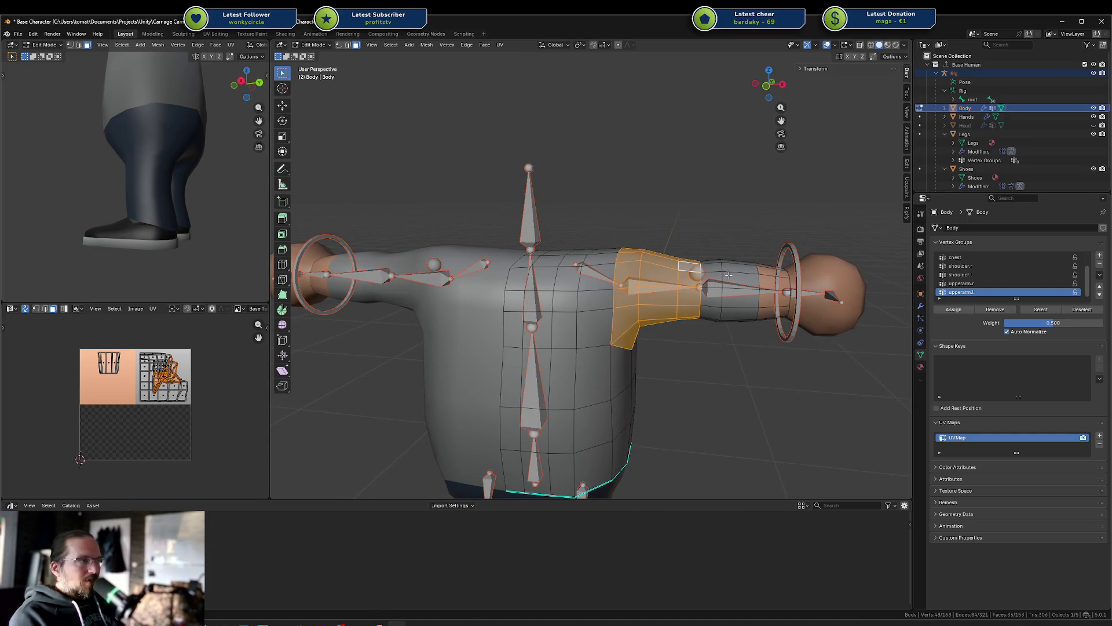
key("ctrl+Tab")
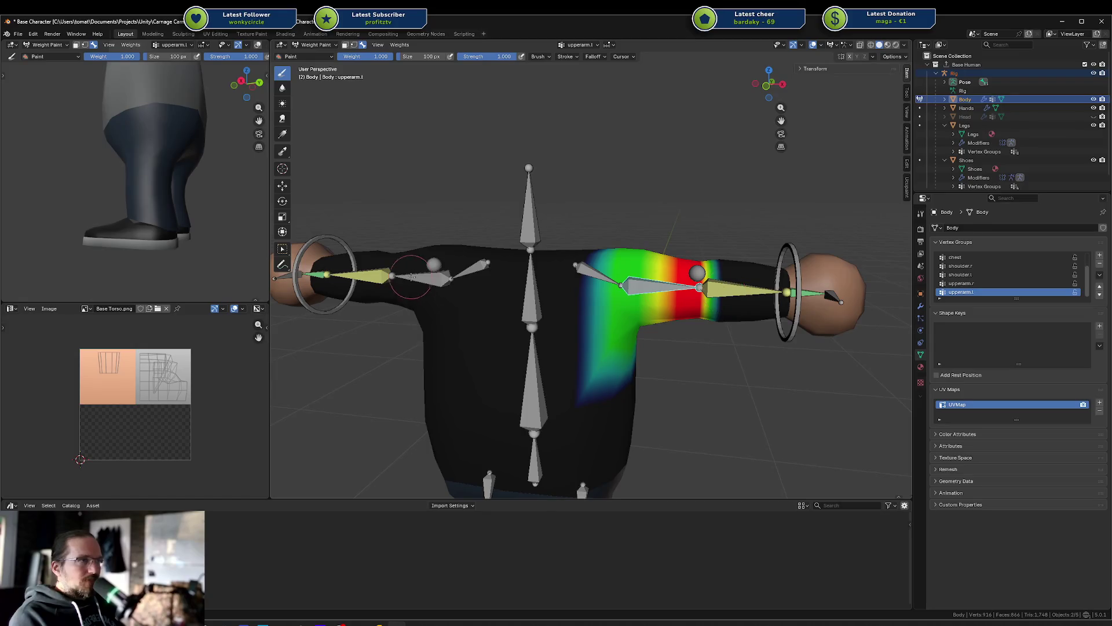
Step: Select the lowerarm bones to create lowerarm.r and lowerarm.l groups, then enter Edit Mode
left_click(350, 272, "ctrl")
left_click(745, 291, "ctrl")
key("Tab")
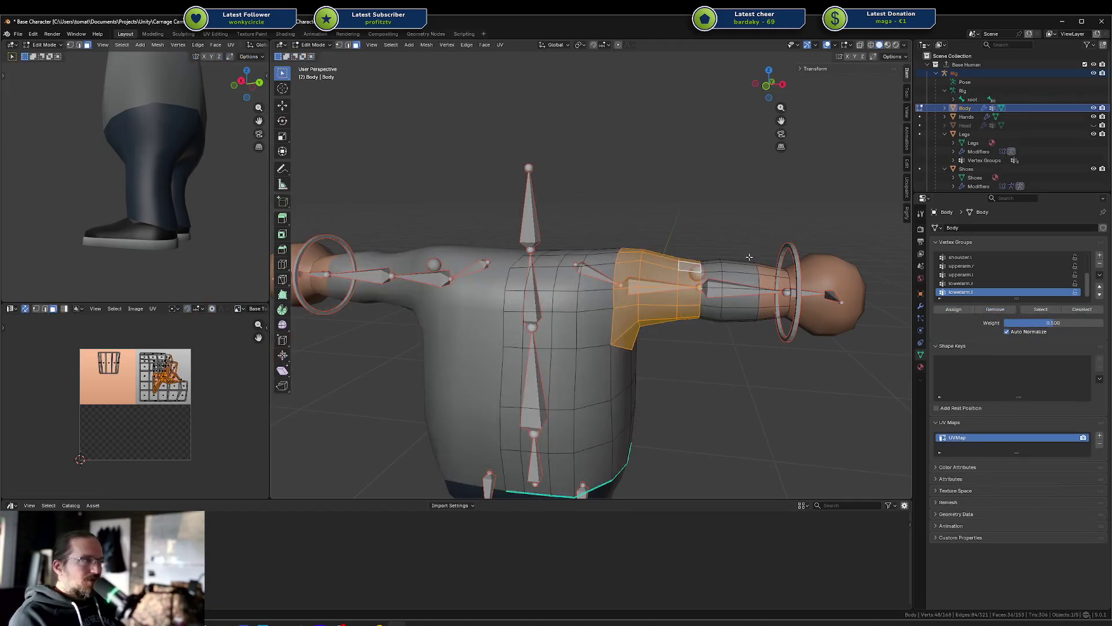
Step: Select the forearm face rings toward the wrist and check the lowerarm.l weights
left_click(714, 274, "alt")
left_click(753, 273, "ctrl")
key("ctrl+z")
left_click(758, 273, "alt+shift")
left_click(777, 276, "alt+shift")
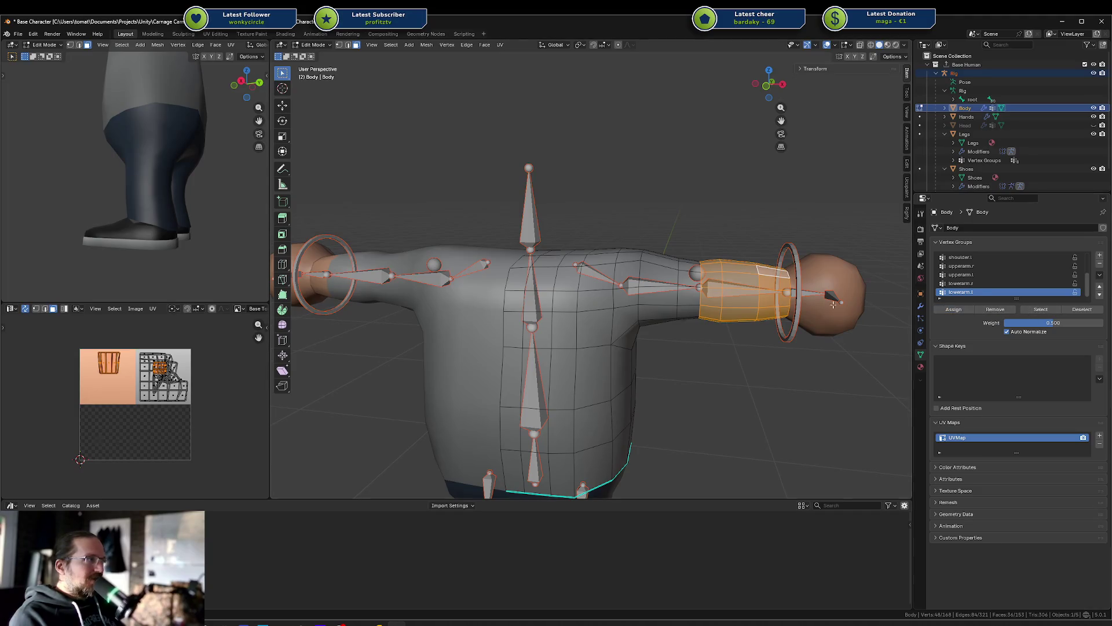
key("ctrl+Tab")
Step: Compare the hand.l and hand.r groups and inspect the hand.l weights near the wrist
left_click(805, 293, "ctrl")
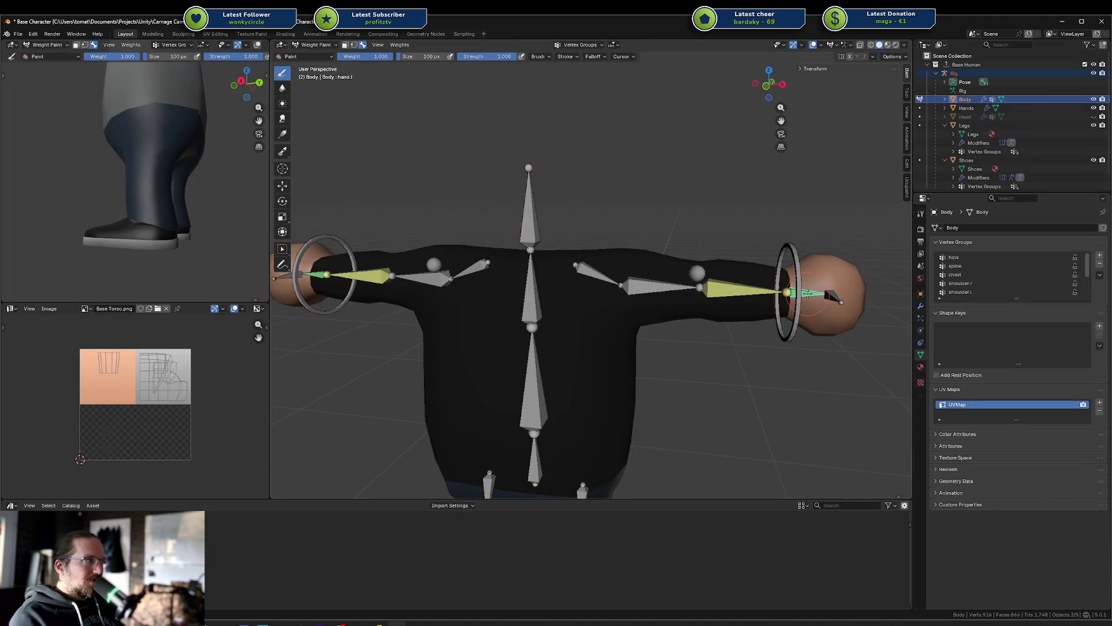
left_click(832, 296, "ctrl")
left_click(810, 293, "ctrl")
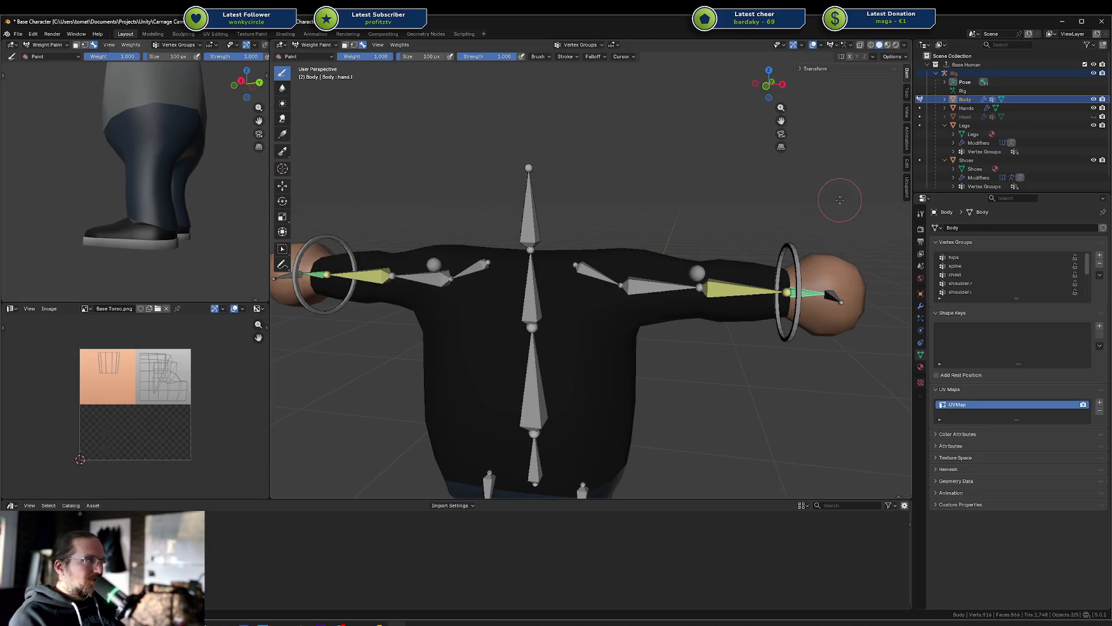
key("Tab")
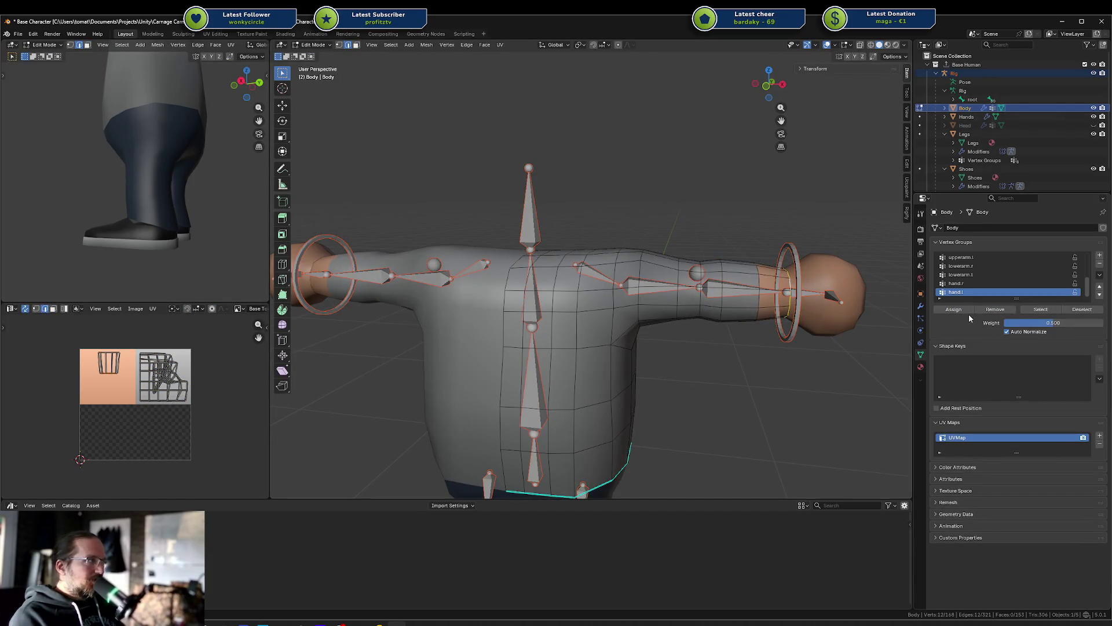
key("Tab")
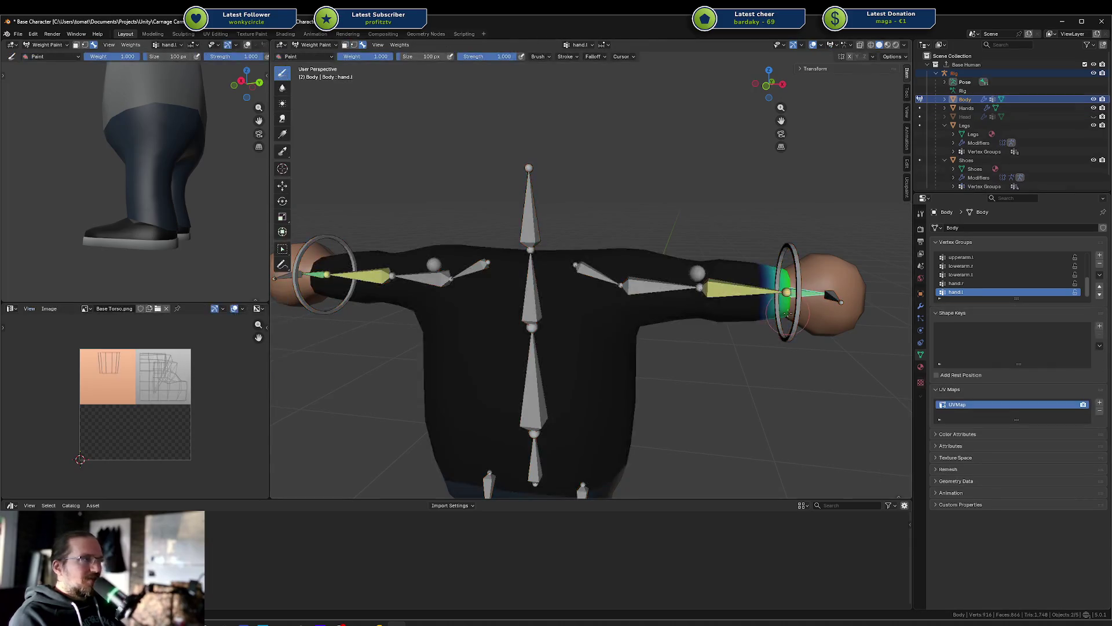
left_click(798, 272, "ctrl")
Step: Lower the hand IK target to bend the arm, rotating it about X
key("g")
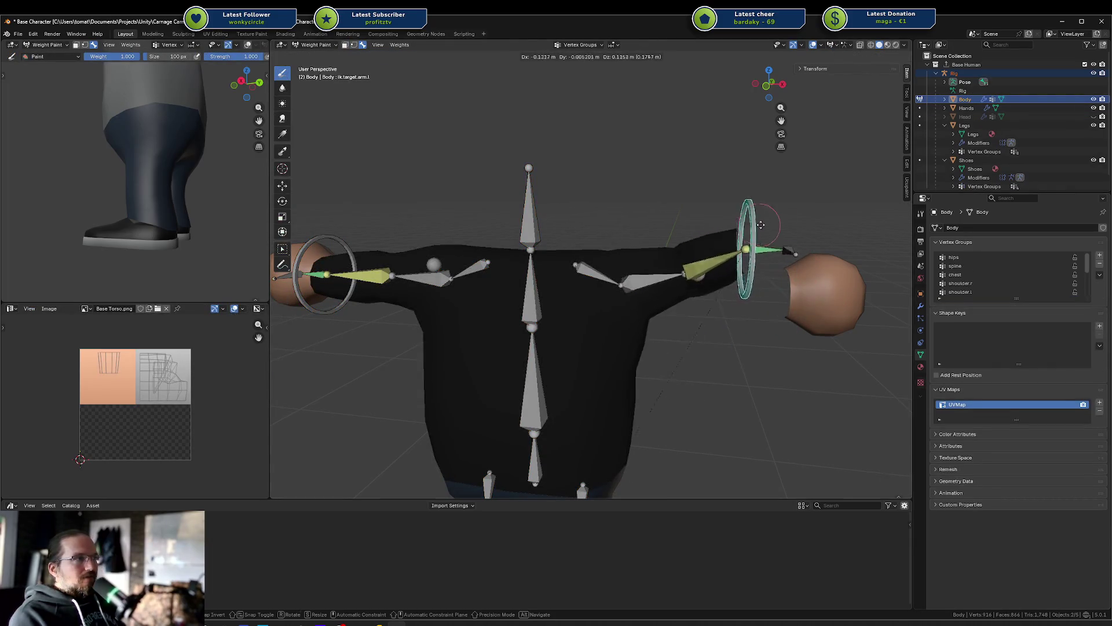
key("Escape")
mouse_move(174, 174)
middle_mouse_down()
mouse_move(230, 183)
mouse_move(209, 174)
middle_mouse_up()
scroll(230, 183, "down", 5)
key("g")
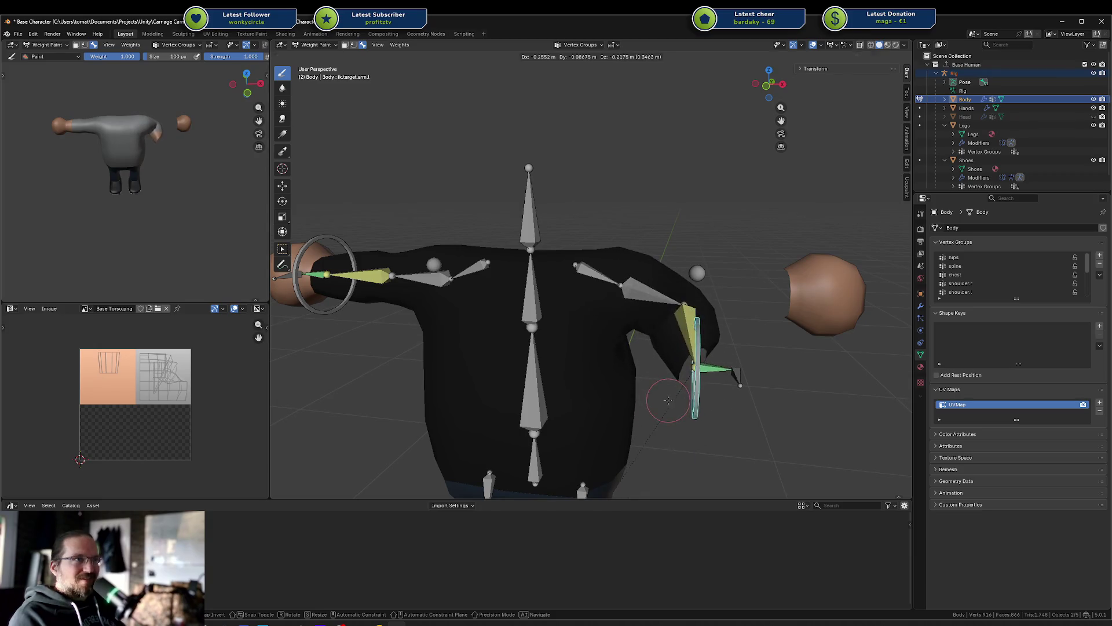
key("r")
key("x")
left_click(738, 437)
Step: Rotate the hand target again about the X and Y axes and inspect the bent arm
key("r")
key("x")
key("y")
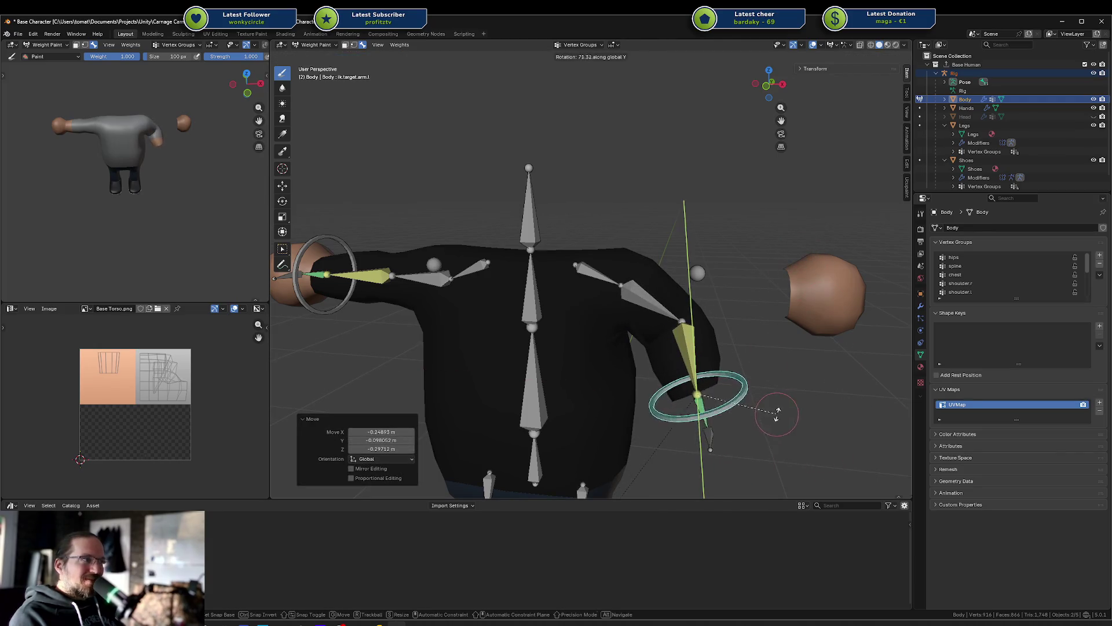
left_click(770, 433)
mouse_move(173, 168)
middle_mouse_down()
mouse_move(171, 115)
mouse_move(193, 114)
mouse_move(182, 139)
mouse_move(204, 151)
middle_mouse_up()
Step: Return the body mesh to Object Mode and select the rig
key("Tab")
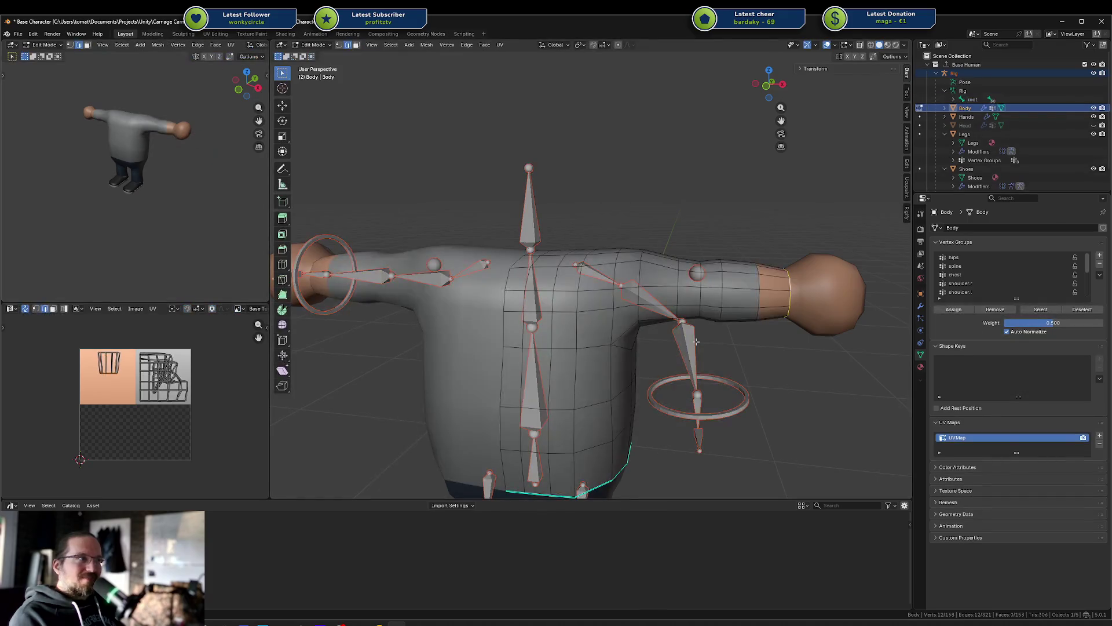
key("ctrl+Tab")
left_click(682, 347)
left_click(689, 349)
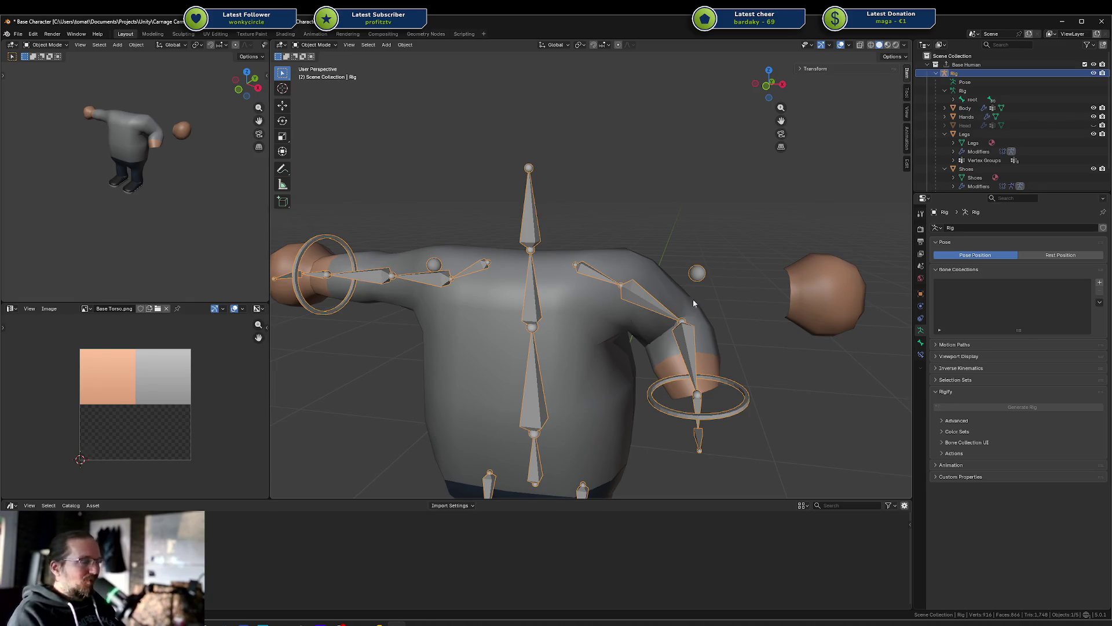
Step: Orbit around the posed arm to check its deformation, then select the Hands mesh
middle_click_drag(694, 296, 705, 261)
mouse_move(669, 304)
middle_mouse_down()
mouse_move(621, 263)
mouse_move(565, 274)
mouse_move(637, 316)
mouse_move(707, 285)
mouse_move(657, 299)
middle_mouse_up()
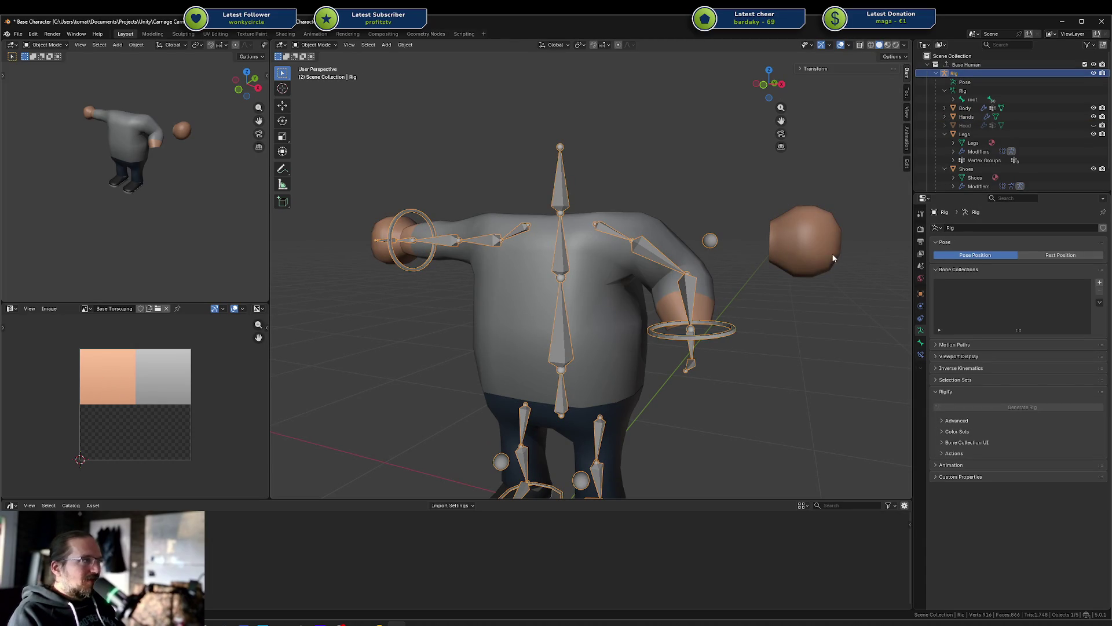
left_click(695, 291, "shift")
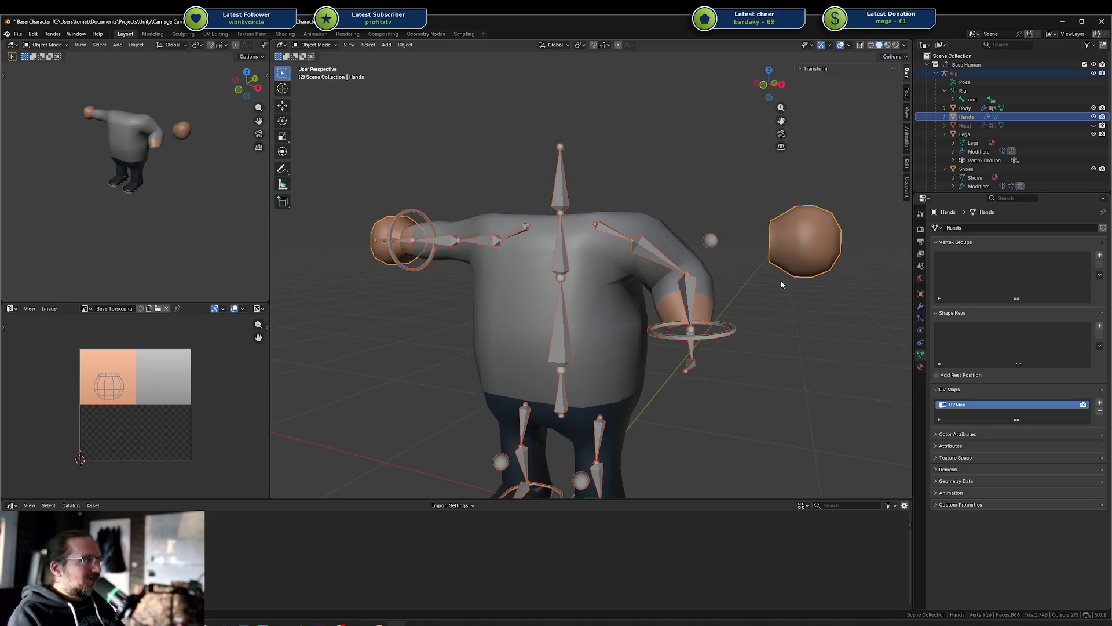
Step: Put the Hands mesh in Weight Paint and create hand.r and hand.l groups from the hand bones
key("ctrl+Tab")
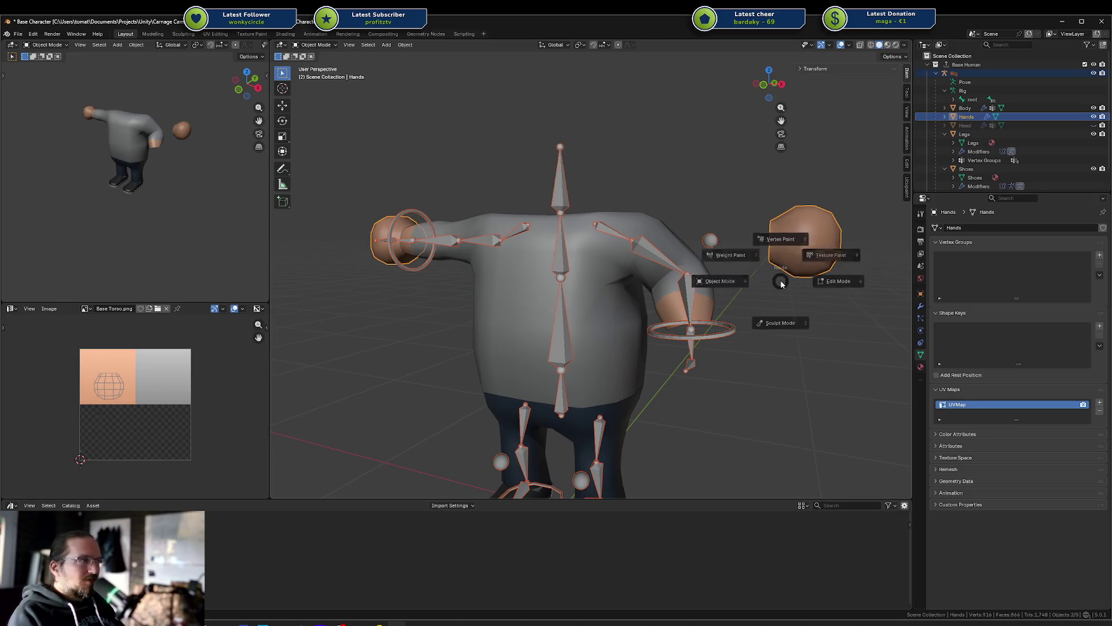
left_click(718, 246)
middle_click_drag(577, 225, 755, 224)
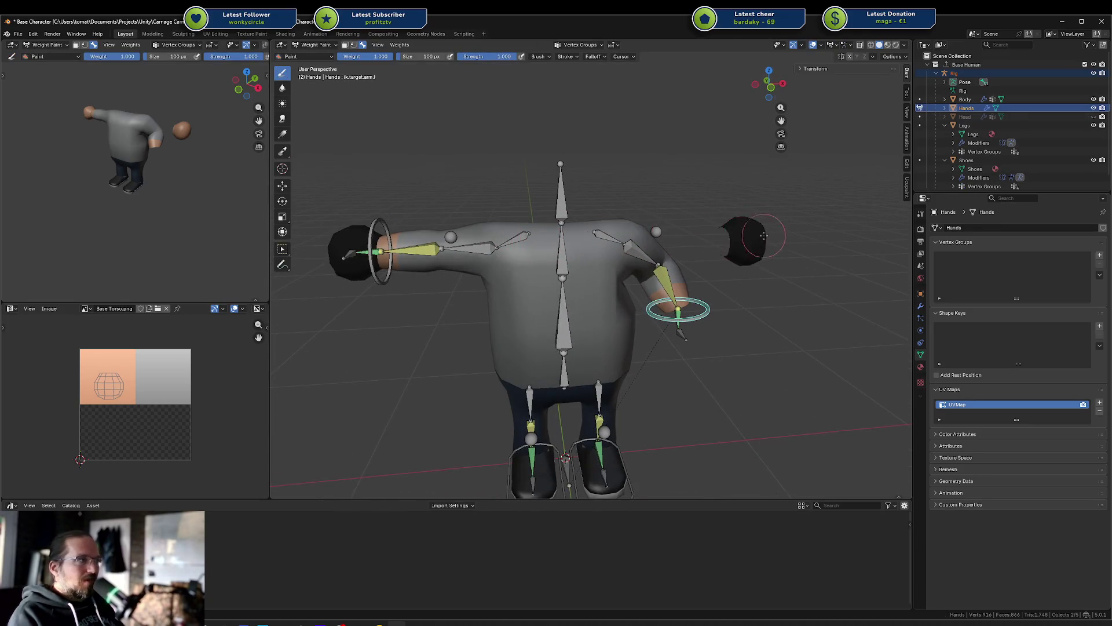
left_click(365, 253, "ctrl")
left_click(373, 151)
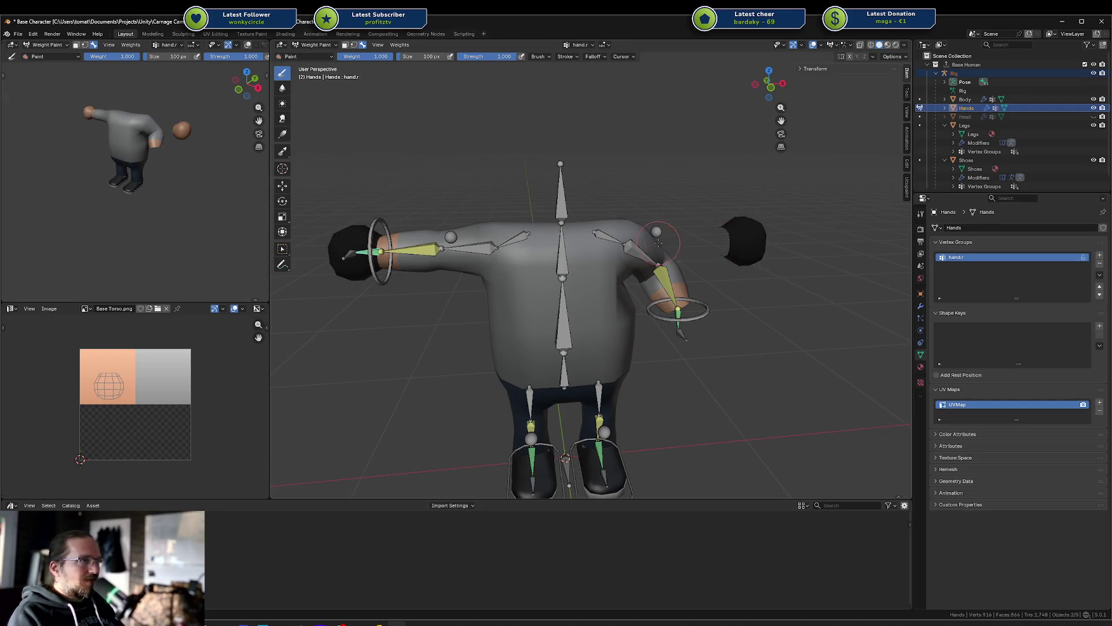
left_click(677, 313, "ctrl")
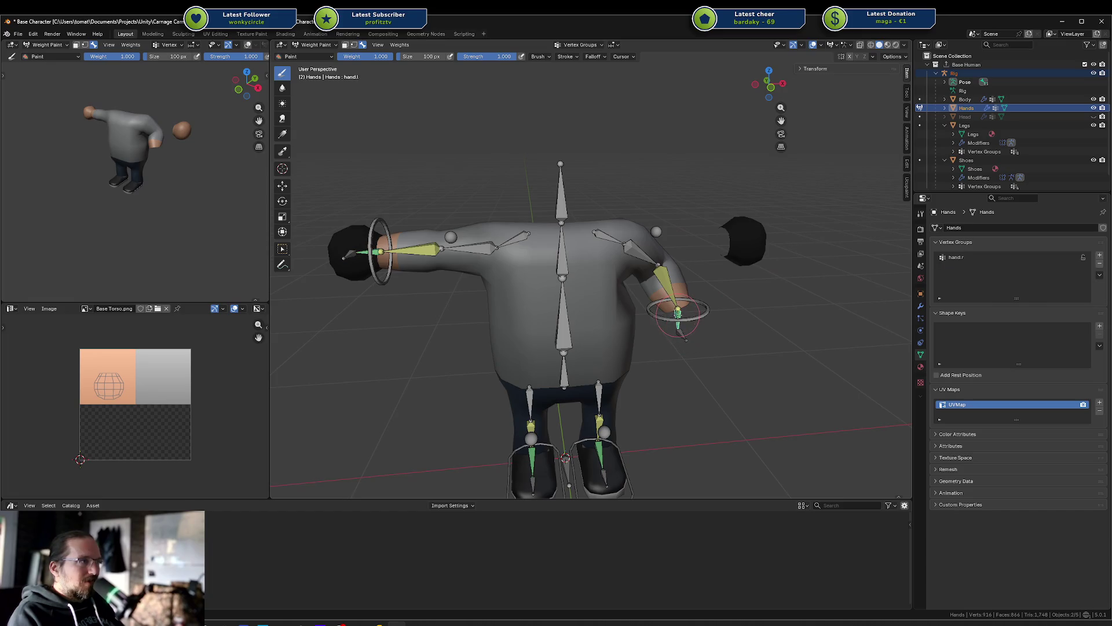
left_click(723, 182)
Step: Assign all of the left hand's vertices to hand.l and check the weights
key("Tab")
key("a")
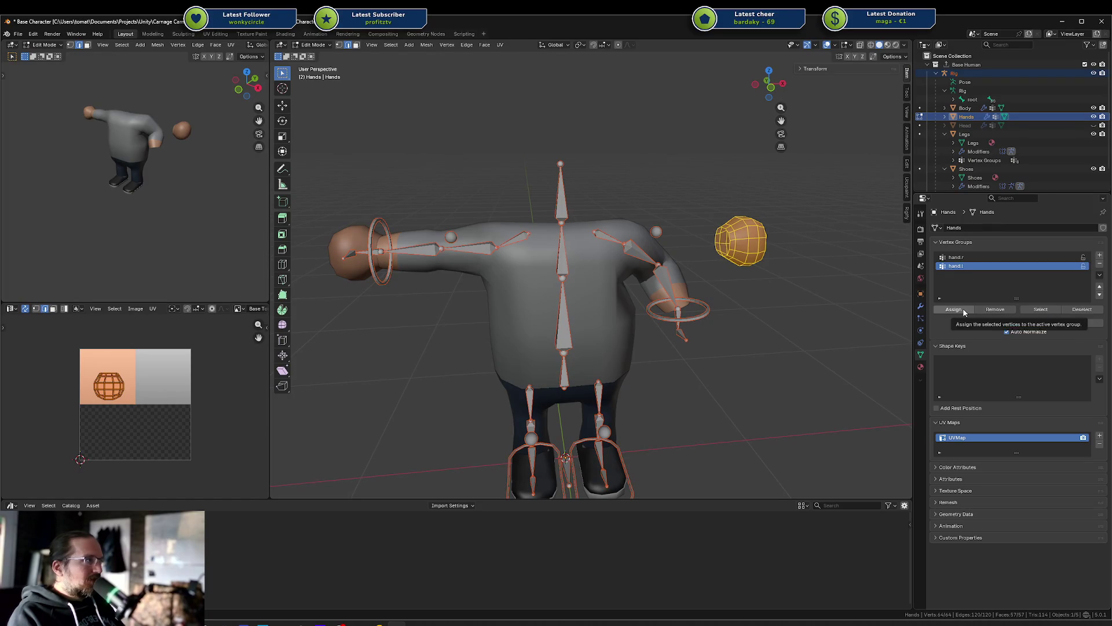
left_click(954, 309)
key("Tab")
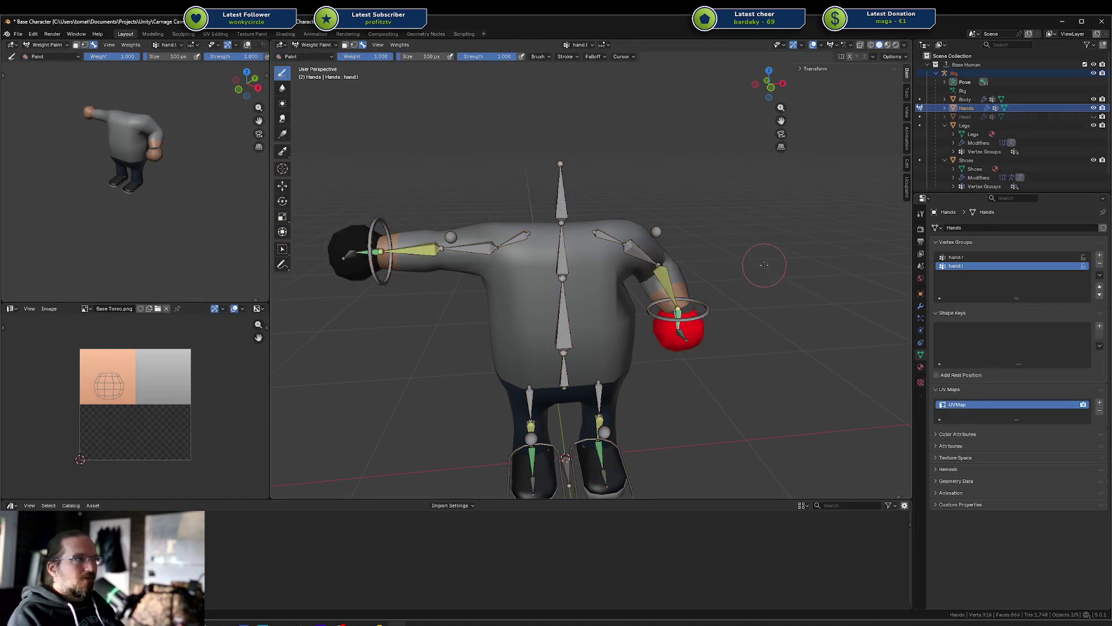
Step: Create lowerarm.r and lowerarm.l groups by picking both forearm bones, then enter Edit Mode
middle_click_drag(759, 278, 704, 282)
scroll(705, 282, "up", 2)
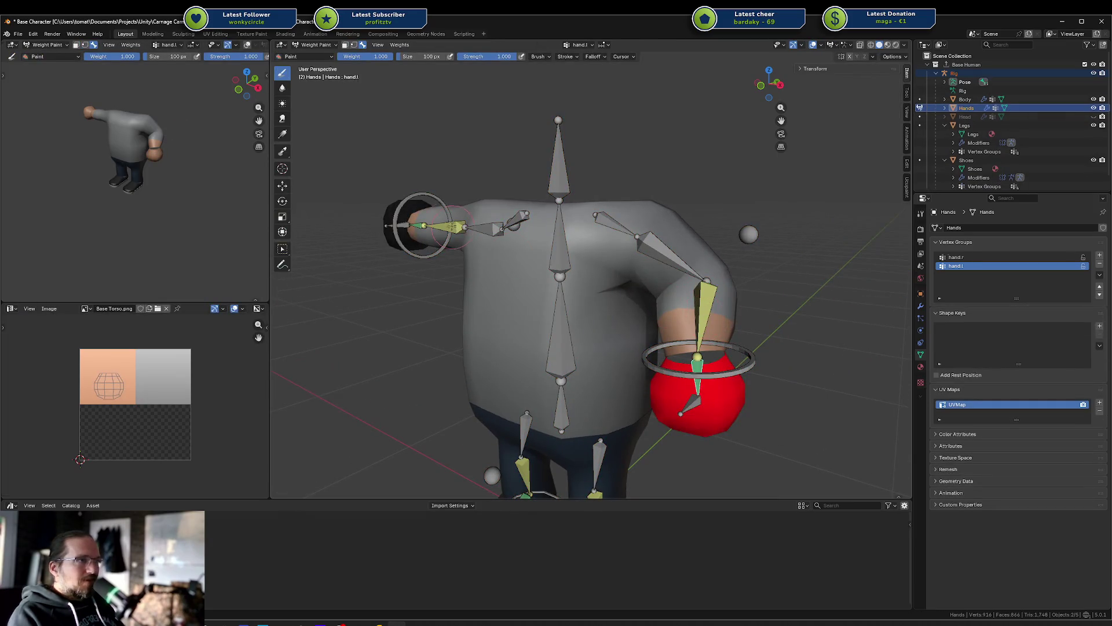
left_click(454, 227, "ctrl")
left_click(717, 316, "ctrl")
key("Tab")
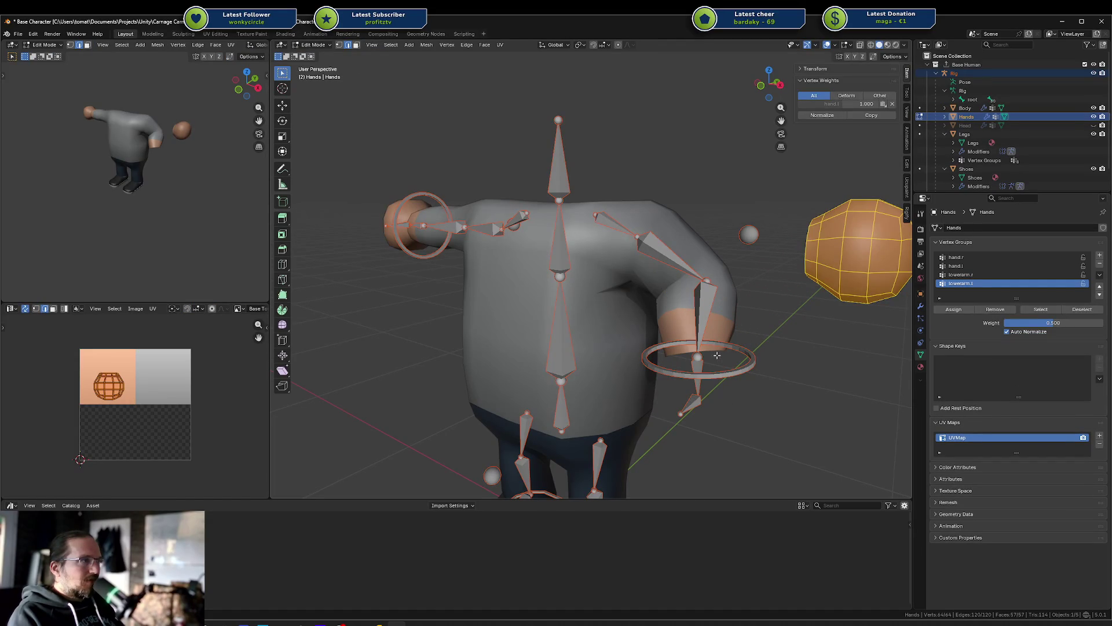
Step: Assign the hand's wrist edge loop to lowerarm.l at 0.5 weight, back in Weight Paint
left_click(805, 242, "alt")
middle_click_drag(805, 242, 784, 238)
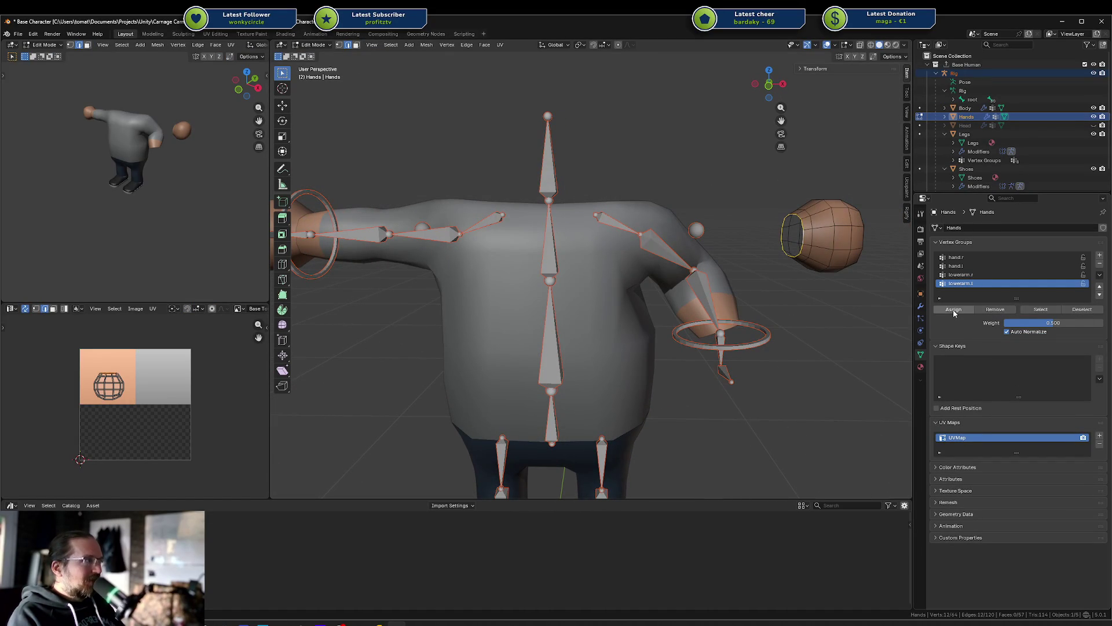
key("Tab")
mouse_move(790, 307)
middle_mouse_down()
mouse_move(764, 261)
mouse_move(640, 287)
middle_mouse_up()
left_click(529, 371, "ctrl")
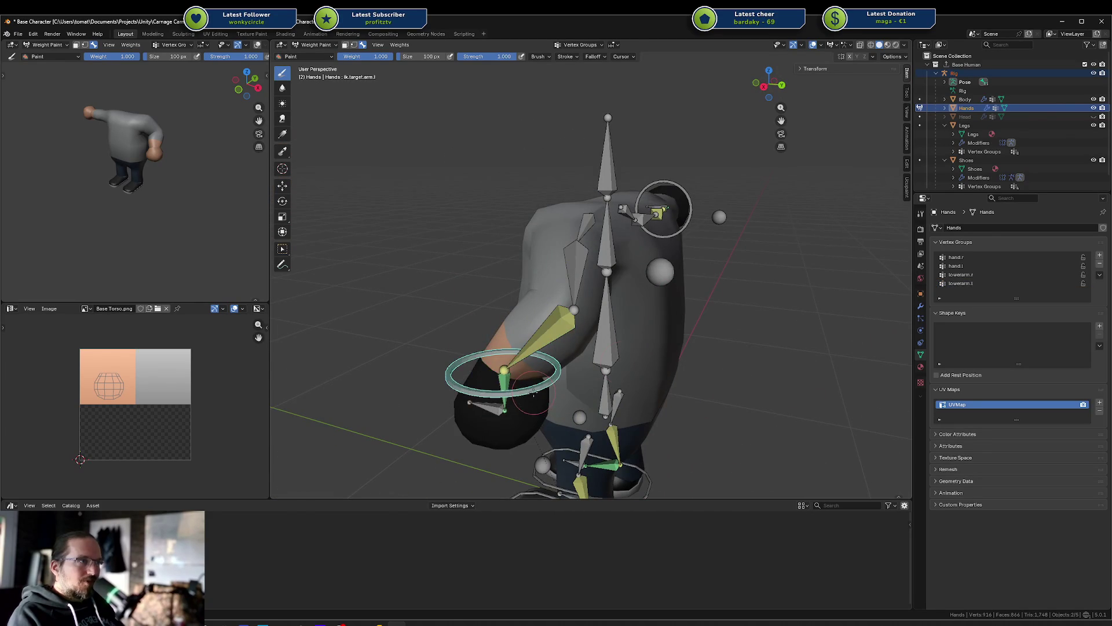
Step: Rotate and move the left arm IK target, turning the hand about X, to test hand weights
key("r")
left_click(622, 331)
key("g")
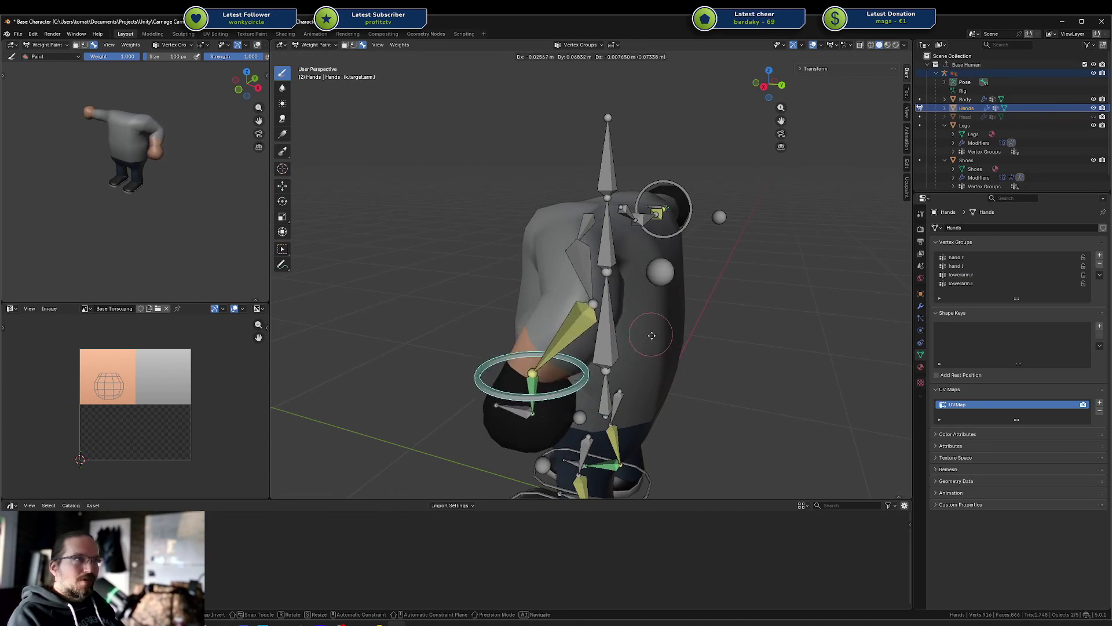
key("r")
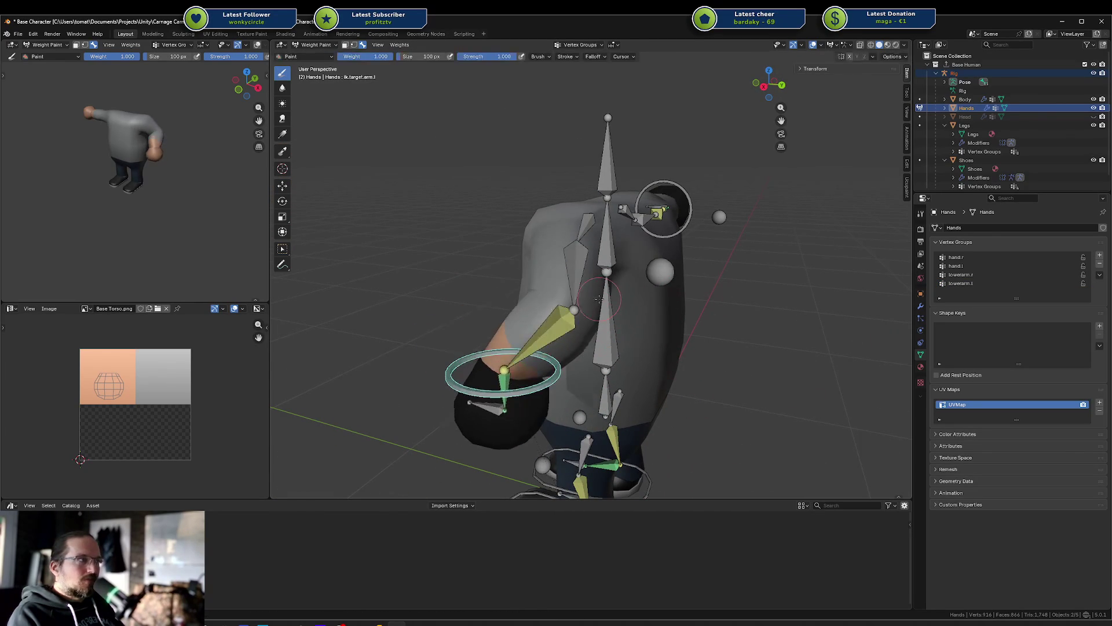
middle_click_drag(693, 330, 713, 324, "alt")
key("z")
key("x")
key("y")
key("x")
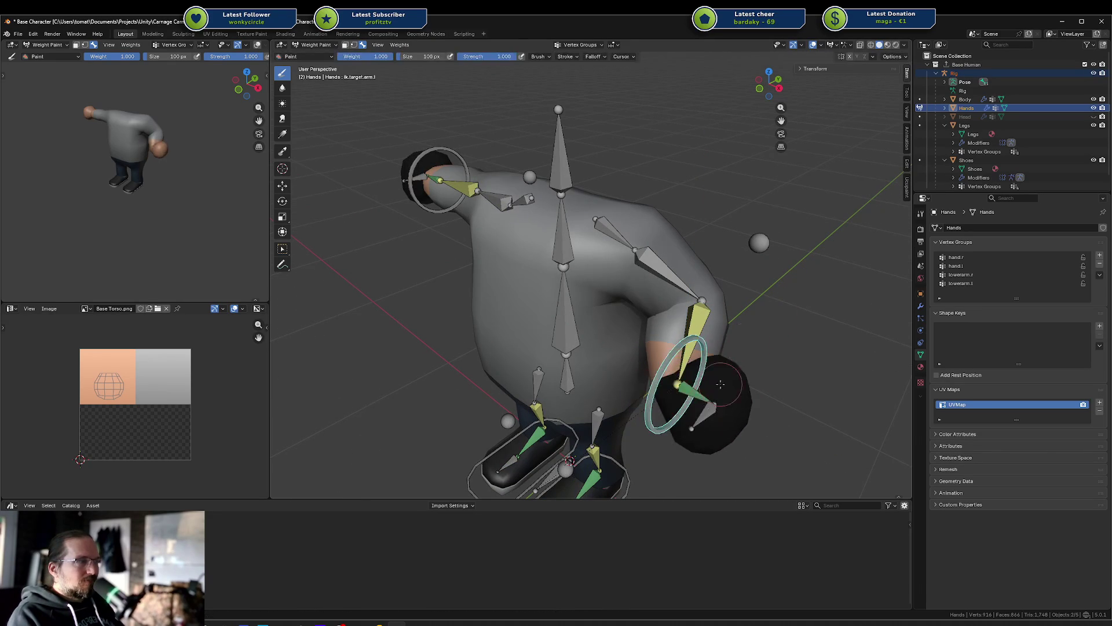
left_click(771, 386)
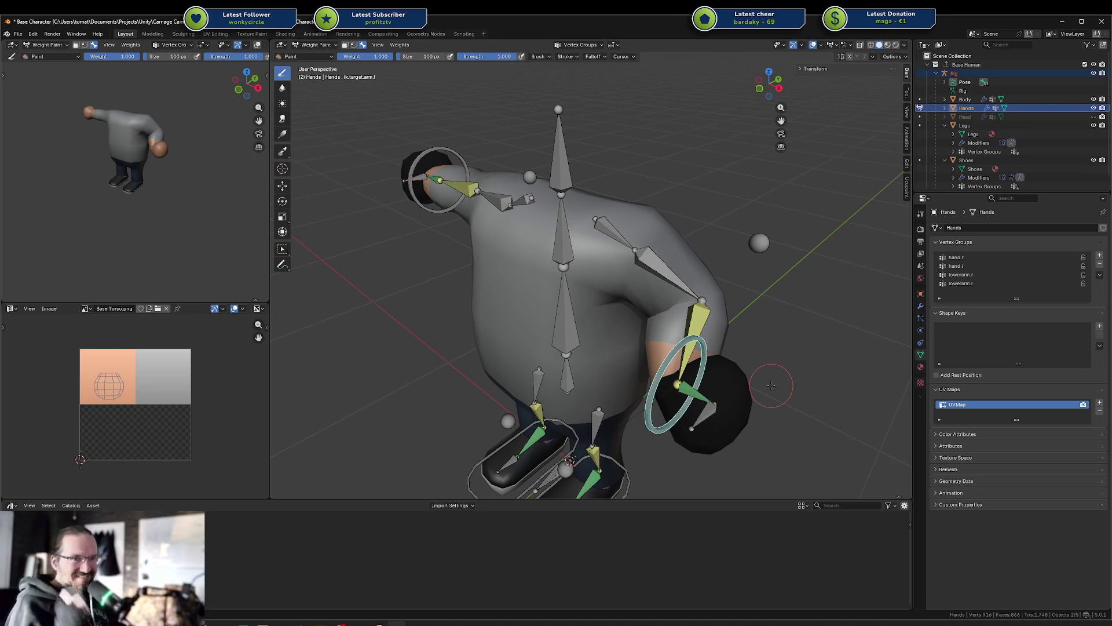
Step: Select all bones and clear their rotations and positions back to the rest T-pose
key("a")
key("F3")
type("r")
key("Escape")
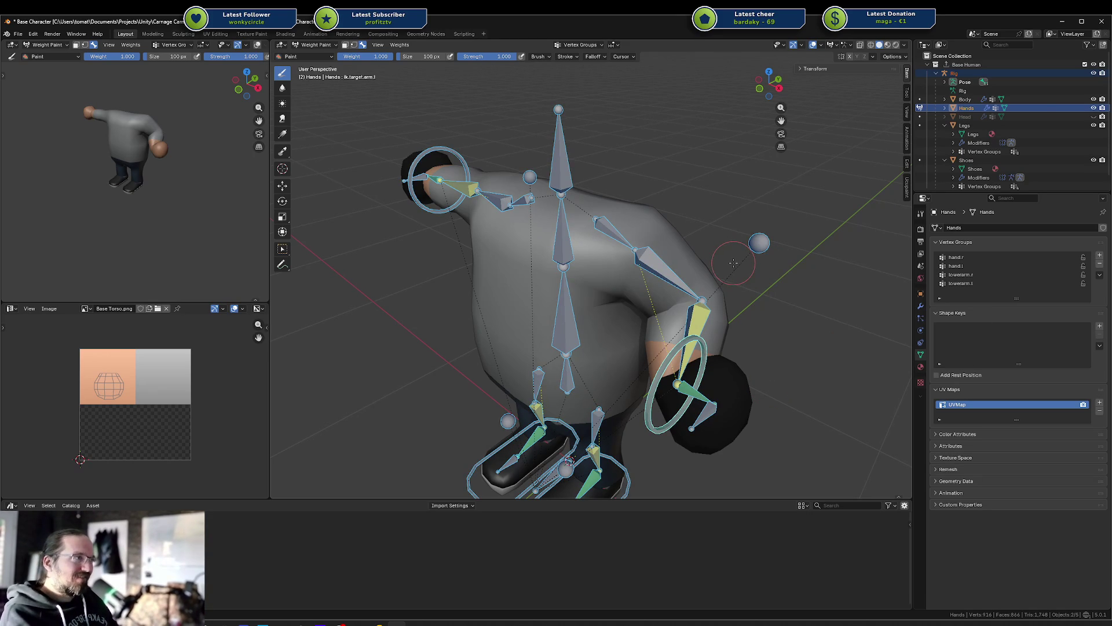
key("alt+a")
key("a")
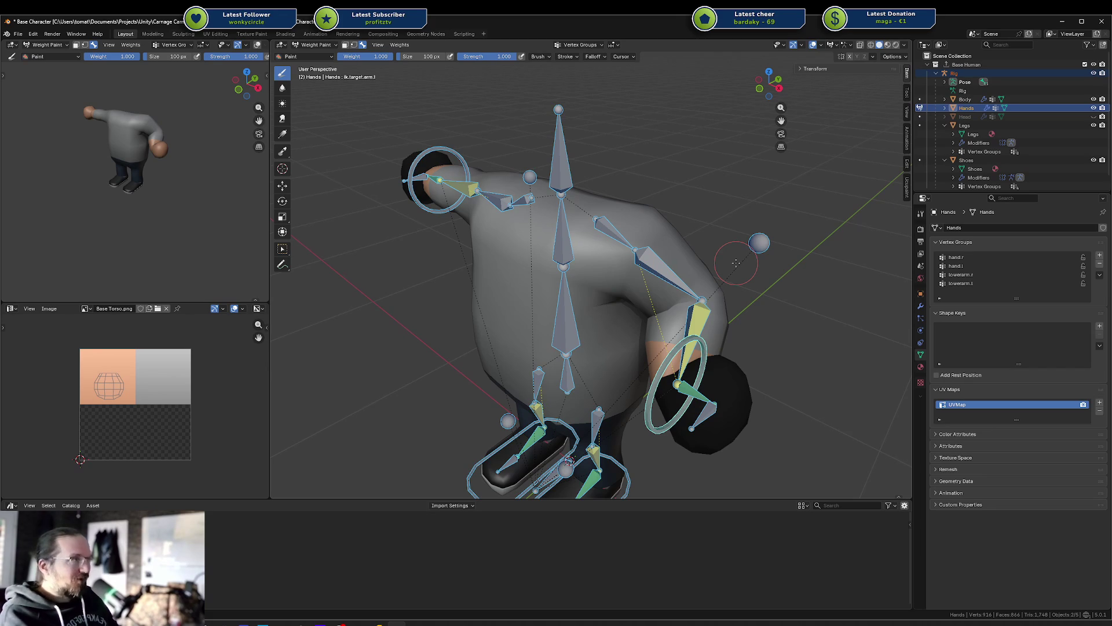
key("alt+r")
key("KP_1")
key("Tab")
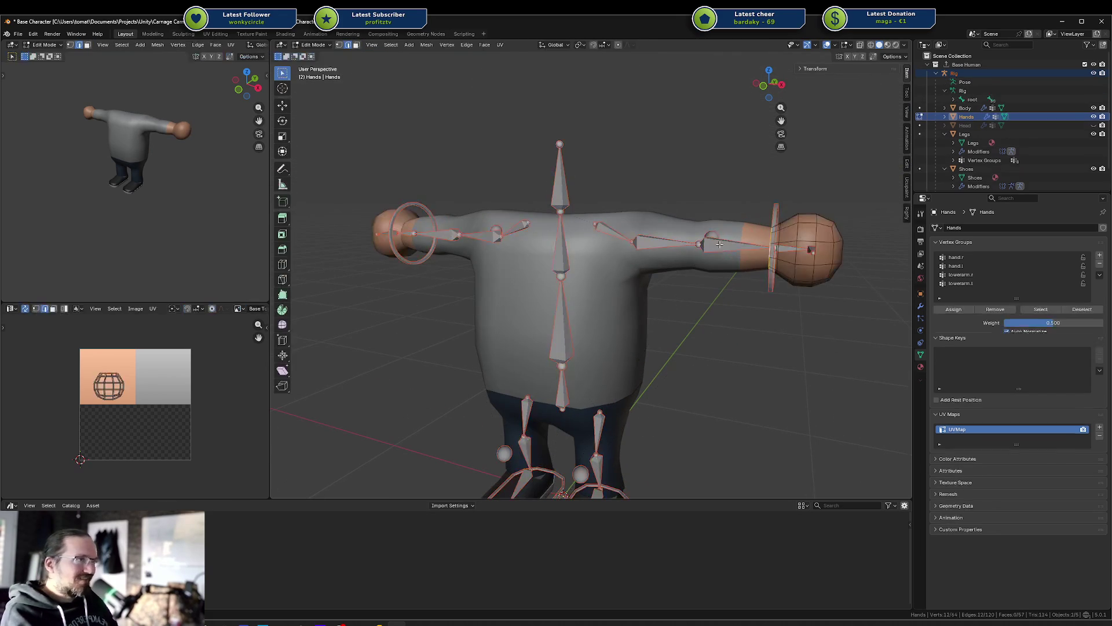
Step: Bring the Hands mesh to Object Mode, reveal the hidden head, and save the file
key("ctrl+Tab")
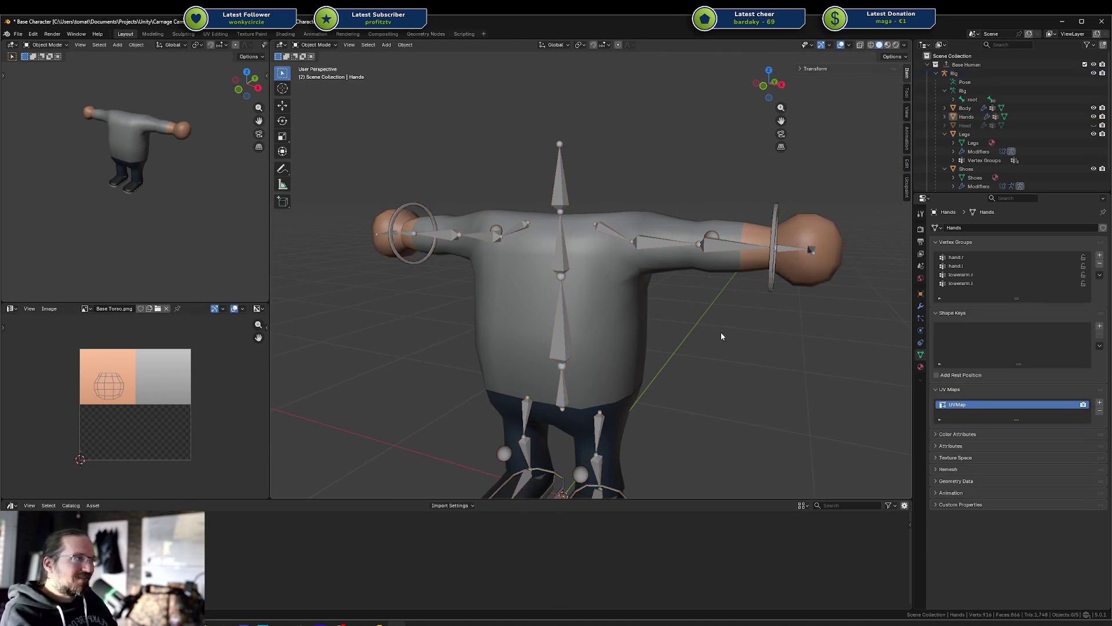
key("alt+h")
scroll(721, 325, "down", 5)
key("ctrl+s")
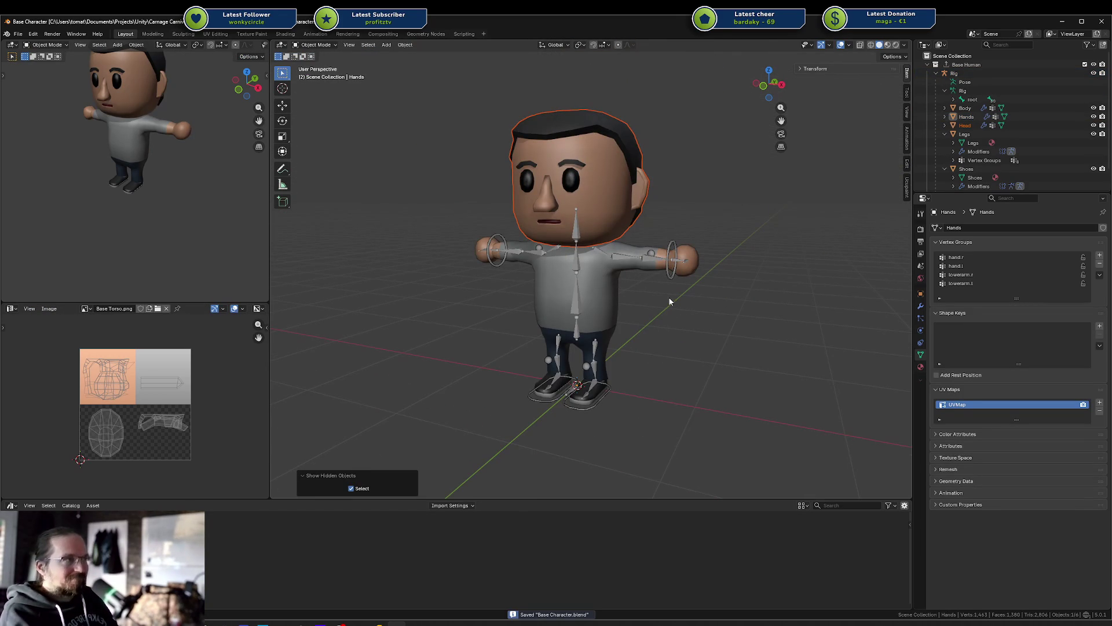
Step: Select the rig, enter Pose Mode, pick the left IK hand target, and save
left_click(664, 248)
middle_click_drag(663, 248, 679, 261)
key("shift+Tab")
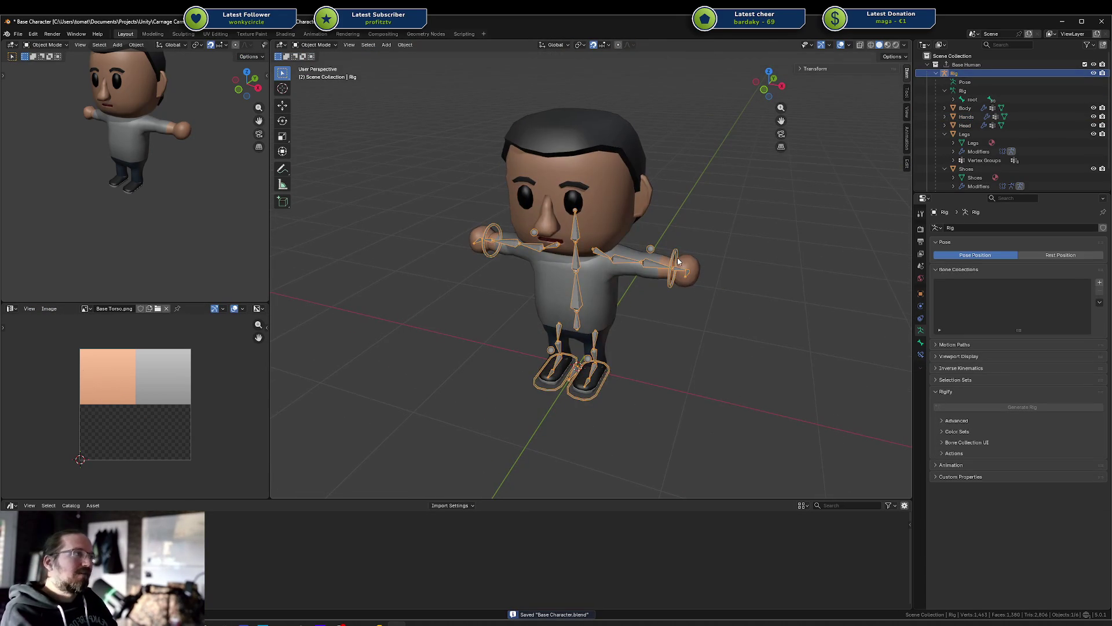
left_click(670, 261)
key("ctrl+Tab")
left_click(674, 264)
key("g")
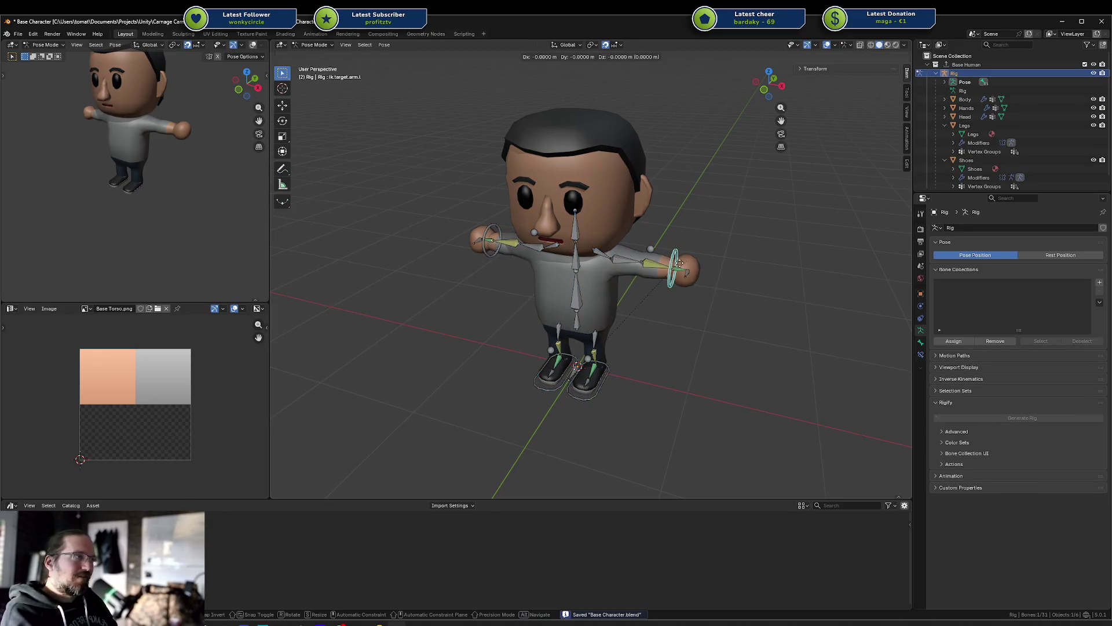
right_click(653, 260)
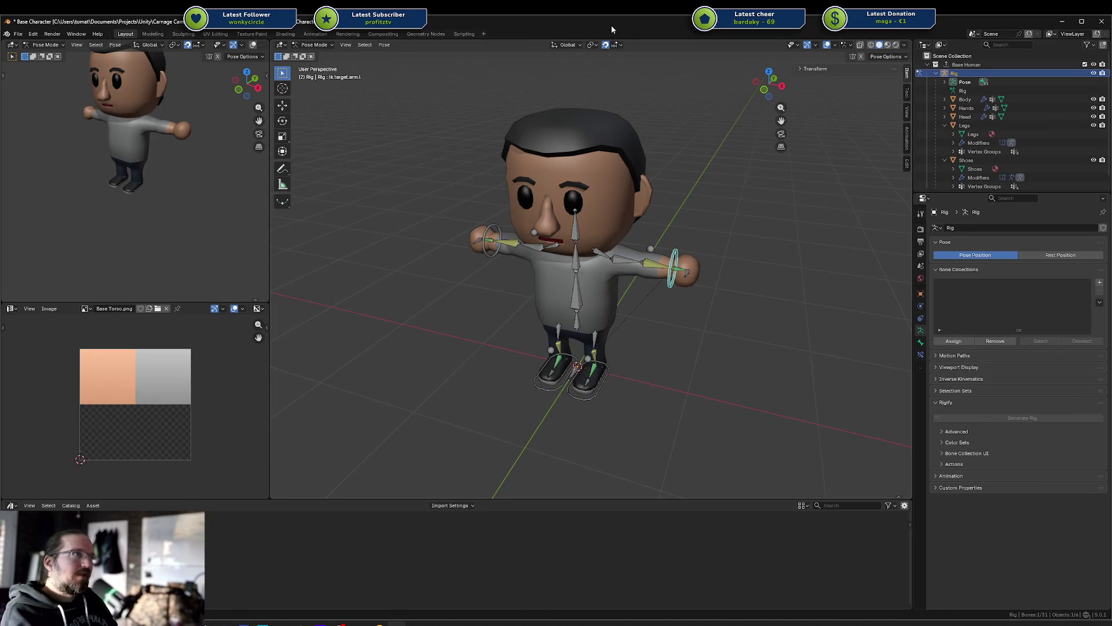
left_click(604, 47)
key("ctrl+s")
Step: Frame the left IK hand target and move it to bend the arm
key("g")
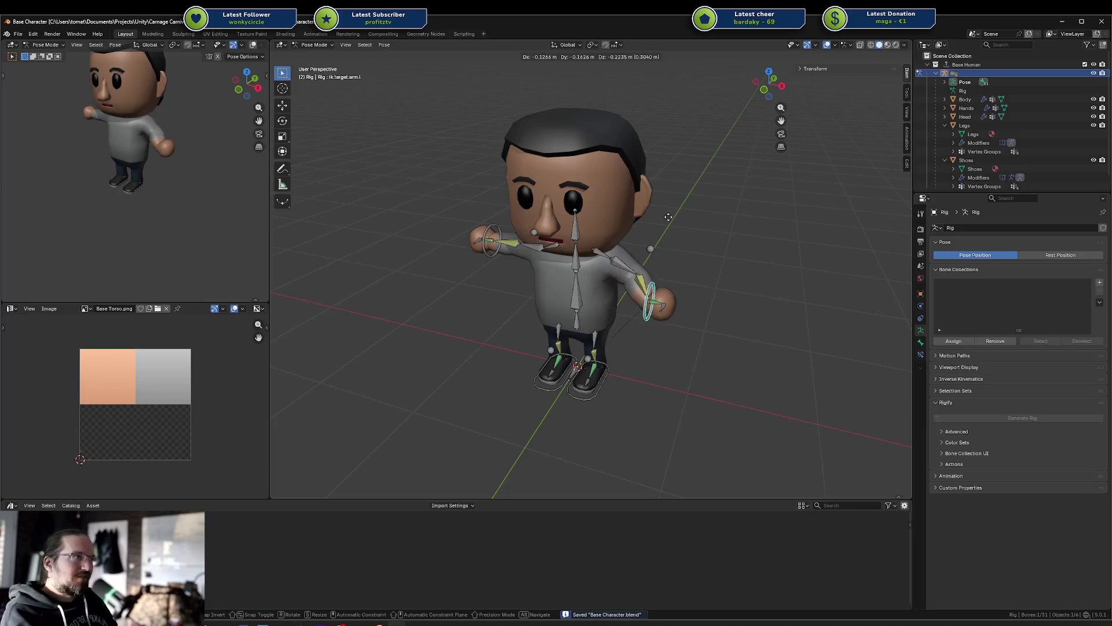
right_click(651, 197)
key("KP_Decimal")
scroll(680, 245, "down", 3)
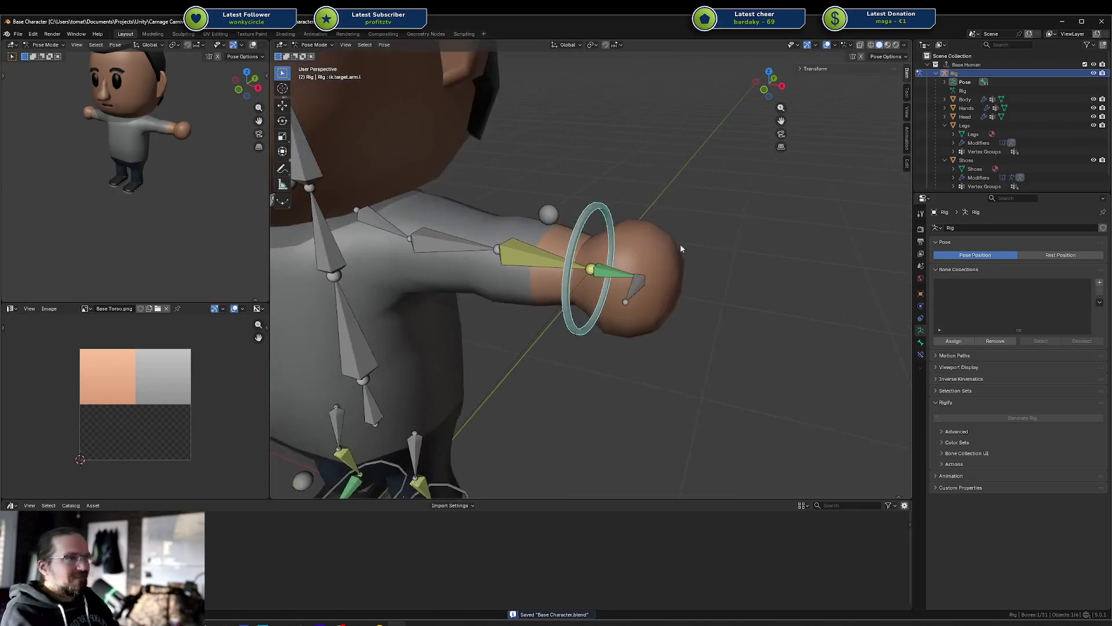
scroll(683, 280, "up", 3)
key("g")
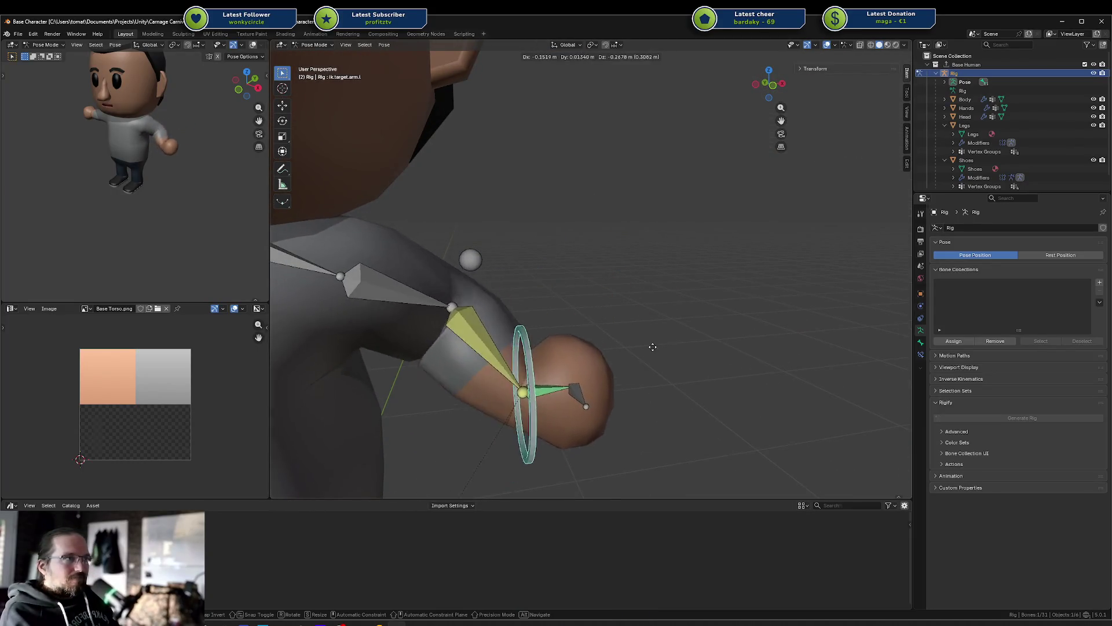
left_click(579, 270)
Step: Rotate the hand target 59.1° about the X and Y axes
mouse_move(579, 270)
middle_mouse_down()
mouse_move(442, 281)
mouse_move(666, 324)
middle_mouse_up()
key("r")
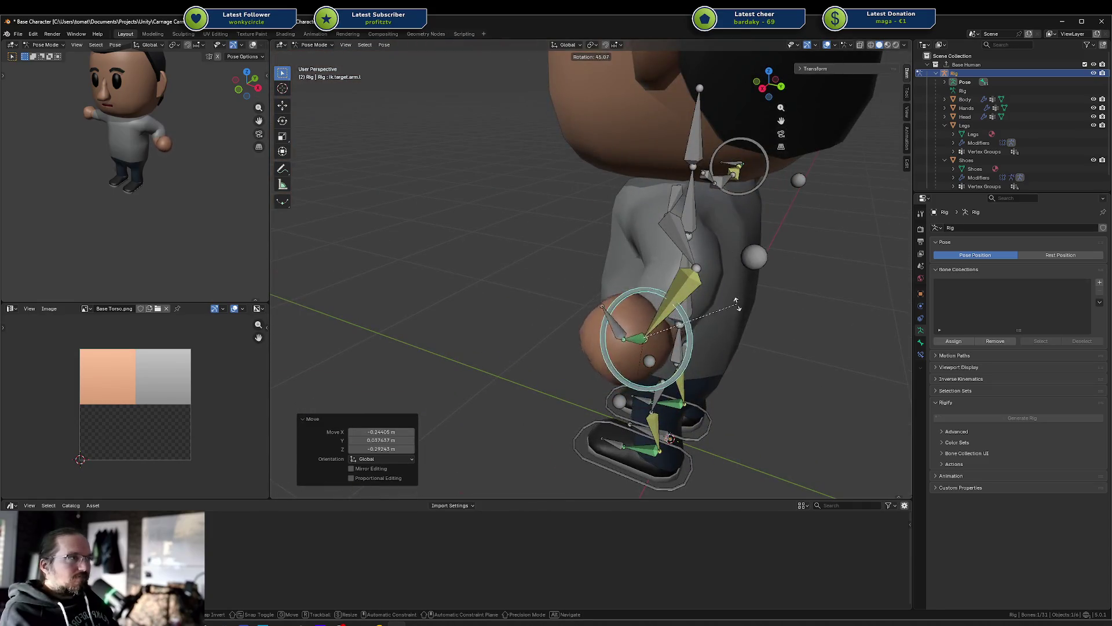
key("z")
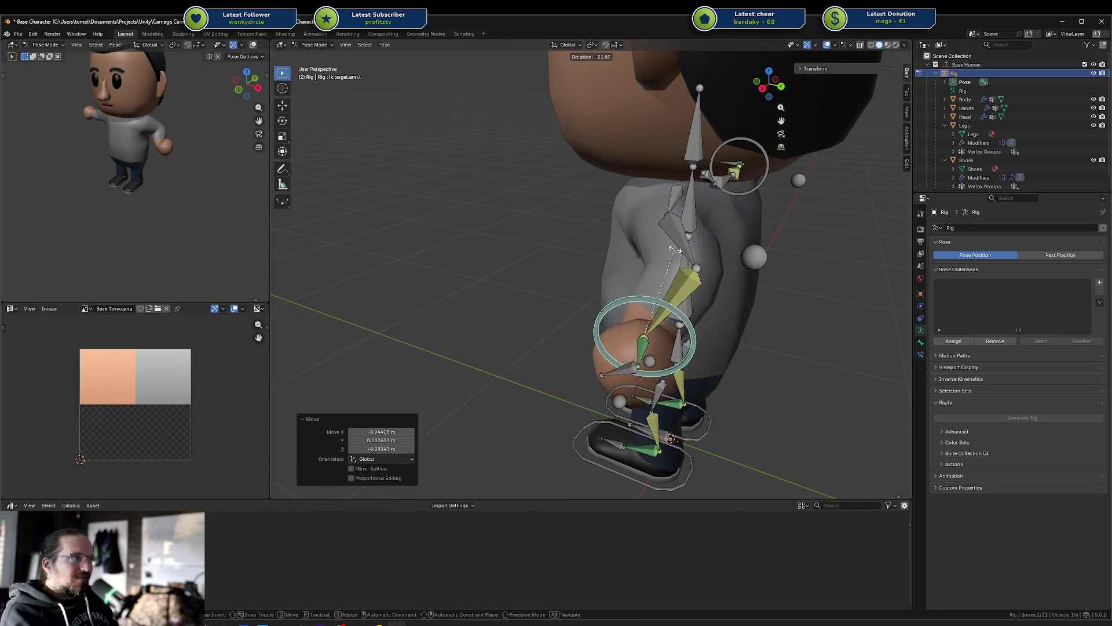
key("x")
middle_click_drag(654, 330, 610, 283, "alt")
key("y")
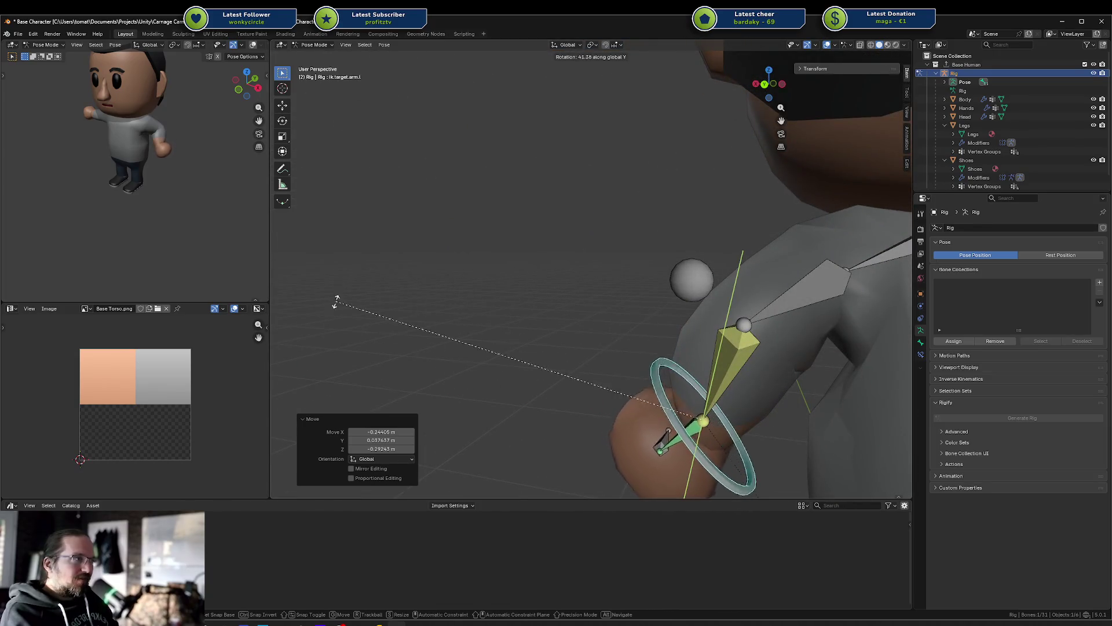
left_click(594, 356)
Step: Move the hand target again and rotate it 36° about Y
mouse_move(595, 356)
middle_mouse_down()
mouse_move(627, 275)
mouse_move(747, 214)
mouse_move(762, 169)
mouse_move(607, 208)
middle_mouse_up()
key("g")
left_click(767, 204)
key("r")
key("x")
key("y")
left_click(764, 186)
Step: Raise the hand target, zoom in on the torso, and save the file
scroll(662, 203, "up", 4)
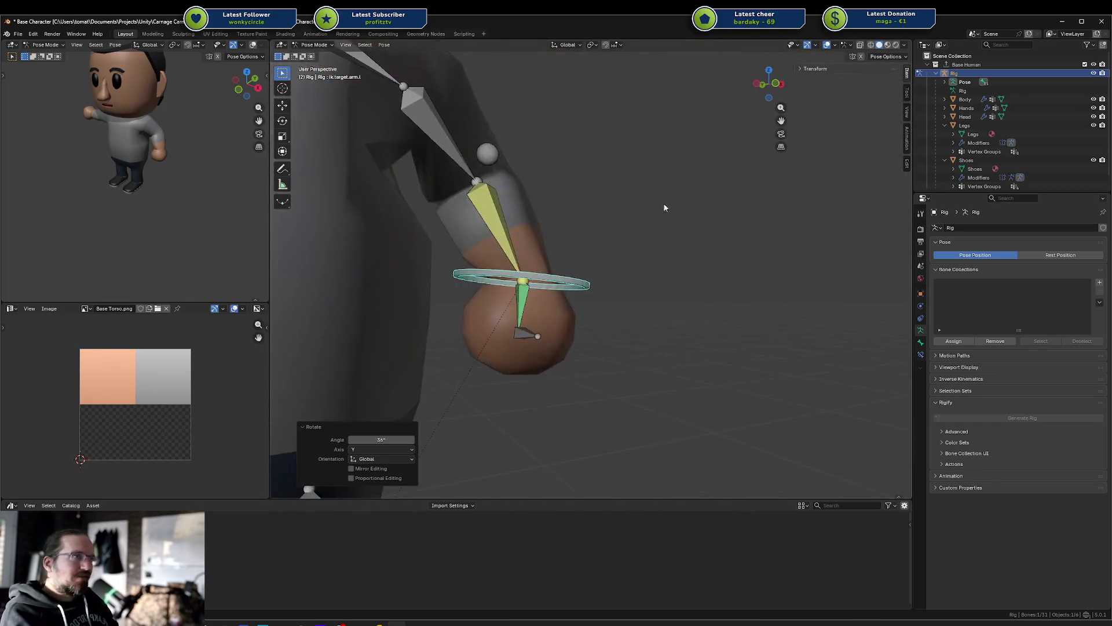
key("g")
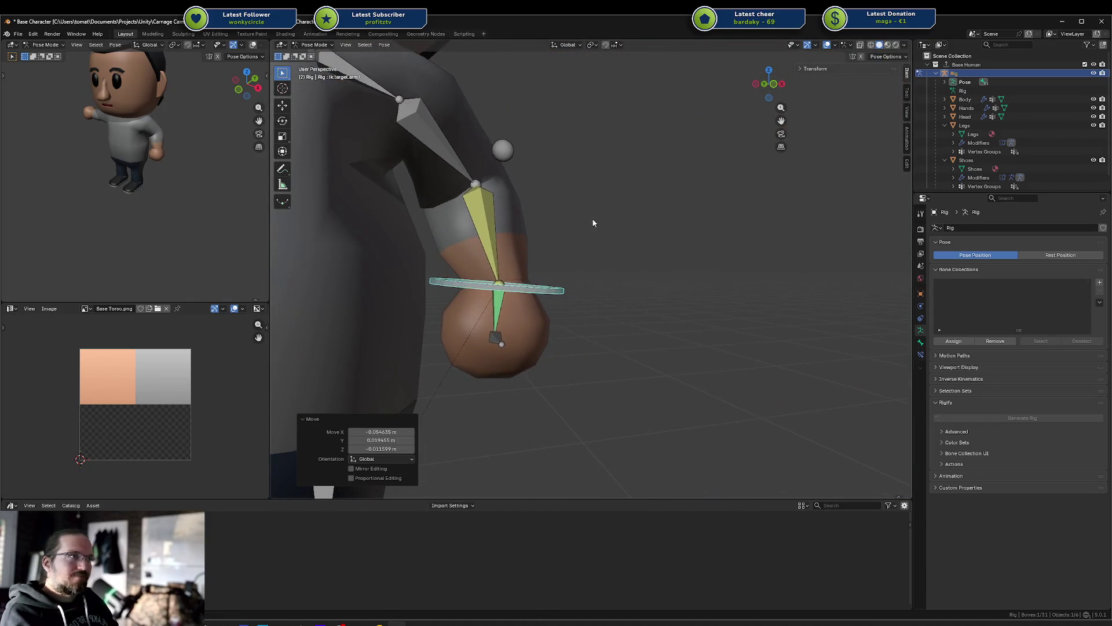
left_click(603, 216)
mouse_move(249, 183)
middle_mouse_down()
mouse_move(159, 147)
mouse_move(145, 154)
middle_mouse_up()
scroll(154, 145, "up", 5)
key("ctrl+s")
scroll(142, 149, "down", 2)
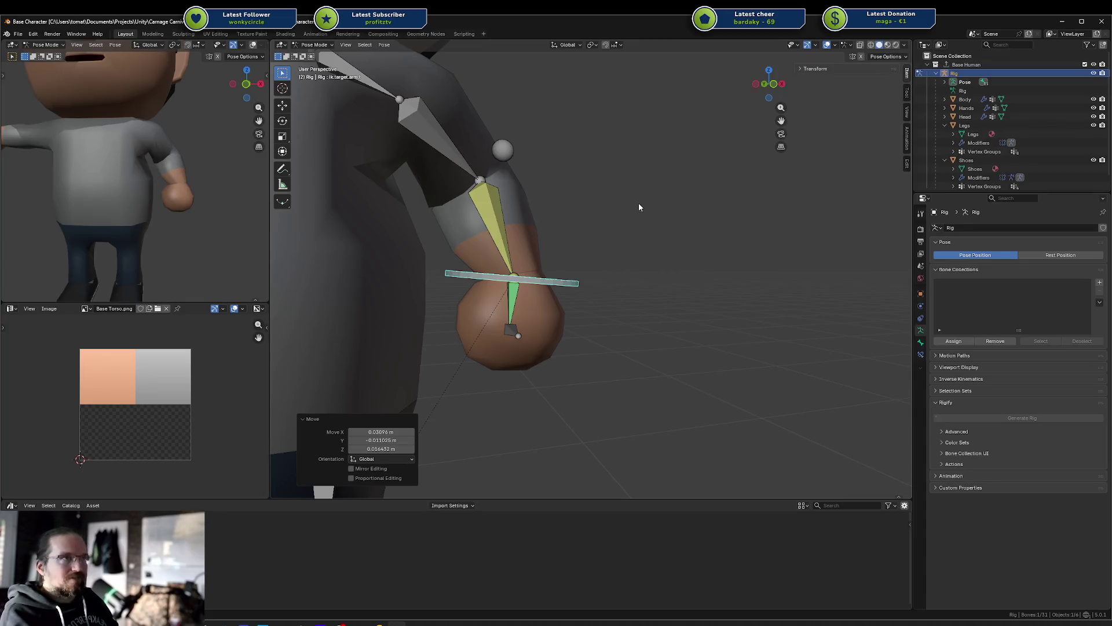
Step: Switch the rig between Object and Pose Mode and sketch annotation strokes beside the arm
key("Tab")
key("Tab")
key("ctrl+Tab")
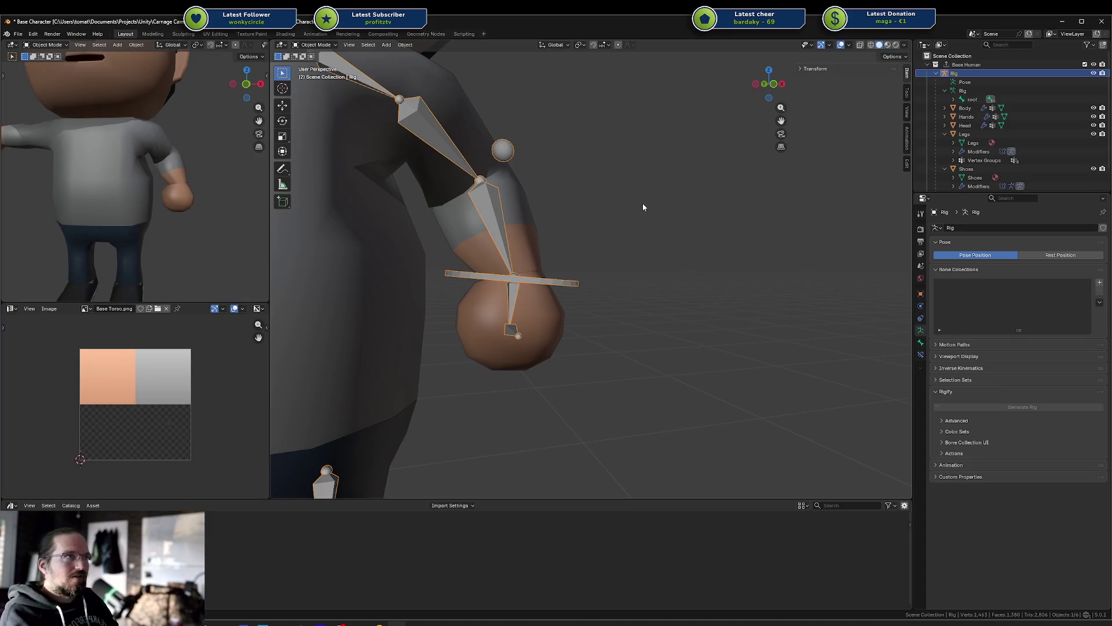
key("Tab")
key("ctrl+Tab")
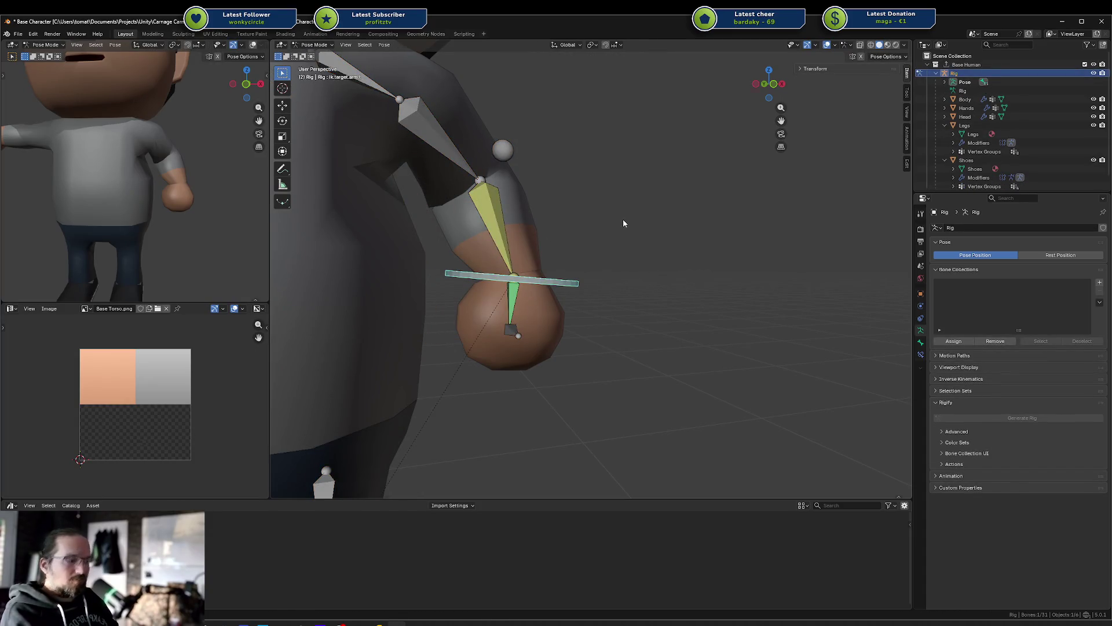
left_click_drag(634, 255, 548, 236)
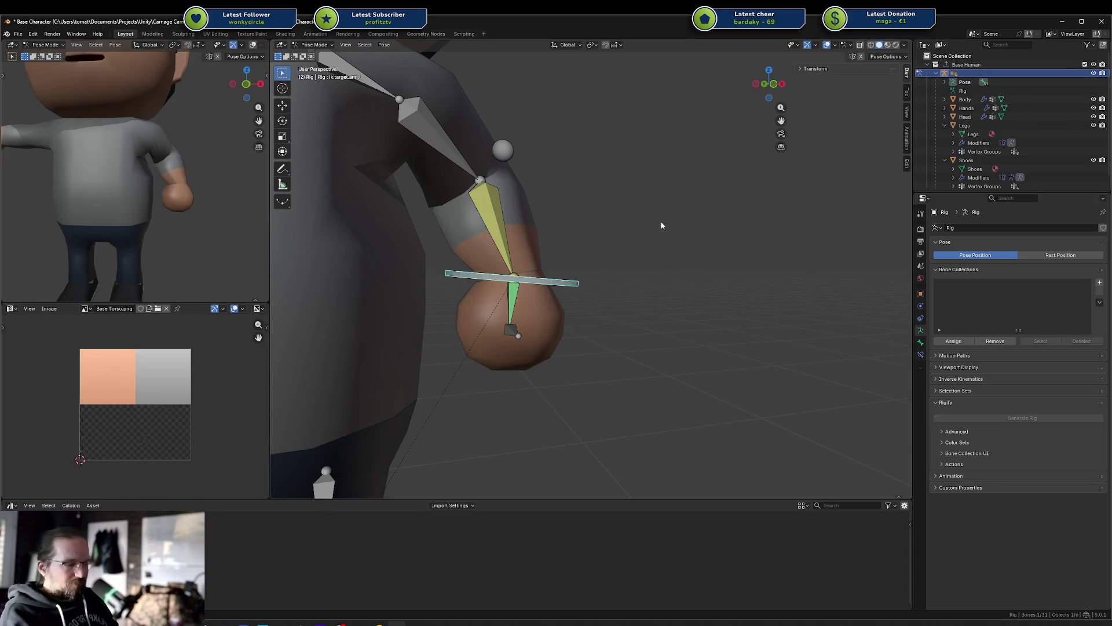
mouse_move(659, 206)
left_mouse_down()
mouse_move(764, 213)
mouse_move(638, 192)
mouse_move(622, 179)
mouse_move(660, 249)
mouse_move(599, 190)
left_mouse_up()
key("g")
left_click(670, 173)
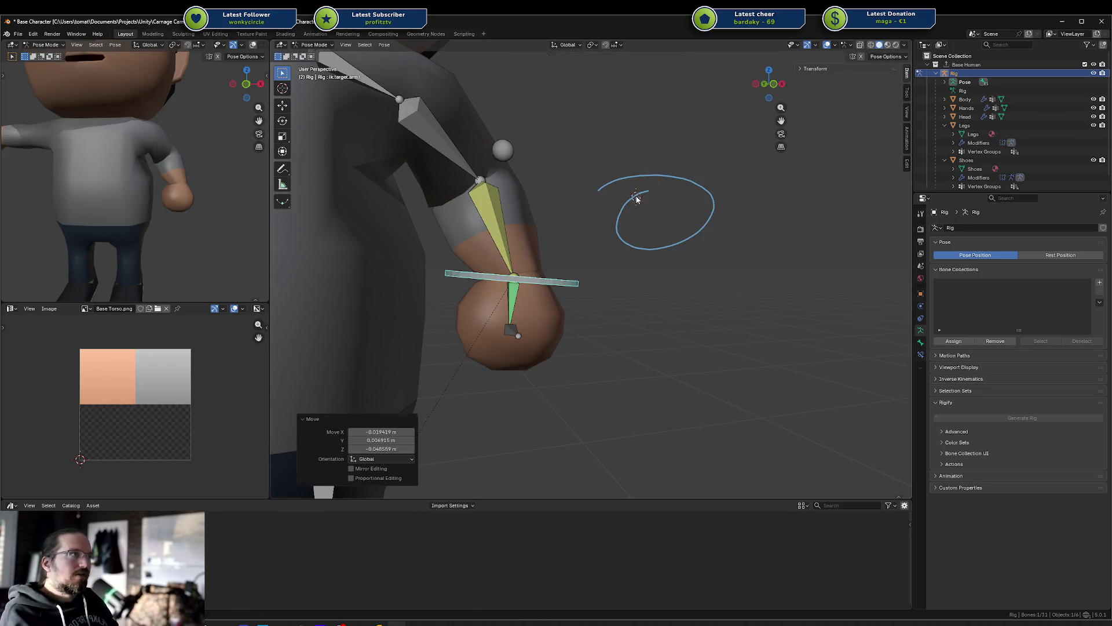
key("Home")
key("g")
left_click(728, 299)
key("g")
left_click(722, 286)
key("shift+c")
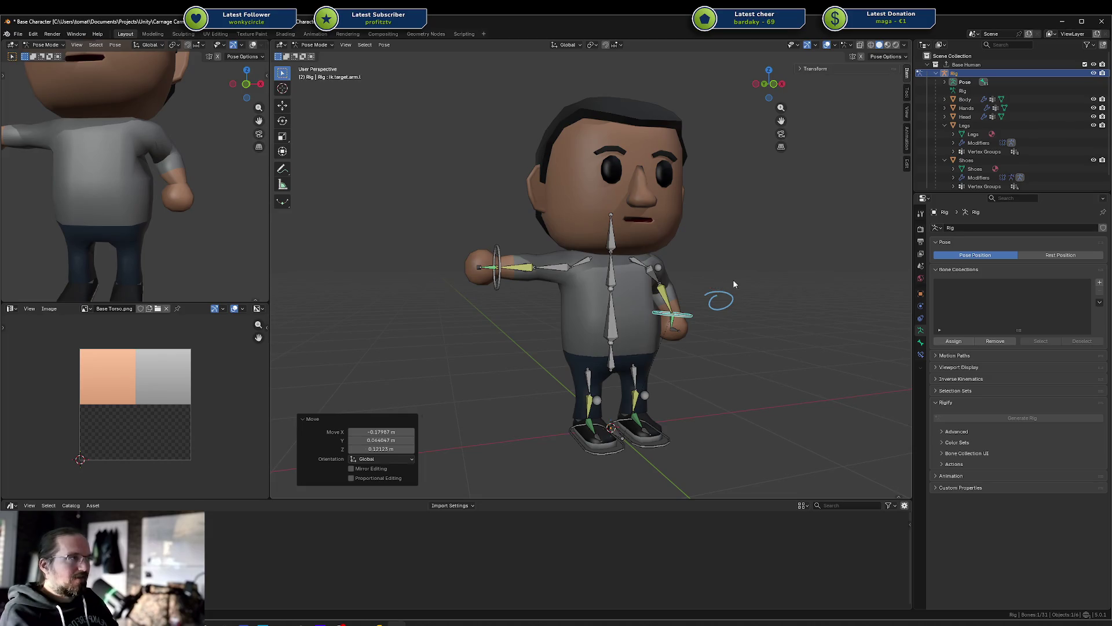
mouse_move(736, 255)
left_mouse_down()
mouse_move(752, 254)
mouse_move(745, 261)
left_mouse_up()
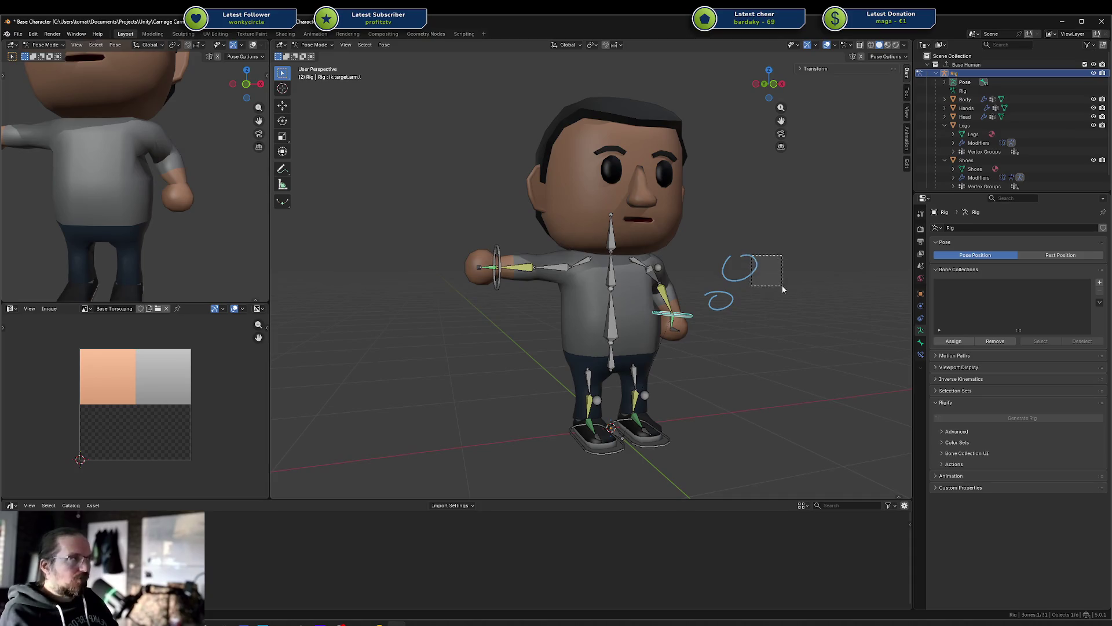
left_click_drag(764, 296, 754, 296)
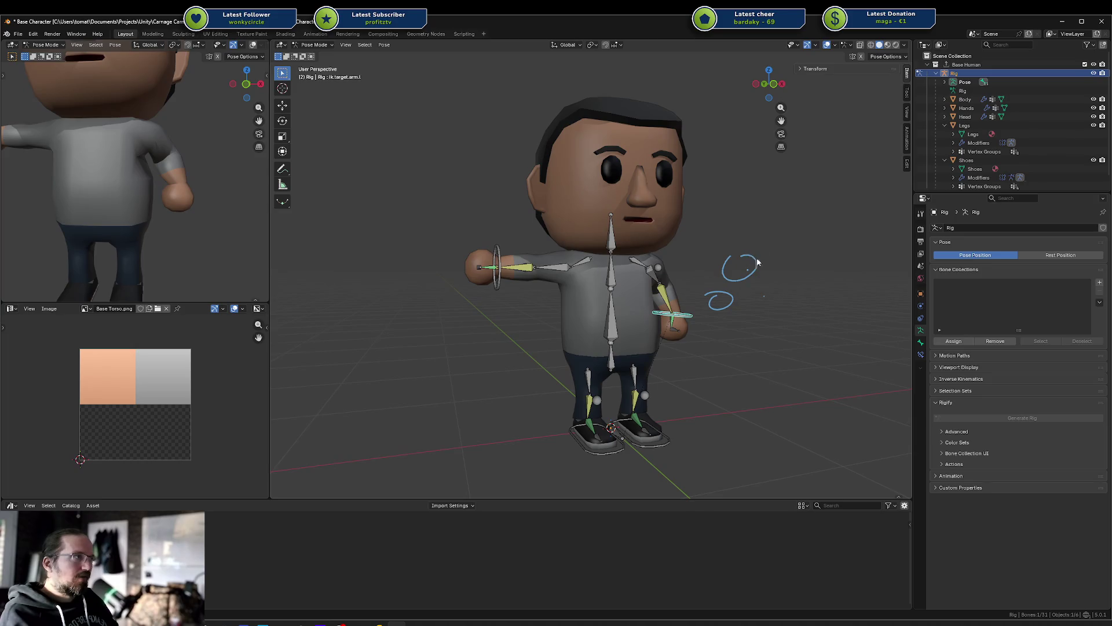
mouse_move(738, 253)
left_mouse_down()
mouse_move(800, 327)
mouse_move(735, 274)
left_mouse_up()
key("g")
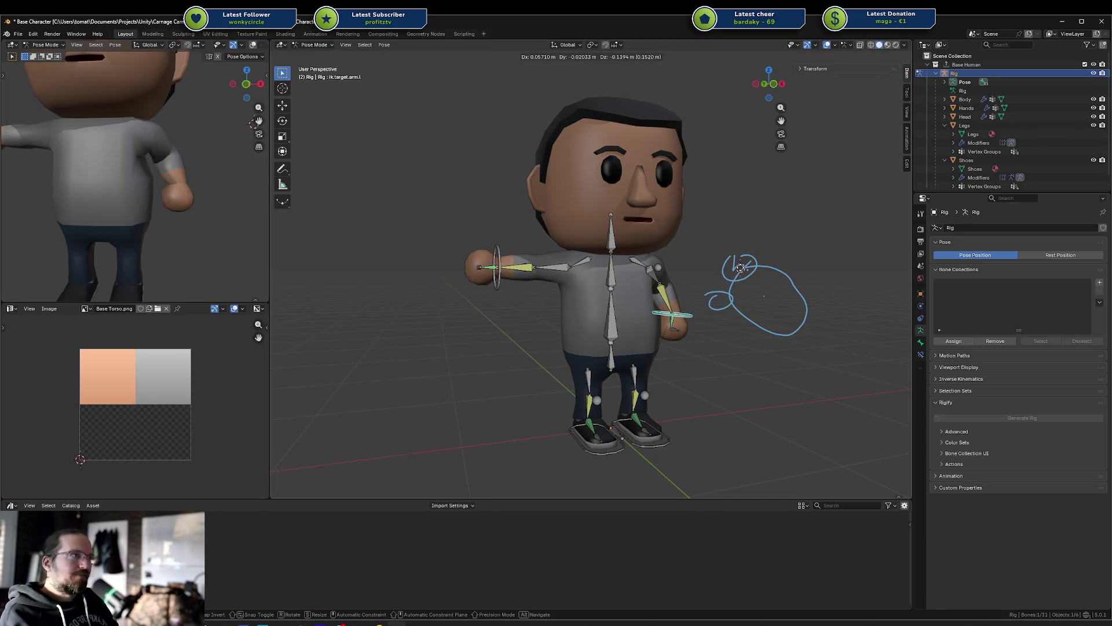
left_click(746, 269)
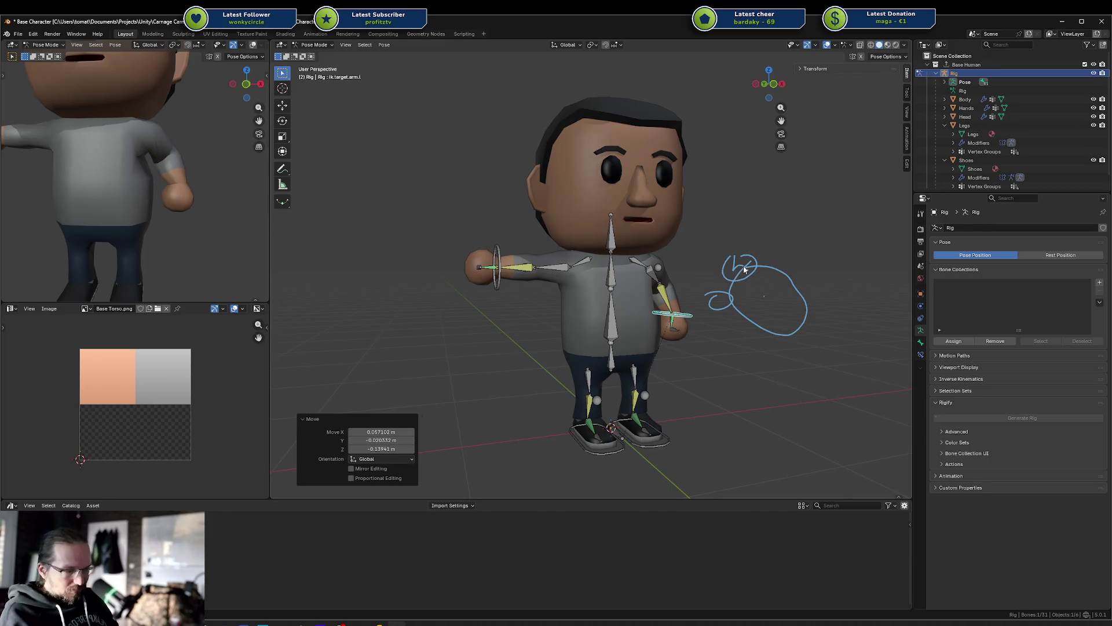
key("g")
left_click(773, 272)
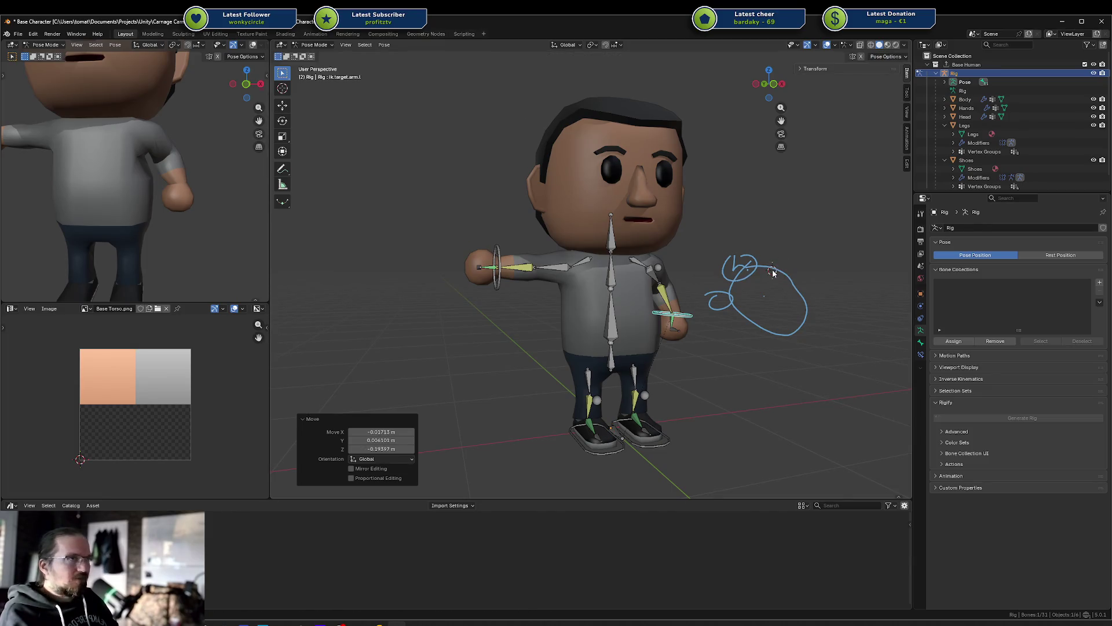
key("ctrl+Tab")
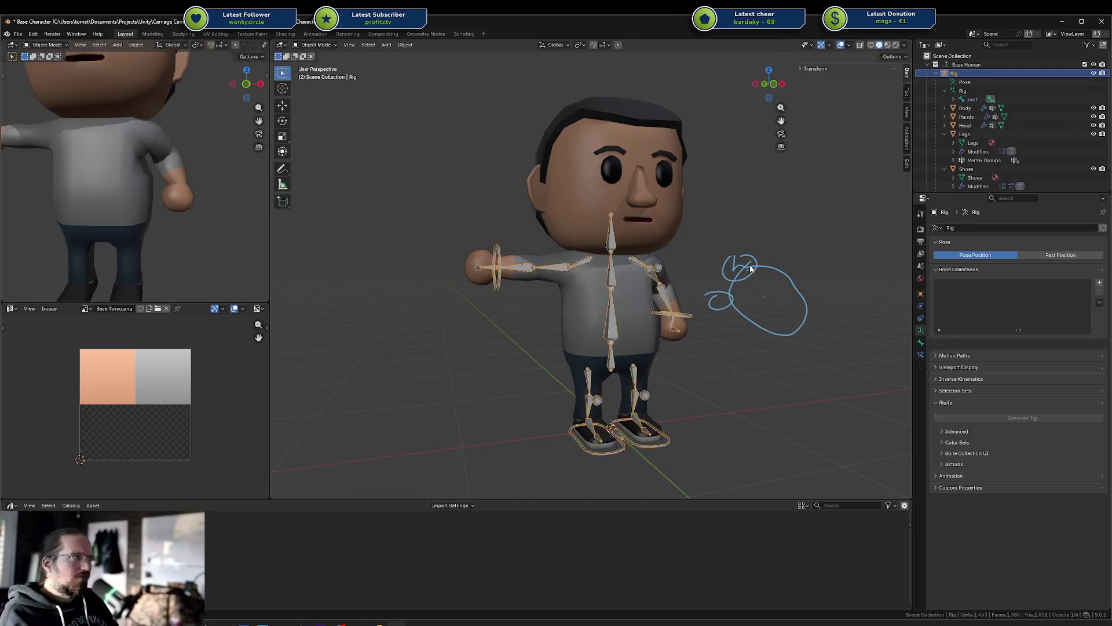
left_click(768, 263)
mouse_move(756, 281)
left_mouse_down()
mouse_move(812, 258)
mouse_move(773, 233)
left_mouse_up()
key("g")
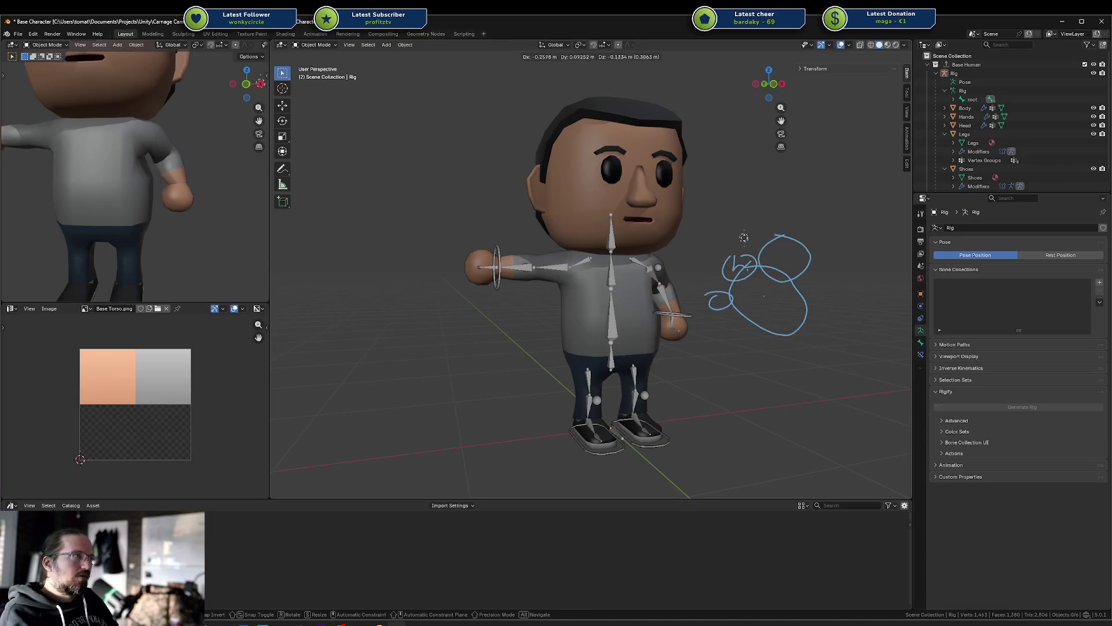
left_click(749, 219)
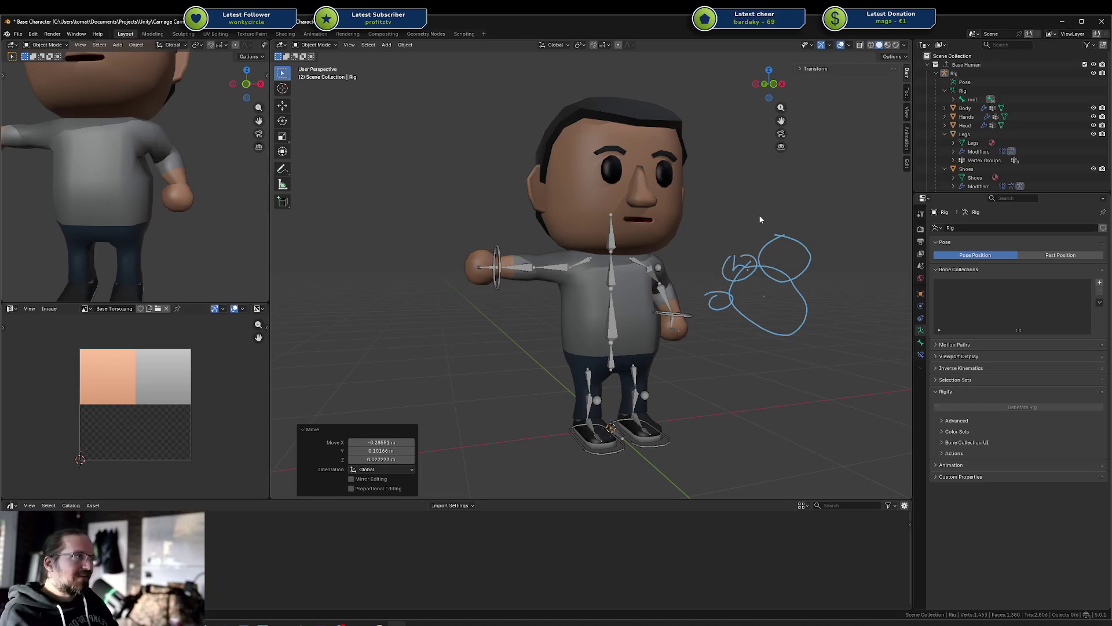
mouse_move(761, 207)
left_mouse_down()
mouse_move(795, 229)
mouse_move(808, 203)
left_mouse_up()
mouse_move(833, 268)
left_mouse_down("ctrl")
mouse_move(782, 218)
mouse_move(767, 231)
mouse_move(677, 238)
left_mouse_up("ctrl")
key("ctrl+Tab")
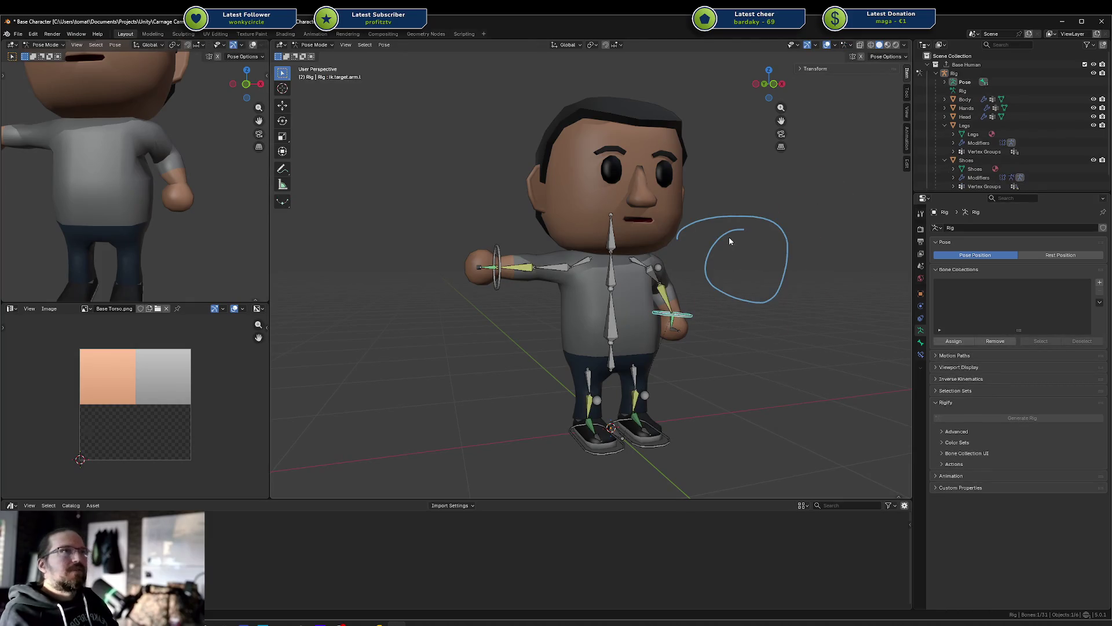
left_click_drag(765, 232, 703, 266, "ctrl")
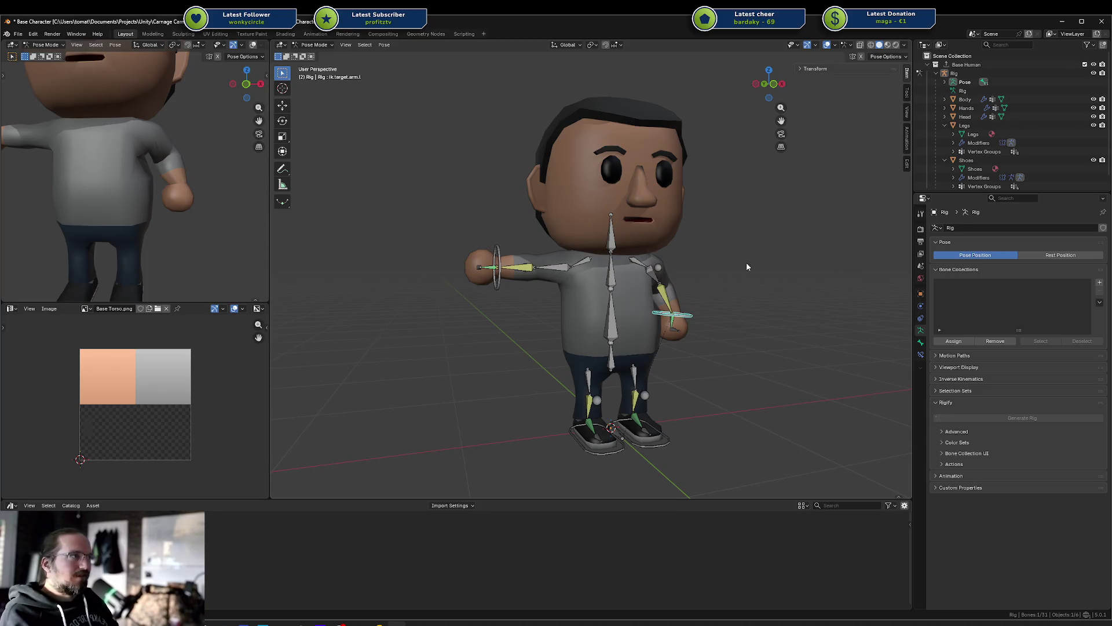
middle_click_drag(738, 262, 787, 245)
mouse_move(787, 245)
left_mouse_down()
mouse_move(582, 215)
mouse_move(724, 255)
mouse_move(637, 220)
mouse_move(695, 260)
mouse_move(667, 325)
left_mouse_up()
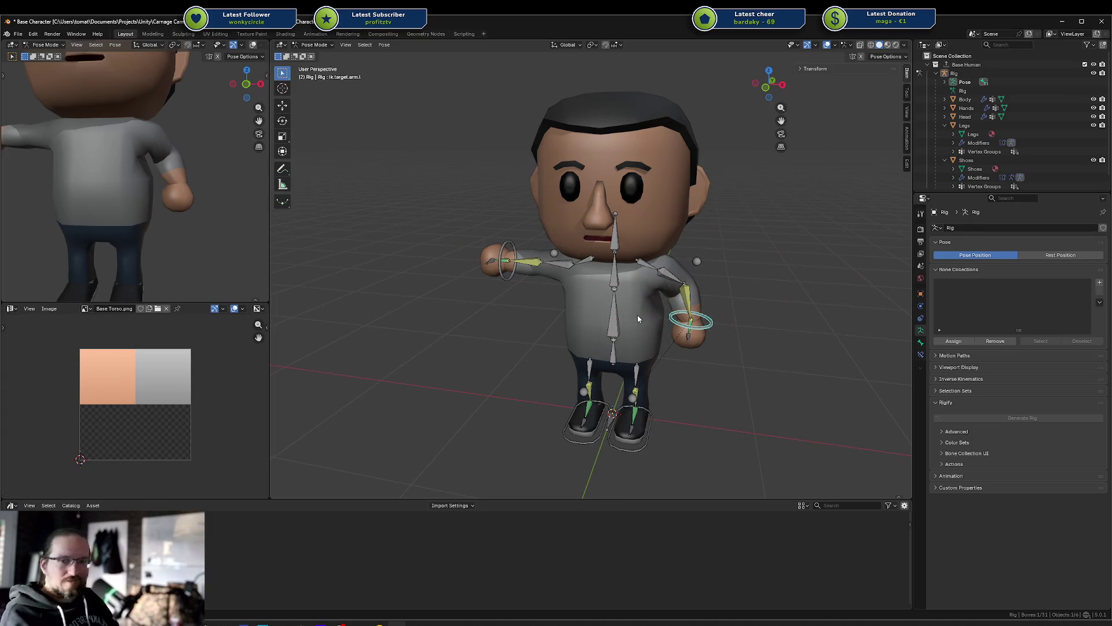
mouse_move(788, 298)
left_mouse_down()
mouse_move(881, 385)
mouse_move(775, 318)
mouse_move(720, 398)
mouse_move(680, 402)
mouse_move(728, 401)
left_mouse_up()
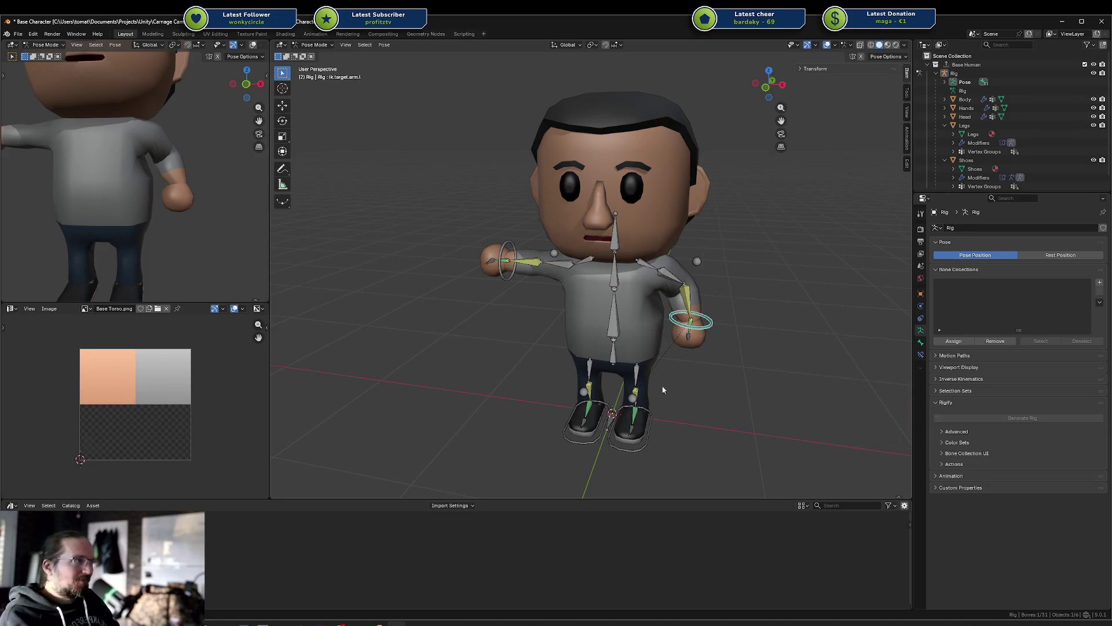
left_click(741, 248, "ctrl")
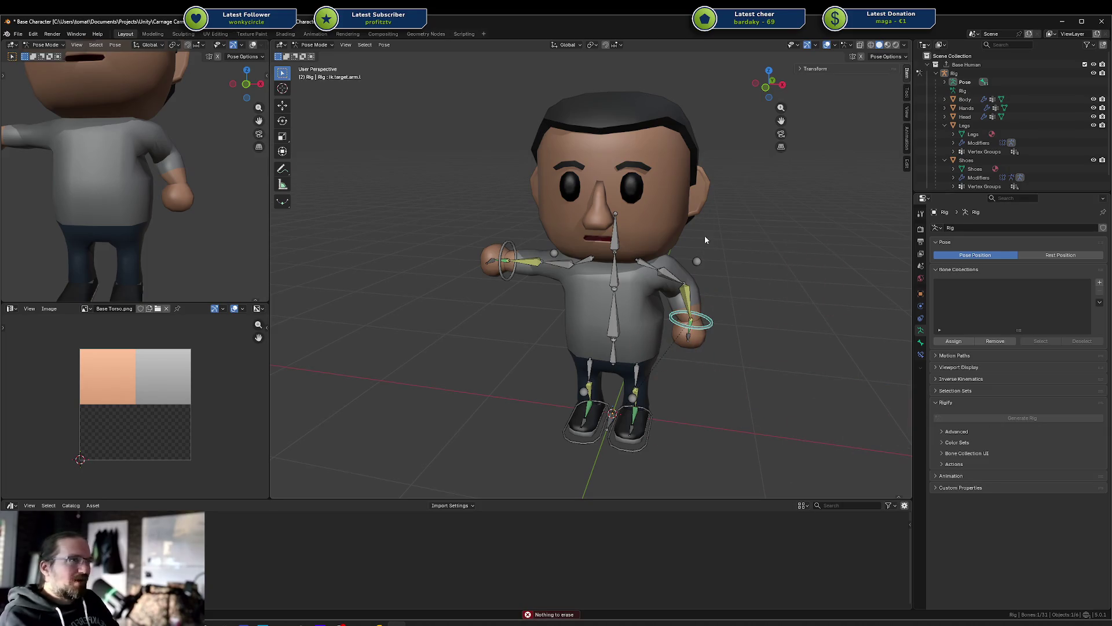
middle_click_drag(564, 237, 555, 236)
scroll(150, 172, "up", 2)
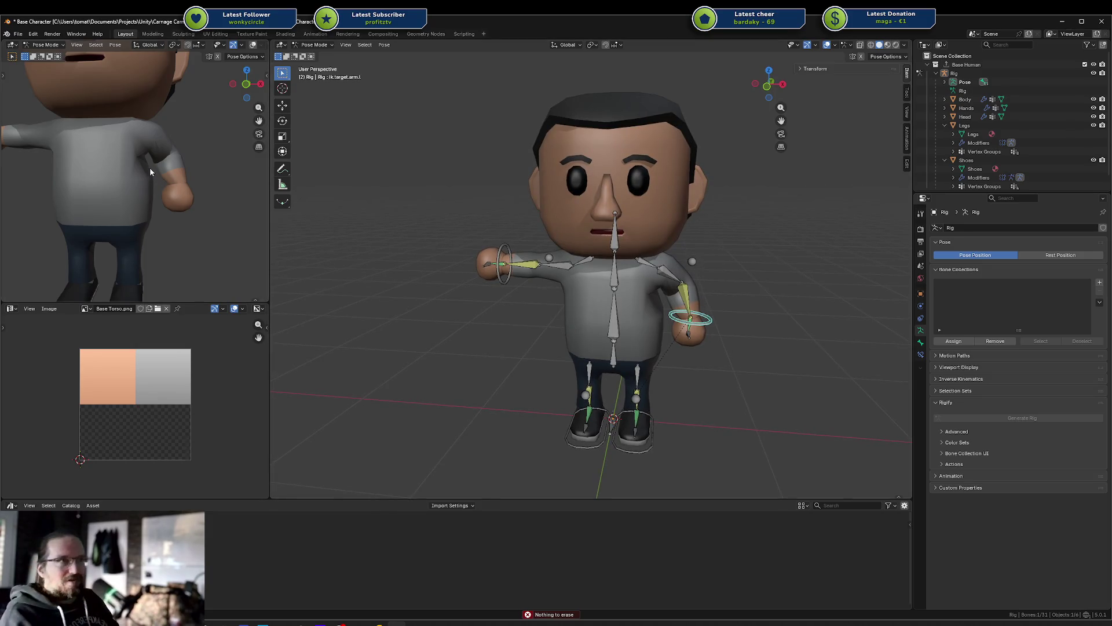
key("ctrl+z")
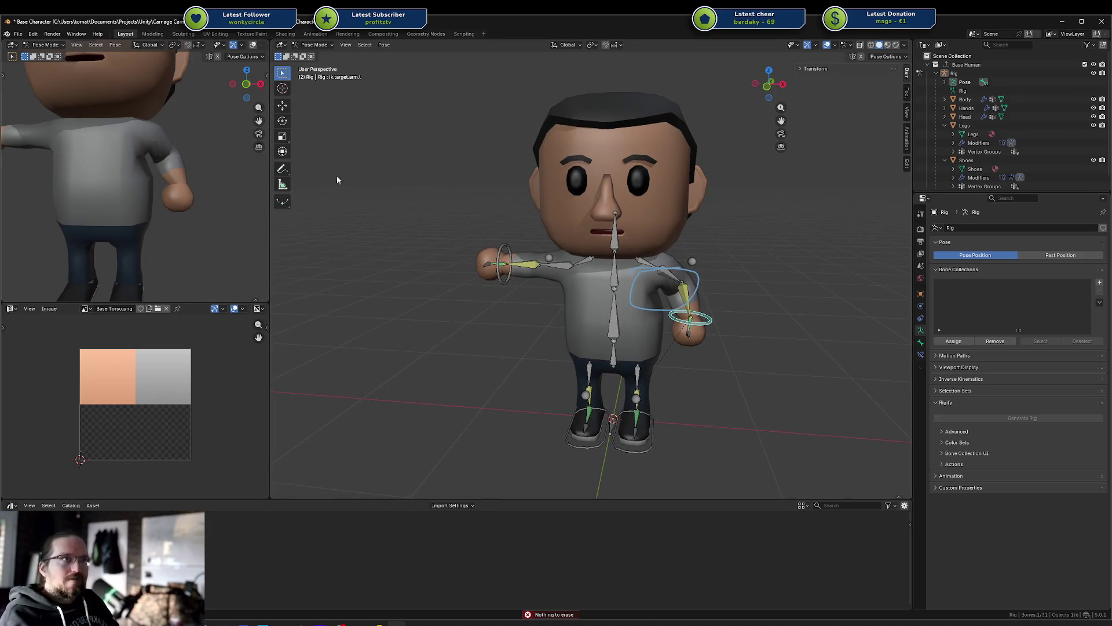
key("ctrl+z")
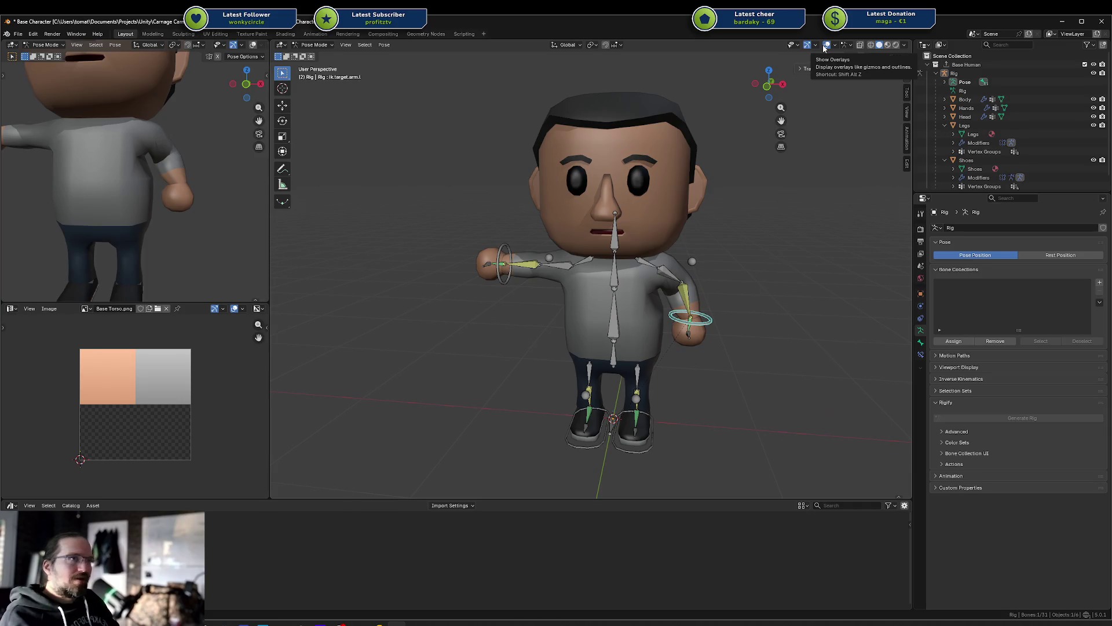
left_click(254, 46)
left_click(260, 46)
left_click(254, 46)
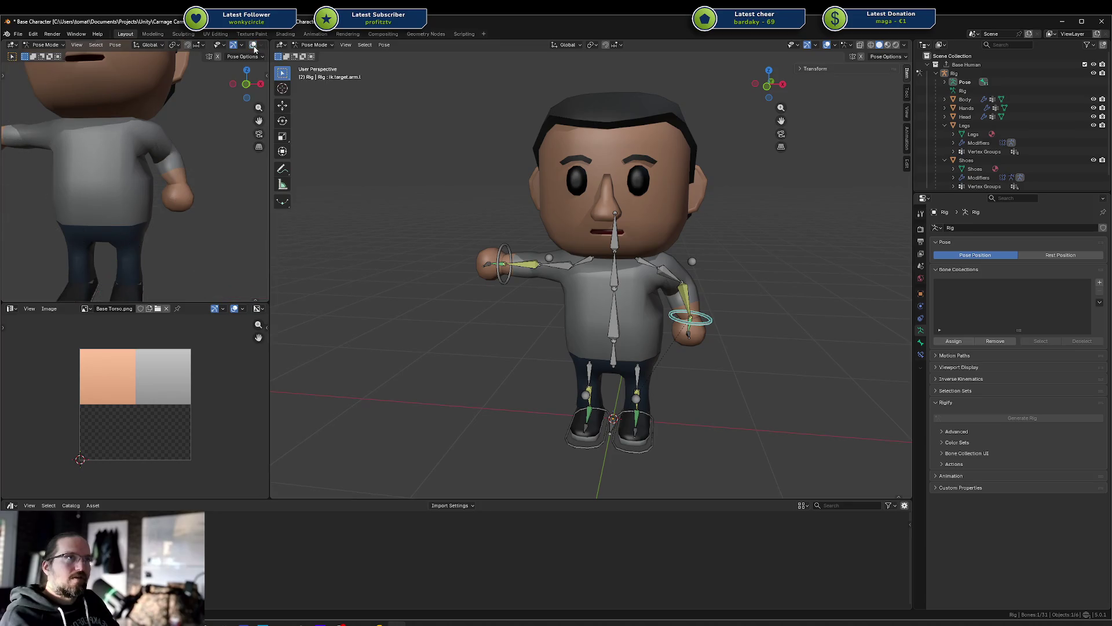
left_click(262, 46)
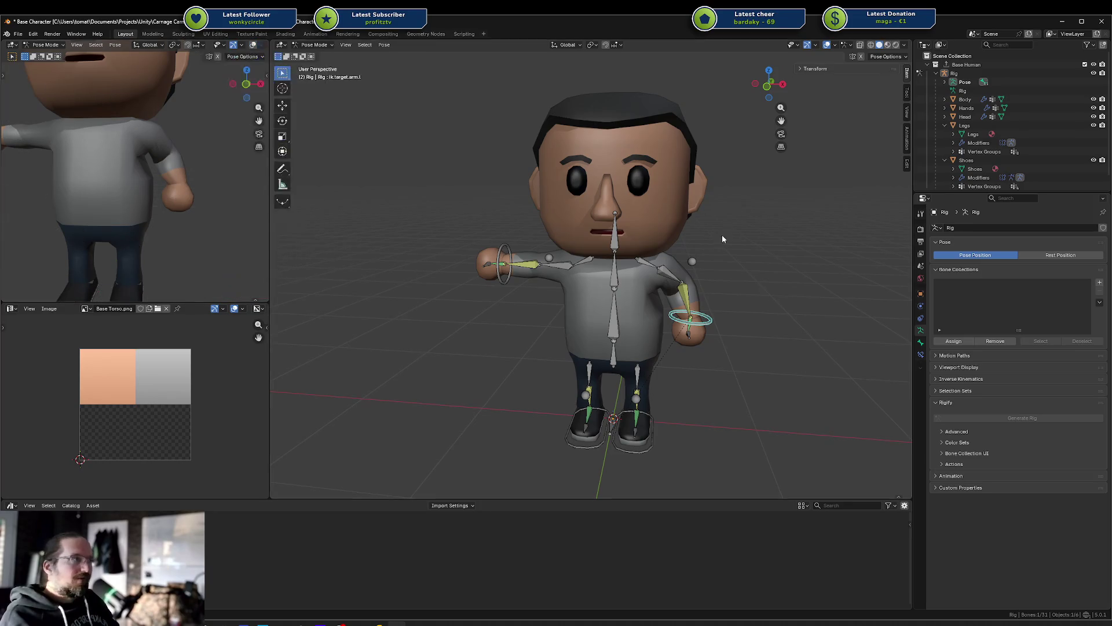
key("alt+a")
scroll(696, 305, "up", 4)
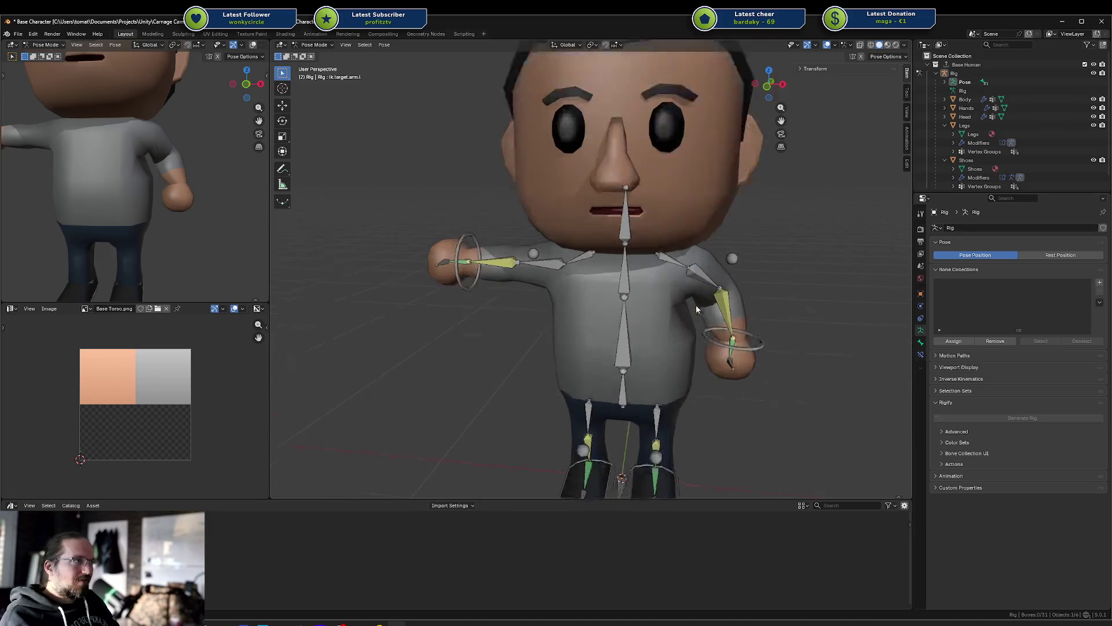
Step: Annotate around the upper arm and elbow, then erase the annotation strokes
middle_click_drag(732, 328, 683, 287, "shift")
mouse_move(638, 227)
left_mouse_down()
mouse_move(695, 249)
mouse_move(620, 261)
mouse_move(670, 288)
mouse_move(637, 283)
mouse_move(658, 219)
left_mouse_up()
mouse_move(658, 219)
middle_mouse_down()
mouse_move(683, 244)
mouse_move(764, 255)
mouse_move(707, 220)
mouse_move(730, 279)
mouse_move(718, 278)
mouse_move(744, 301)
middle_mouse_up()
mouse_move(744, 302)
left_mouse_down()
mouse_move(689, 272)
mouse_move(681, 255)
mouse_move(660, 262)
mouse_move(681, 292)
mouse_move(660, 264)
mouse_move(696, 256)
left_mouse_up()
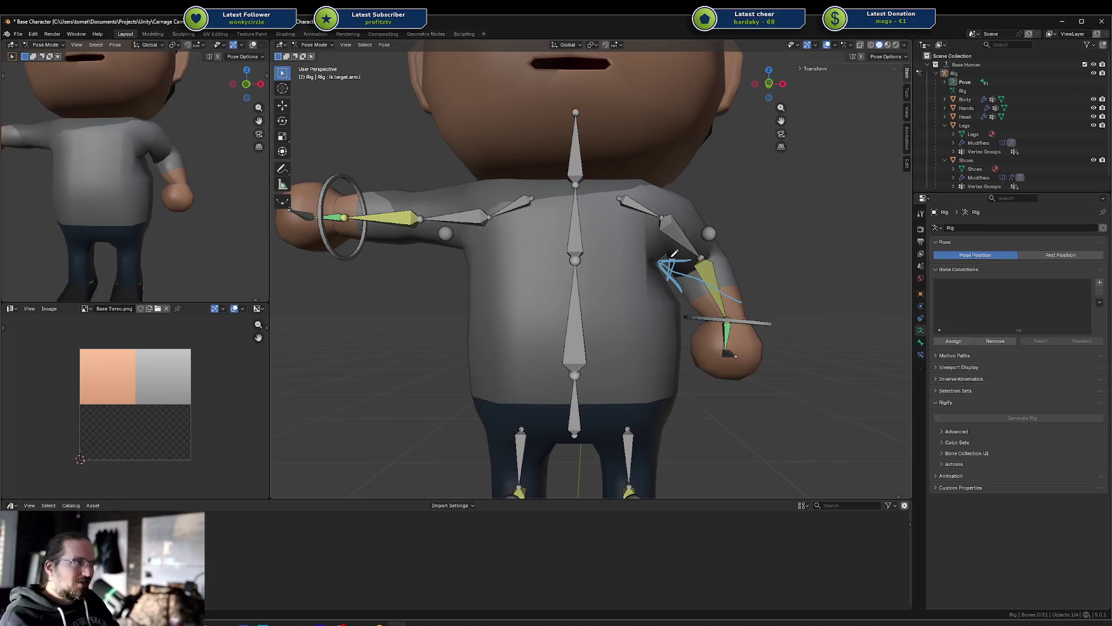
key("Escape")
mouse_move(689, 274)
left_mouse_down()
mouse_move(657, 268)
mouse_move(675, 280)
mouse_move(670, 253)
mouse_move(679, 260)
left_mouse_up()
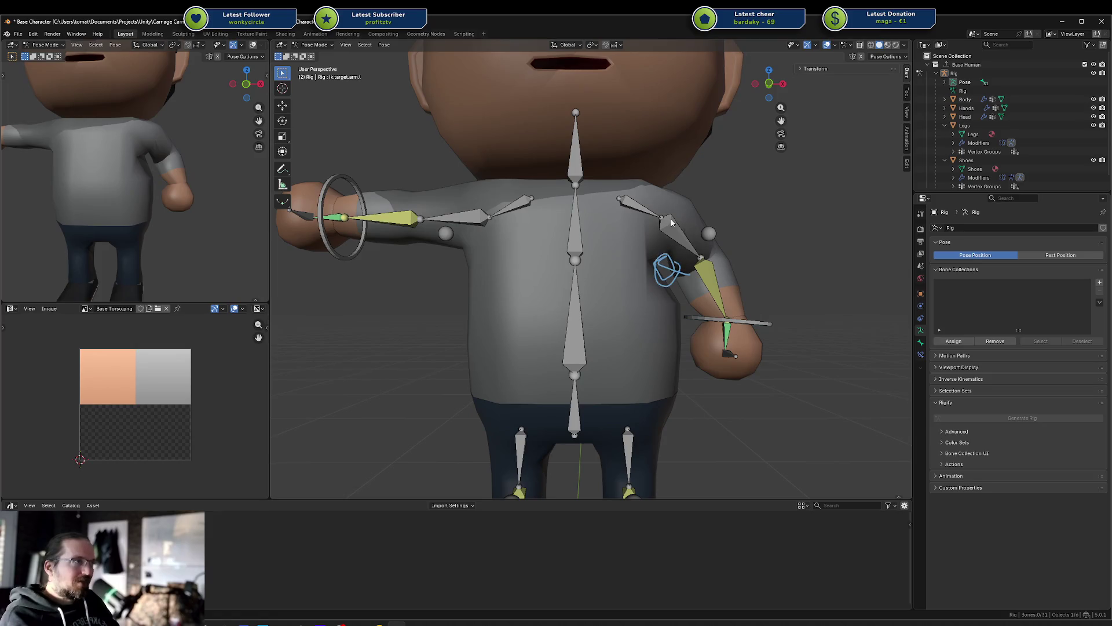
mouse_move(686, 303)
left_mouse_down("ctrl")
mouse_move(631, 281)
mouse_move(722, 339)
left_mouse_up("ctrl")
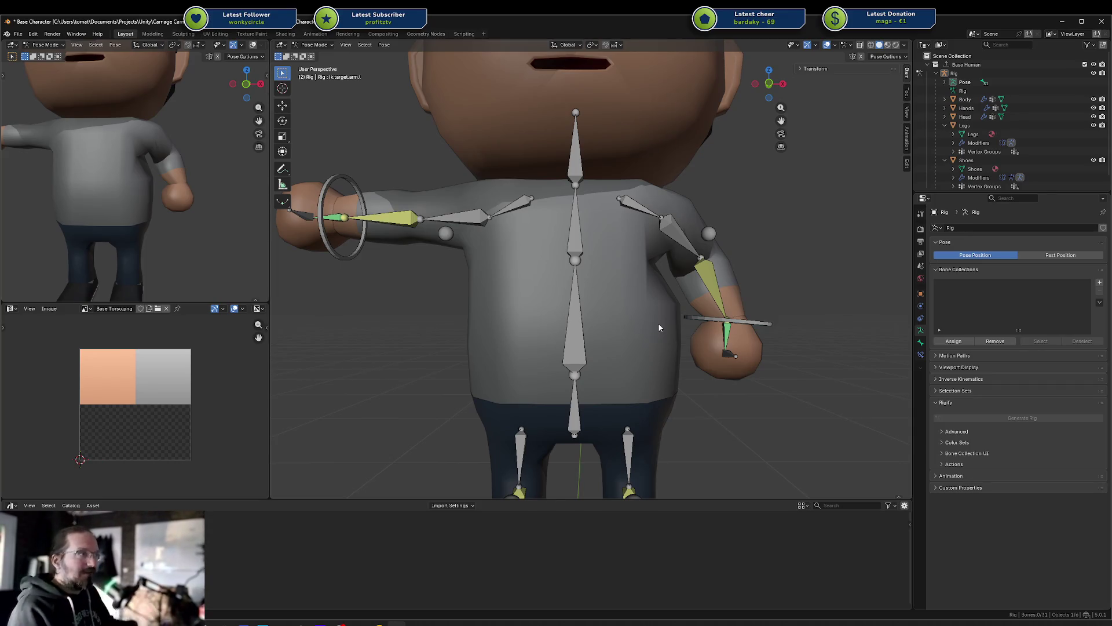
Step: Check the lowerarm.l and spine bones, then return the rig to Object Mode
left_click(705, 278)
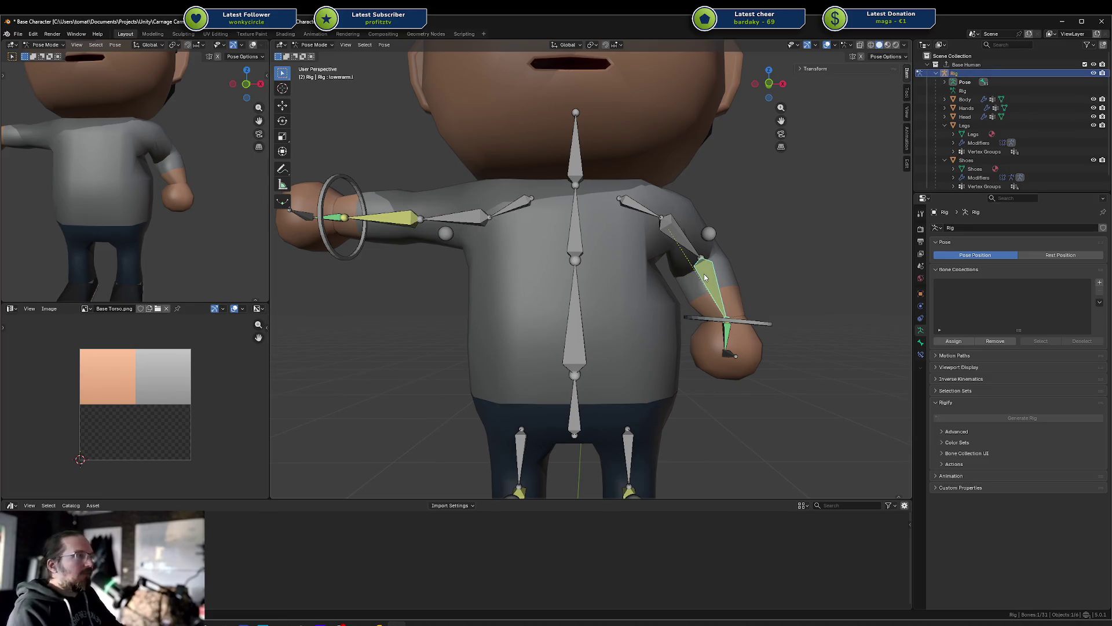
left_click(579, 303)
key("ctrl+Tab")
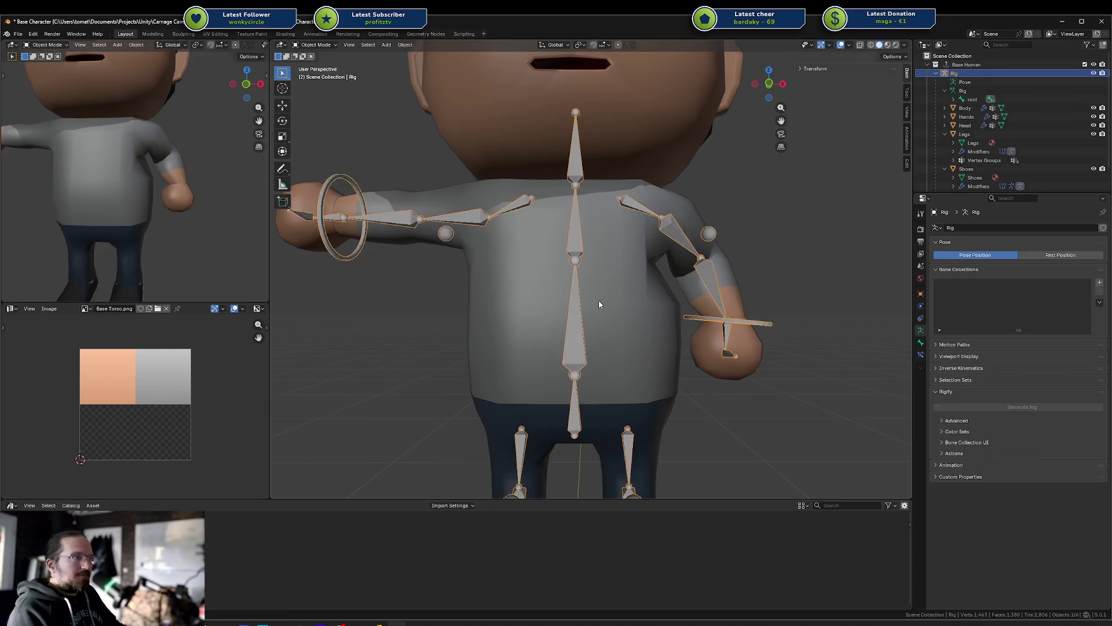
Step: Put the Body mesh in Weight Paint and inspect the spine, chest and shoulder.l weights
left_click(659, 322)
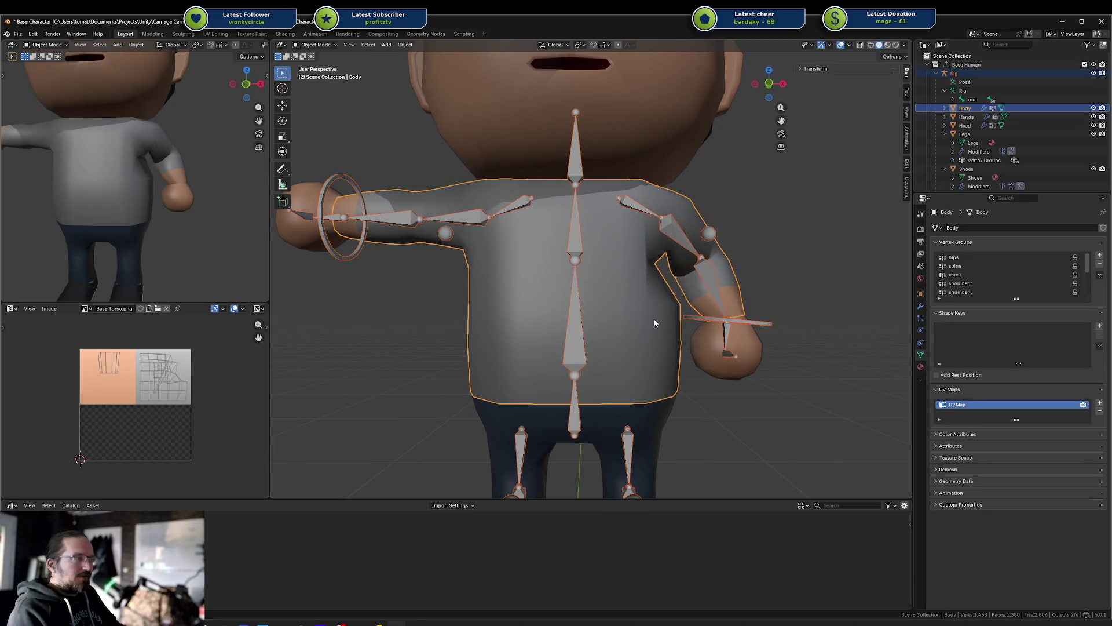
key("ctrl+Tab")
left_click(597, 291)
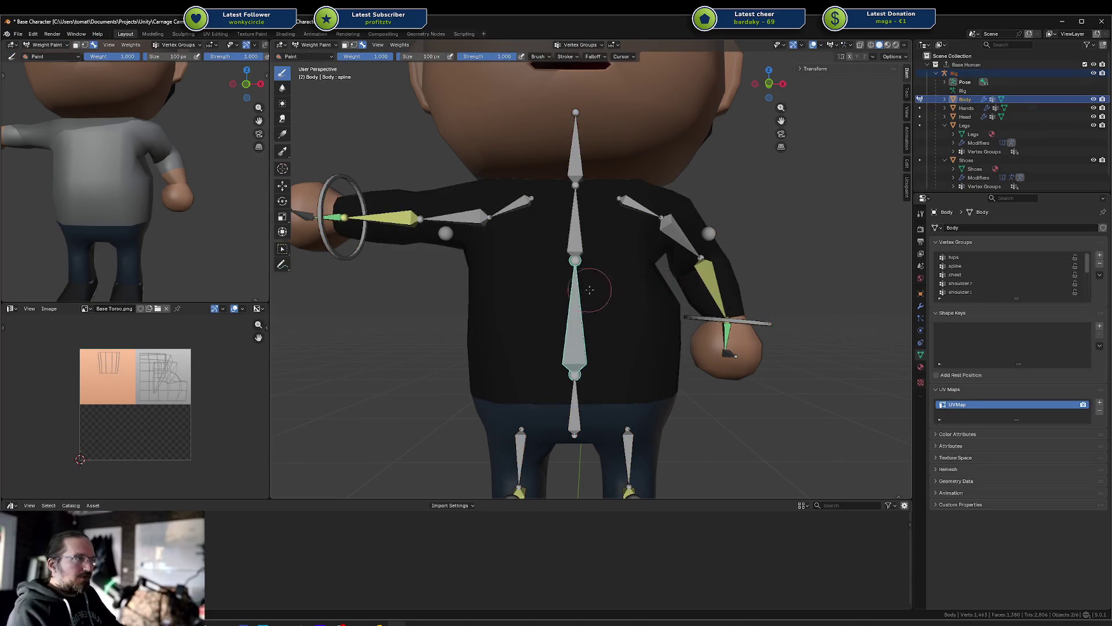
left_click(571, 301, "ctrl")
mouse_move(648, 291)
middle_mouse_down()
mouse_move(614, 293)
mouse_move(666, 292)
middle_mouse_up()
key("Tab")
left_click(667, 264)
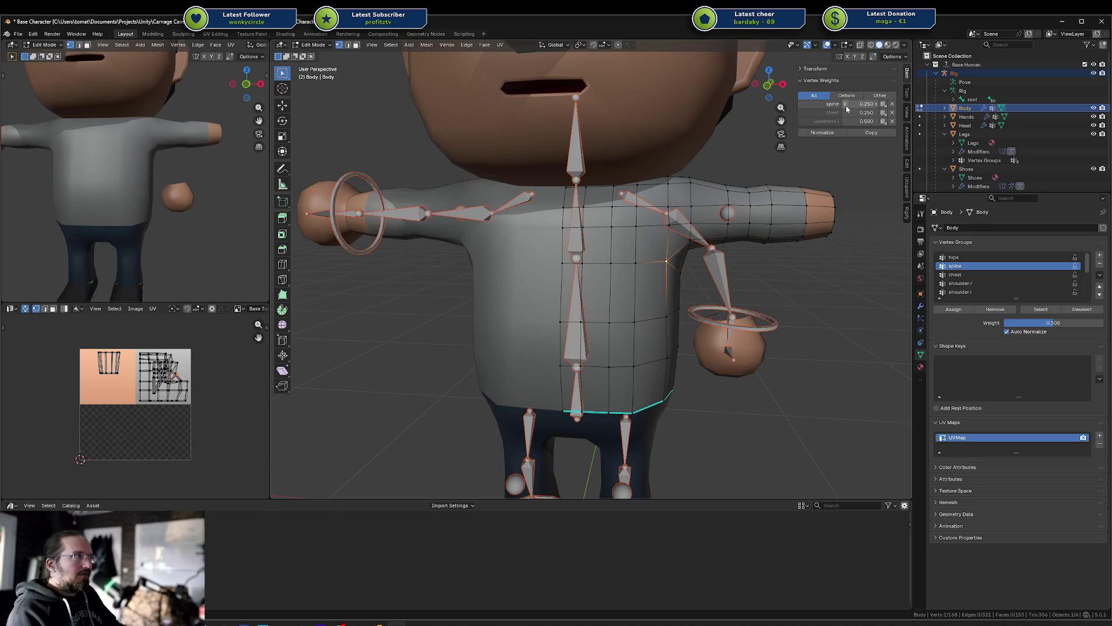
key("Tab")
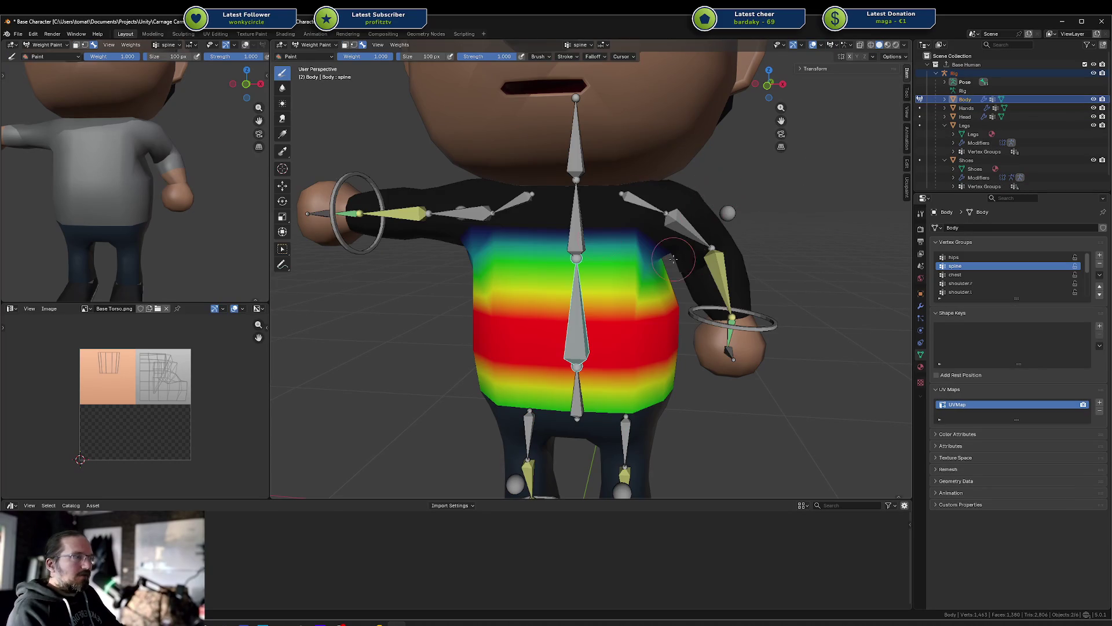
left_click(571, 229, "ctrl")
mouse_move(571, 229)
middle_mouse_down()
mouse_move(710, 266)
mouse_move(666, 197)
middle_mouse_up()
left_click(663, 194, "ctrl")
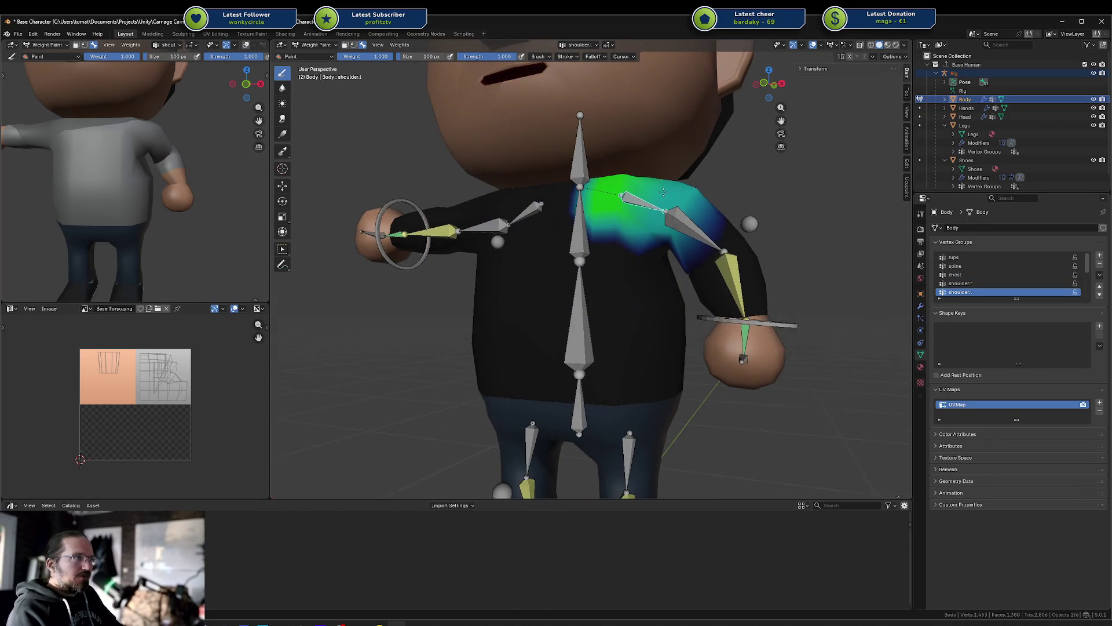
Step: Show the upperarm.l weights and set the brush to weight 0.000, strength 0.173
left_click(692, 251, "ctrl")
middle_click_drag(693, 274, 672, 271)
scroll(672, 270, "down", 2)
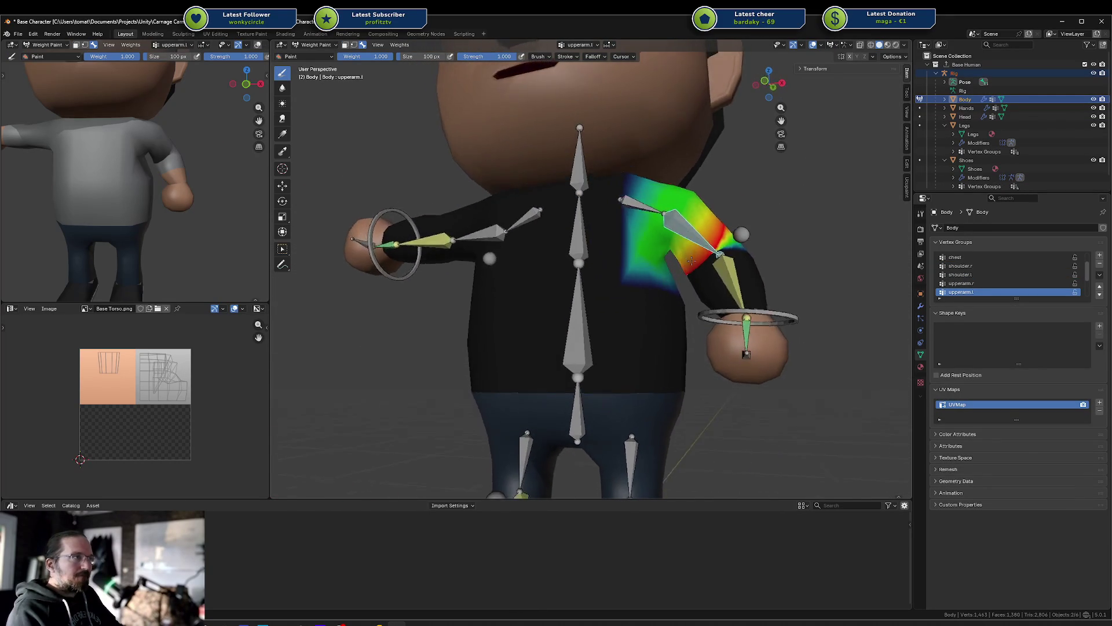
scroll(649, 260, "up", 4)
scroll(626, 249, "down", 1)
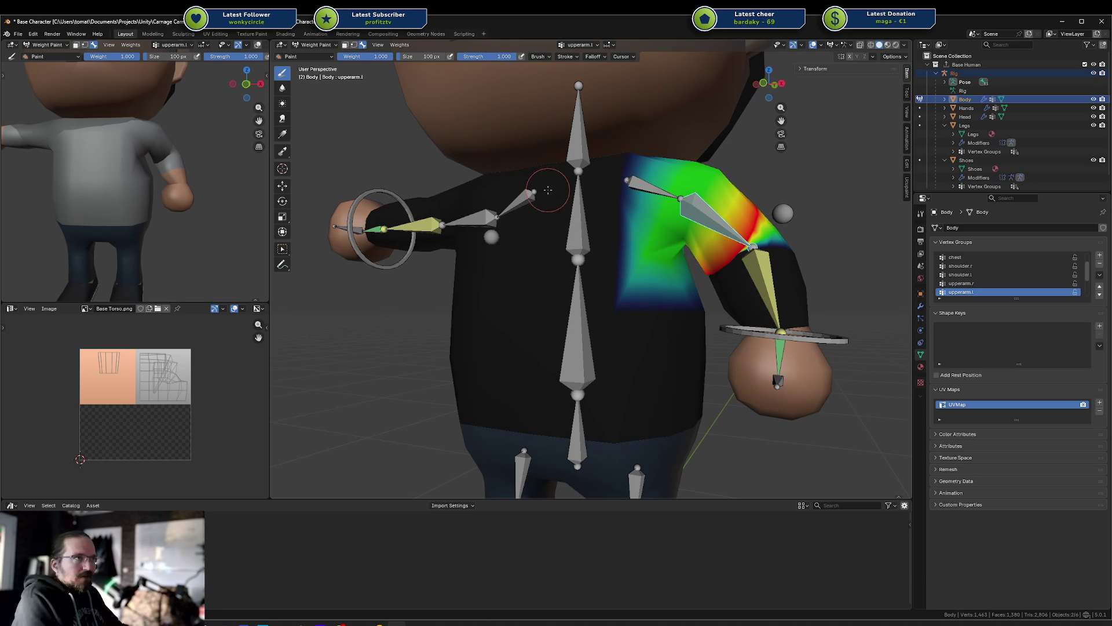
left_click_drag(494, 59, 449, 59)
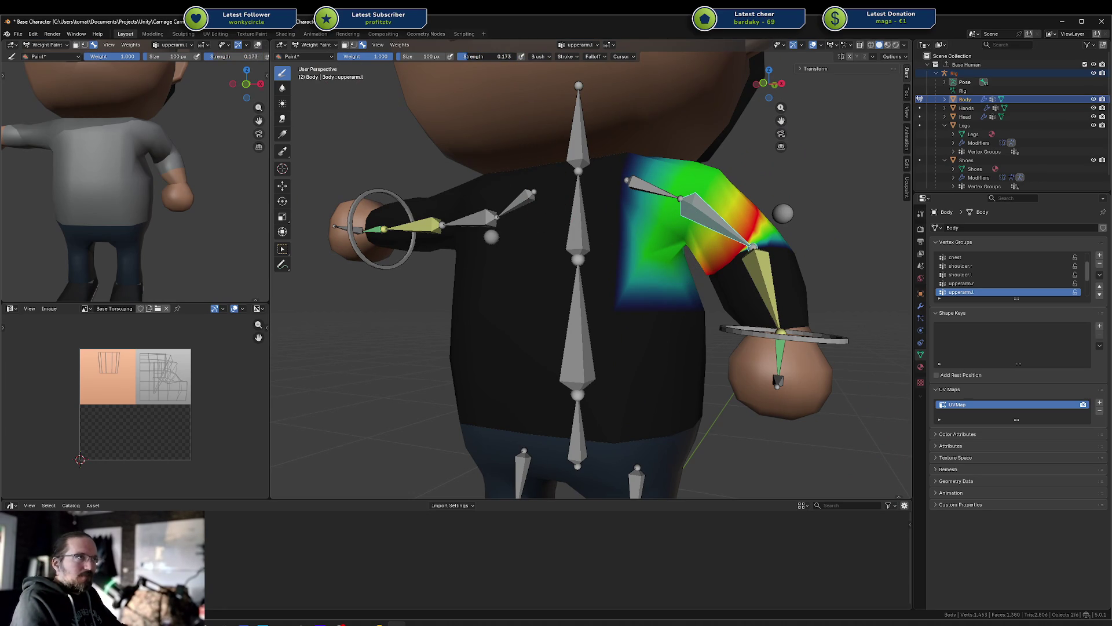
left_click_drag(371, 56, 342, 56)
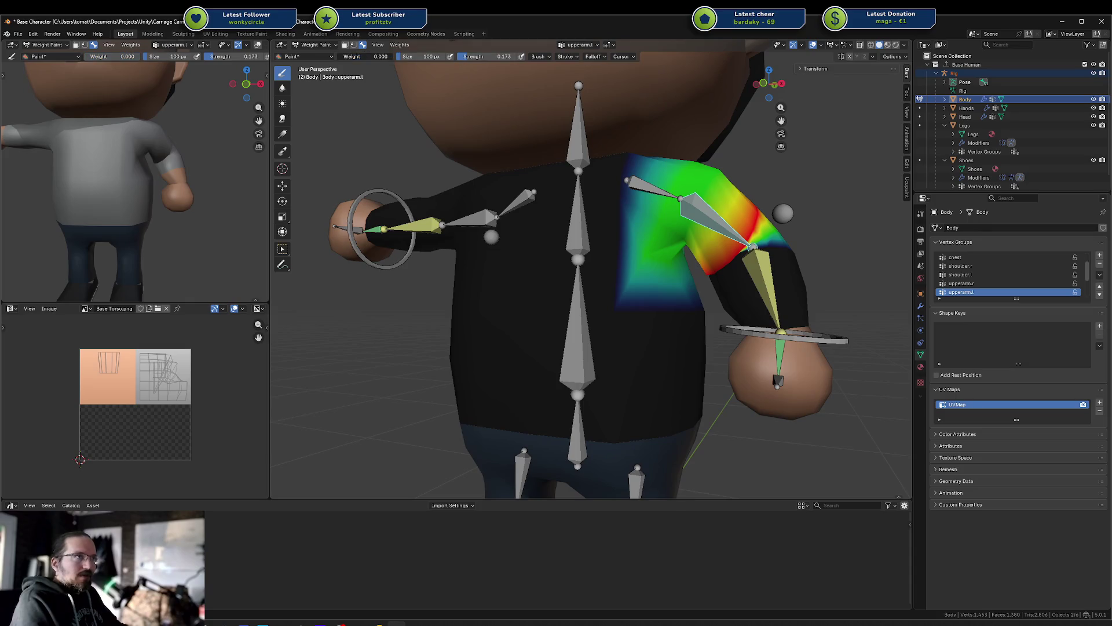
Step: Set the weight brush strength to 0.2
left_click(478, 58)
type("0.2")
key("Return")
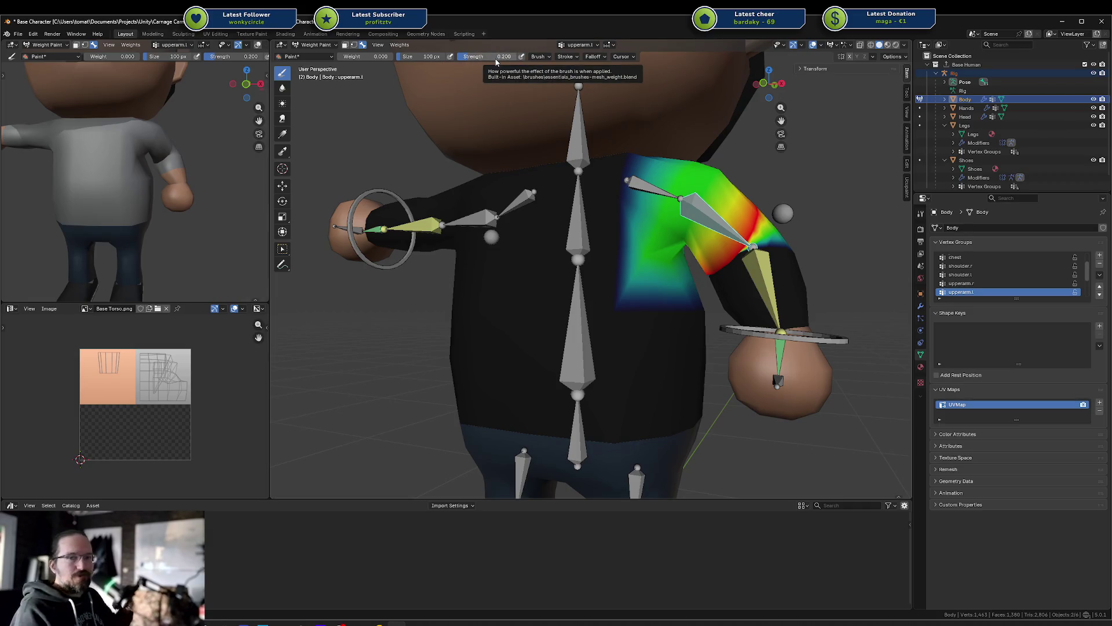
Step: Inspect the upperarm.l shoulder weights in wireframe from around the arm, then enter Edit Mode
scroll(734, 275, "up", 3)
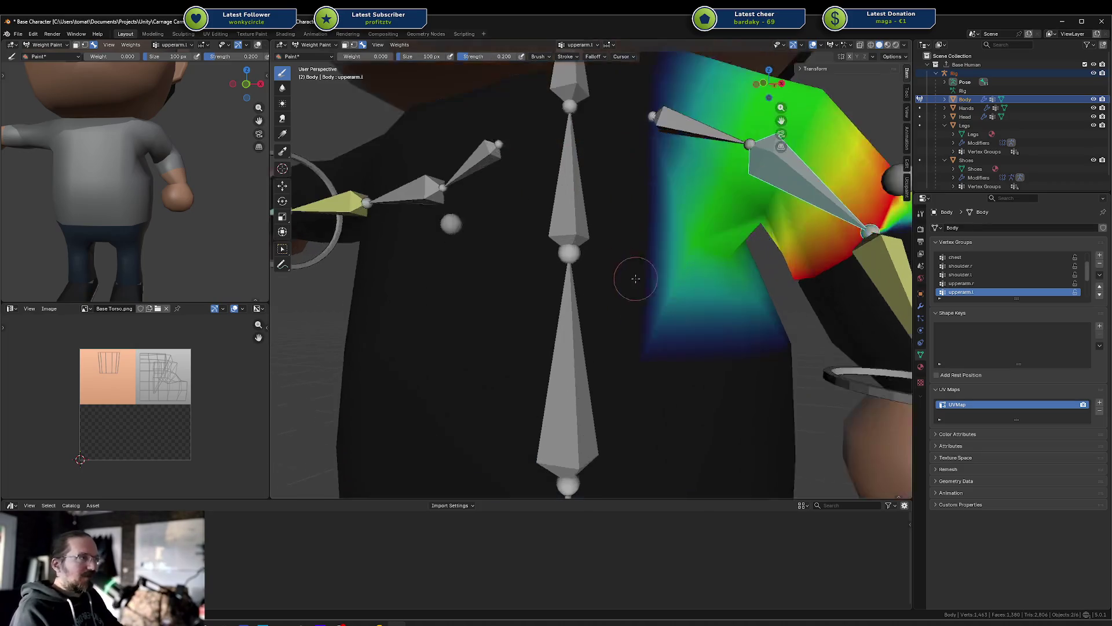
middle_click_drag(725, 295, 724, 292)
key("shift+z")
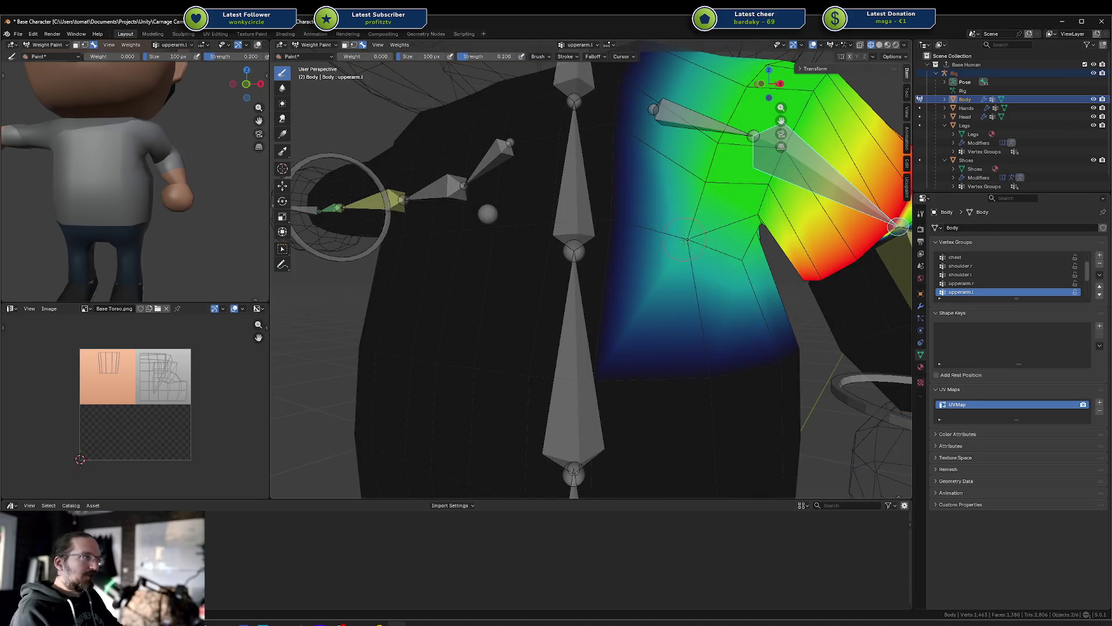
mouse_move(690, 252)
middle_mouse_down()
mouse_move(663, 264)
mouse_move(465, 208)
mouse_move(490, 223)
mouse_move(464, 253)
mouse_move(789, 186)
mouse_move(335, 211)
mouse_move(303, 186)
middle_mouse_up()
key("Tab")
key("Tab")
key("Tab")
Step: In face select mode, select the torso and vertical shoulder face loops, then return to solid shading
key("3")
left_click(652, 292, "alt")
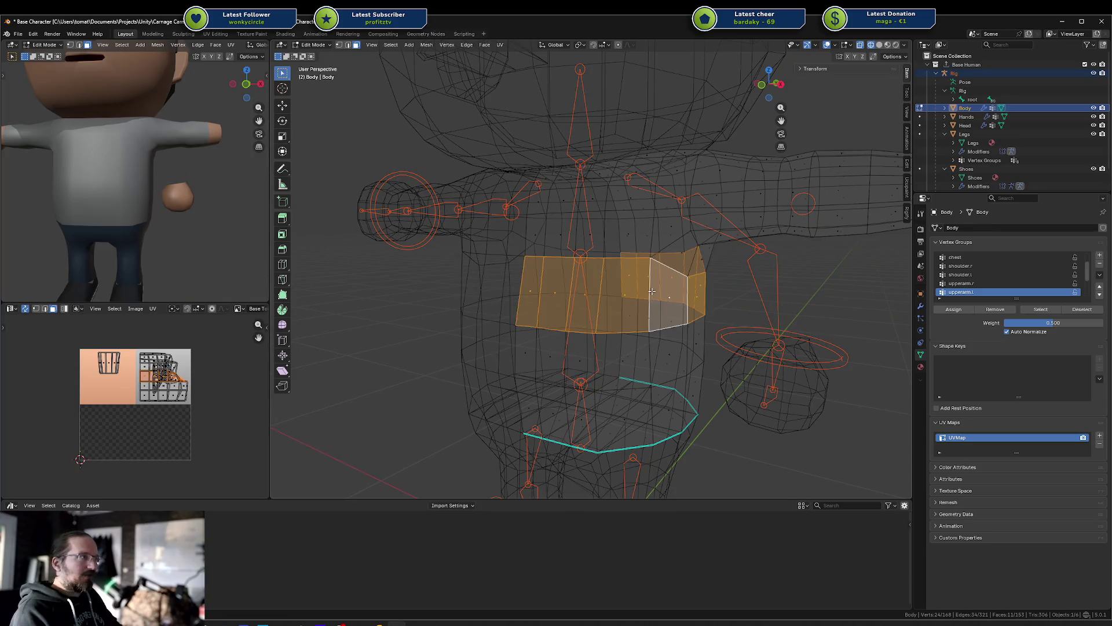
left_click(650, 243, "alt+shift")
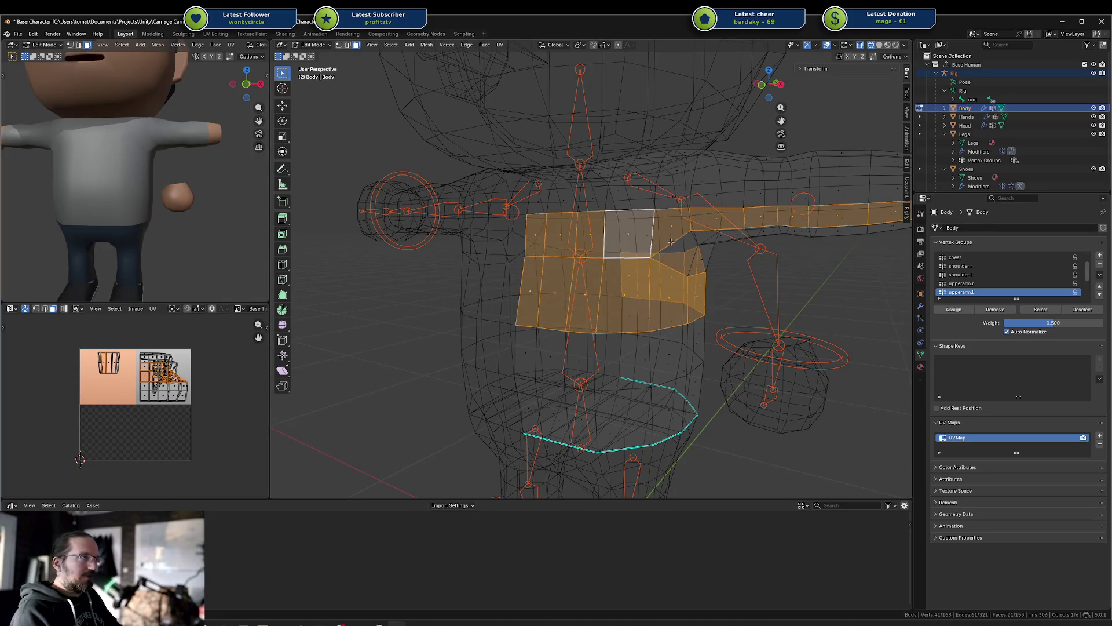
key("alt+a")
left_click(655, 287, "alt")
left_click(677, 255, "alt+shift")
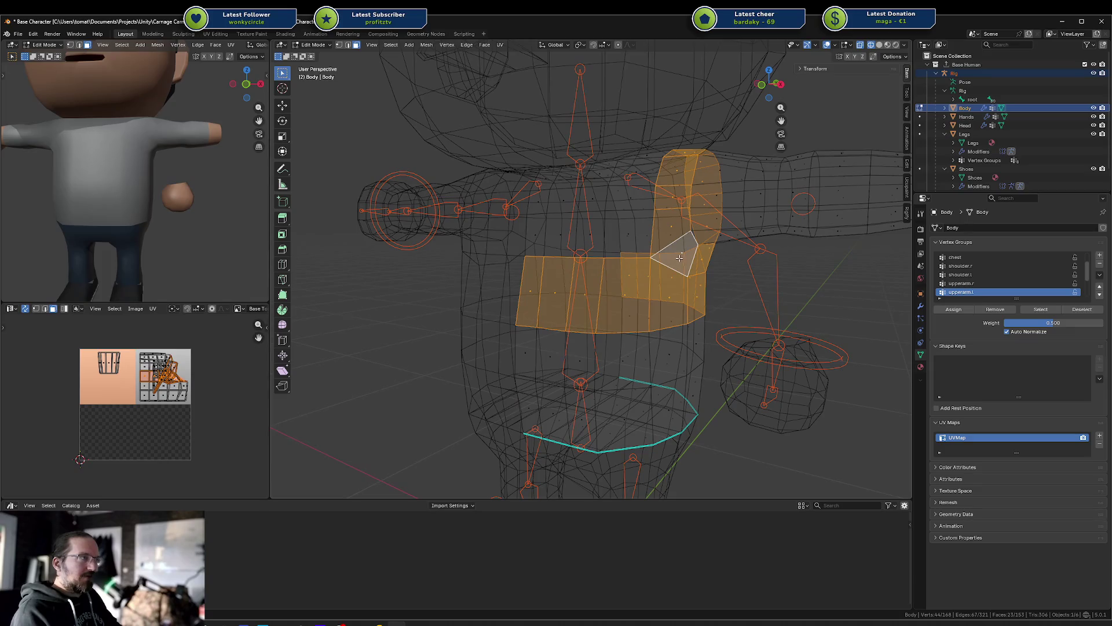
key("shift+z")
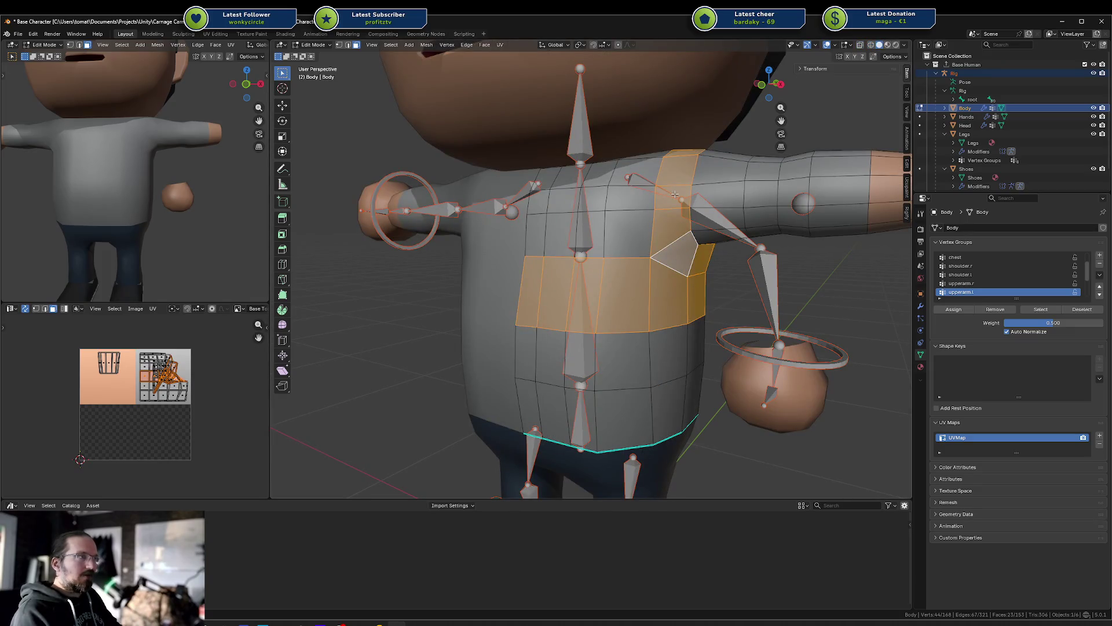
Step: Back in Weight Paint with face masking on, paint upperarm.l weight off near the armpit
key("ctrl+Tab")
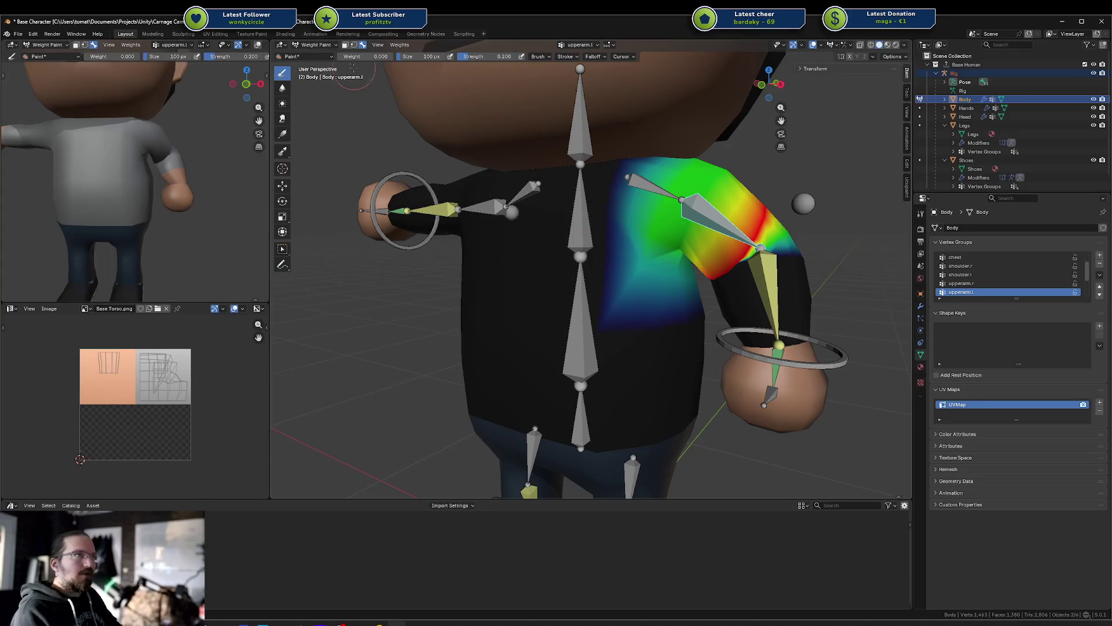
key("m")
middle_click_drag(649, 295, 744, 225)
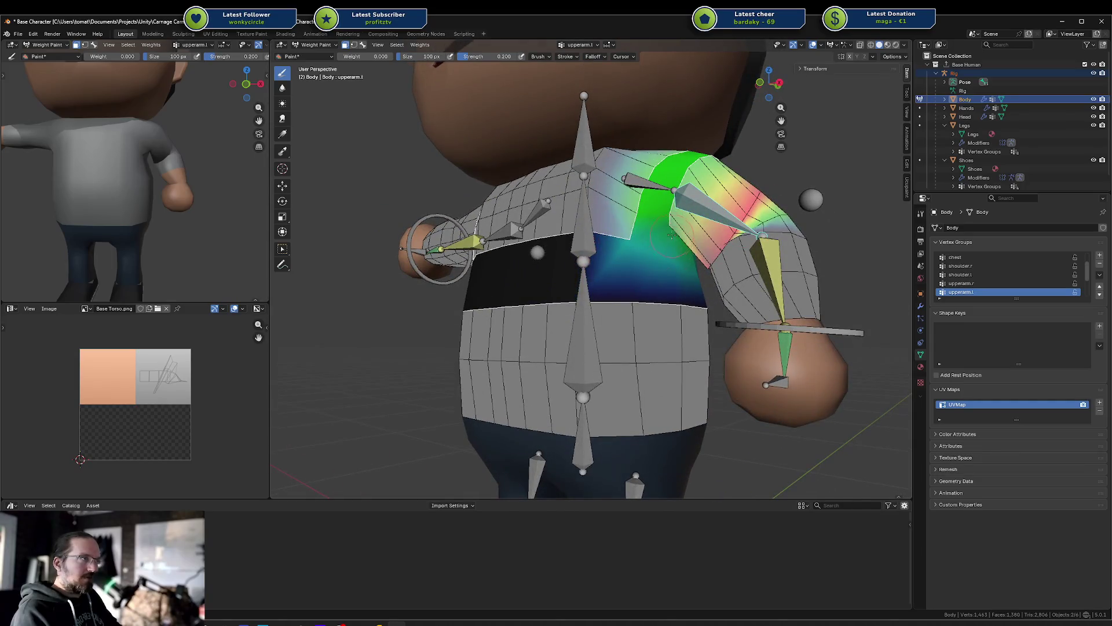
middle_click_drag(672, 237, 501, 262)
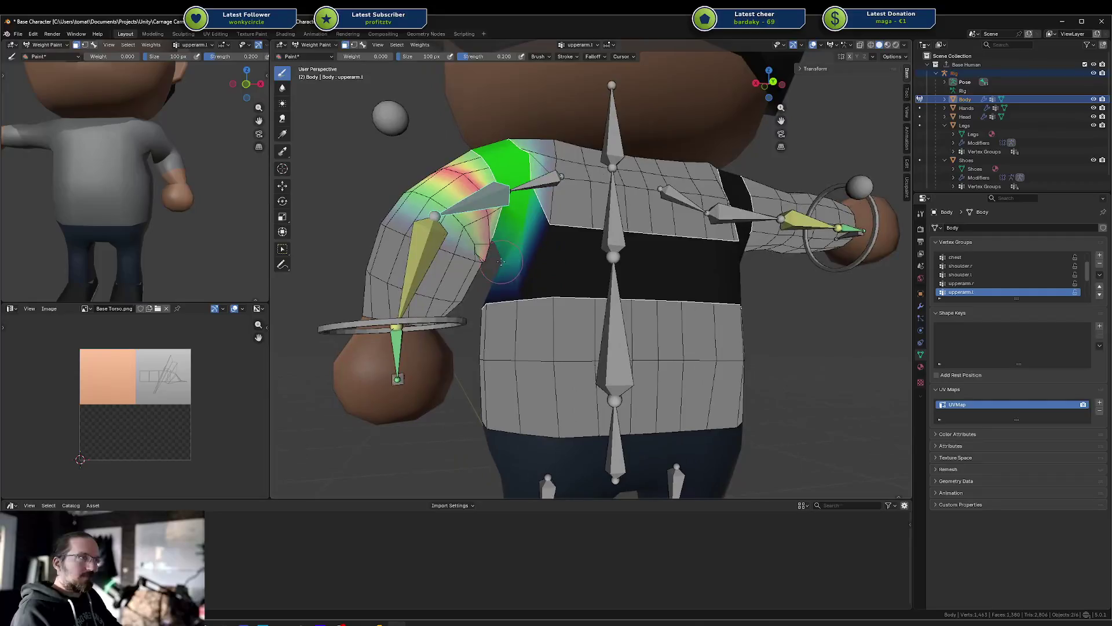
left_click_drag(501, 262, 518, 220)
middle_click_drag(520, 232, 662, 265)
middle_click_drag(675, 259, 638, 255)
middle_click_drag(151, 206, 227, 197)
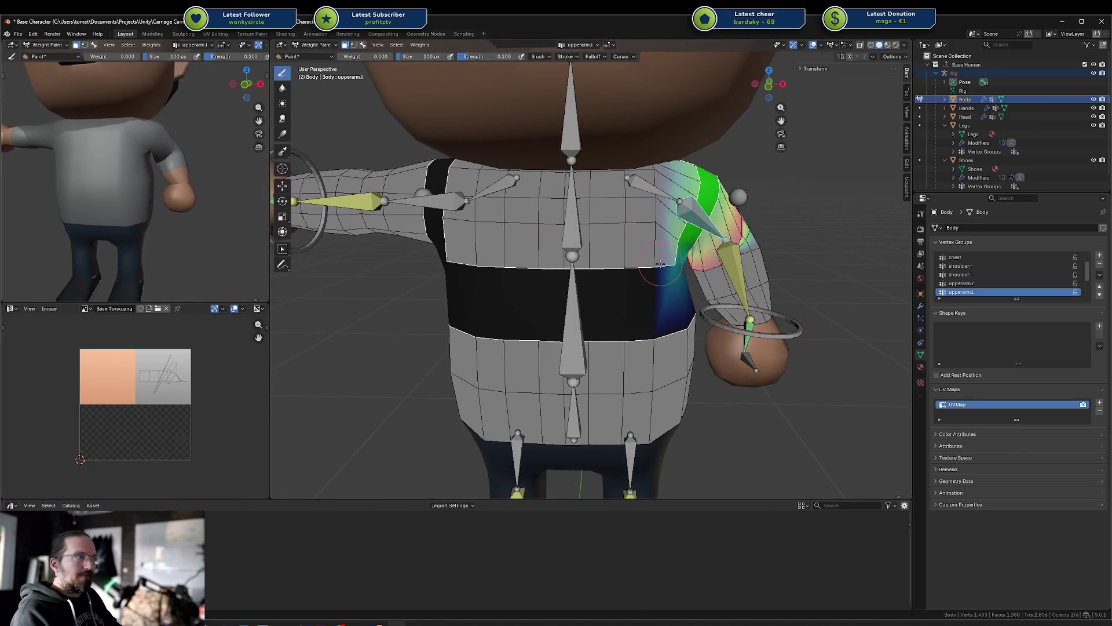
left_click(752, 326, "ctrl")
Step: Nudge the left arm's IK target along Y, then Z, slightly lowering it to test the pose
key("g")
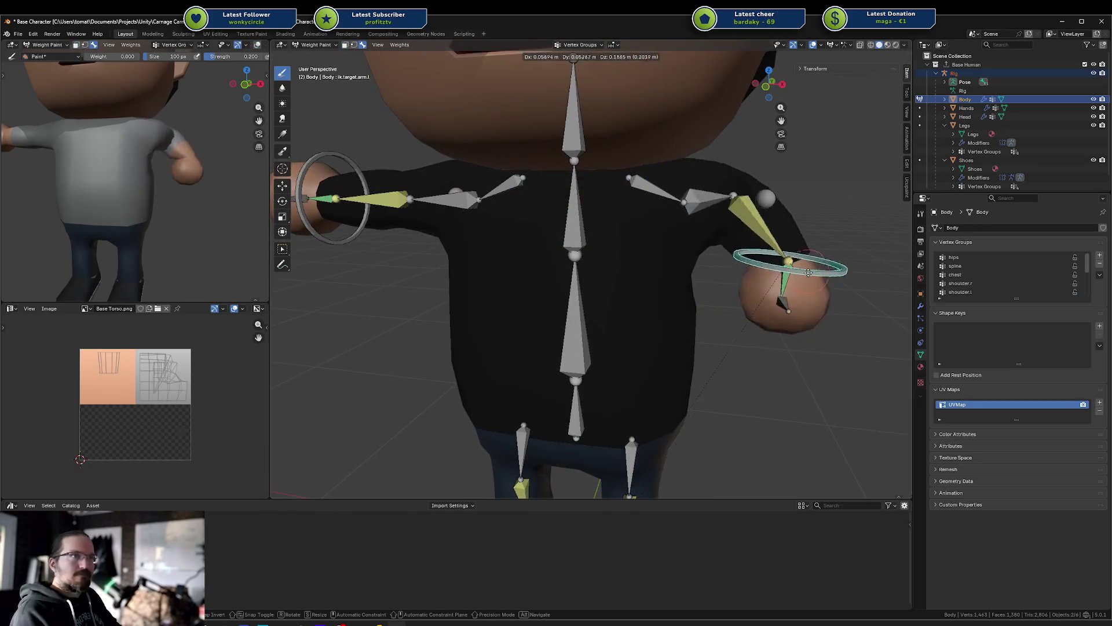
key("y")
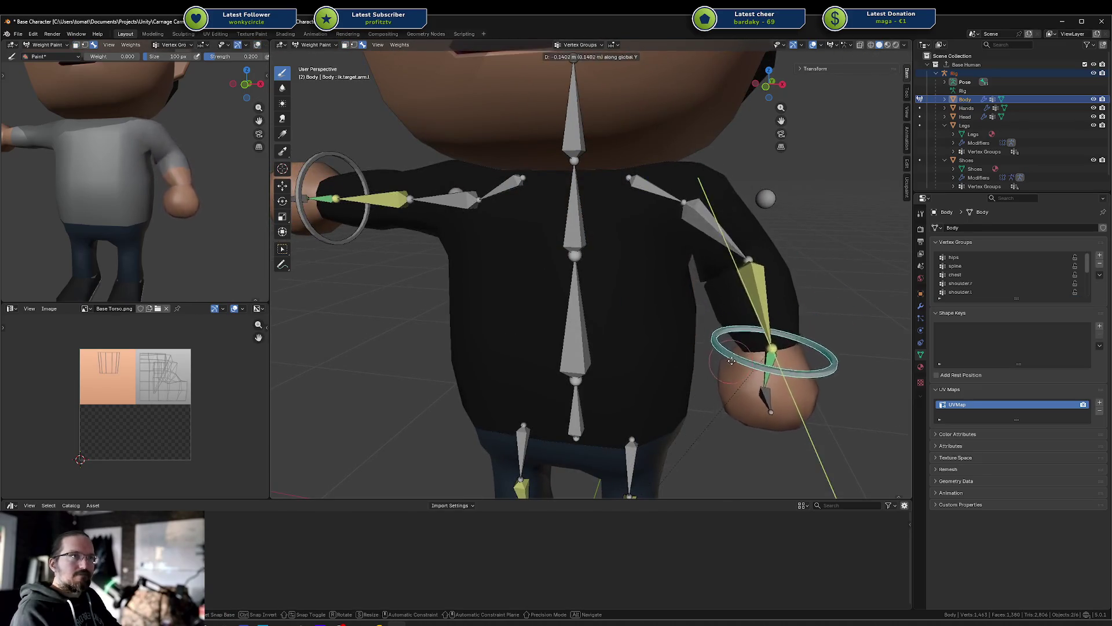
left_click(729, 362)
key("g")
key("z")
left_click(716, 299)
key("g")
key("x")
key("z")
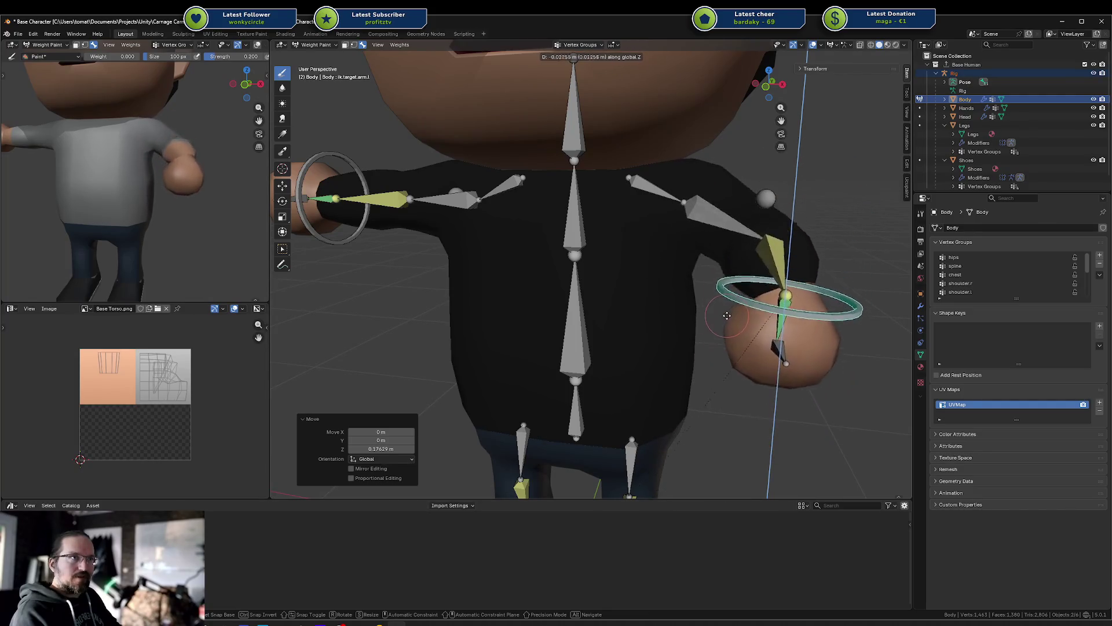
left_click(715, 316)
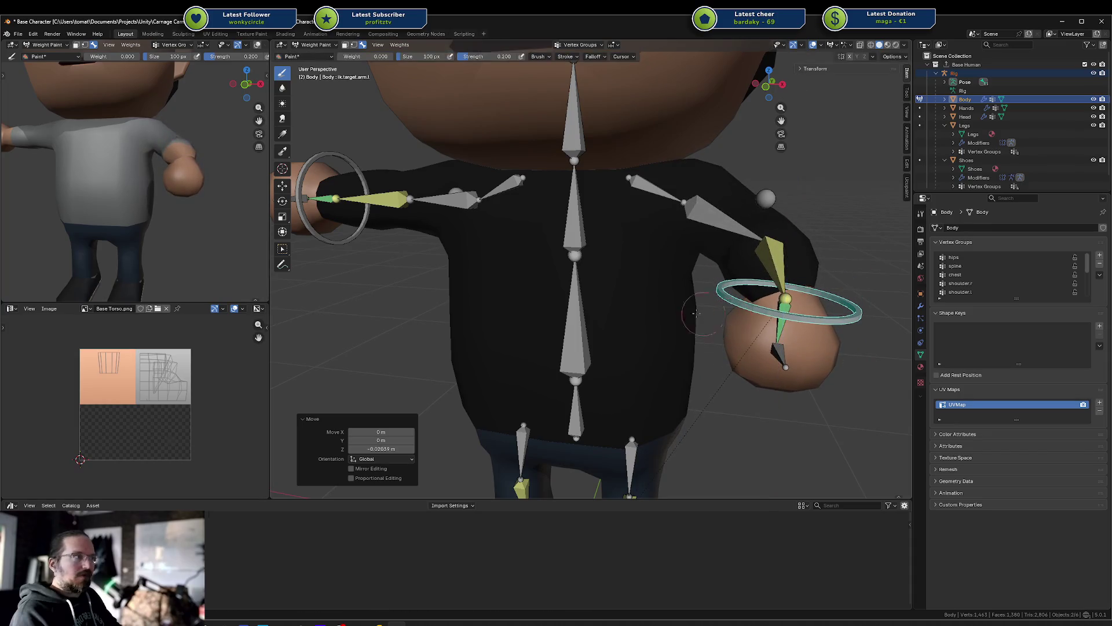
Step: Select upperarm.l, check the masked faces, enable the face mask and set brush weight to 1.000
left_click(724, 219, "ctrl")
middle_click_drag(695, 313, 666, 310)
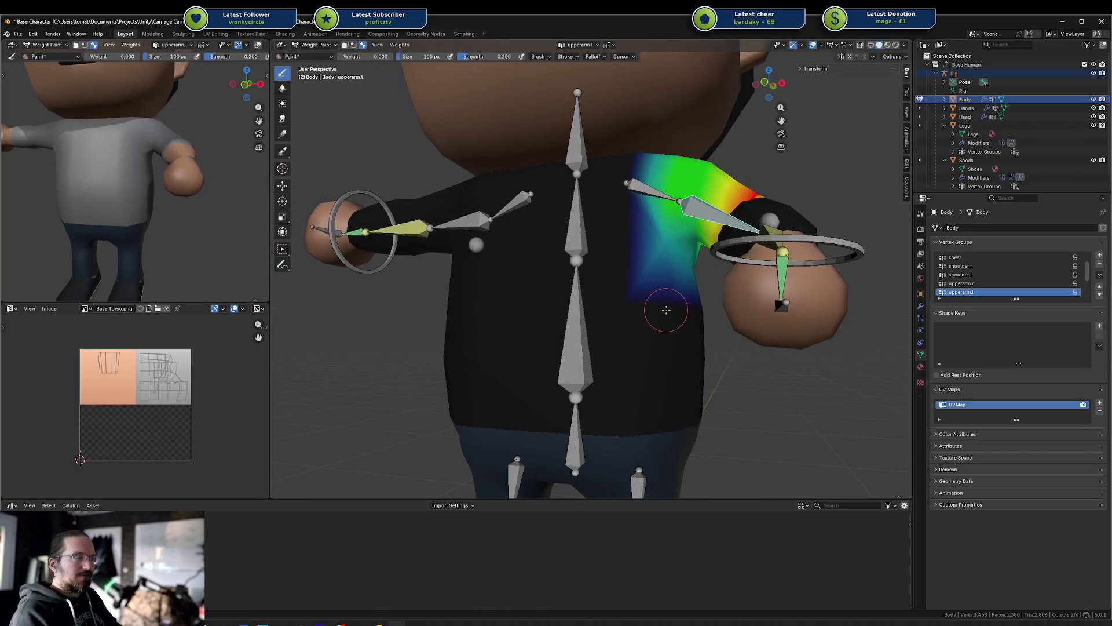
key("Tab")
key("Tab")
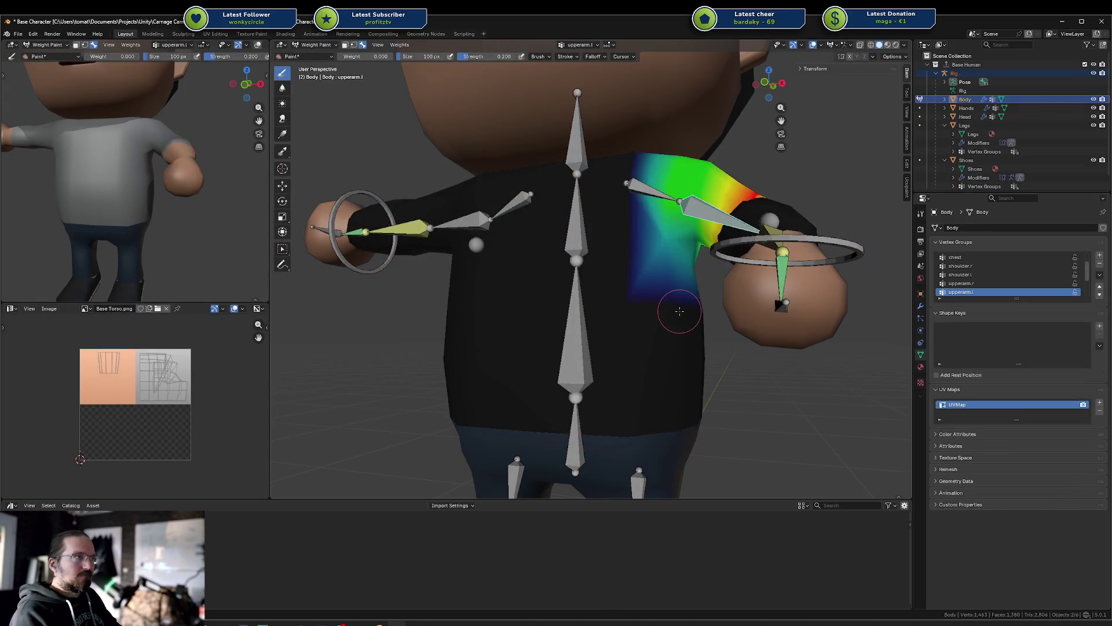
key("m")
middle_click_drag(681, 311, 649, 272)
middle_click_drag(625, 220, 635, 243)
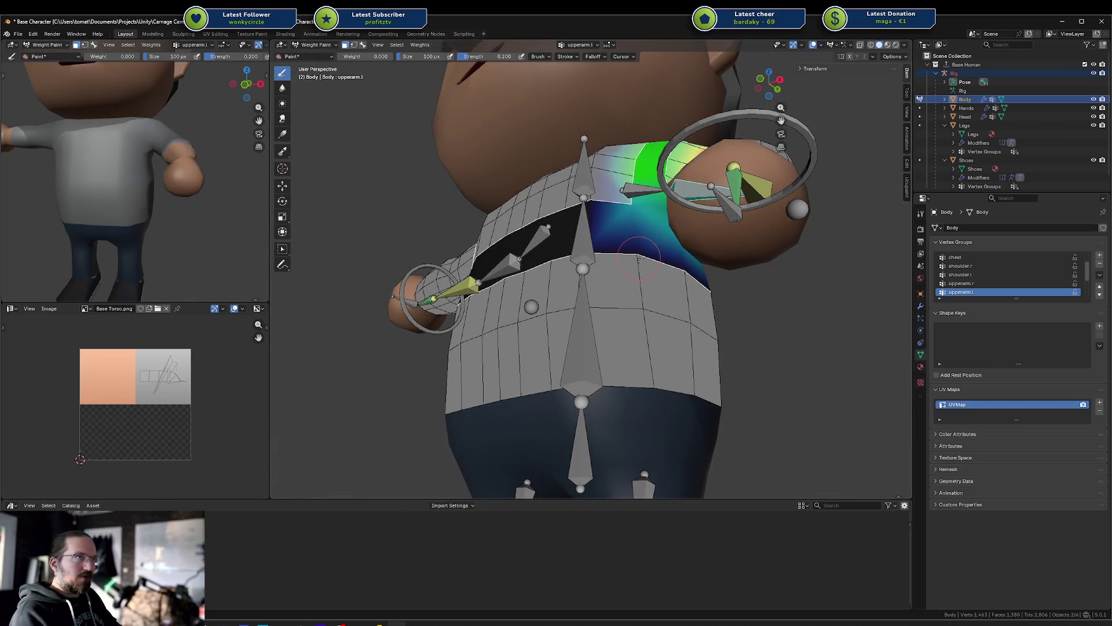
right_click(644, 244)
mouse_move(608, 241)
left_mouse_down()
mouse_move(648, 240)
mouse_move(693, 277)
left_mouse_up()
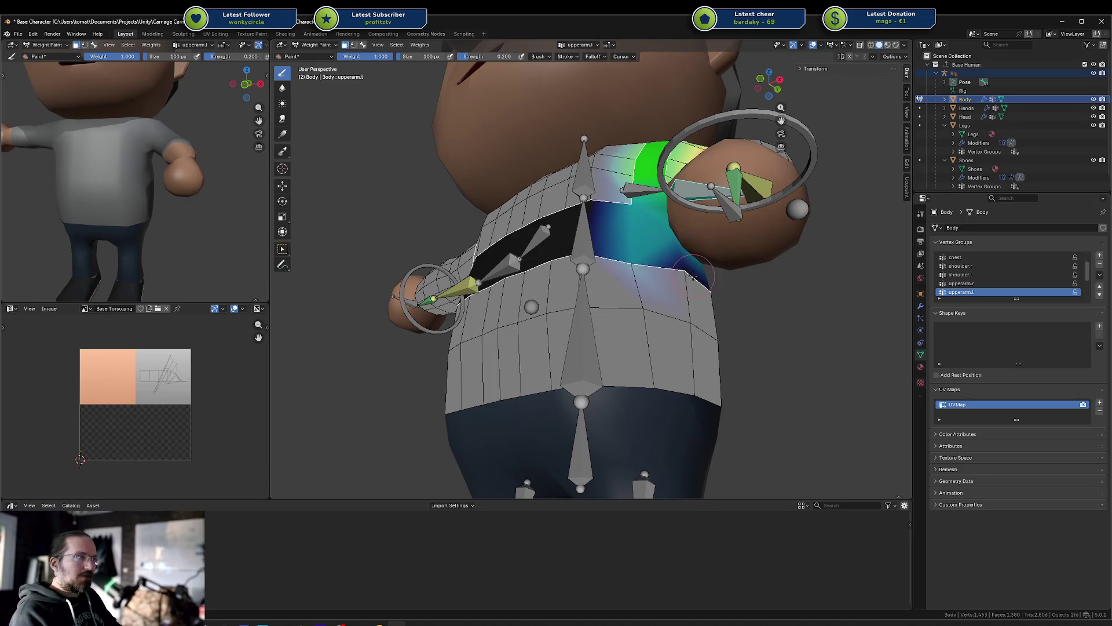
Step: Paint upperarm.l weight off the upper chest below the shoulder, then turn off the face mask
mouse_move(693, 276)
middle_mouse_down()
mouse_move(627, 278)
mouse_move(684, 275)
mouse_move(642, 296)
mouse_move(650, 313)
middle_mouse_up()
left_click_drag(628, 321, 626, 323, "ctrl")
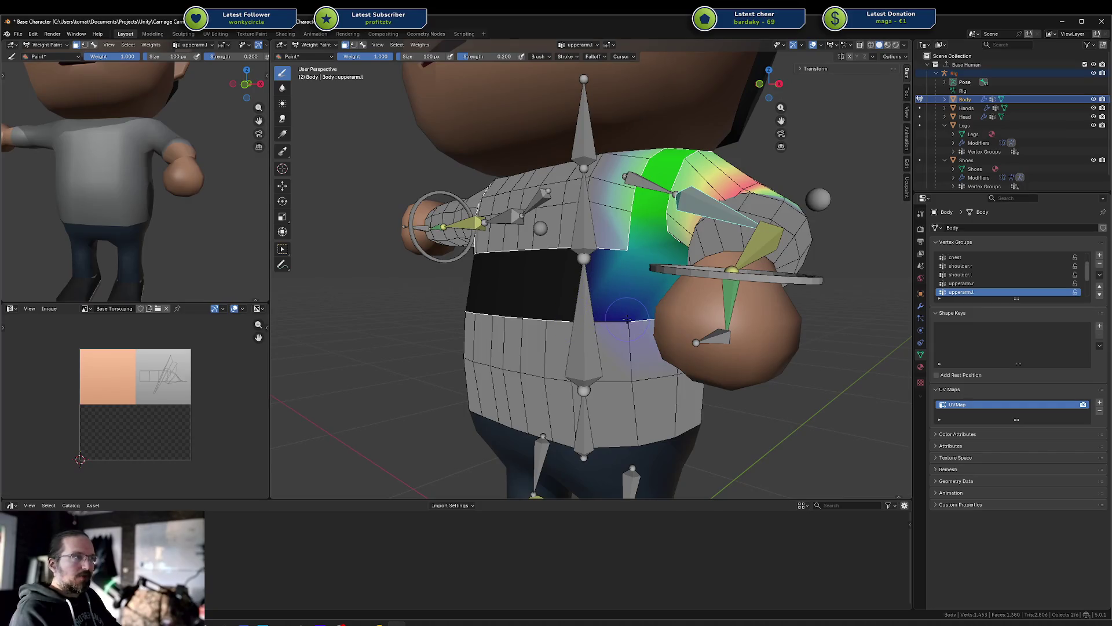
middle_click_drag(626, 302, 609, 274)
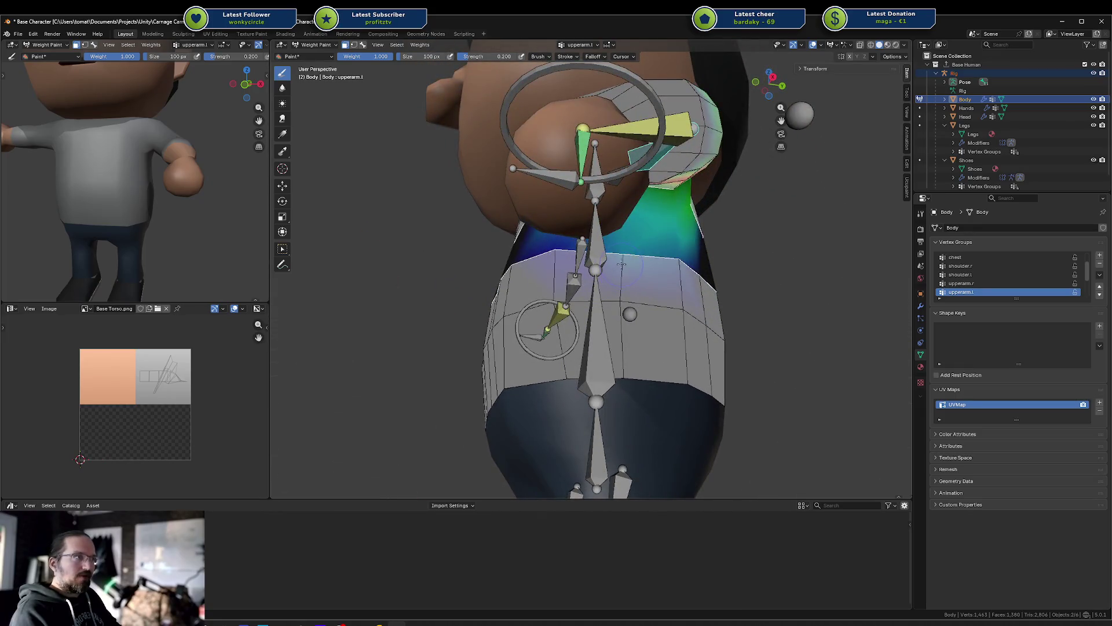
middle_click_drag(675, 258, 565, 287)
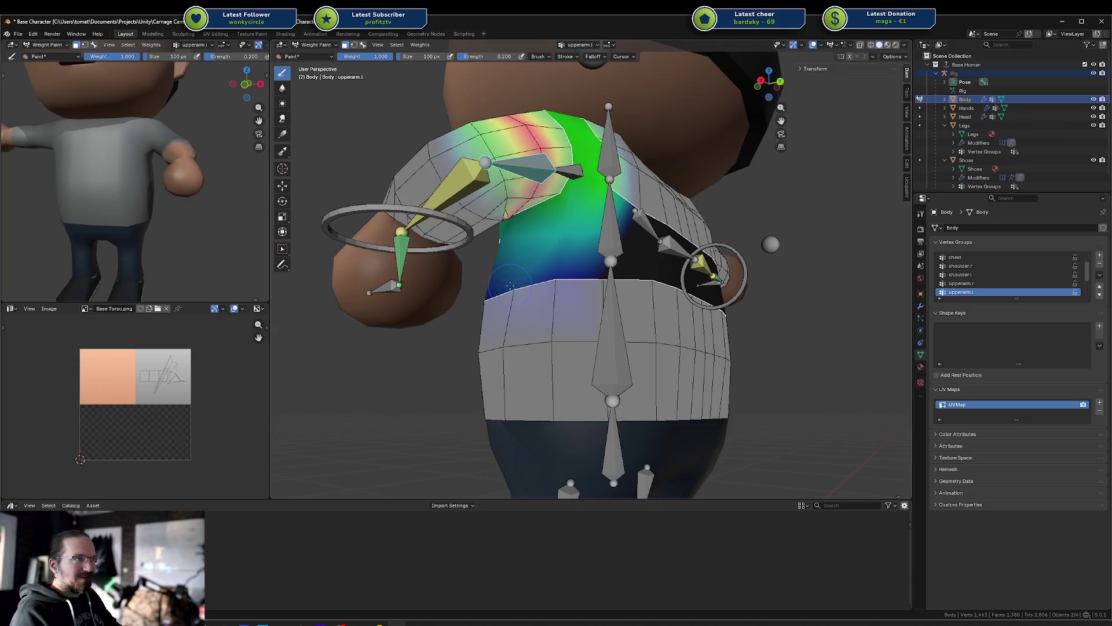
middle_click_drag(510, 286, 207, 177)
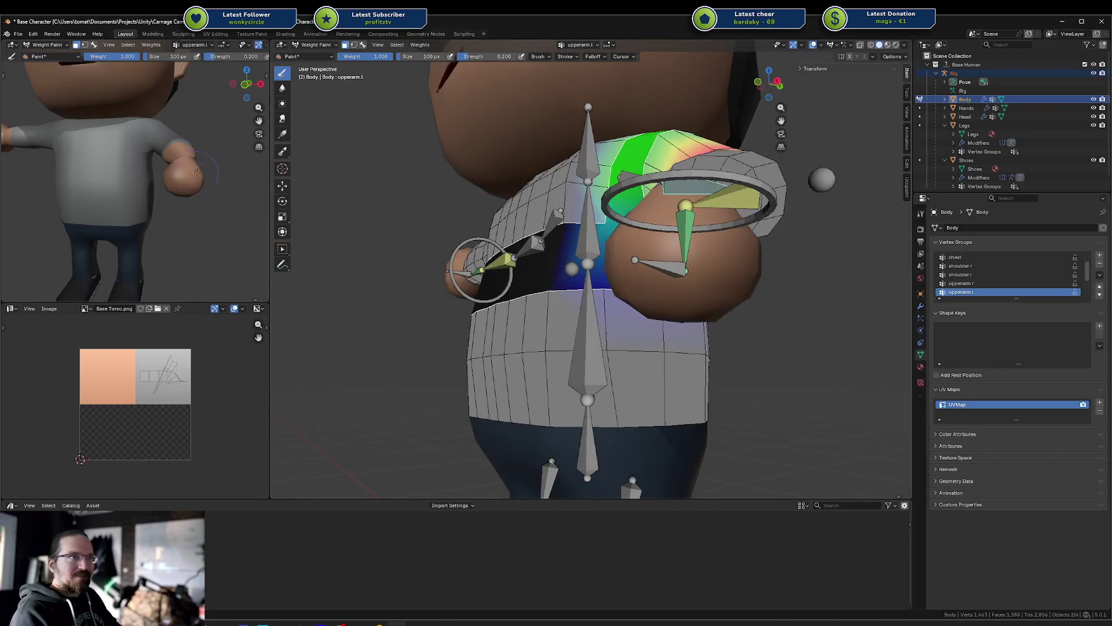
middle_click_drag(406, 200, 576, 202)
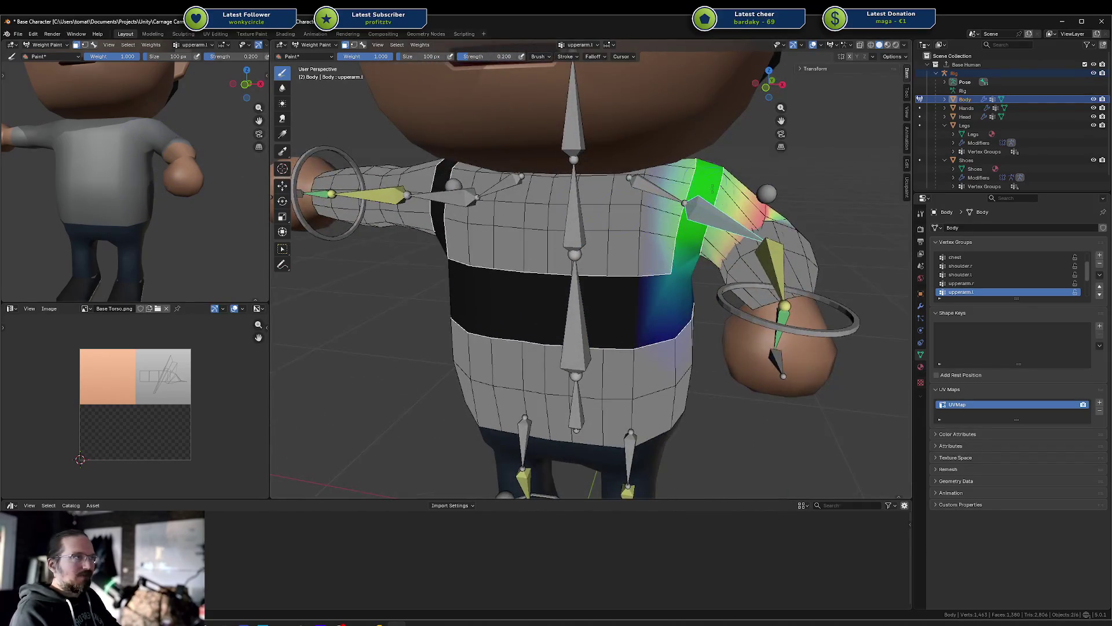
key("m")
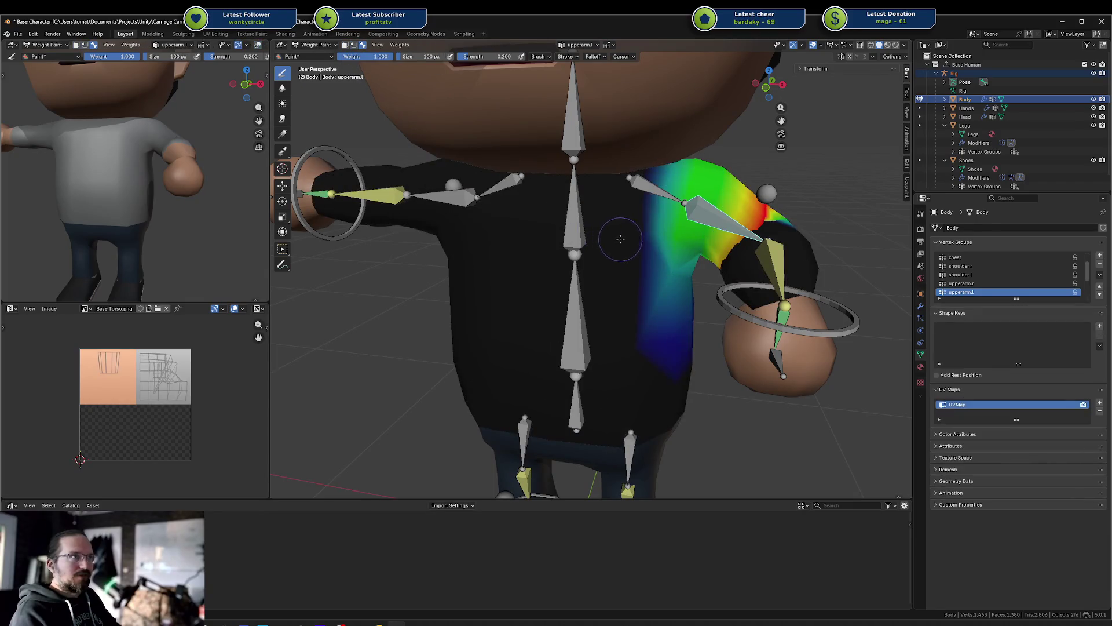
Step: Rotate the left hand's IK target -80.7° about X and move it to test the arm
left_click(787, 329, "ctrl")
key("g")
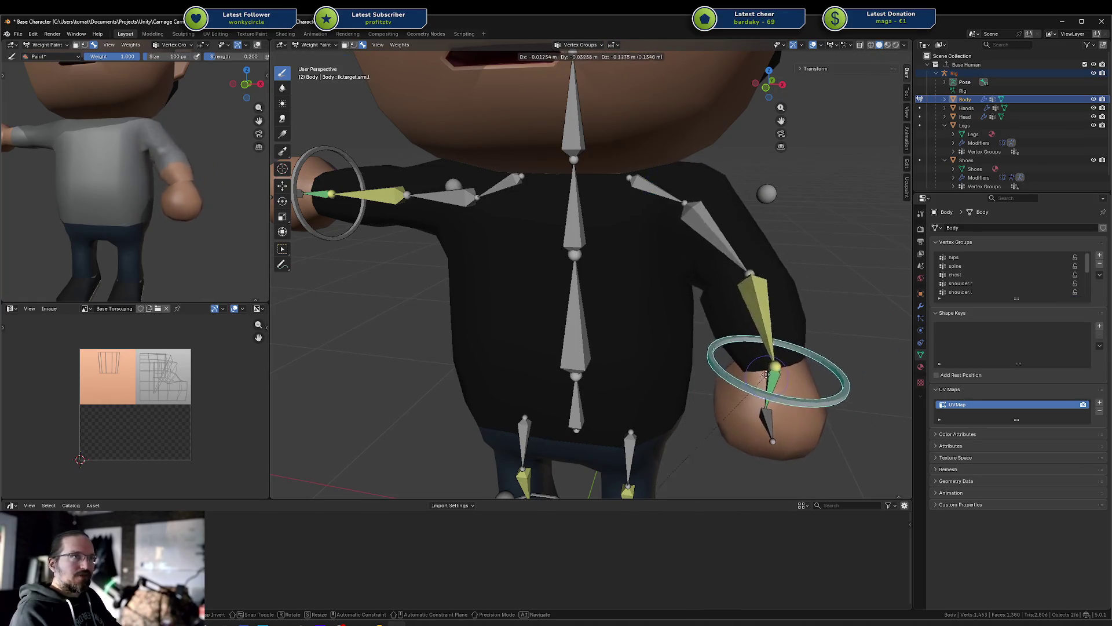
key("r")
key("x")
middle_click_drag(725, 363, 765, 284, "alt")
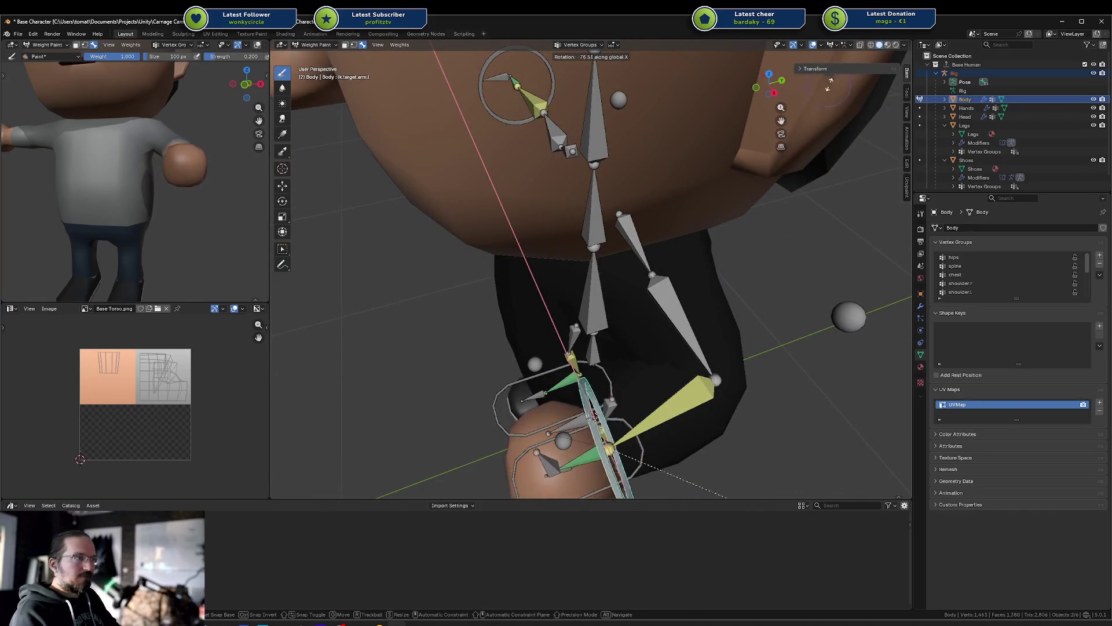
left_click(684, 328)
key("g")
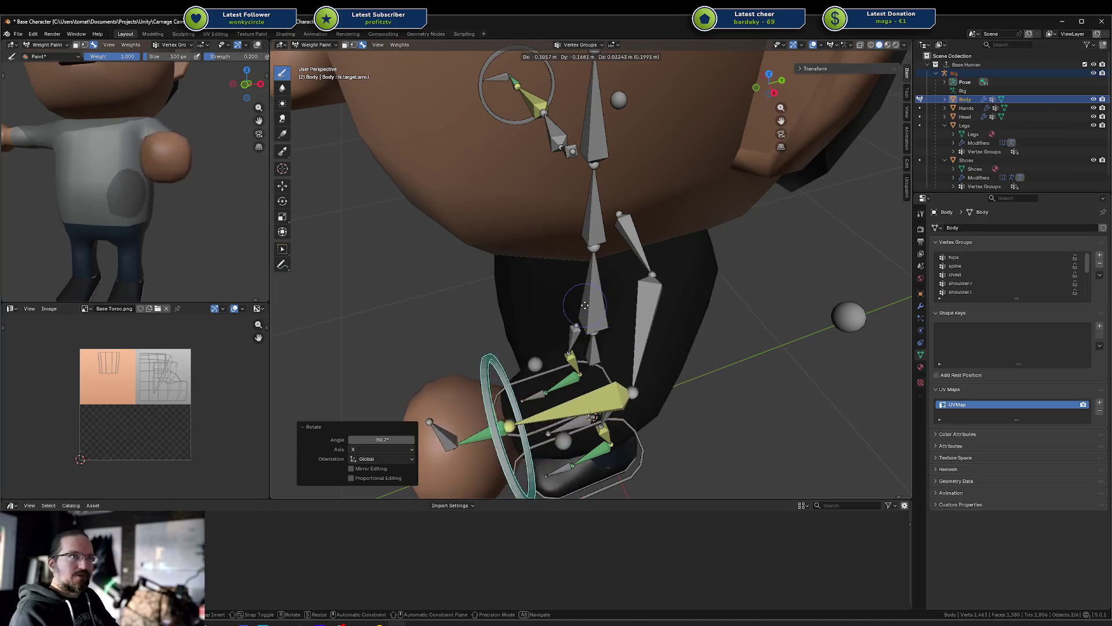
left_click(579, 278)
mouse_move(580, 278)
middle_mouse_down()
mouse_move(555, 262)
mouse_move(708, 210)
mouse_move(703, 218)
middle_mouse_up()
Step: Test-rotate upperarm.l, undo it, and select the chest bone to show its weights
left_click(703, 218, "ctrl")
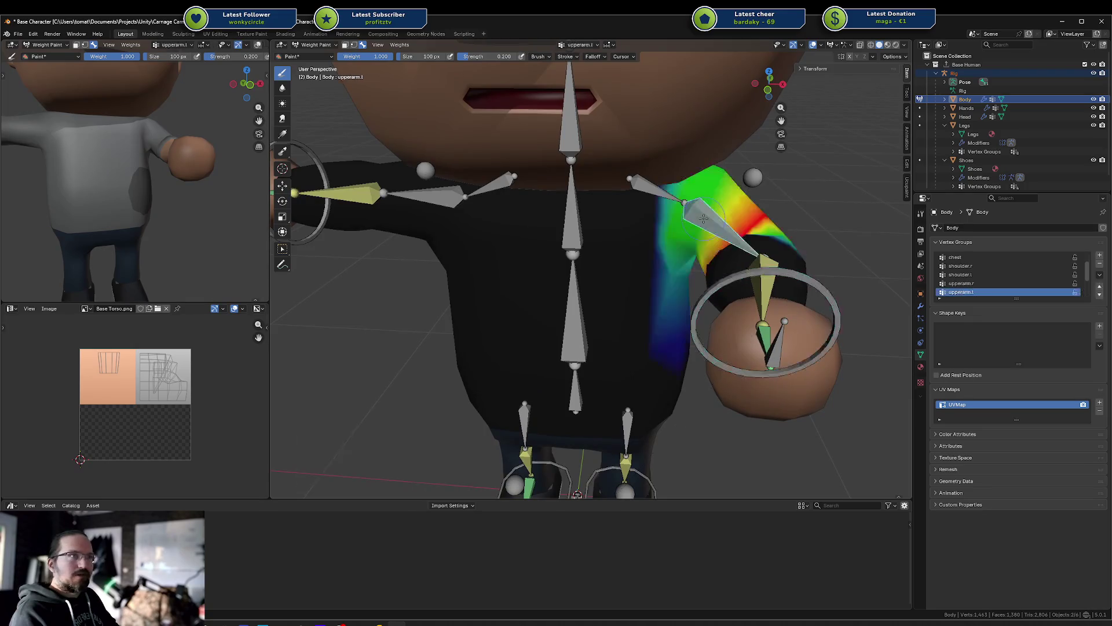
key("r")
left_click(716, 209)
key("ctrl+z")
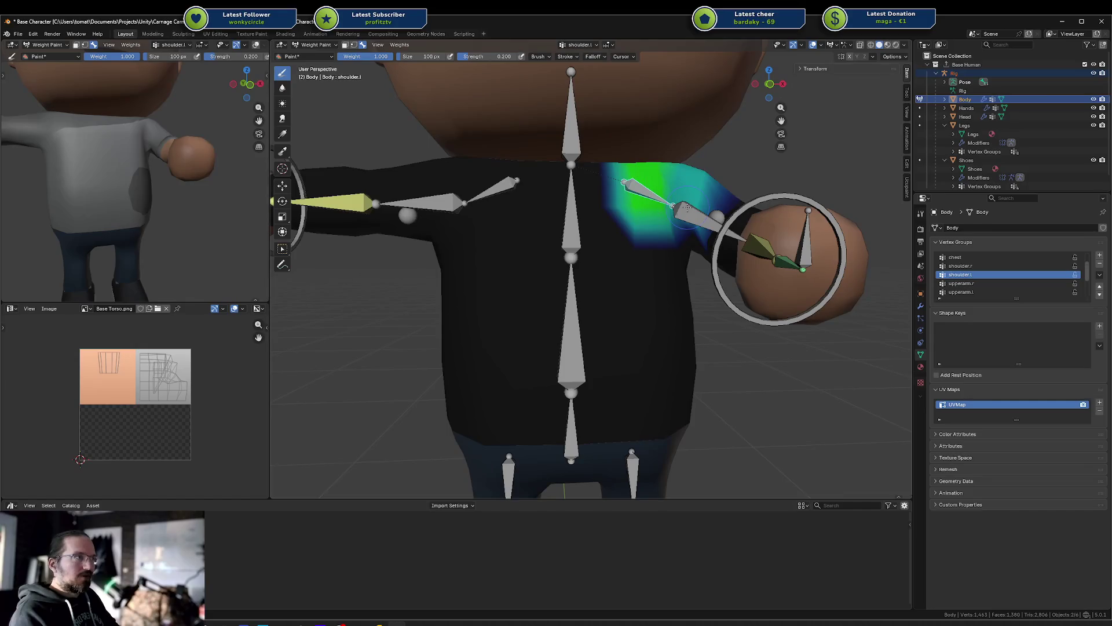
left_click(566, 229, "ctrl")
mouse_move(566, 229)
middle_mouse_down()
mouse_move(626, 246)
mouse_move(540, 240)
mouse_move(686, 253)
mouse_move(623, 255)
middle_mouse_up()
Step: Mask to the selected faces and paint stronger chest weight across the upper chest
key("1")
mouse_move(551, 238)
left_mouse_down()
mouse_move(574, 200)
mouse_move(649, 238)
mouse_move(662, 213)
left_mouse_up()
middle_click_drag(662, 213, 660, 248)
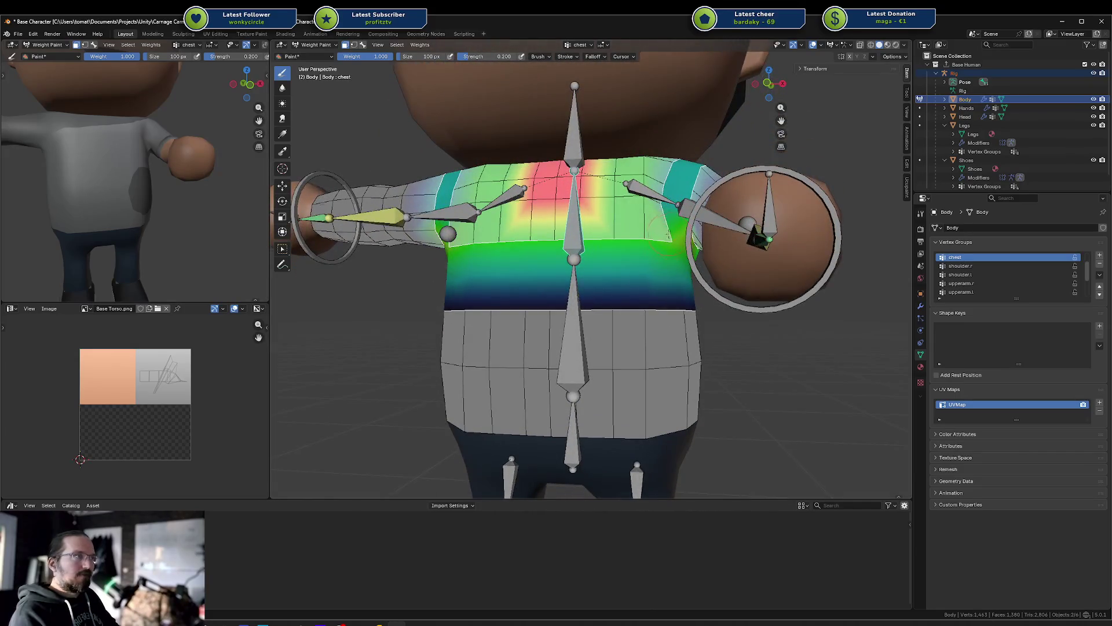
middle_click_drag(674, 174, 667, 212)
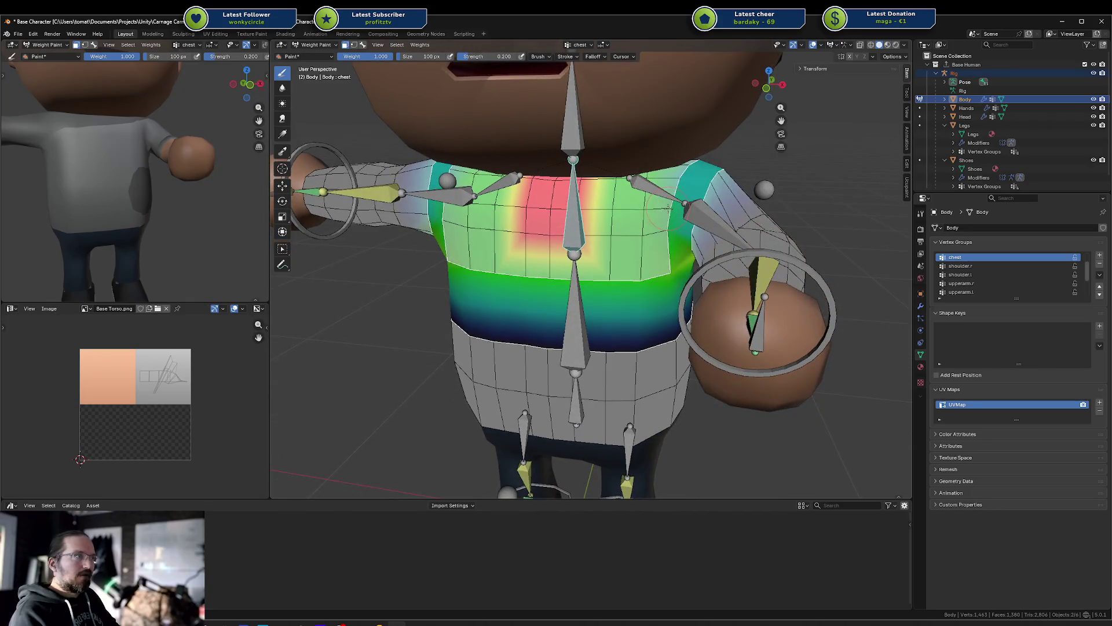
middle_click_drag(670, 262, 649, 184)
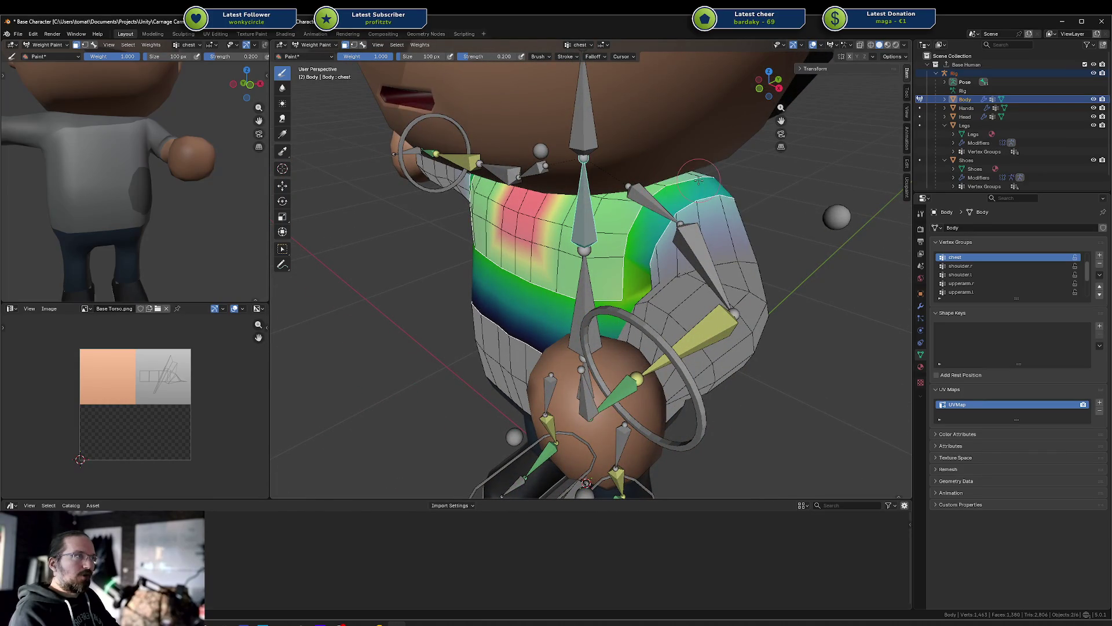
middle_click_drag(715, 174, 579, 180)
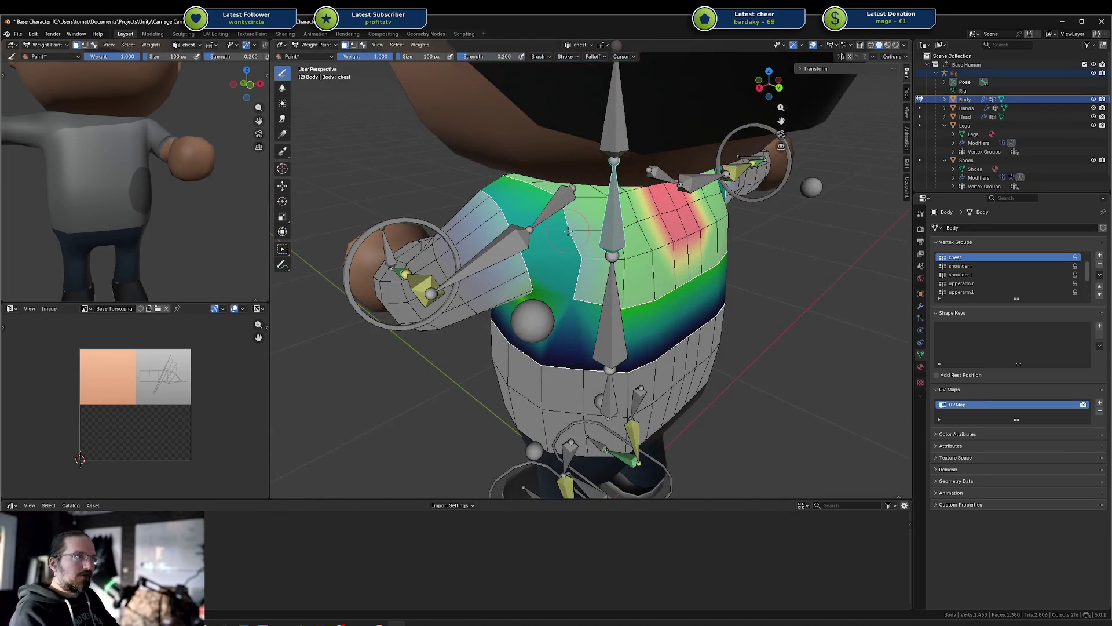
mouse_move(443, 202)
middle_mouse_down()
mouse_move(579, 200)
mouse_move(570, 159)
middle_mouse_up()
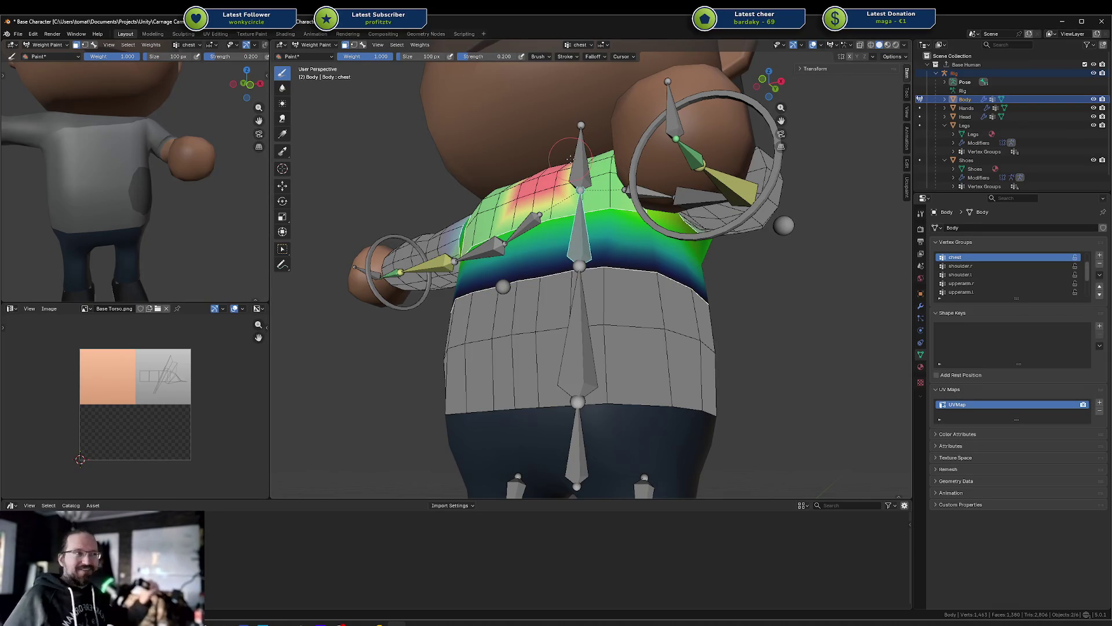
Step: Paint more chest weight along the side of the torso and save Base Character.blend
mouse_move(559, 148)
middle_mouse_down()
mouse_move(495, 185)
mouse_move(461, 173)
mouse_move(629, 234)
middle_mouse_up()
middle_click_drag(551, 220, 550, 207)
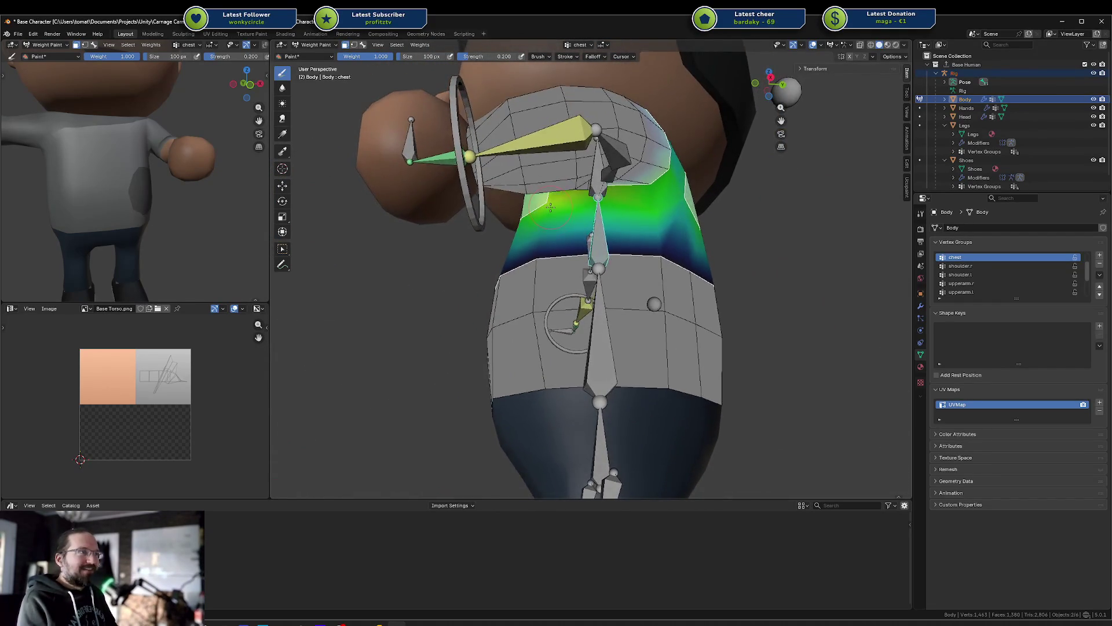
left_click_drag(619, 212, 657, 214)
middle_click_drag(601, 197, 702, 232)
key("ctrl+s")
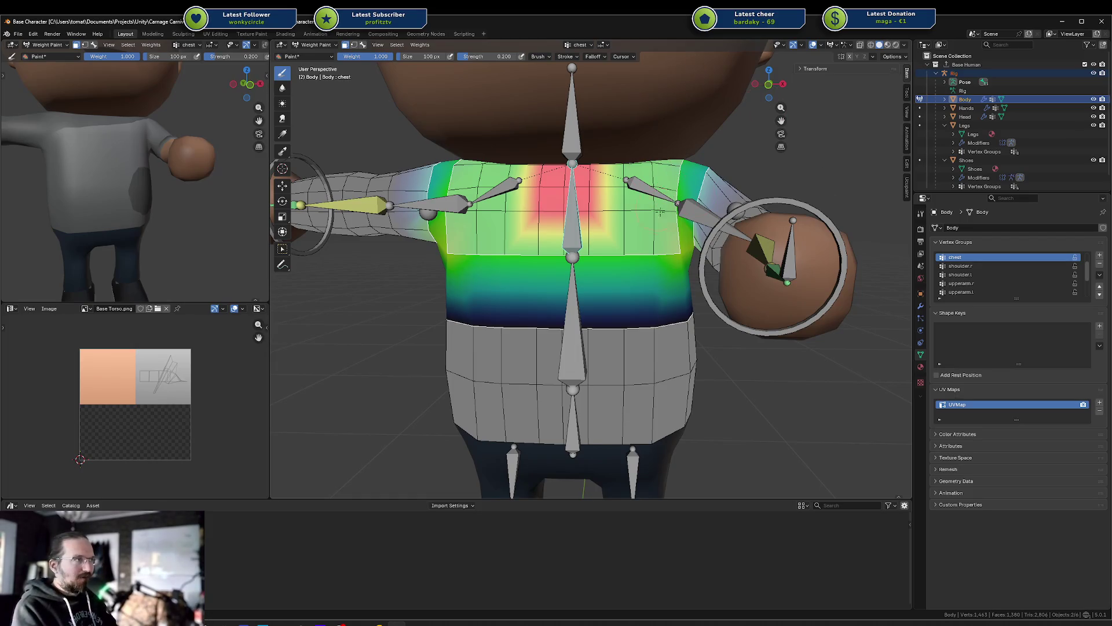
Step: Swing the arm bone to test how the chest deforms
key("r")
mouse_move(653, 223)
middle_mouse_down()
mouse_move(597, 226)
mouse_move(574, 260)
mouse_move(571, 226)
mouse_move(716, 232)
middle_mouse_up()
scroll(573, 261, "up", 3)
scroll(573, 261, "down", 3)
Step: Undo and redo through recent weight edits to settle the chest, then save Base Character.blend
key("ctrl+z")
key("ctrl+z")
key("ctrl+z")
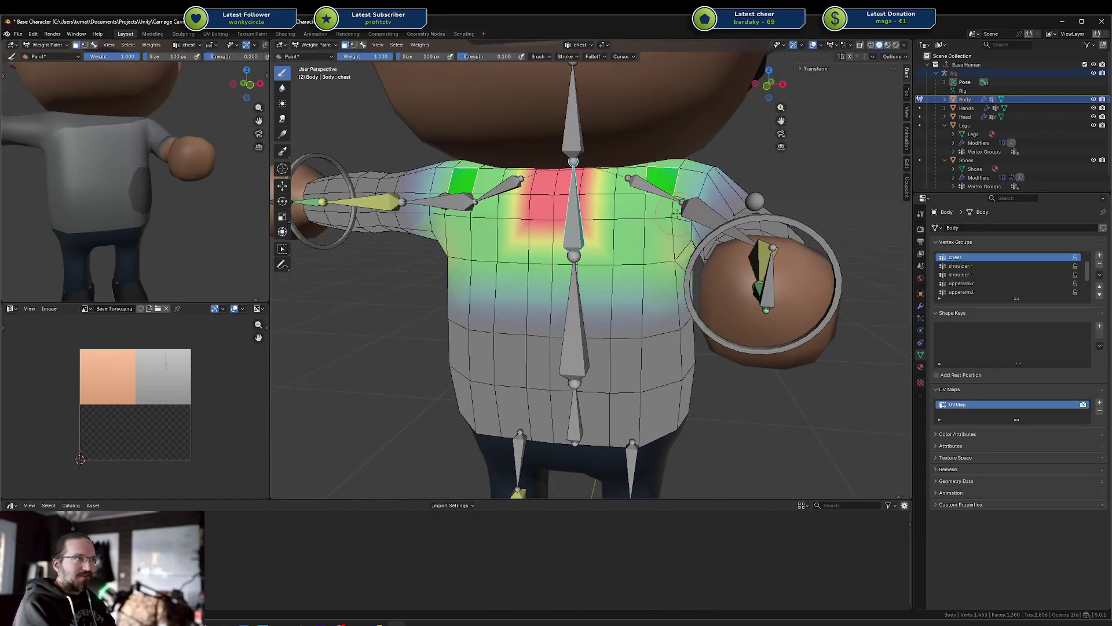
key("ctrl+shift+z")
key("ctrl+shift+z")
key("ctrl+shift+z")
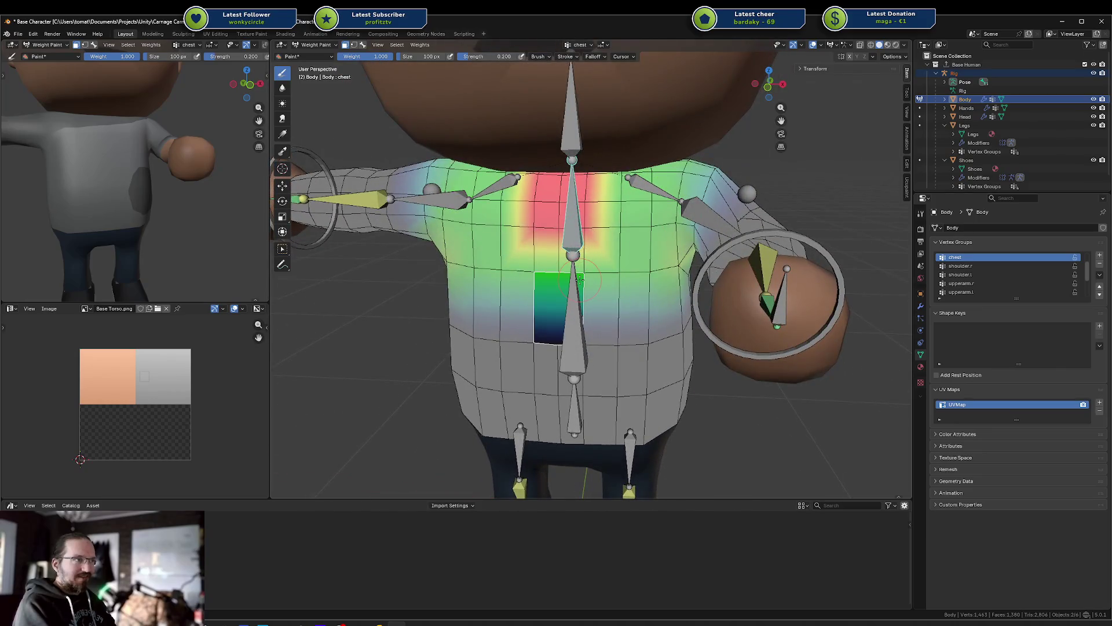
key("ctrl+z")
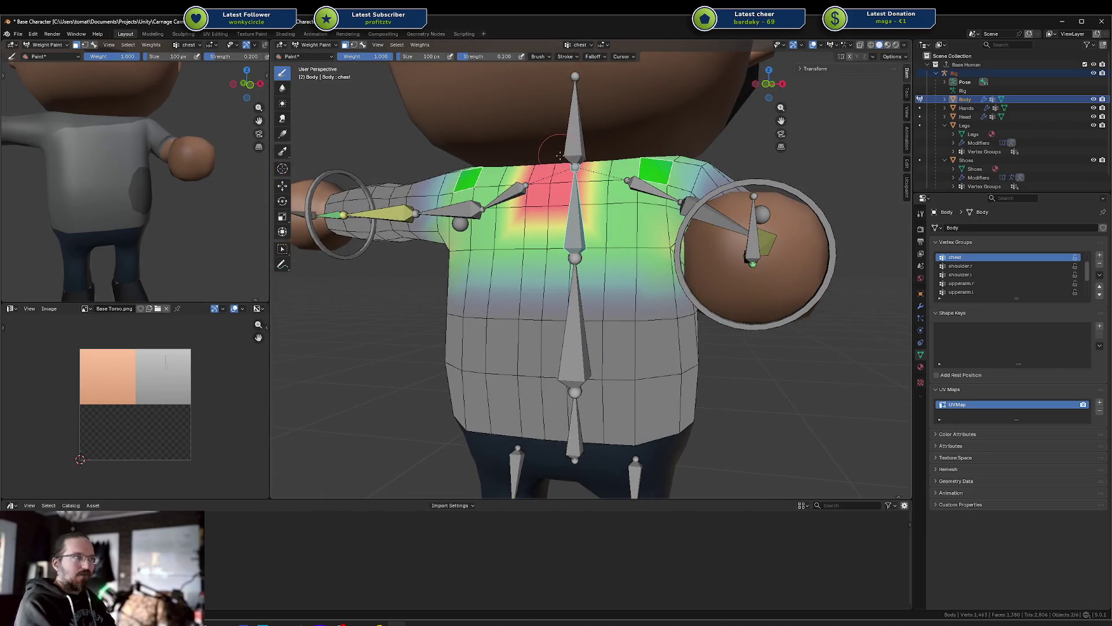
key("ctrl+shift+z")
key("ctrl+shift+z")
key("ctrl+z")
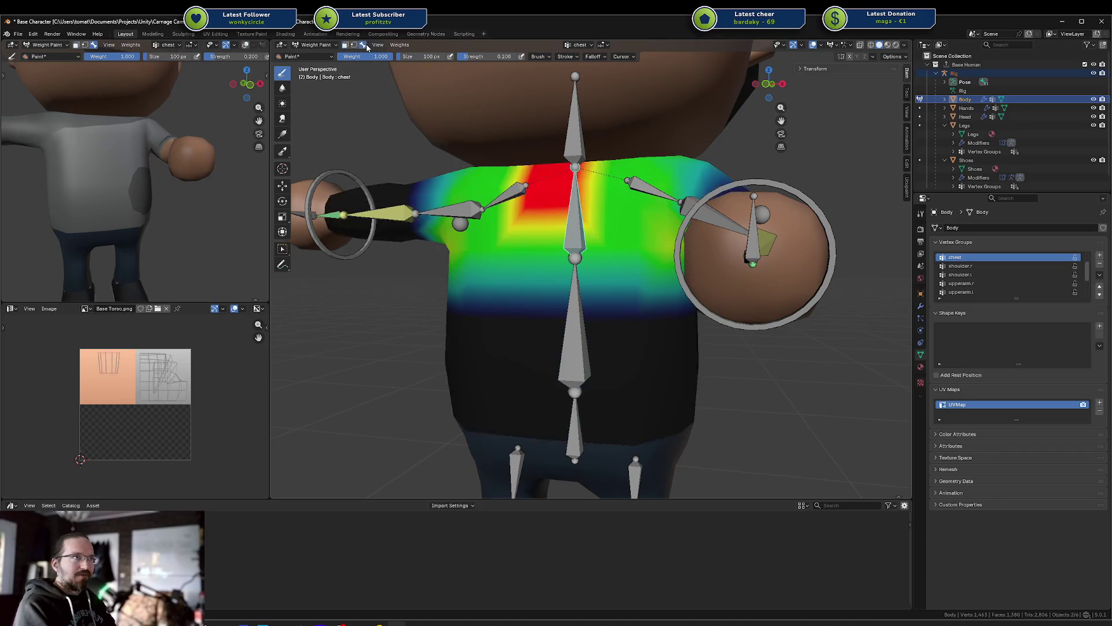
key("ctrl+z")
key("ctrl+z")
key("ctrl+z")
key("ctrl+z")
key("ctrl+z")
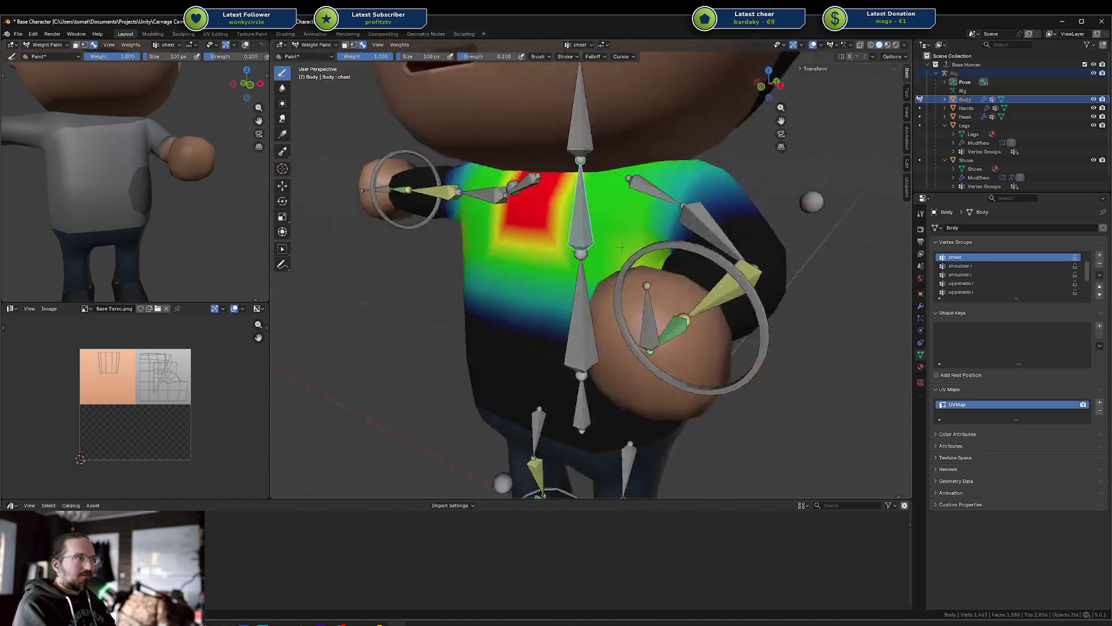
mouse_move(651, 278)
middle_mouse_down()
mouse_move(587, 233)
mouse_move(346, 168)
middle_mouse_up()
key("ctrl+s")
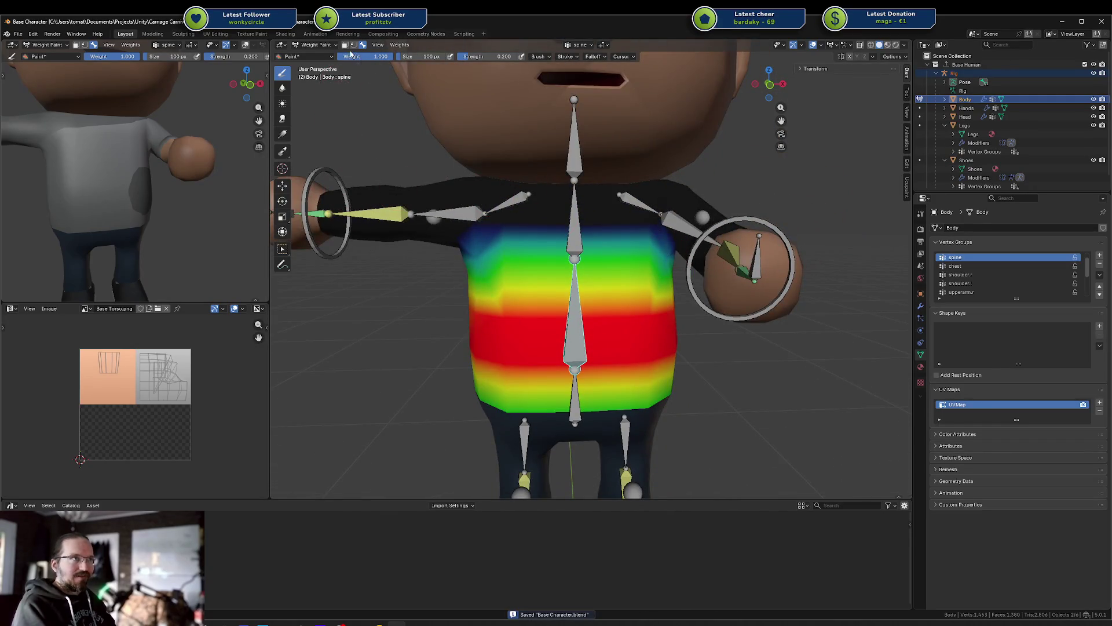
Step: Re-enable face masking, inspect the spine weights around the torso, and switch to Object Mode
left_click(346, 45)
mouse_move(607, 236)
middle_mouse_down()
mouse_move(456, 250)
mouse_move(507, 240)
middle_mouse_up()
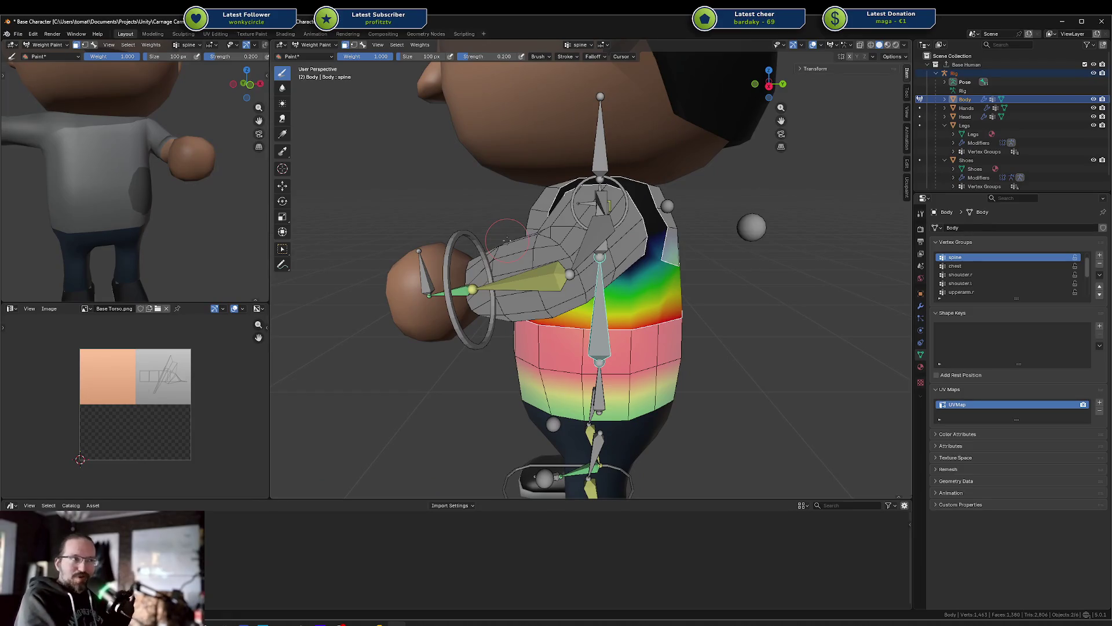
mouse_move(507, 239)
middle_mouse_down()
mouse_move(622, 249)
mouse_move(620, 220)
middle_mouse_up()
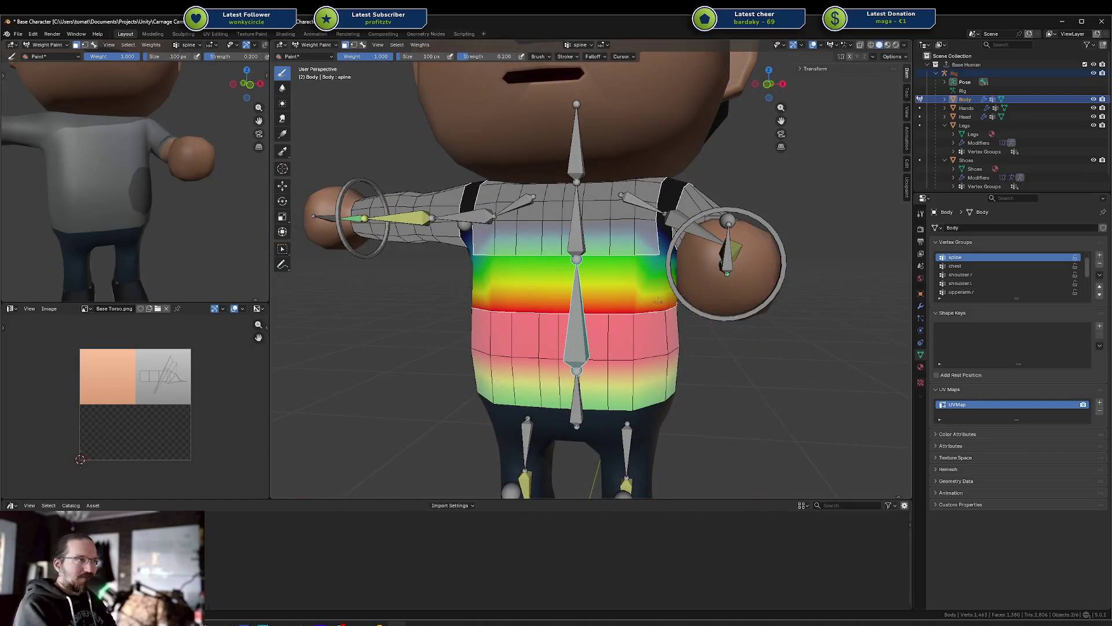
middle_click_drag(545, 423, 553, 387)
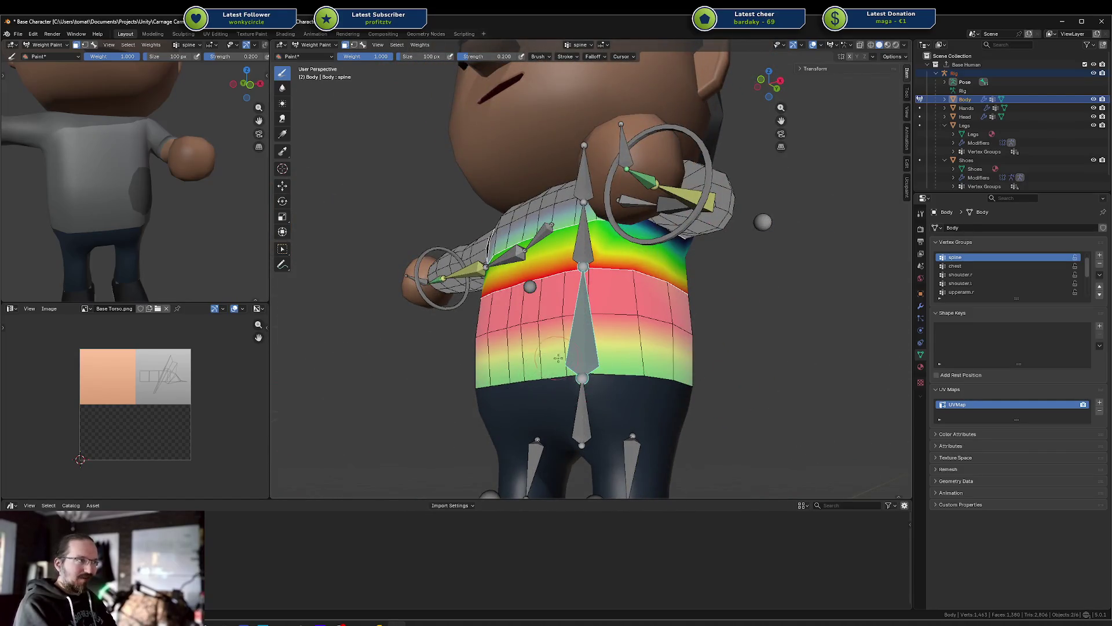
key("ctrl+Tab")
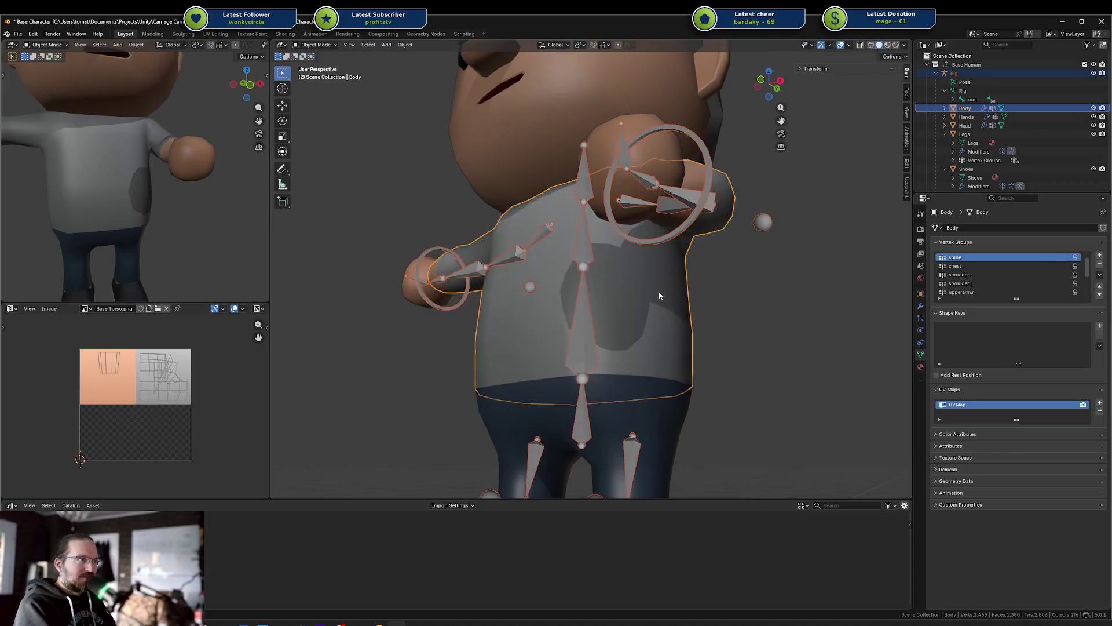
Step: Cancel the accidental body move and cycle the selection through the rig, Hands and Head objects
key("g")
key("Escape")
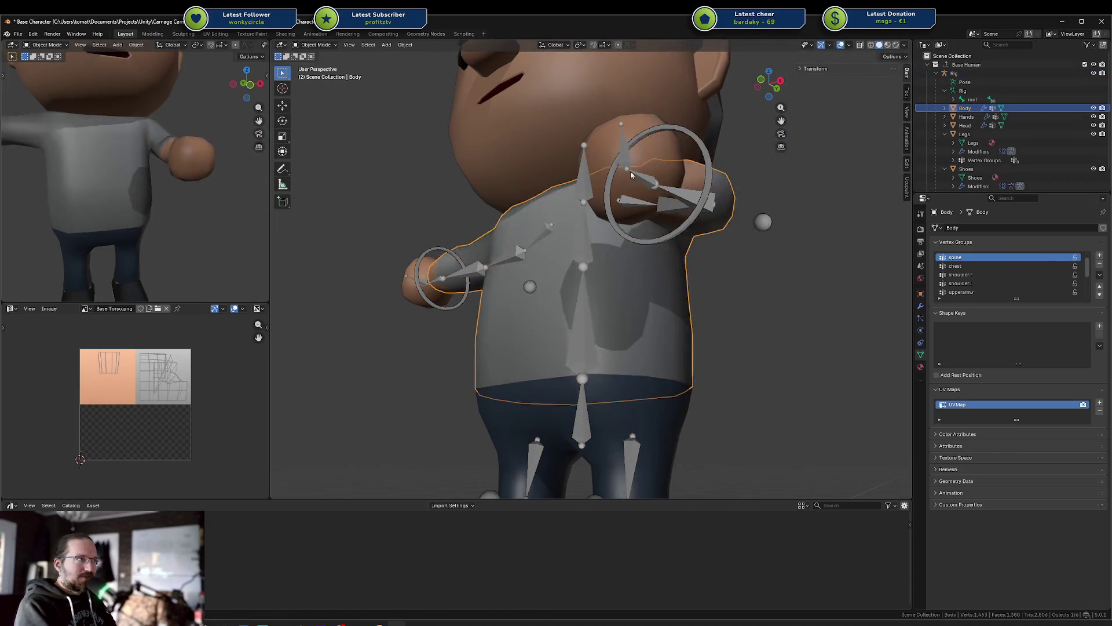
left_click(603, 123)
left_click(604, 125)
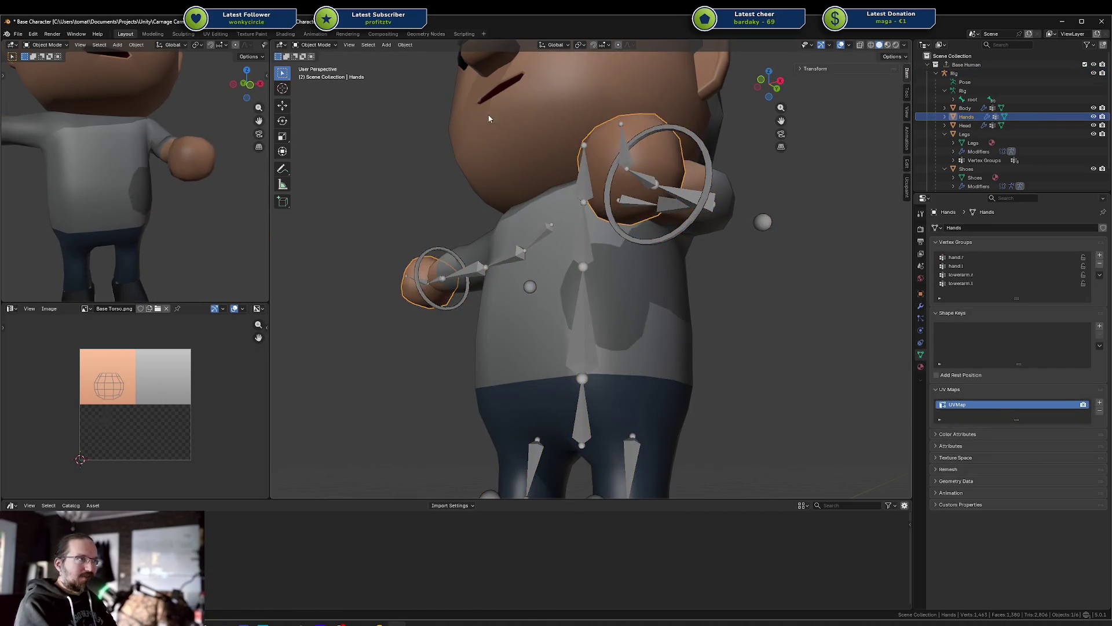
left_click(604, 125)
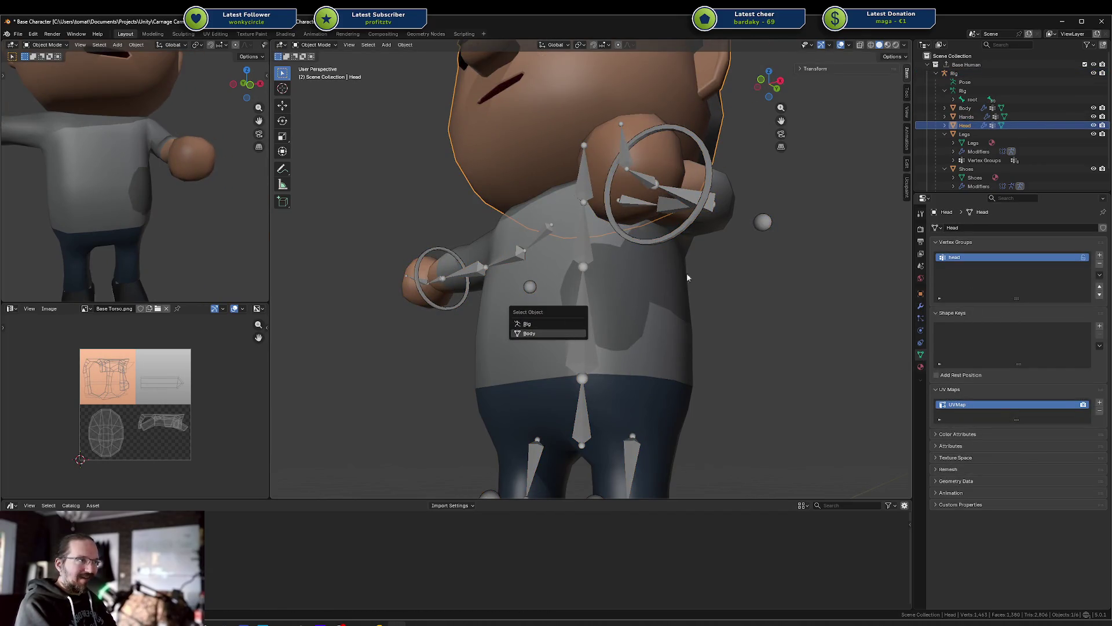
Step: In Pose Mode, test-rotate the spine bone about Y, then cancel the rotation
left_click(594, 317)
key("ctrl+Tab")
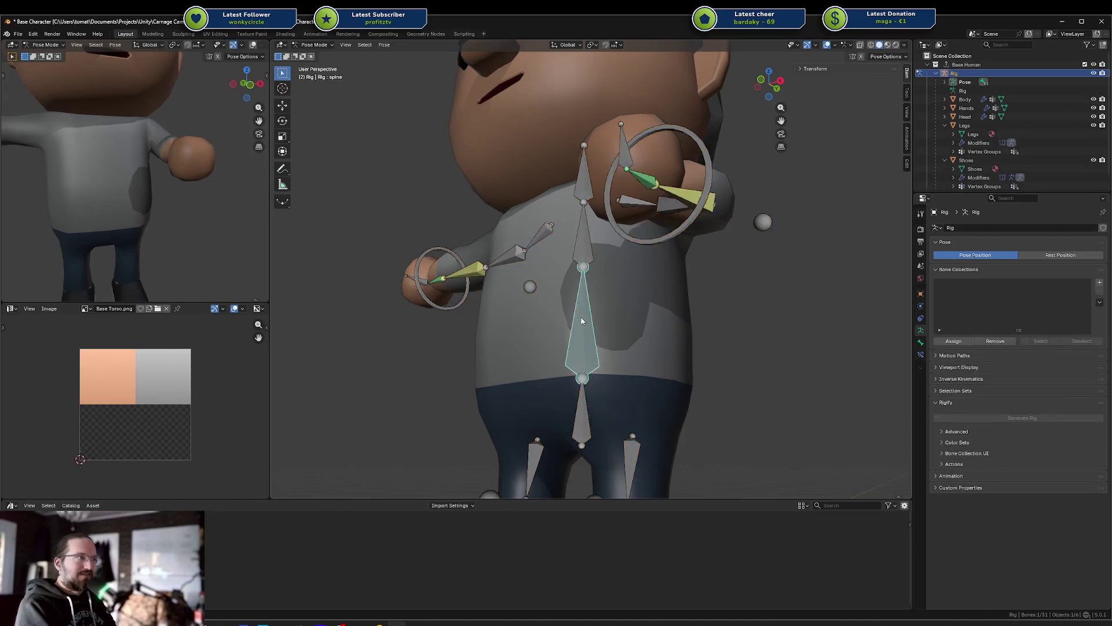
key("r")
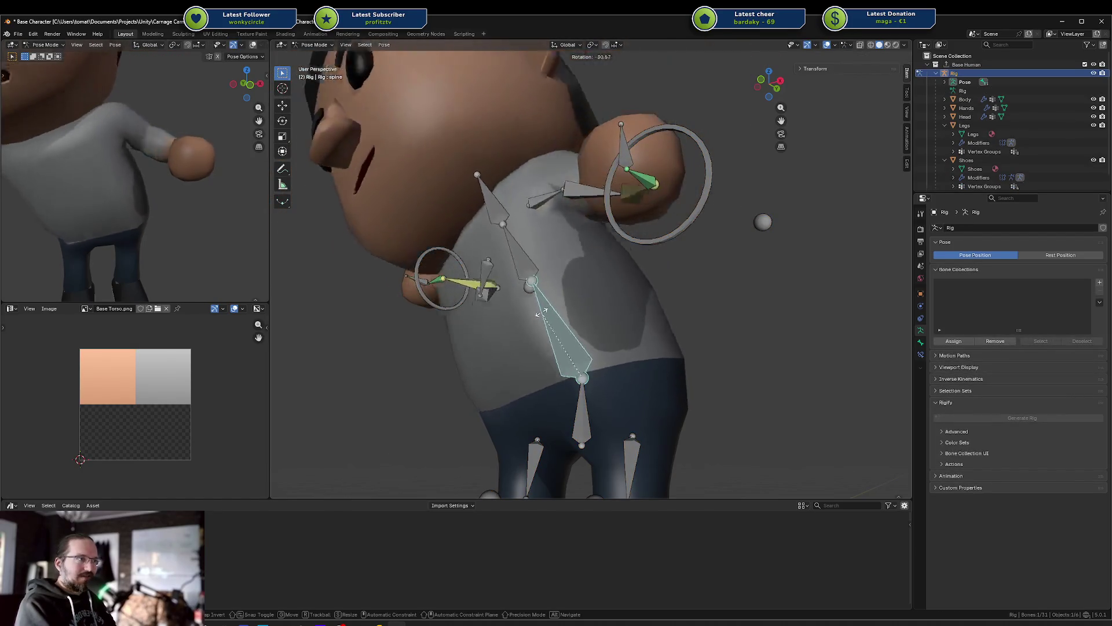
key("Escape")
key("r")
key("x")
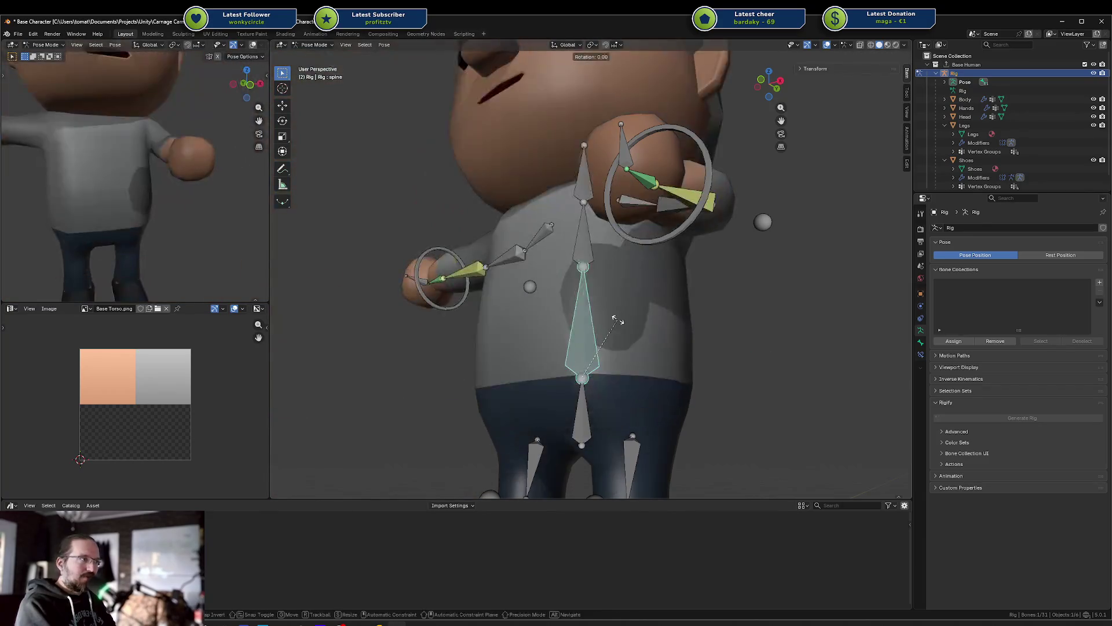
key("y")
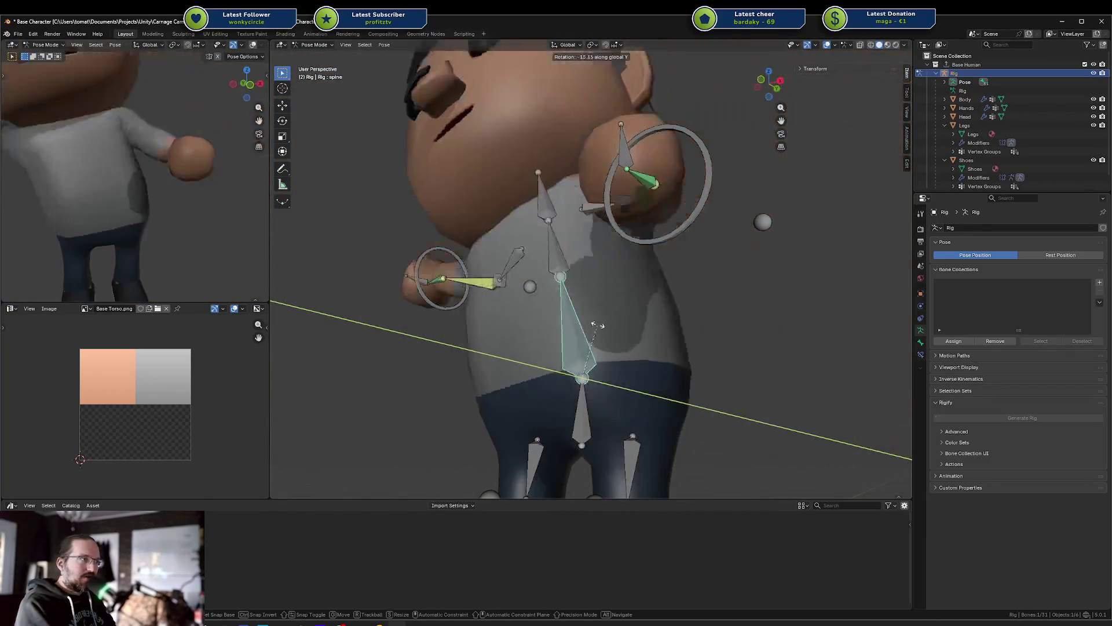
key("Escape")
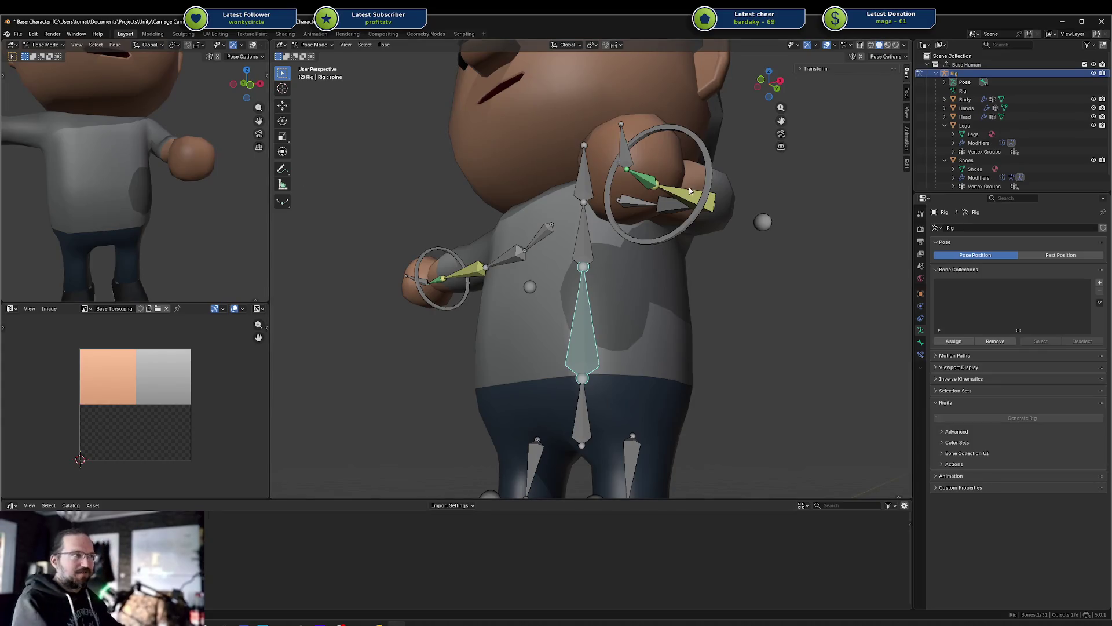
Step: Zoom out through front and side numpad views to the whole character and deselect all bones
key("KP_1")
scroll(733, 219, "down", 5)
key("KP_3")
mouse_move(697, 259)
middle_mouse_down()
mouse_move(700, 284)
mouse_move(714, 284)
mouse_move(604, 296)
mouse_move(614, 311)
mouse_move(641, 290)
middle_mouse_up()
left_click(642, 290)
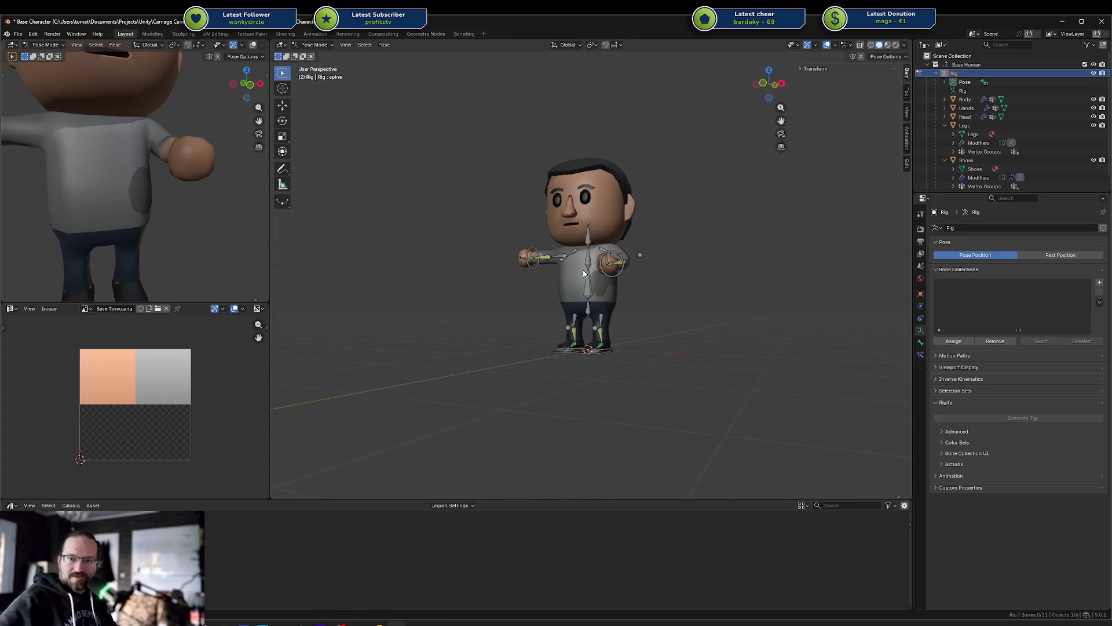
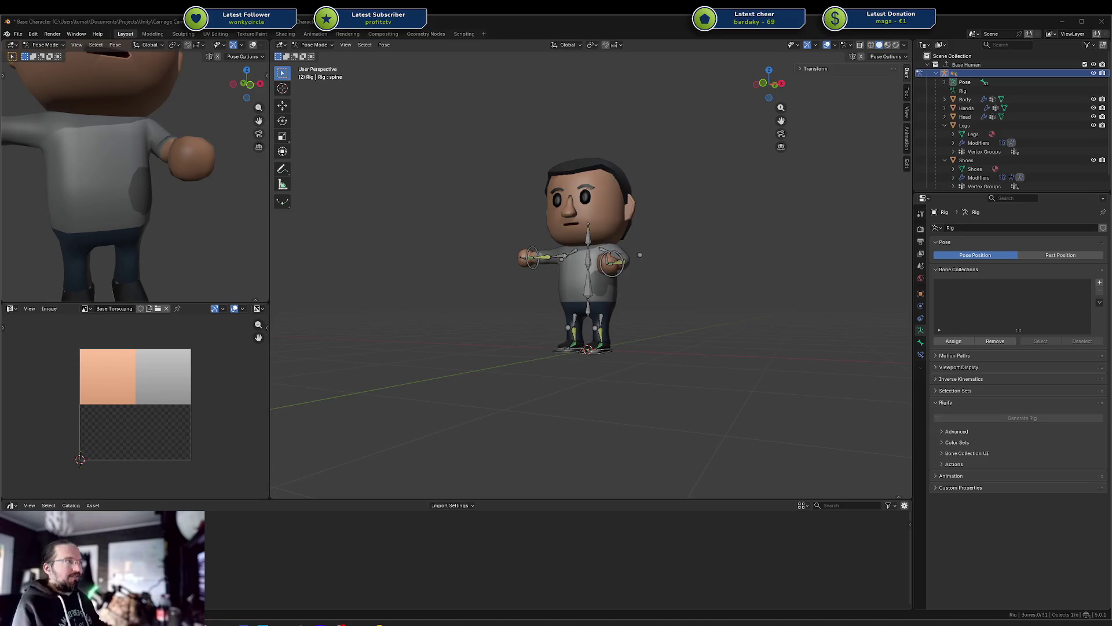
Step: Move the left hand IK control (ik.target.arm.l) along X and Z to raise the hand
middle_click_drag(768, 181, 586, 203)
scroll(626, 232, "up", 4)
left_click(655, 261)
mouse_move(656, 261)
middle_mouse_down()
mouse_move(710, 250)
mouse_move(670, 311)
middle_mouse_up()
key("g")
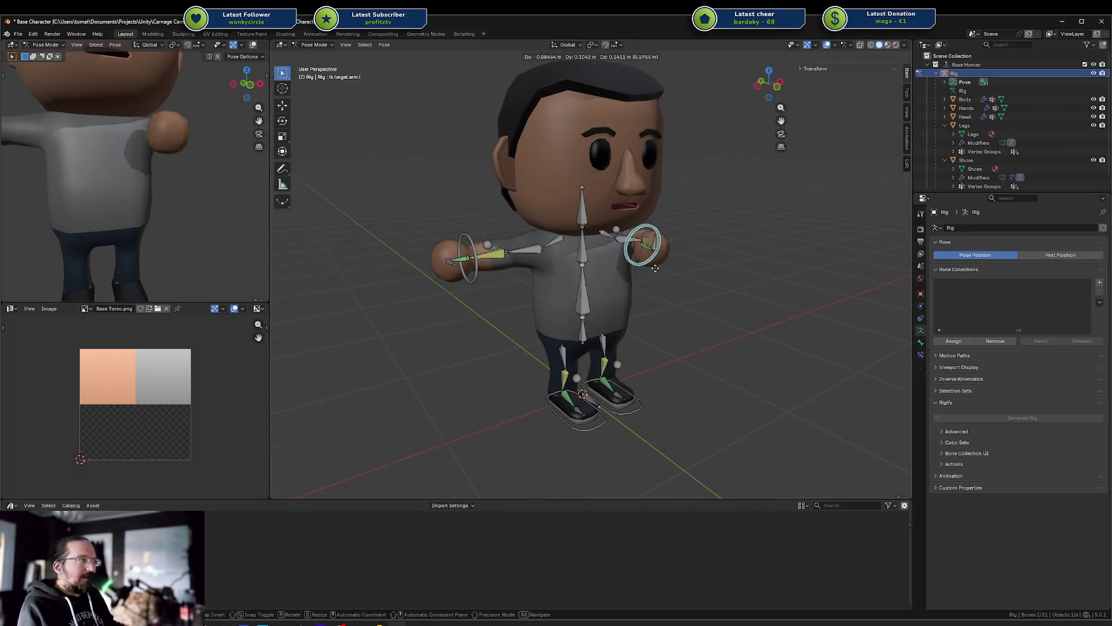
key("x")
key("z")
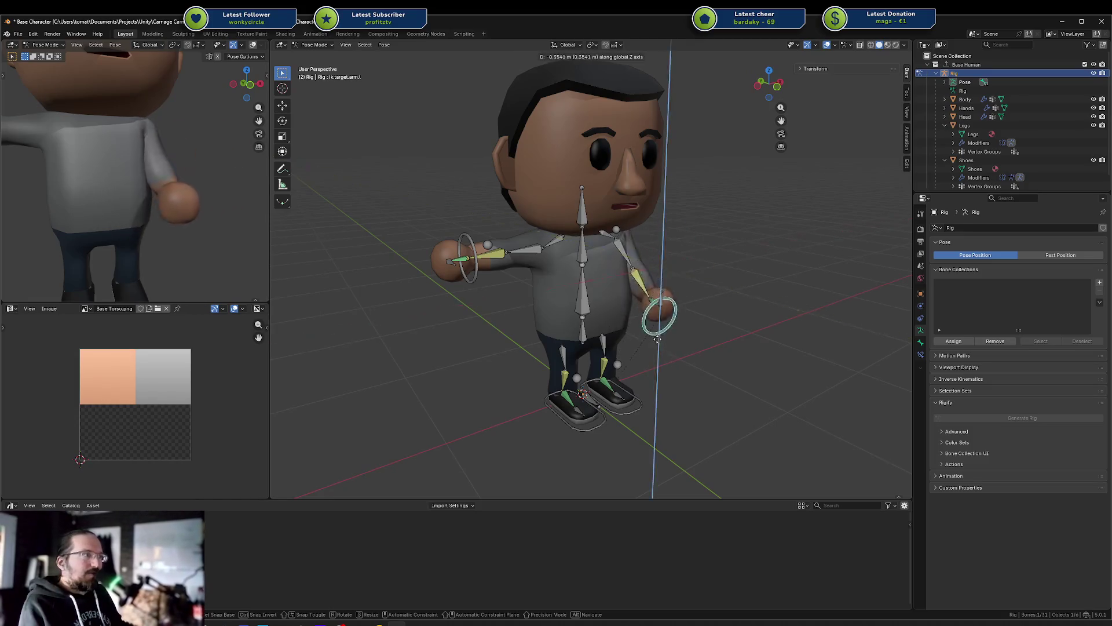
left_click(672, 360)
Step: Lift the left foot IK control (ik.target.leg.l) to bend the leg
mouse_move(672, 360)
middle_mouse_down()
mouse_move(648, 349)
mouse_move(613, 381)
middle_mouse_up()
left_click(614, 381)
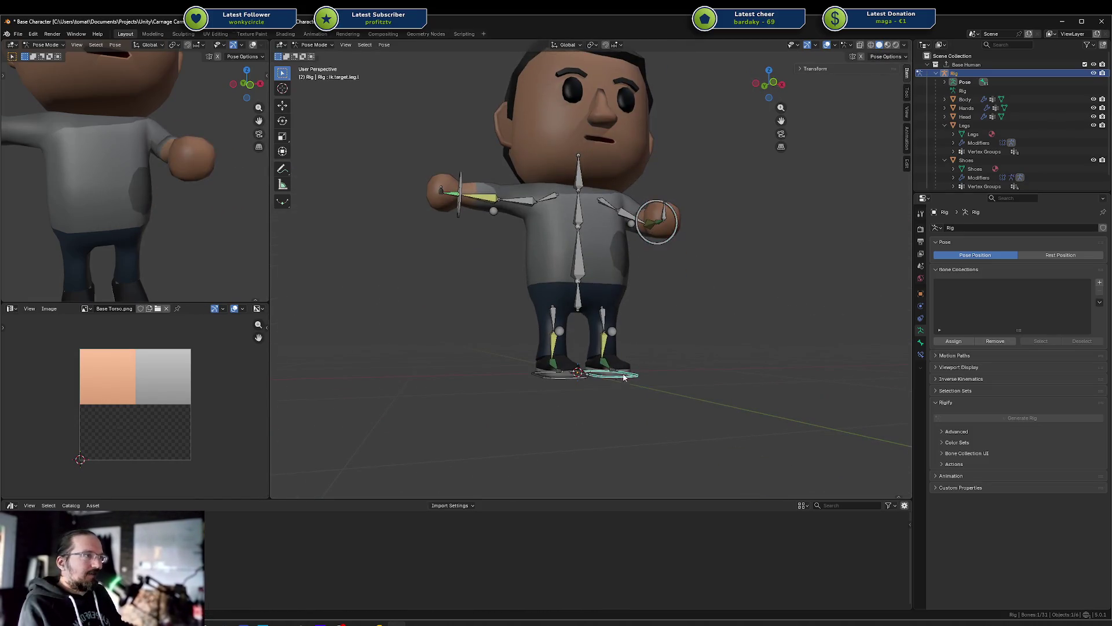
key("g")
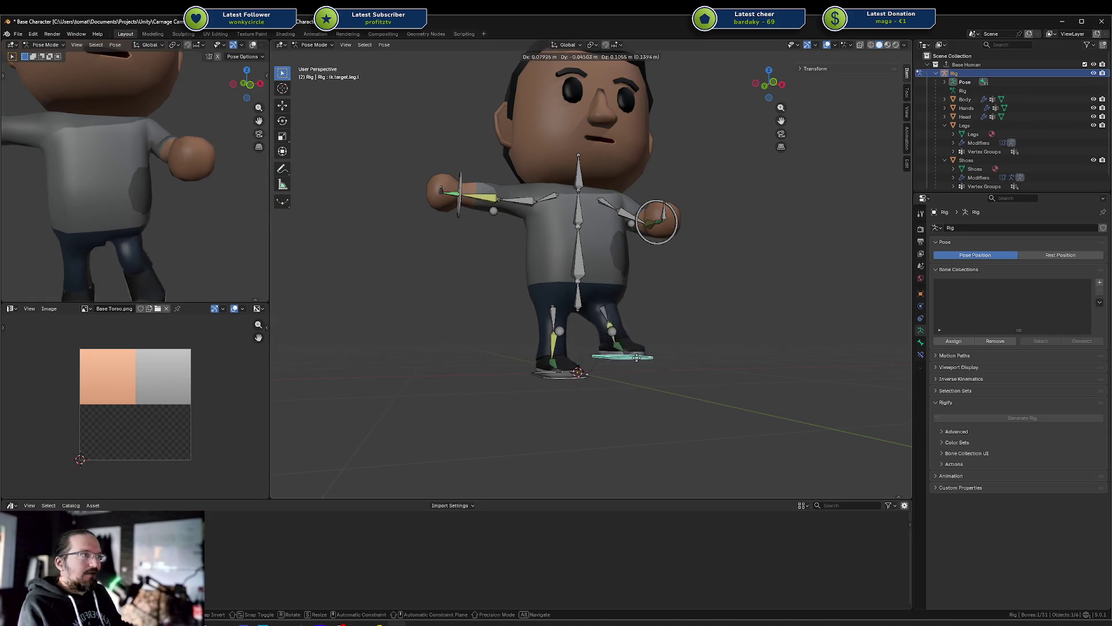
left_click(610, 339)
middle_click_drag(611, 340, 665, 198)
scroll(613, 342, "up", 5)
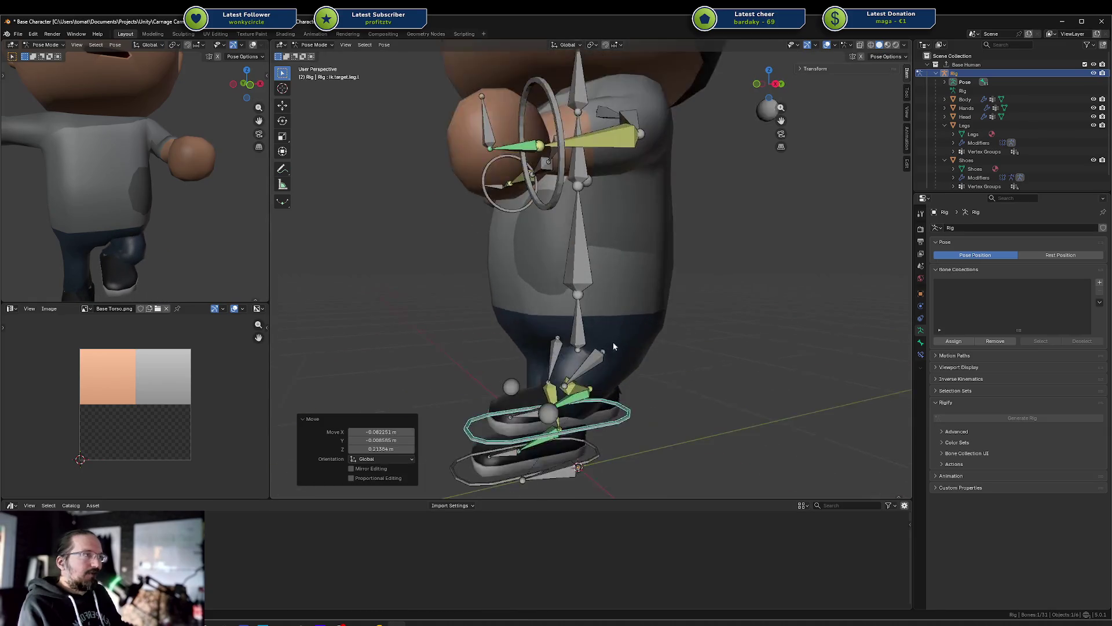
middle_click_drag(672, 332, 666, 348)
key("g")
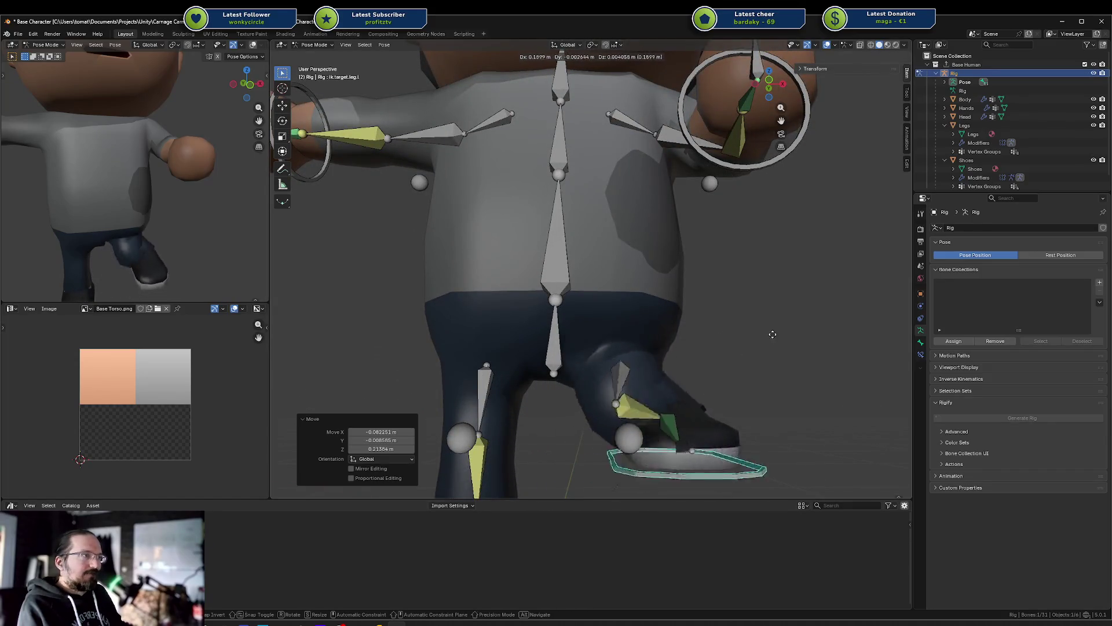
left_click(628, 352)
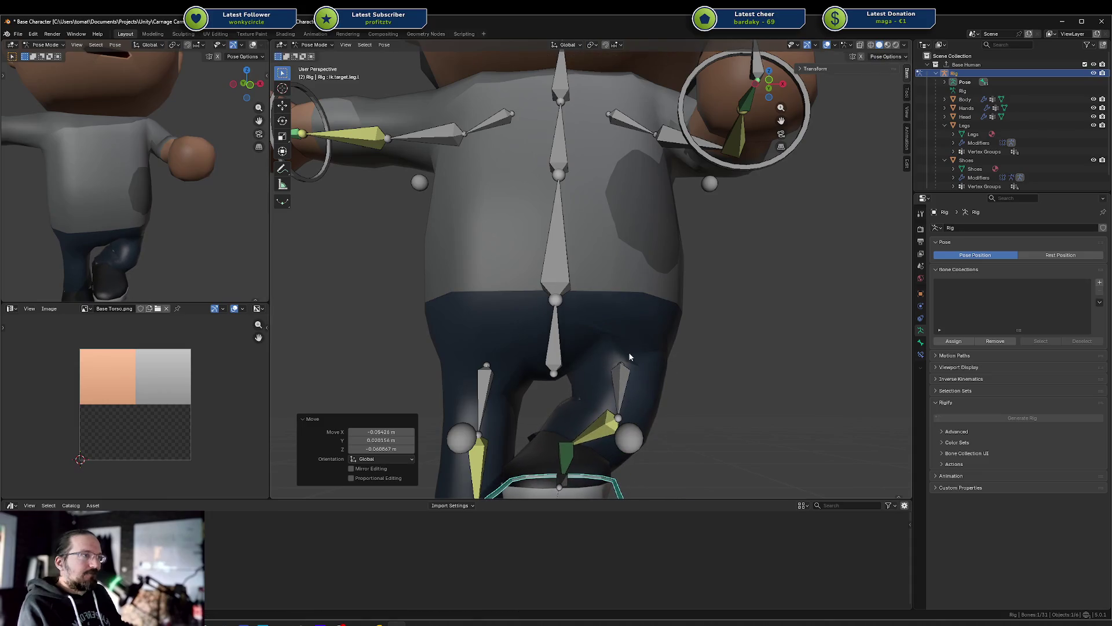
middle_click_drag(628, 352, 648, 320)
Step: Select the Legs mesh together with the Rig and switch to Weight Paint mode
left_click(631, 301)
key("ctrl+Tab")
left_click(620, 307)
left_click(642, 335)
left_click(641, 279, "shift")
key("ctrl+Tab")
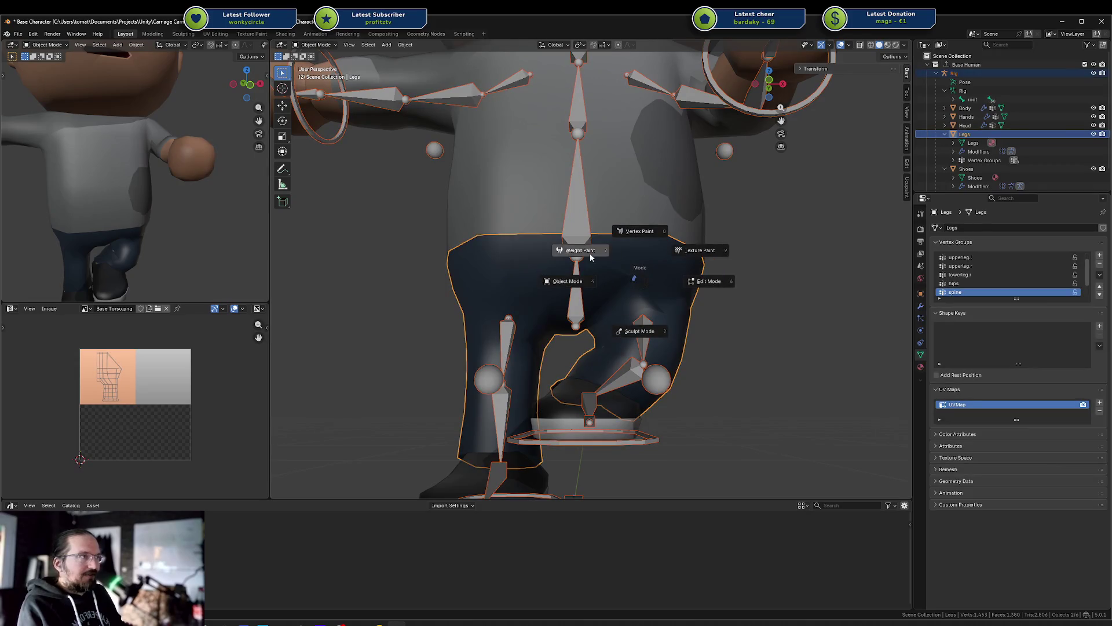
Step: Inspect the upperleg.l and hips group weights around the left hip
left_click(643, 315, "ctrl")
mouse_move(643, 315)
middle_mouse_down()
mouse_move(583, 320)
mouse_move(618, 324)
middle_mouse_up()
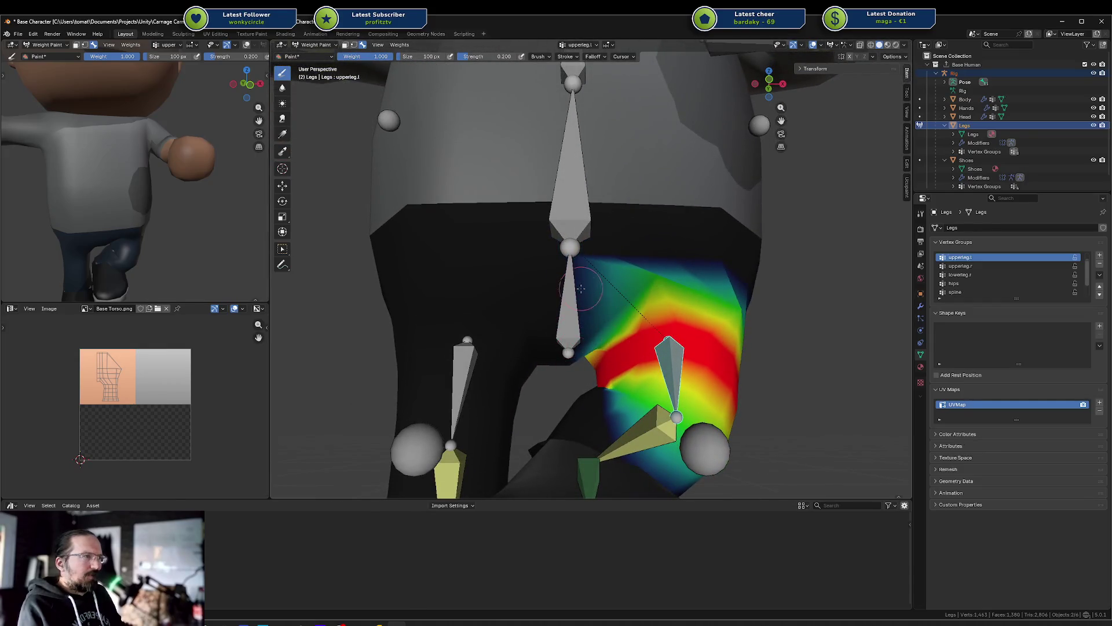
middle_click_drag(91, 284, 81, 262)
scroll(634, 317, "down", 5)
scroll(633, 316, "up", 5)
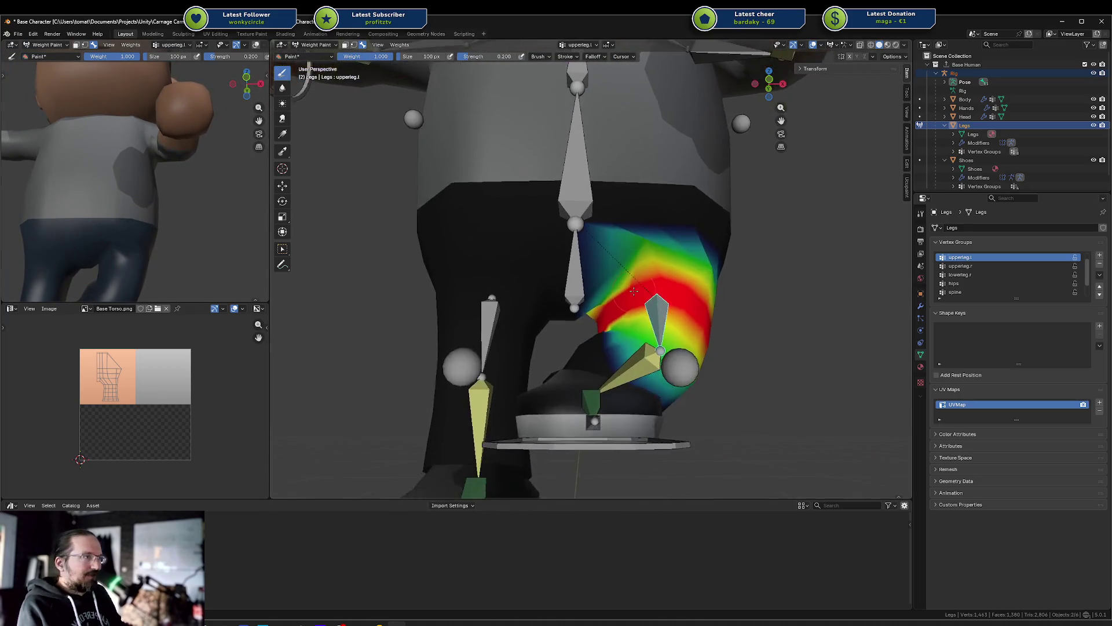
middle_click_drag(633, 316, 620, 304)
left_click(566, 272, "ctrl")
mouse_move(566, 273)
middle_mouse_down()
mouse_move(662, 305)
mouse_move(605, 249)
middle_mouse_up()
left_click(662, 305, "ctrl")
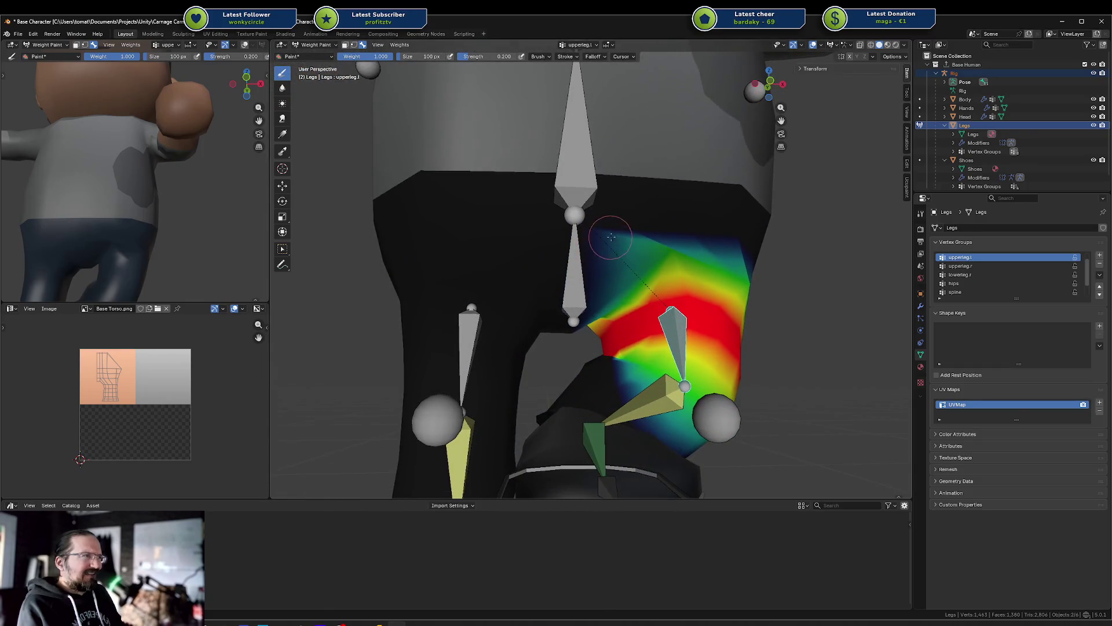
Step: Paint upperleg.l weight across the left hip, then make the hips group active
scroll(144, 219, "up", 5)
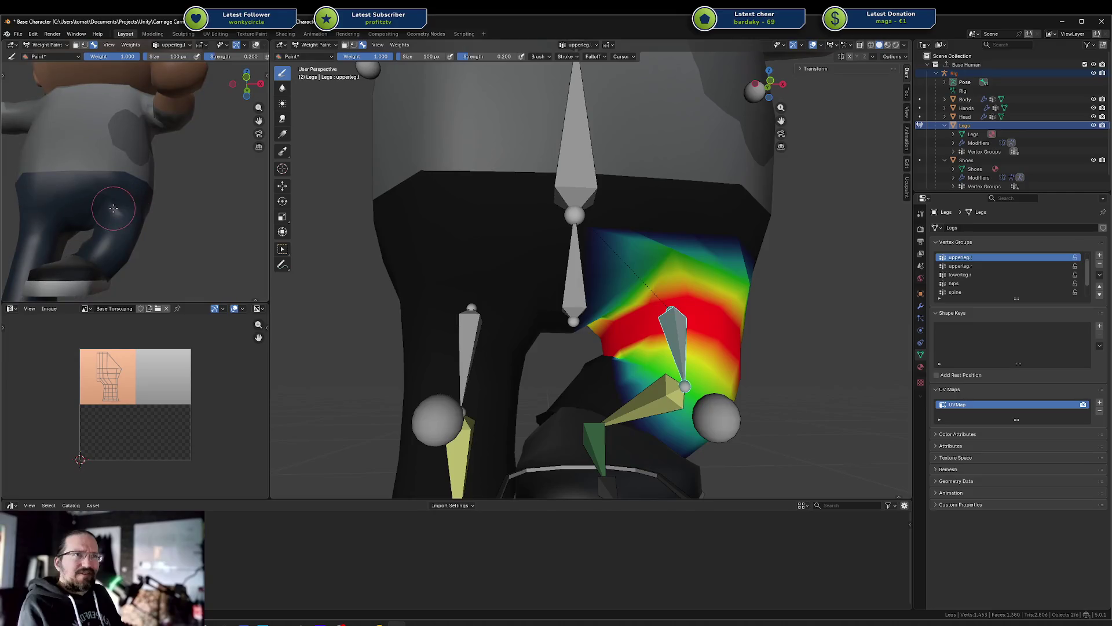
middle_click_drag(144, 220, 140, 231)
scroll(579, 255, "down", 4)
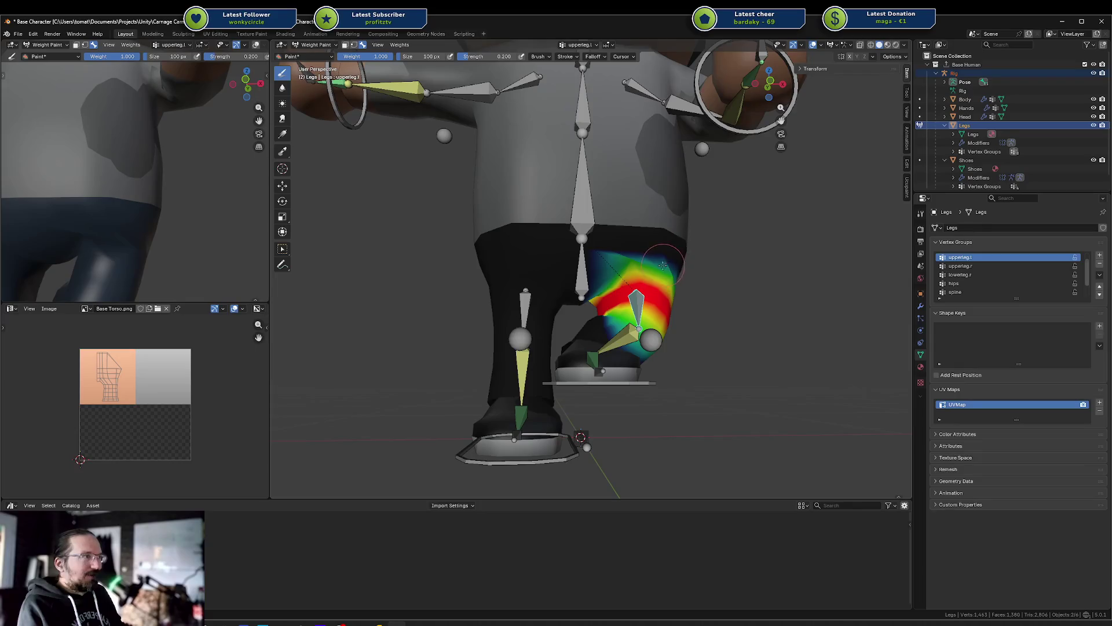
scroll(644, 272, "up", 5)
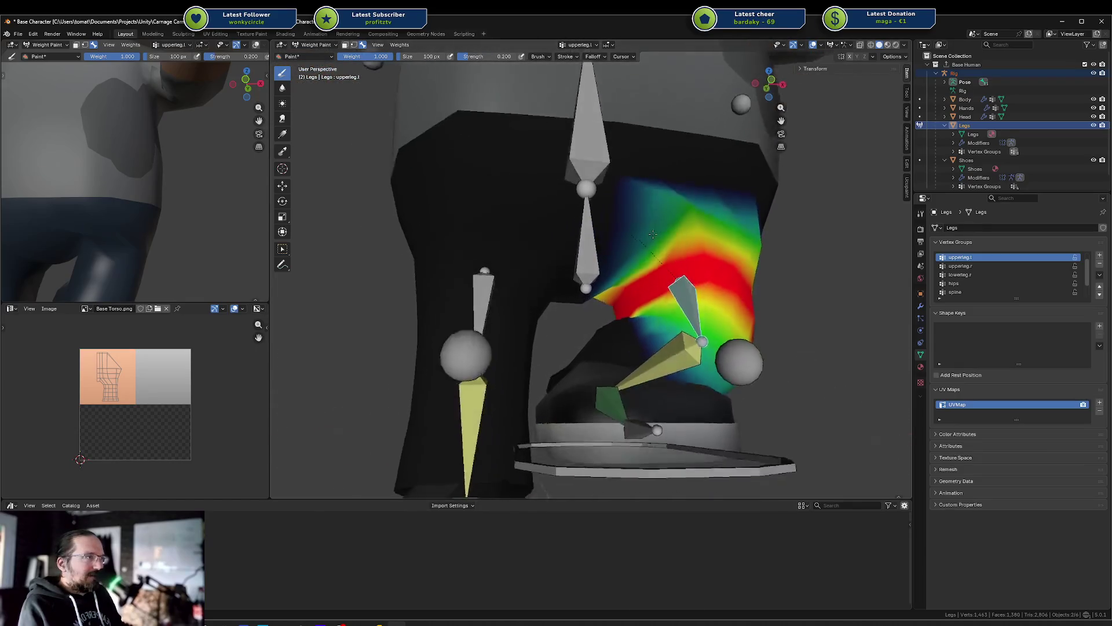
mouse_move(642, 226)
middle_mouse_down()
mouse_move(506, 234)
mouse_move(628, 243)
middle_mouse_up()
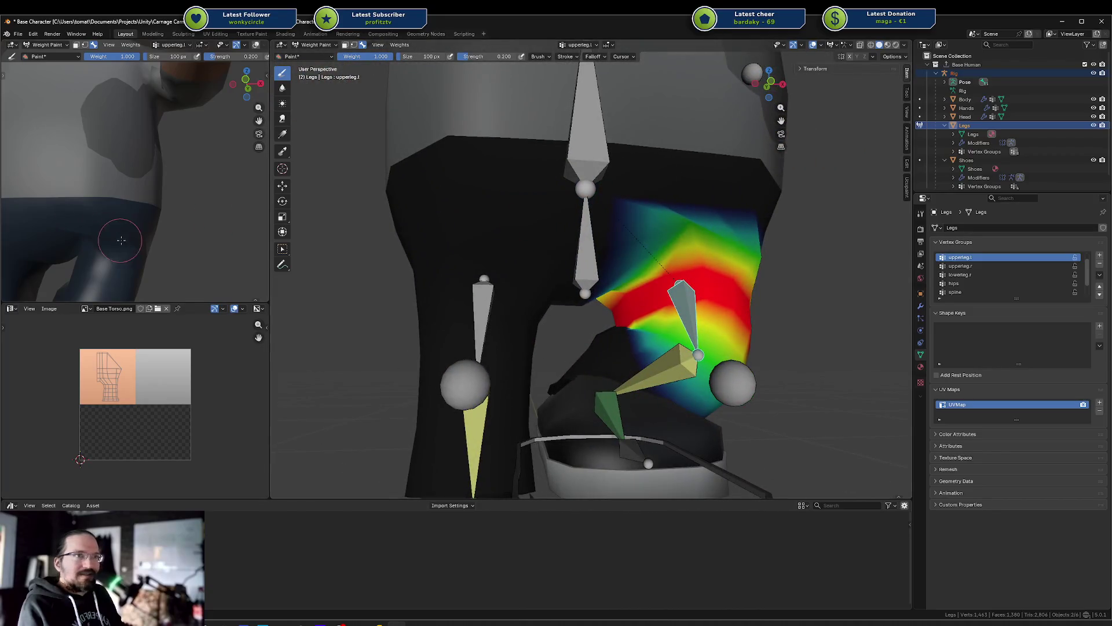
middle_click_drag(764, 241, 666, 203)
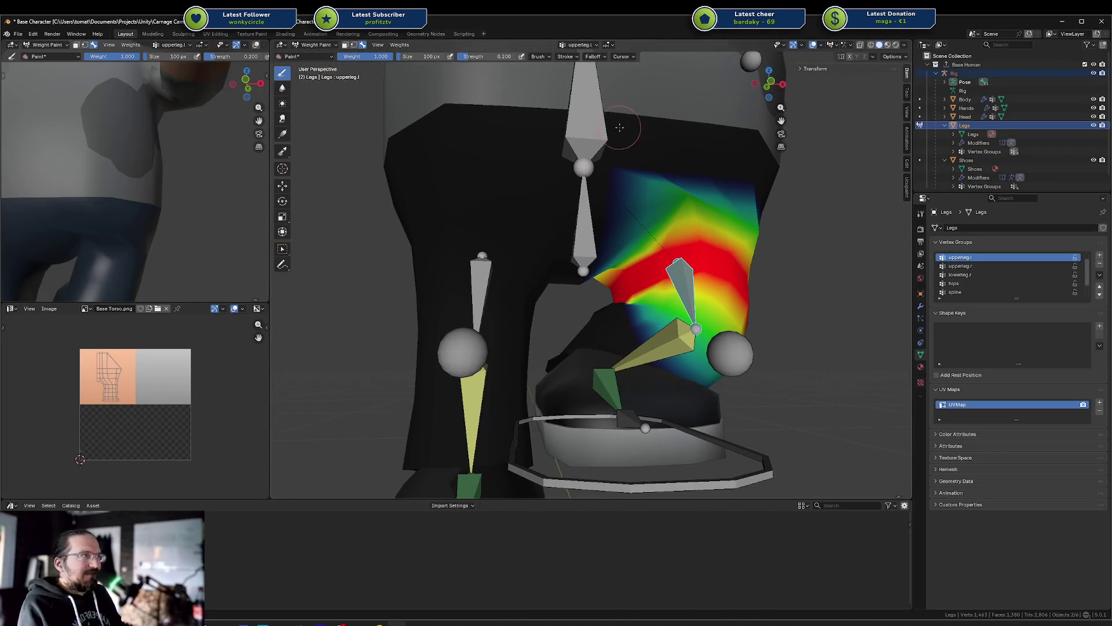
mouse_move(645, 140)
left_mouse_down()
mouse_move(567, 220)
mouse_move(666, 150)
mouse_move(642, 186)
left_mouse_up()
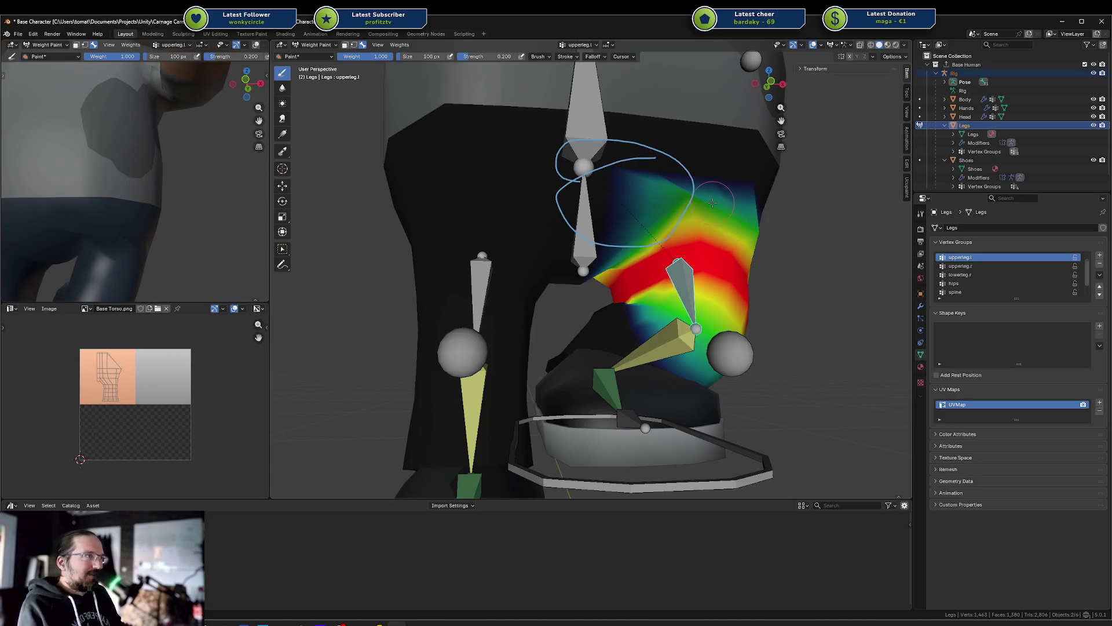
right_click(647, 168)
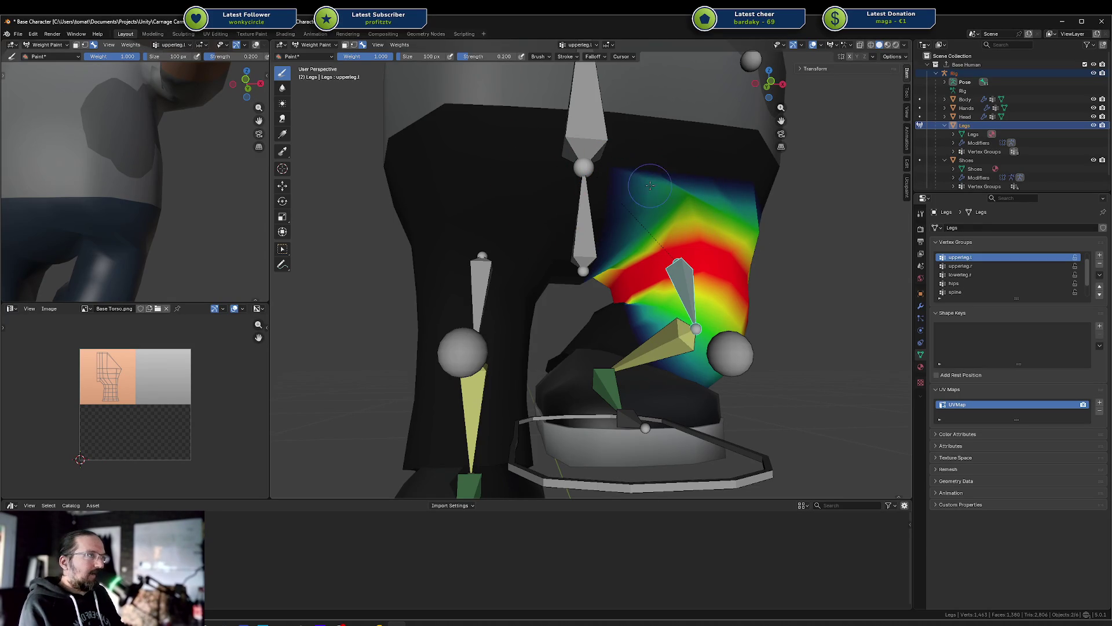
left_click(637, 208, "ctrl")
mouse_move(638, 207)
middle_mouse_down()
mouse_move(654, 221)
mouse_move(637, 191)
mouse_move(676, 270)
middle_mouse_up()
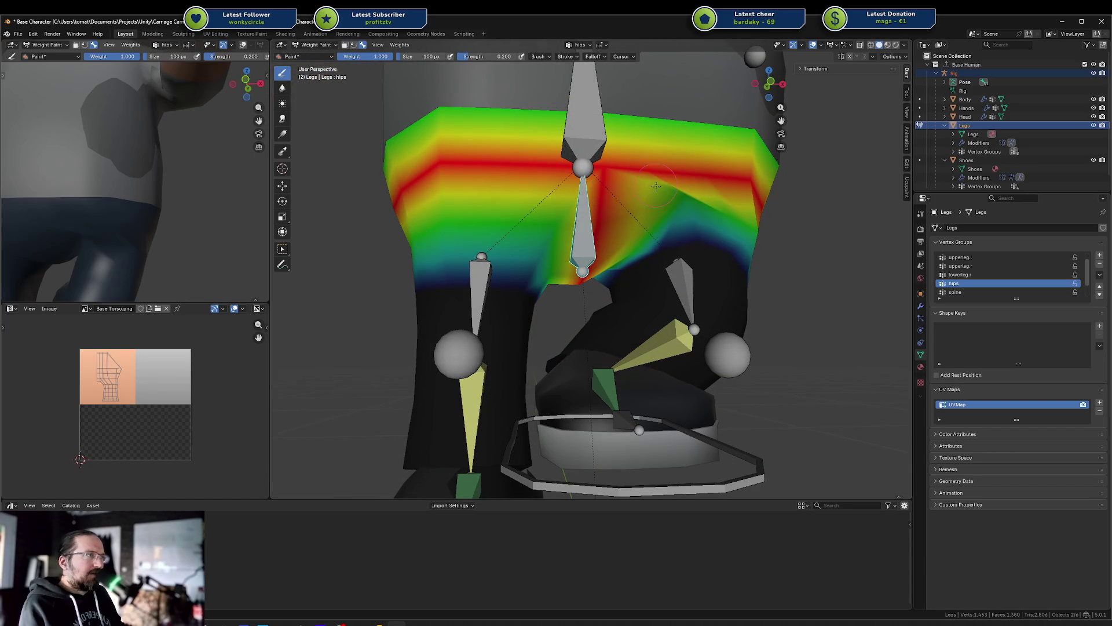
Step: Paint stronger hips weight along the upper hip, mirrored to both sides
left_click(675, 202)
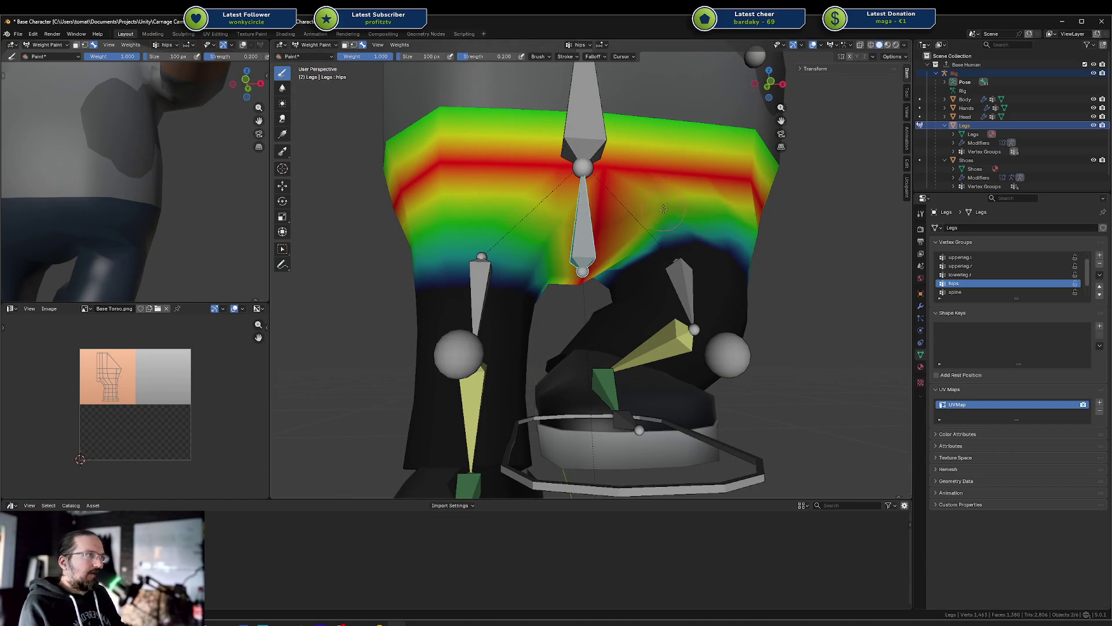
left_click_drag(711, 205, 733, 220)
left_click_drag(626, 209, 664, 217)
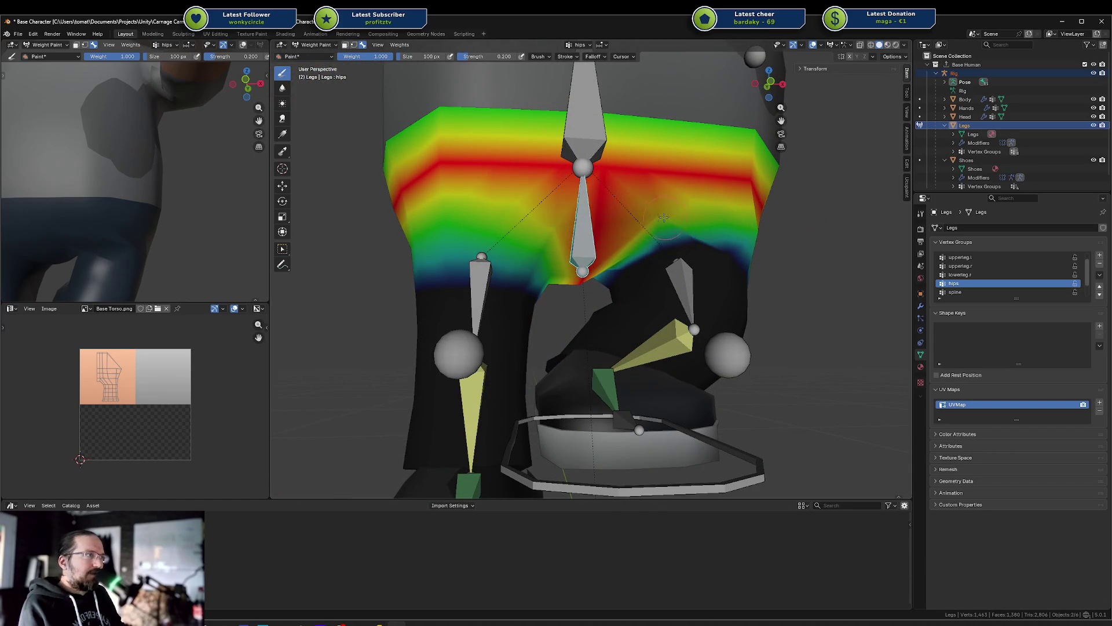
Step: Check the hips weights from several angles, then start moving the left foot IK target
middle_click_drag(681, 210, 625, 209)
mouse_move(565, 176)
middle_mouse_down()
mouse_move(686, 156)
mouse_move(648, 193)
mouse_move(690, 172)
mouse_move(678, 196)
mouse_move(701, 185)
mouse_move(684, 197)
middle_mouse_up()
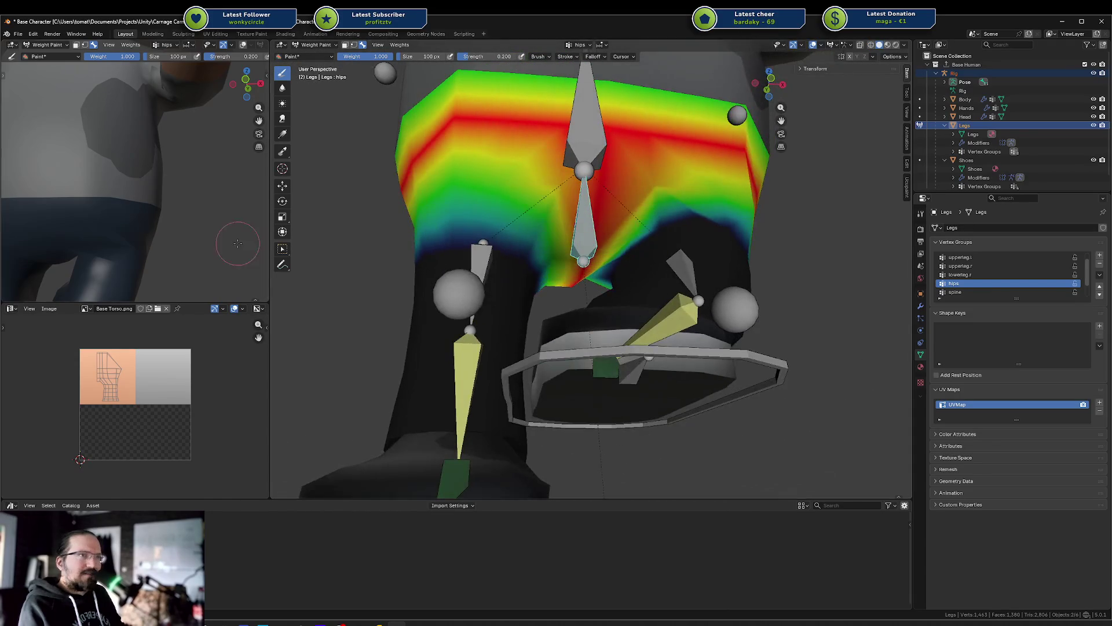
scroll(249, 244, "down", 5)
mouse_move(166, 228)
middle_mouse_down()
mouse_move(145, 237)
mouse_move(240, 215)
mouse_move(52, 239)
middle_mouse_up()
left_click(733, 310, "ctrl")
key("g")
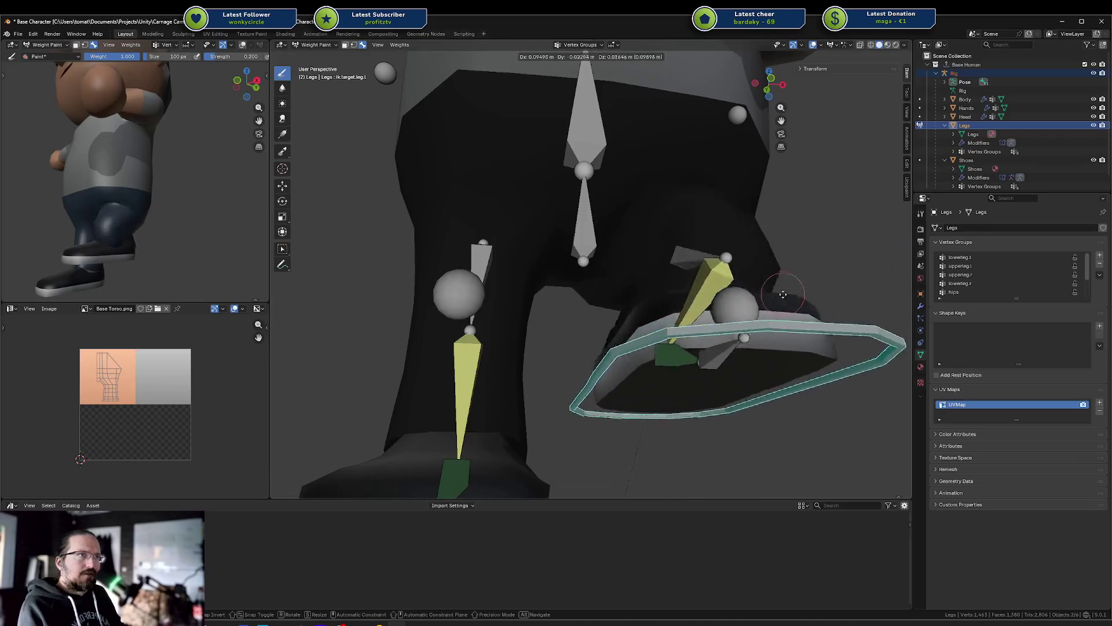
Step: Reposition the left foot IK target, moving it back along Y and down along Z
left_click(782, 301)
mouse_move(782, 301)
middle_mouse_down()
mouse_move(683, 318)
mouse_move(753, 324)
mouse_move(718, 323)
middle_mouse_up()
key("g")
left_click(811, 330)
key("g")
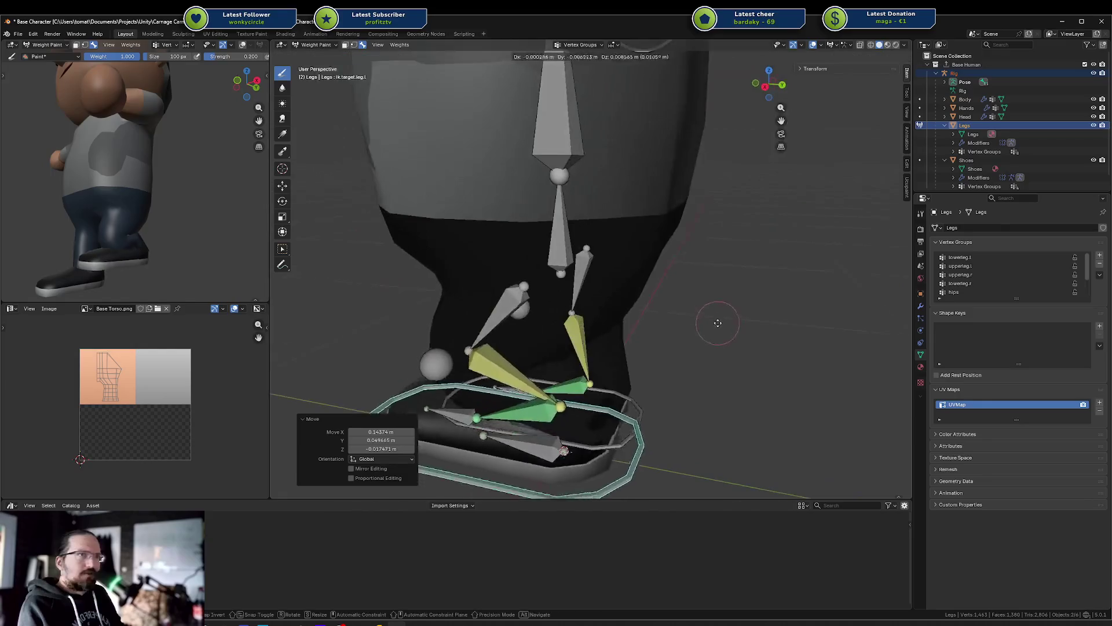
key("y")
left_click(646, 315)
key("g")
key("z")
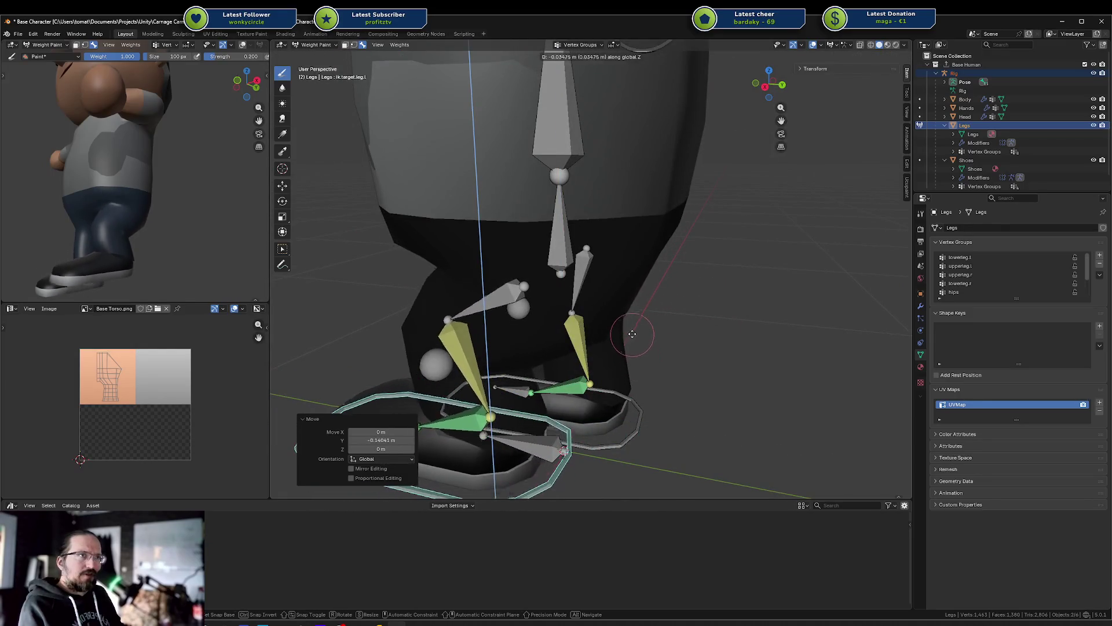
left_click(633, 335)
Step: Activate upperleg.l and paint its weight up over the upper thigh toward the bone
scroll(634, 335, "up", 3)
mouse_move(633, 335)
middle_mouse_down()
mouse_move(643, 263)
mouse_move(684, 206)
middle_mouse_up()
left_click(643, 263, "ctrl")
mouse_move(590, 136)
left_mouse_down()
mouse_move(695, 145)
mouse_move(625, 127)
mouse_move(763, 164)
left_mouse_up()
middle_click_drag(763, 165, 683, 167)
middle_click_drag(628, 199, 654, 142)
left_click_drag(654, 142, 601, 202)
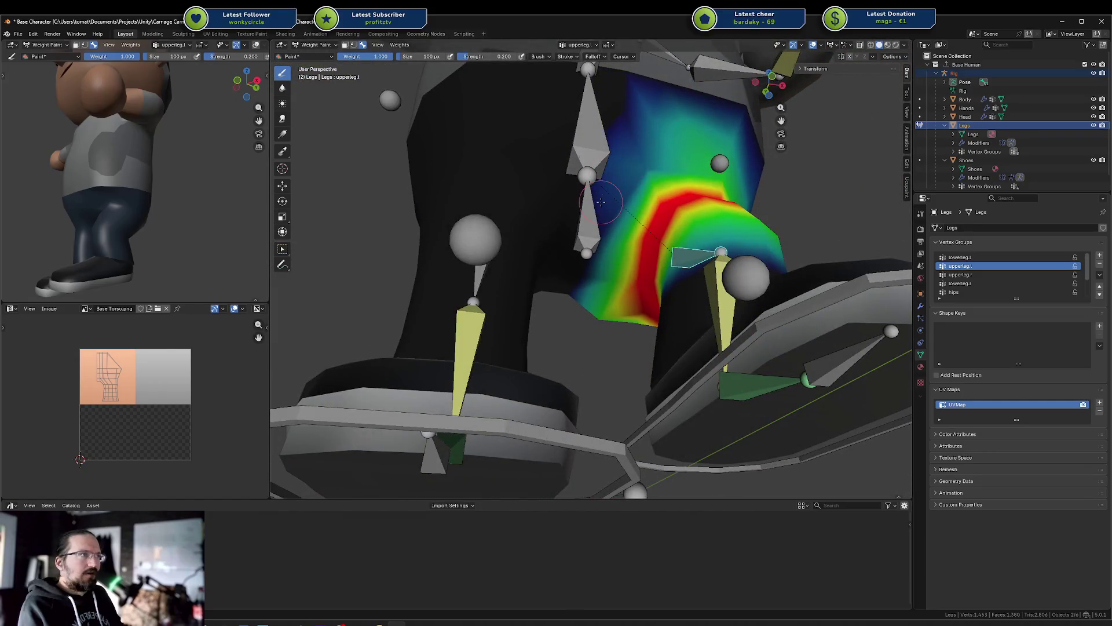
Step: Add weight near the bone on the upper thigh, review both legs, and undo the last stroke
left_click_drag(621, 138, 617, 204)
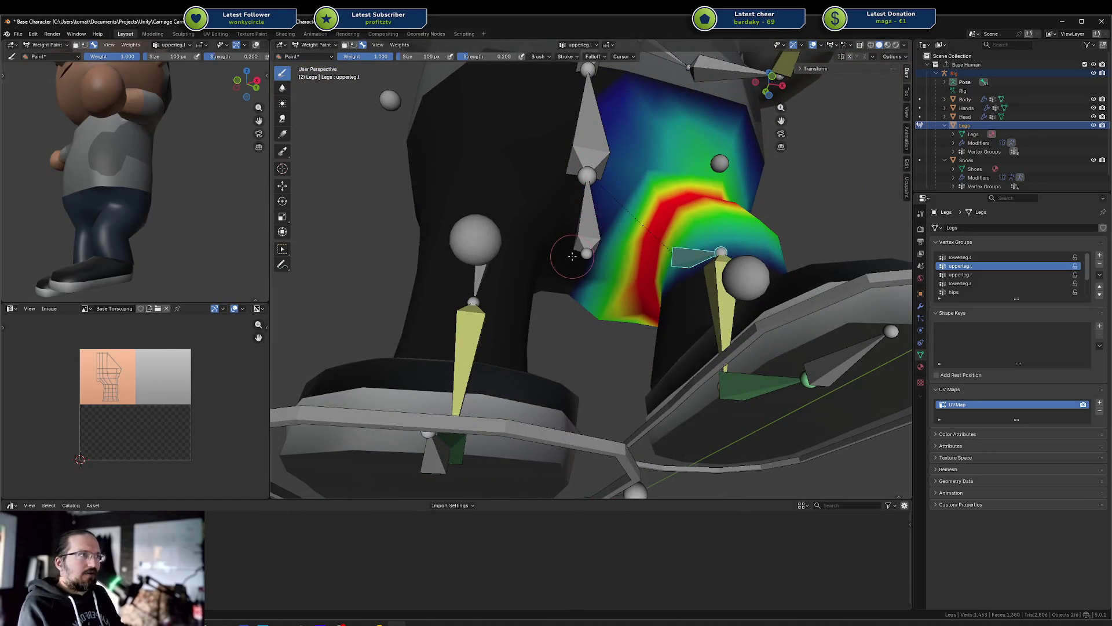
mouse_move(627, 183)
middle_mouse_down()
mouse_move(602, 174)
mouse_move(578, 193)
middle_mouse_up()
mouse_move(563, 246)
middle_mouse_down()
mouse_move(322, 168)
mouse_move(472, 241)
mouse_move(485, 182)
middle_mouse_up()
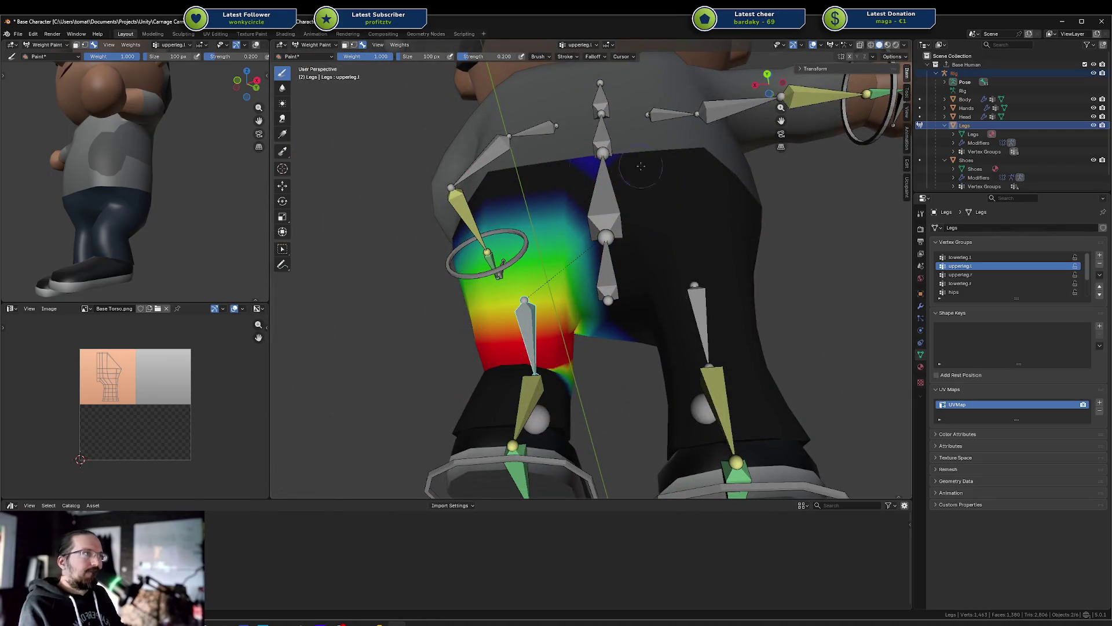
mouse_move(626, 160)
middle_mouse_down()
mouse_move(651, 207)
mouse_move(602, 214)
middle_mouse_up()
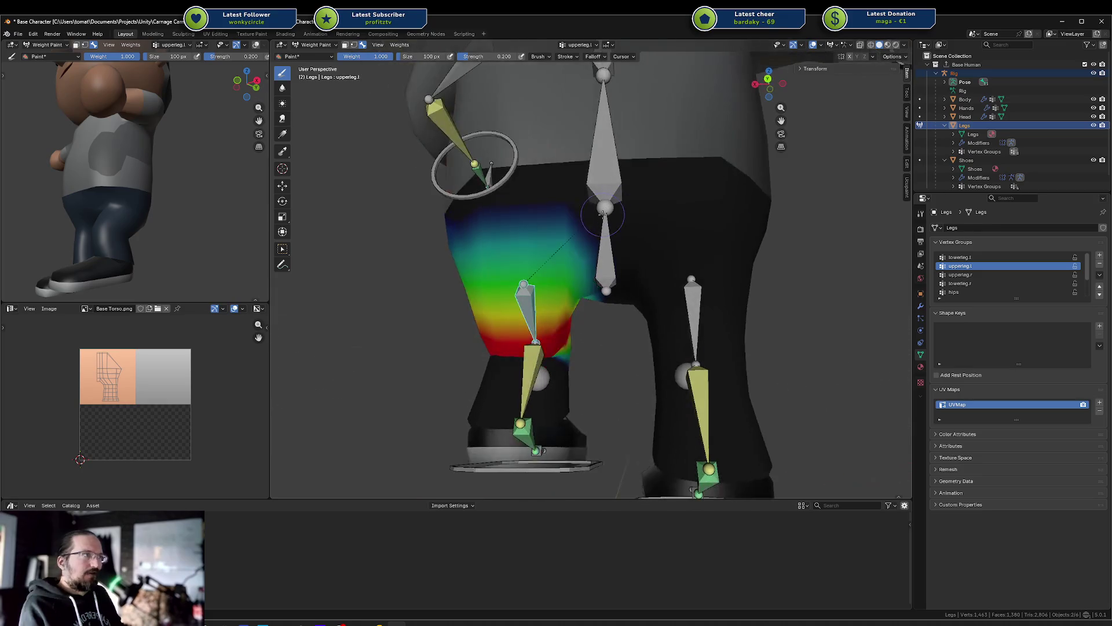
middle_click_drag(596, 168, 643, 174)
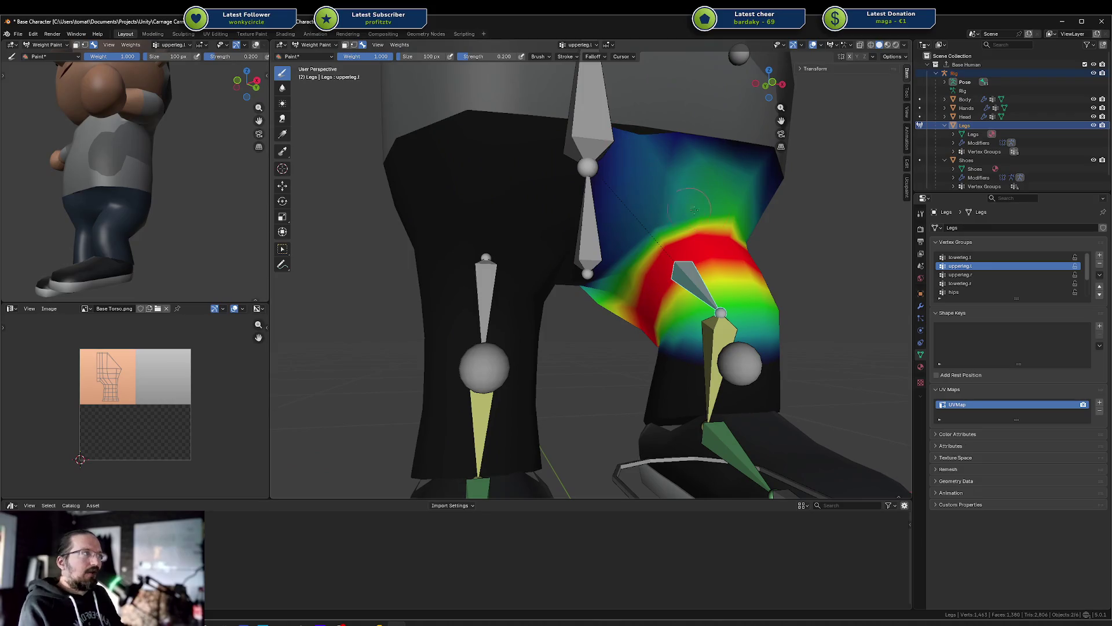
key("ctrl+z")
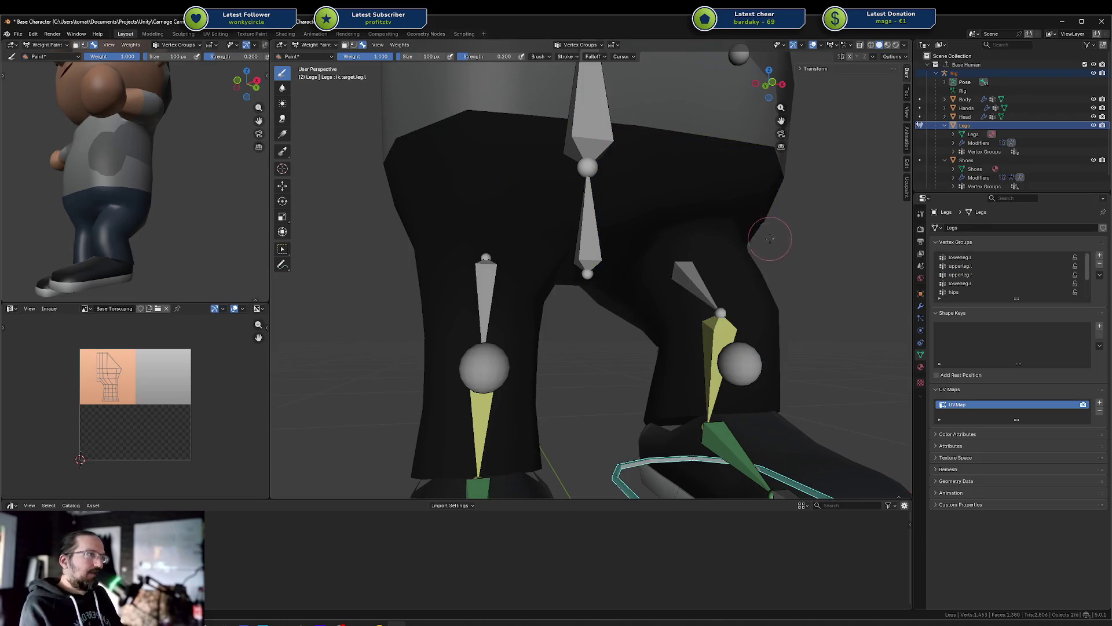
Step: Reselect the upperleg.l bone and put the Legs mesh into Edit Mode
left_click(701, 300, "ctrl")
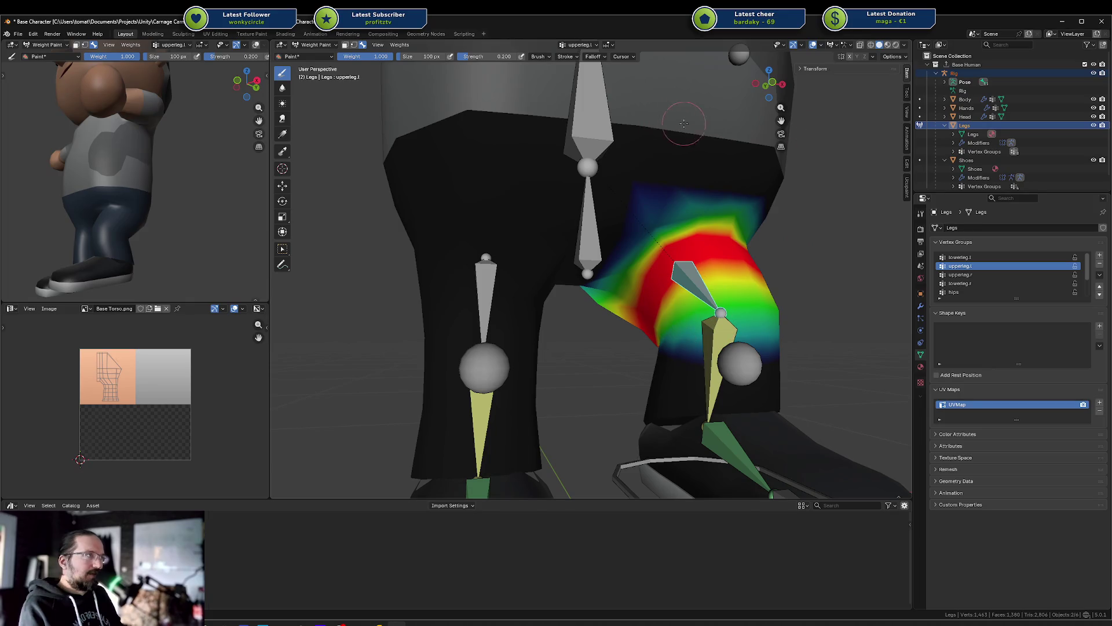
middle_click_drag(697, 150, 720, 179)
key("Tab")
scroll(640, 197, "up", 2)
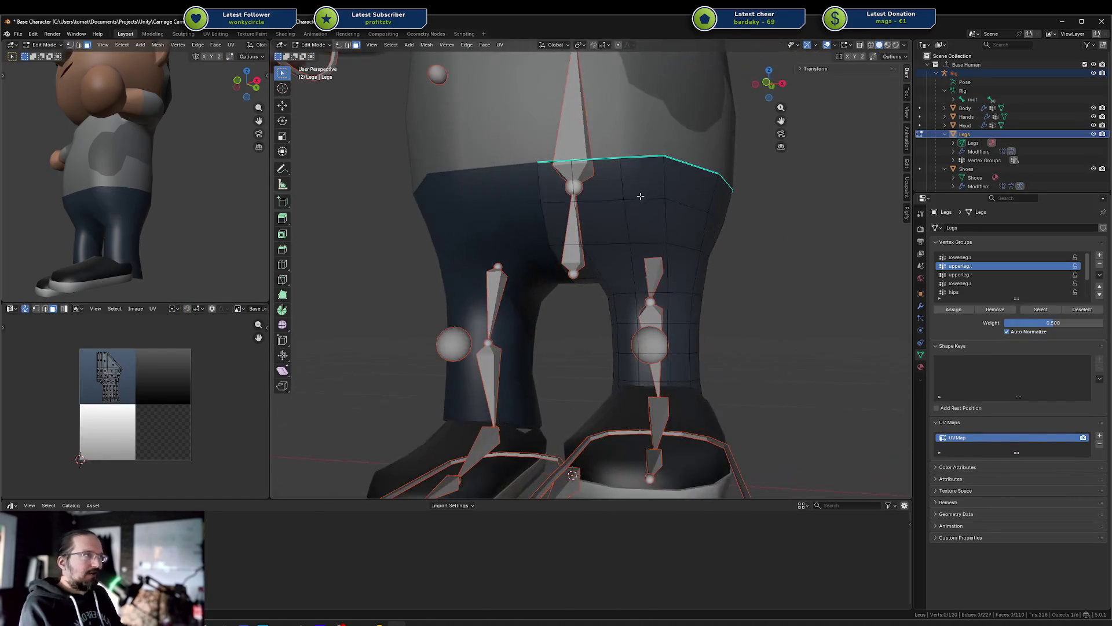
Step: In face mode with X-ray on, select the upper-leg face loop and grow it to the seams with Ctrl+L
key("2")
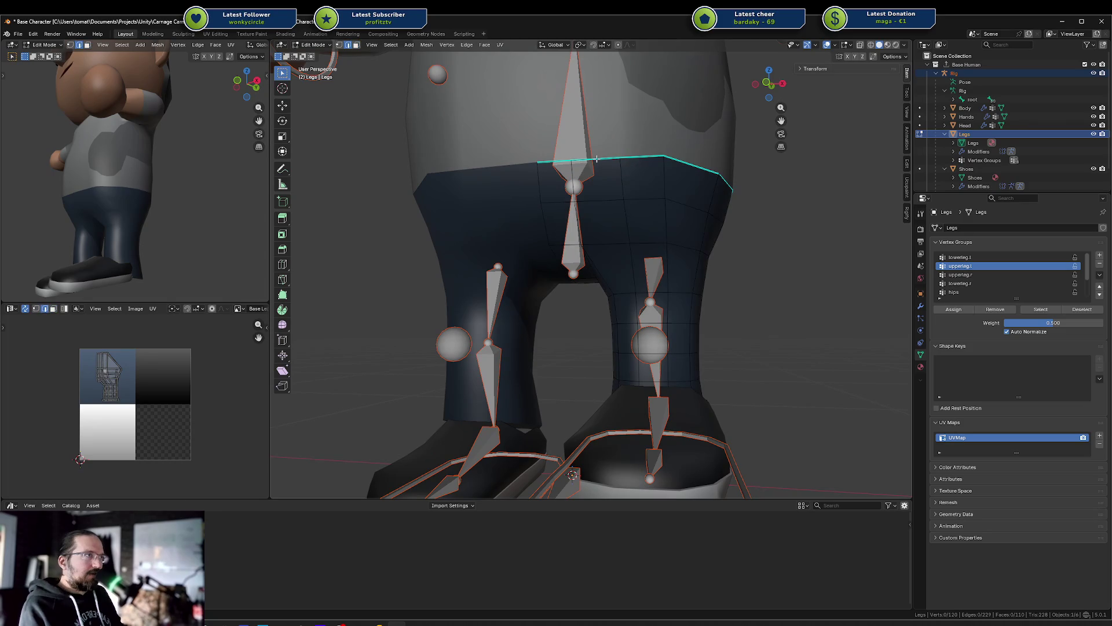
key("3")
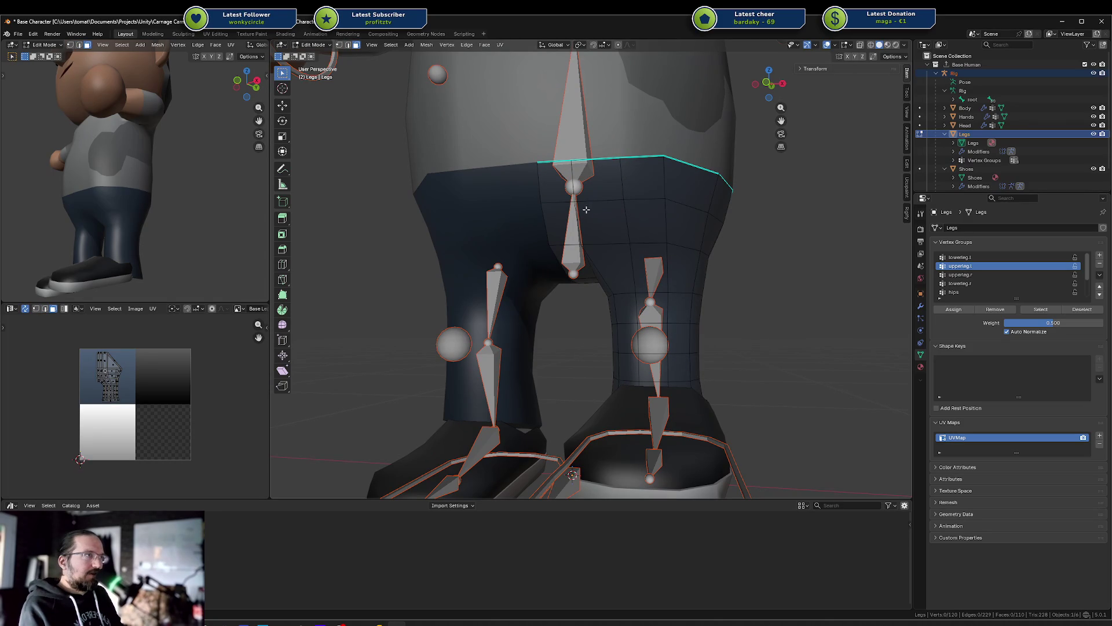
left_click(575, 211, "alt")
mouse_move(575, 211)
middle_mouse_down()
mouse_move(643, 204)
mouse_move(626, 189)
middle_mouse_up()
key("alt+a")
key("shift+z")
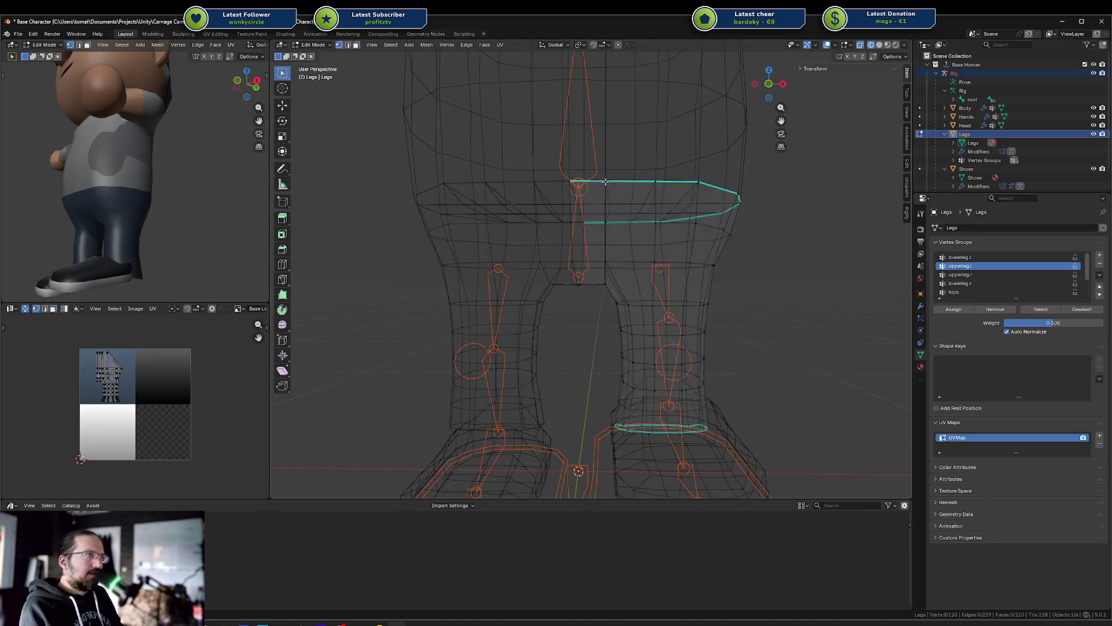
scroll(606, 188, "down", 3)
left_click(628, 240, "alt")
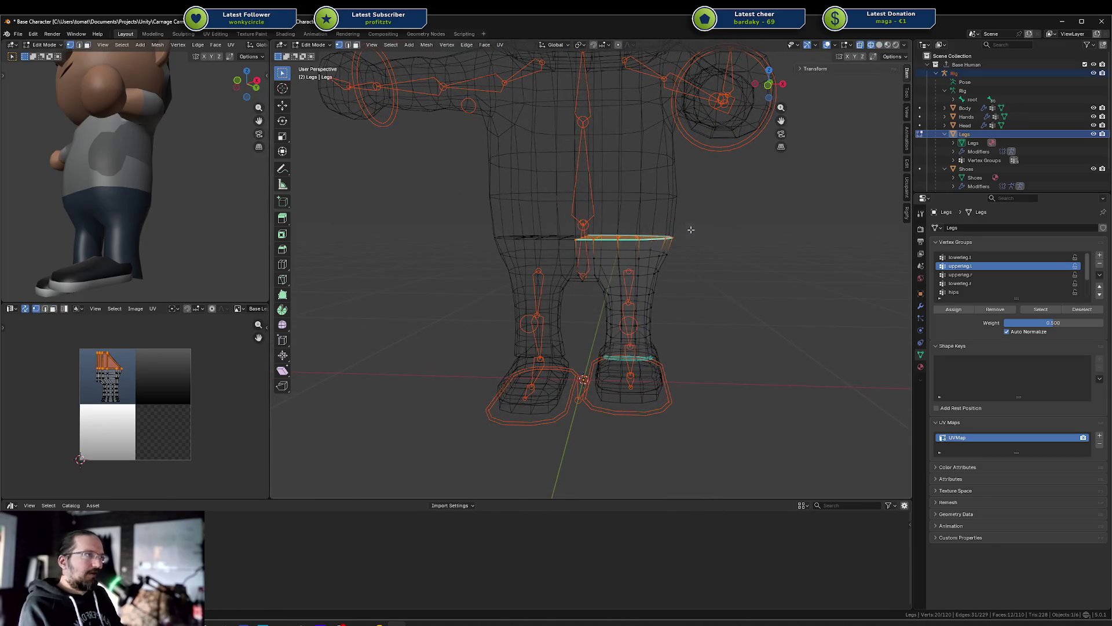
key("ctrl+l")
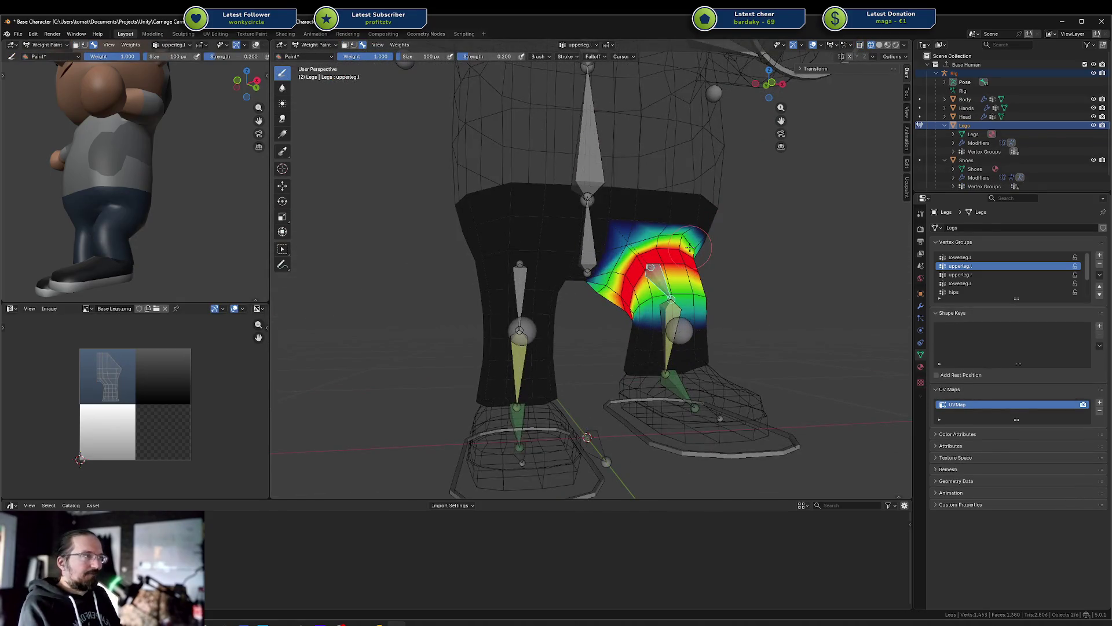
Step: Return to solid shading and paint upperleg.l weight along the pants' top rim and beside the hip bone
key("shift+z")
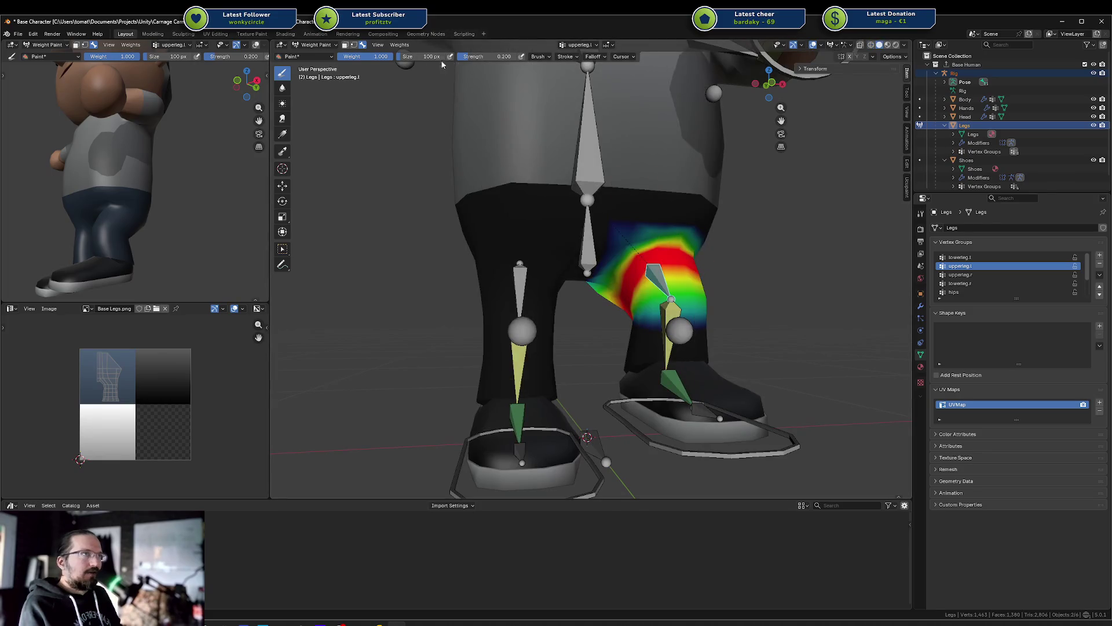
scroll(655, 147, "up", 3)
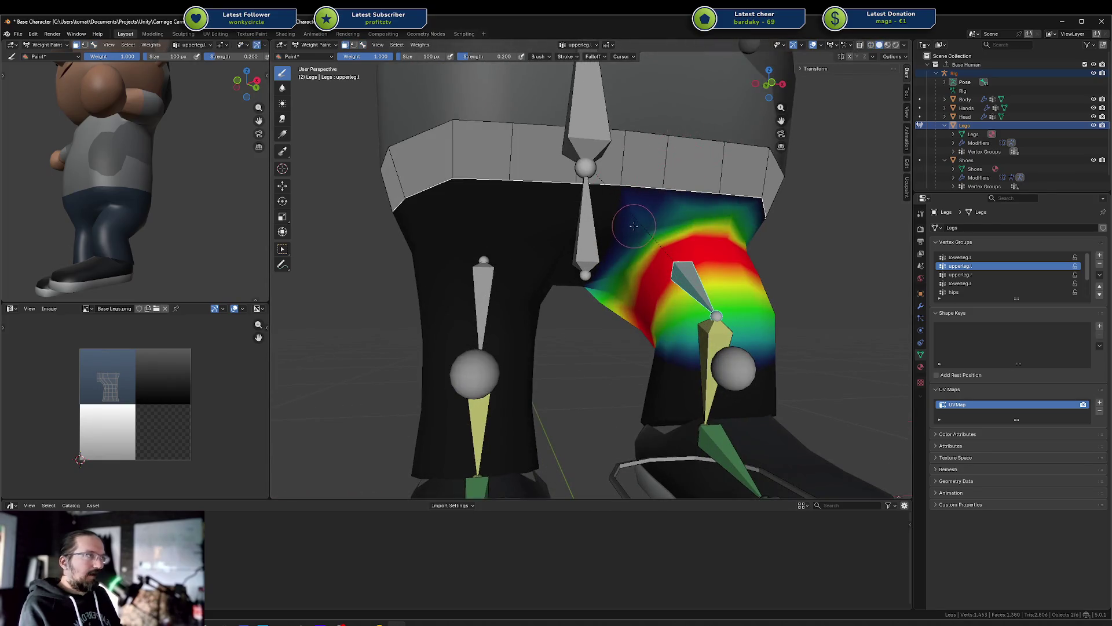
middle_click_drag(660, 206, 626, 192)
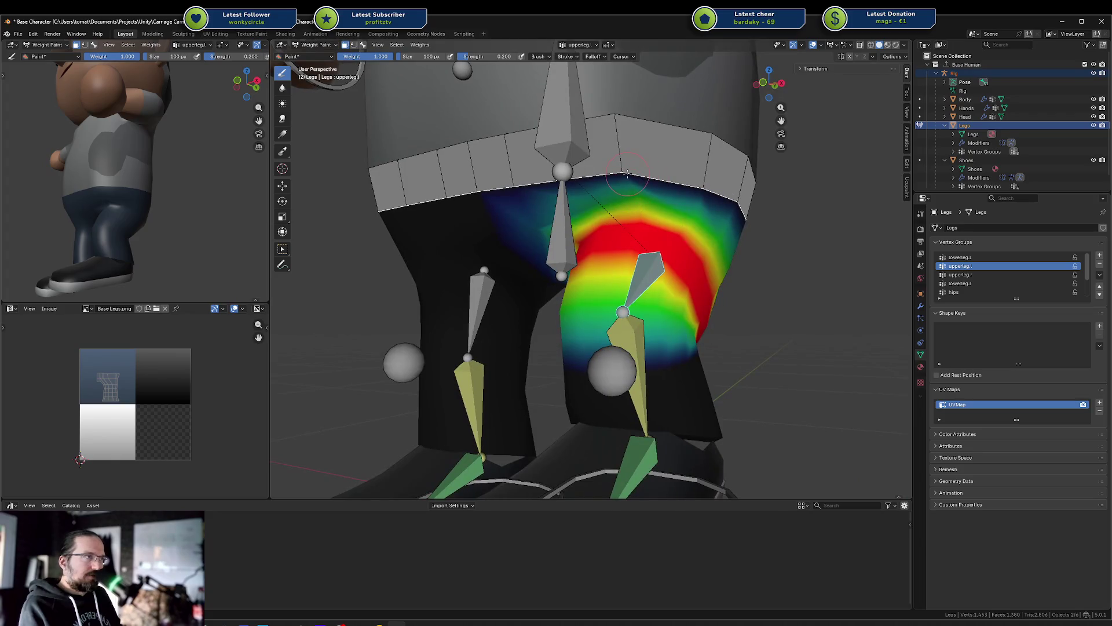
left_click_drag(635, 171, 489, 192)
mouse_move(499, 216)
middle_mouse_down()
mouse_move(564, 187)
mouse_move(637, 203)
mouse_move(655, 231)
middle_mouse_up()
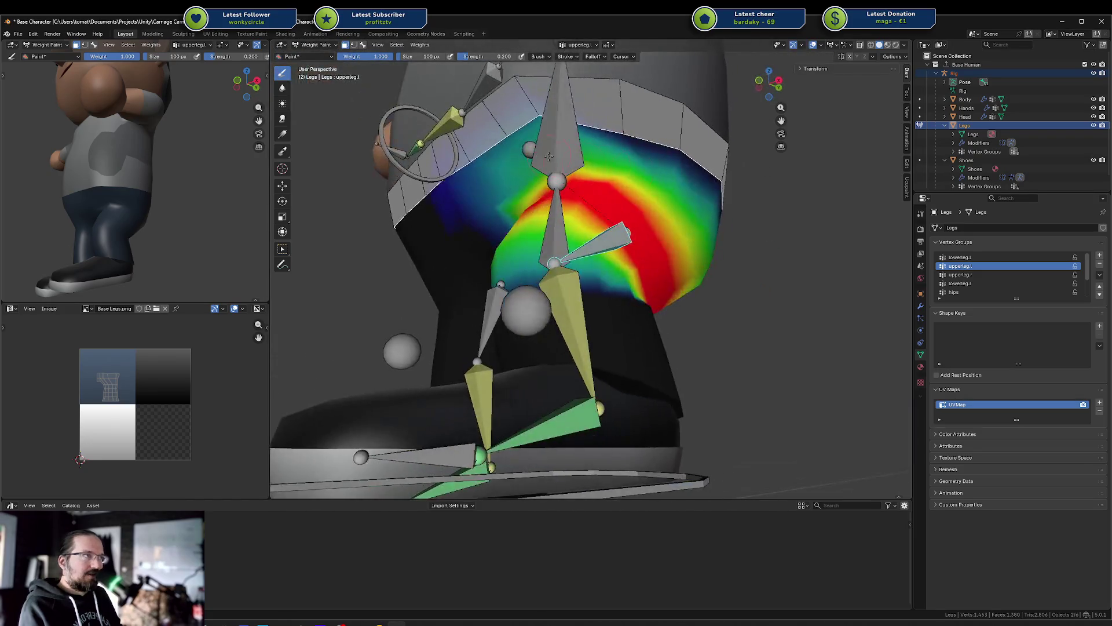
middle_click_drag(713, 197, 603, 192)
left_click_drag(601, 193, 639, 211)
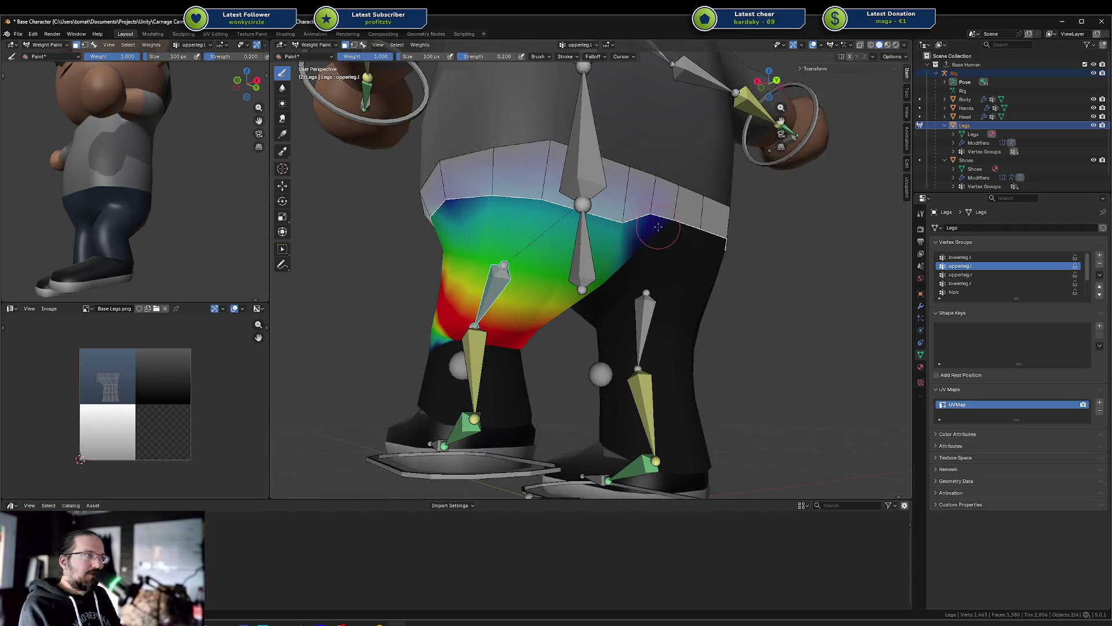
Step: Paint upperleg.l weight along the upper leg's right edge and turn off the see-through display
middle_click_drag(140, 224, 84, 216)
mouse_move(522, 232)
middle_mouse_down()
mouse_move(556, 229)
mouse_move(402, 104)
mouse_move(498, 202)
mouse_move(538, 213)
middle_mouse_up()
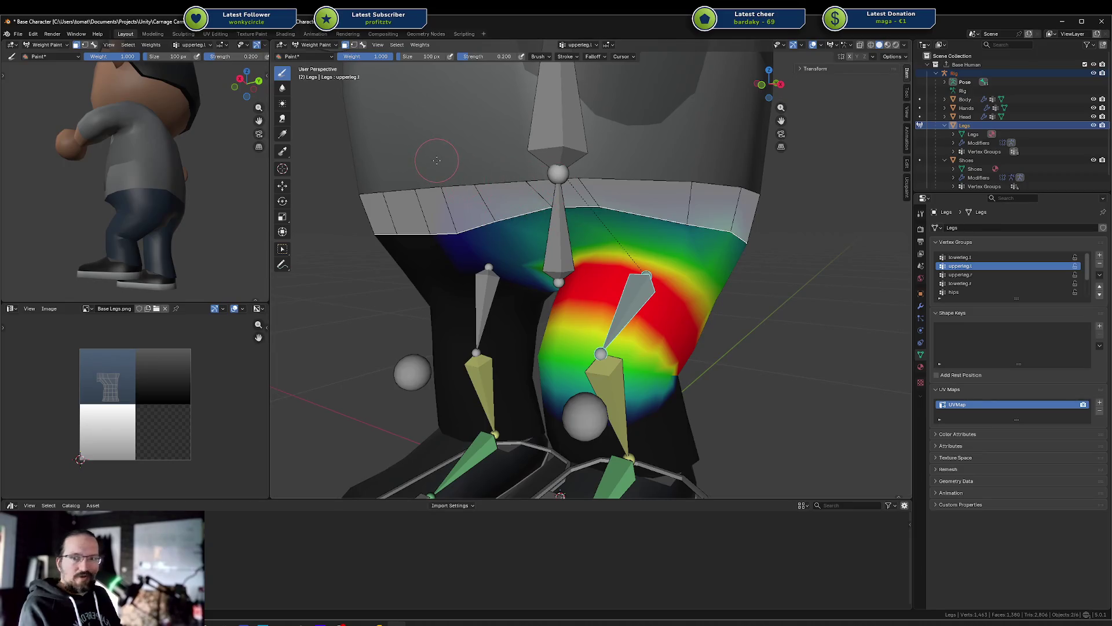
middle_click_drag(529, 124, 582, 90)
middle_click_drag(573, 170, 614, 209)
mouse_move(606, 255)
middle_mouse_down()
mouse_move(615, 228)
mouse_move(607, 198)
middle_mouse_up()
middle_click_drag(101, 179, 145, 176)
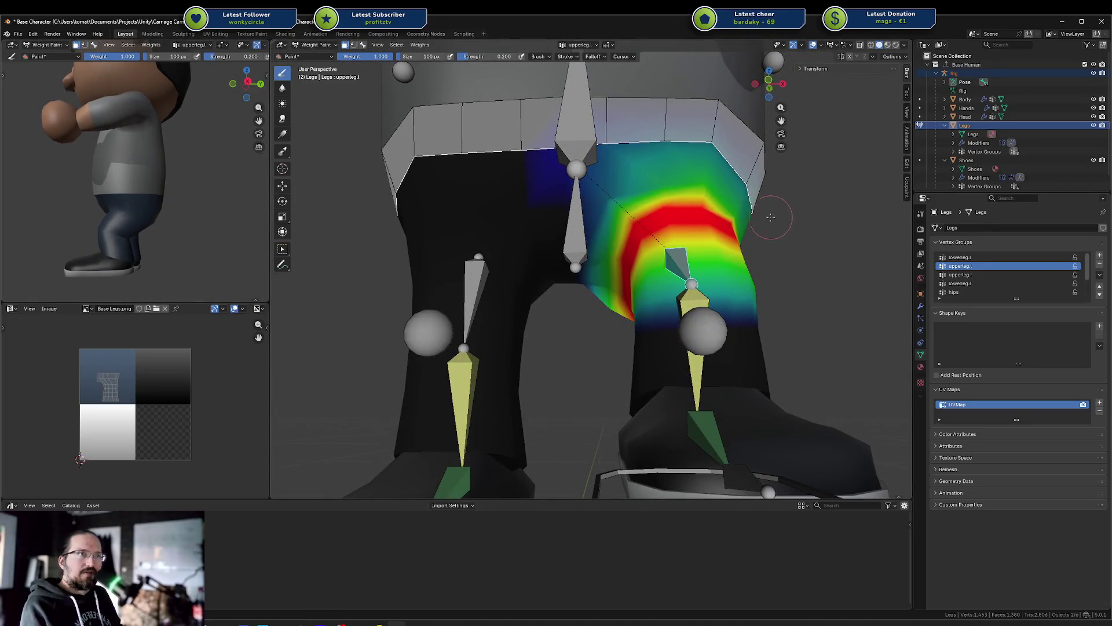
left_click_drag(698, 184, 710, 183)
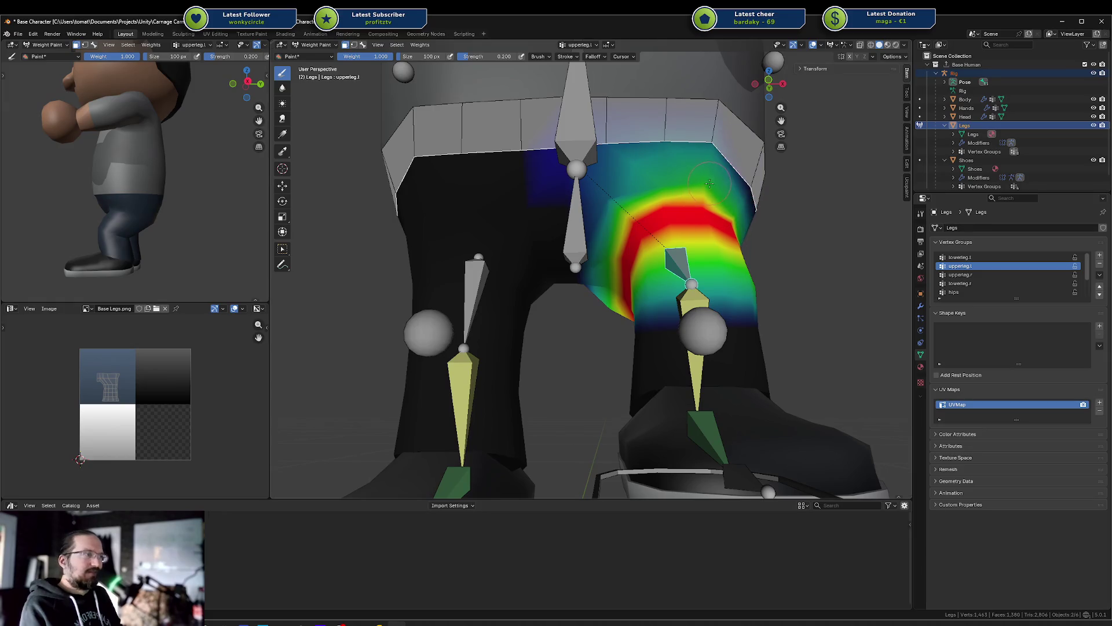
middle_click_drag(654, 180, 621, 232)
key("alt+z")
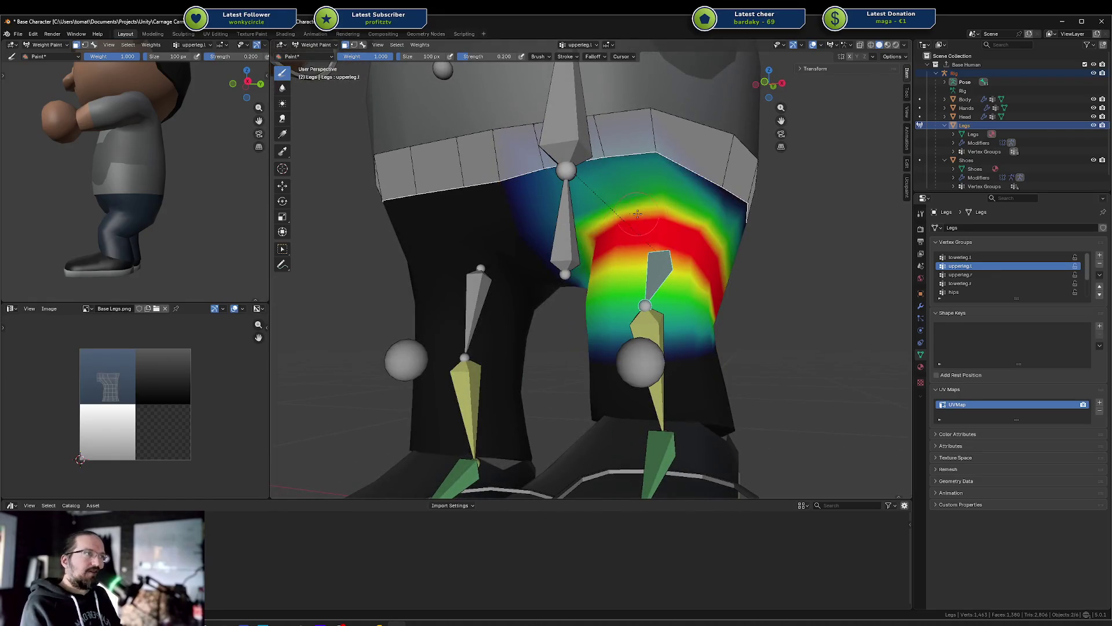
Step: Paint upperleg.l weight along the waist's top edge, toggle face masking, and activate the hips bone
left_click_drag(574, 167, 657, 162)
middle_click_drag(131, 220, 214, 195)
middle_click_drag(580, 220, 660, 213)
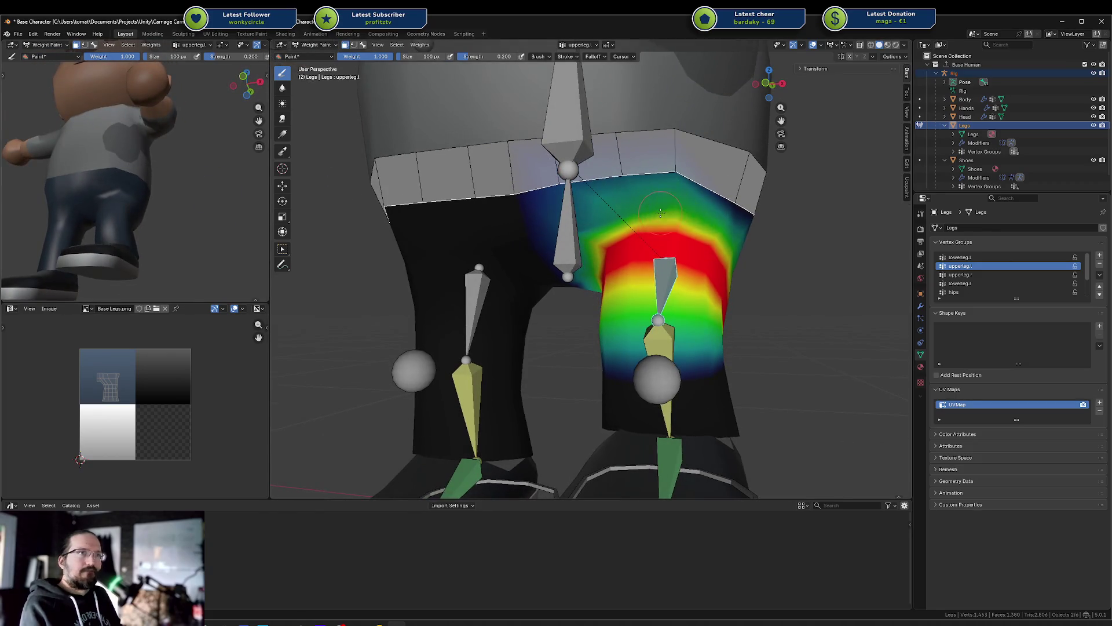
key("m")
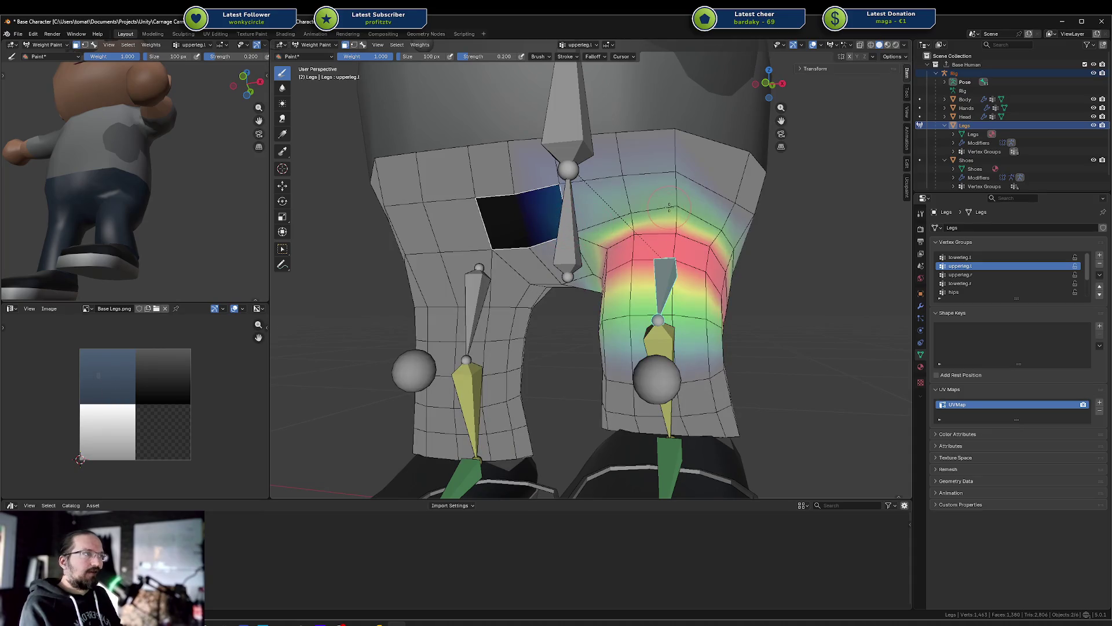
key("m")
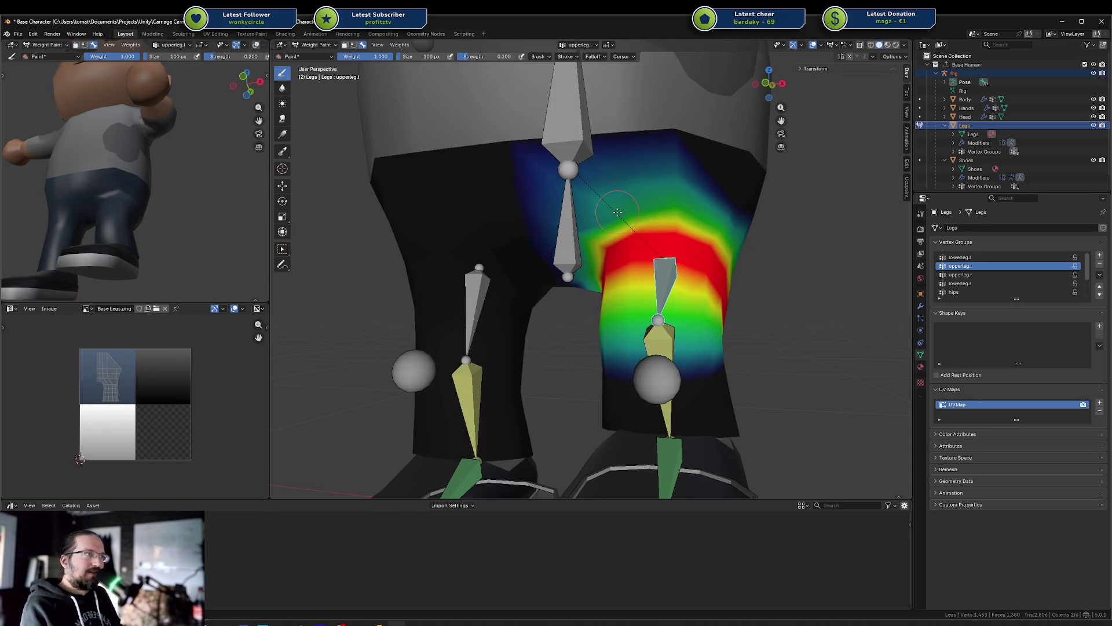
left_click(556, 226, "ctrl")
Step: With face masking on, paint strong mirrored hips weight across the waistband, then enter Edit Mode
key("m")
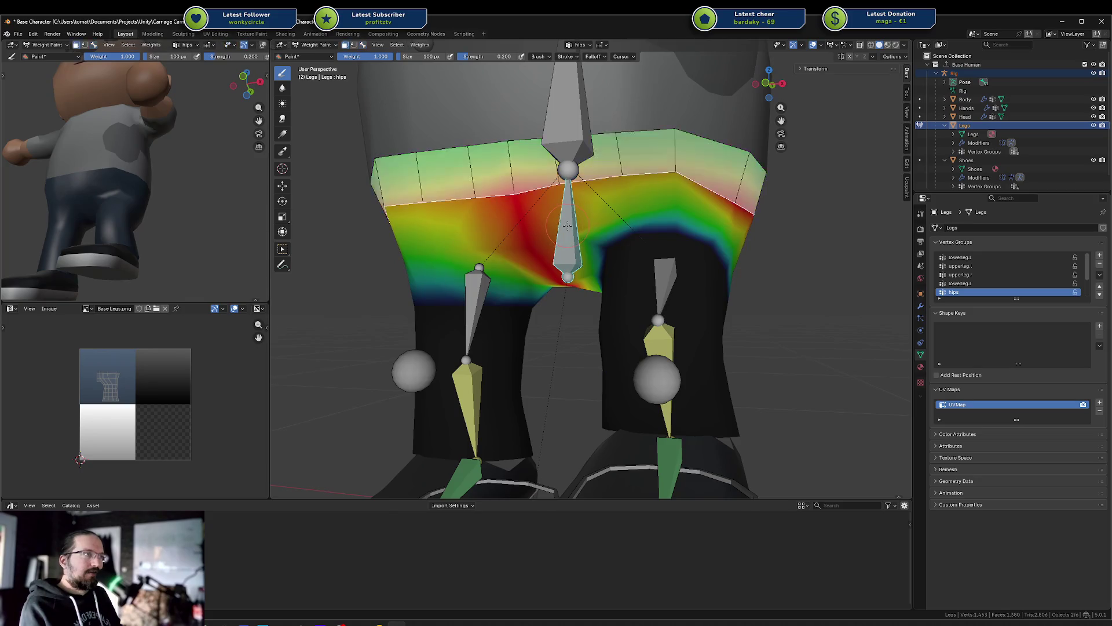
mouse_move(676, 200)
left_mouse_down()
mouse_move(618, 208)
mouse_move(717, 226)
left_mouse_up()
mouse_move(603, 223)
left_mouse_down()
mouse_move(712, 229)
mouse_move(573, 253)
mouse_move(712, 227)
mouse_move(696, 236)
left_mouse_up()
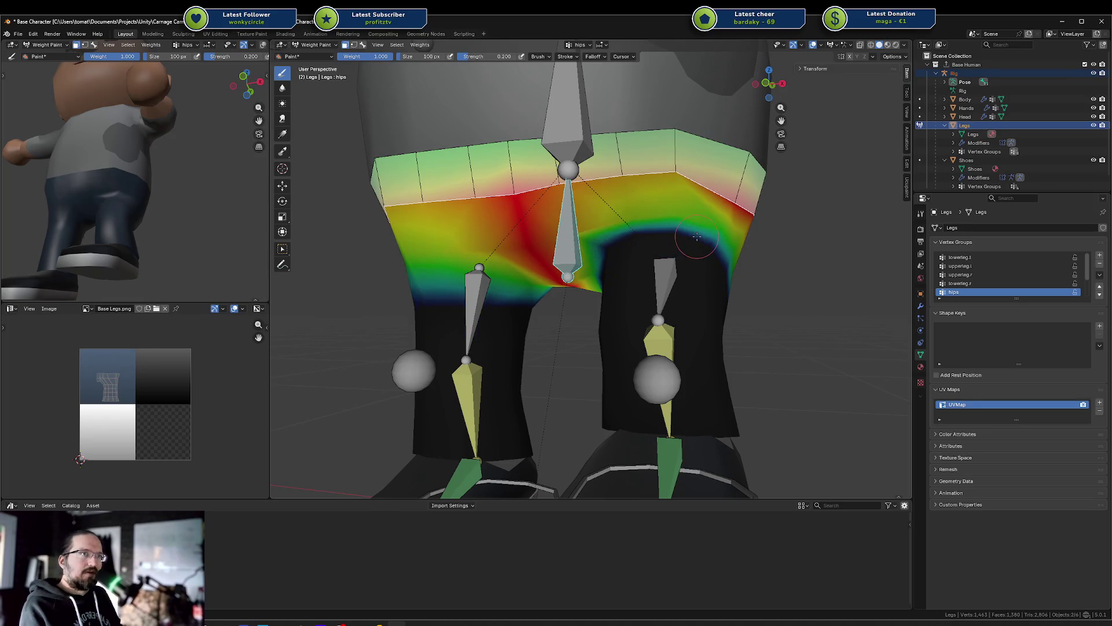
mouse_move(164, 235)
middle_mouse_down()
mouse_move(151, 248)
mouse_move(133, 223)
mouse_move(191, 211)
middle_mouse_up()
scroll(769, 206, "down", 3)
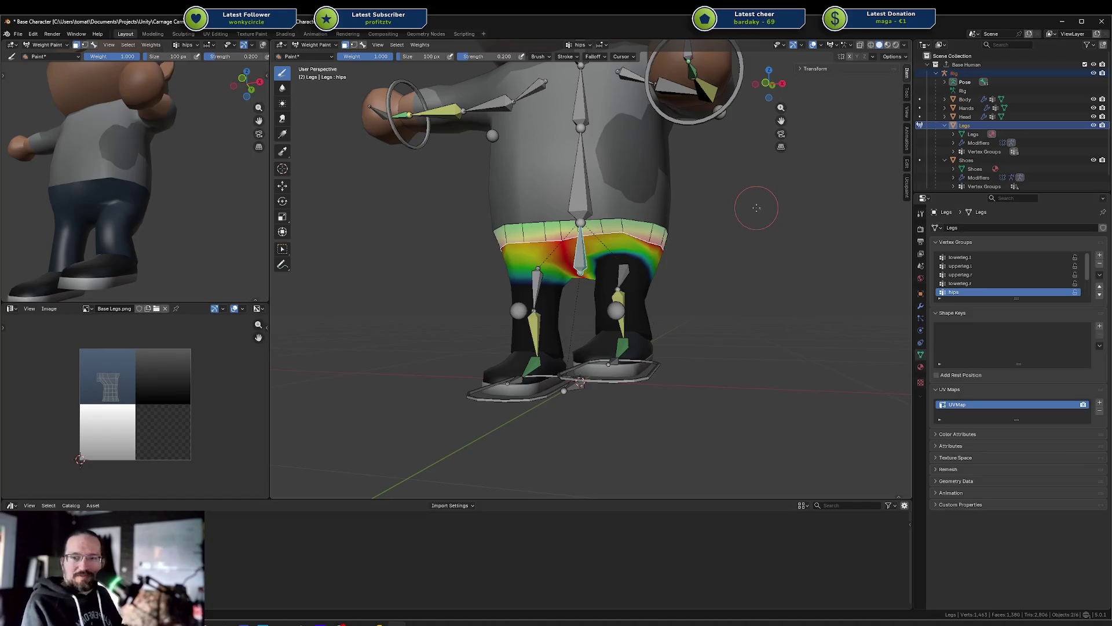
key("Tab")
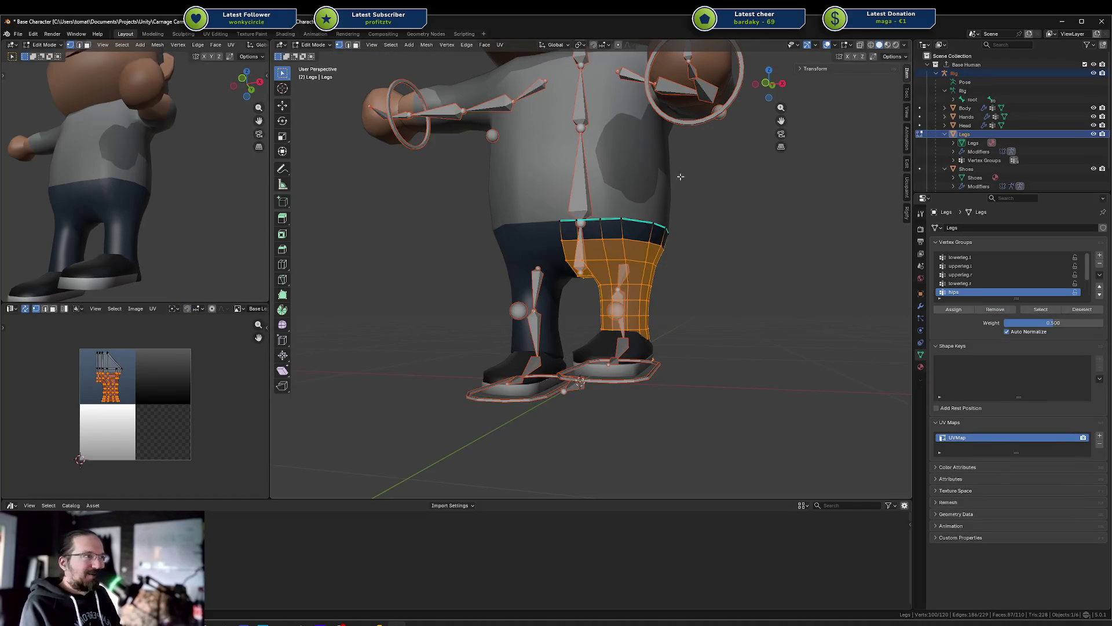
Step: Save the Base Character file and switch the rig into Pose Mode
key("ctrl+s")
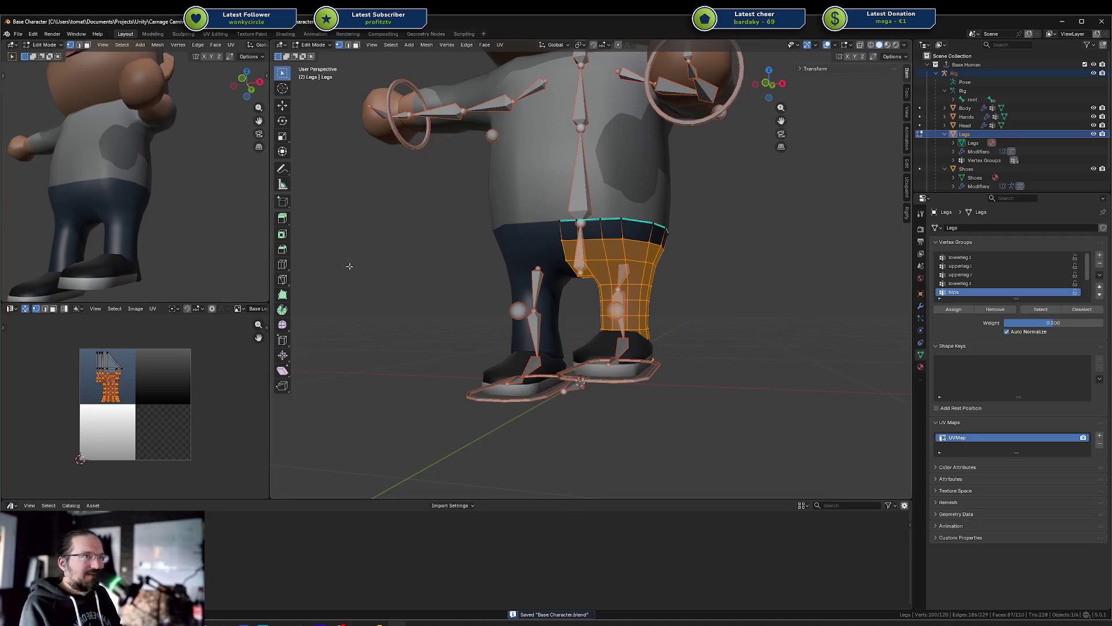
key("Tab")
key("ctrl+Tab")
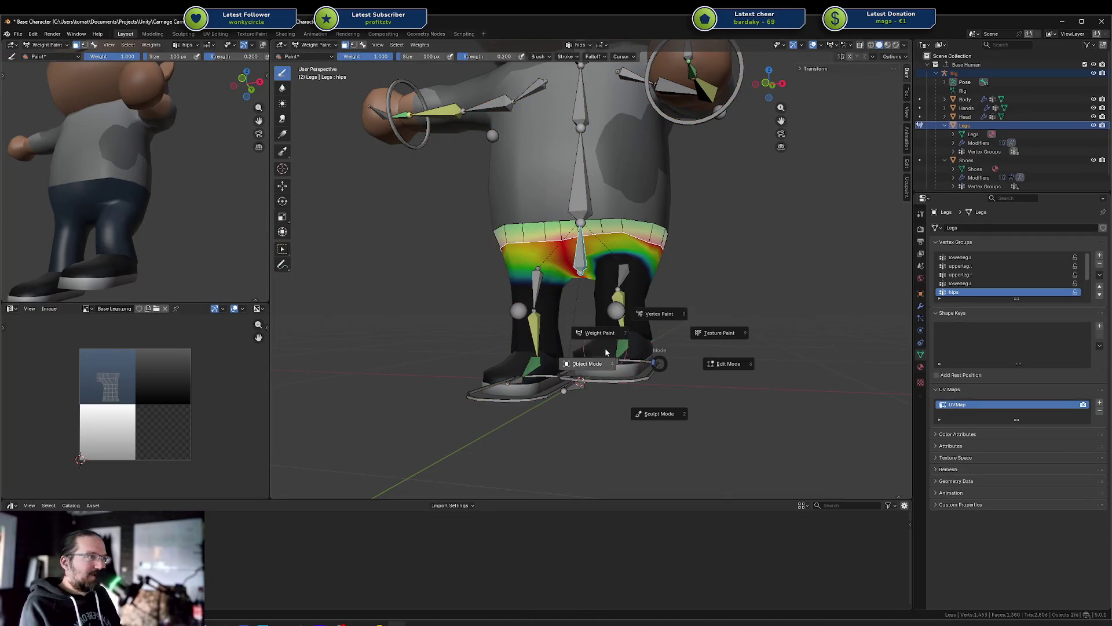
left_click(643, 376)
key("ctrl+Tab")
Step: Lower the left foot IK target to test the leg weights, cancelling a second move
left_click(647, 380)
middle_click_drag(647, 380, 609, 371)
key("g")
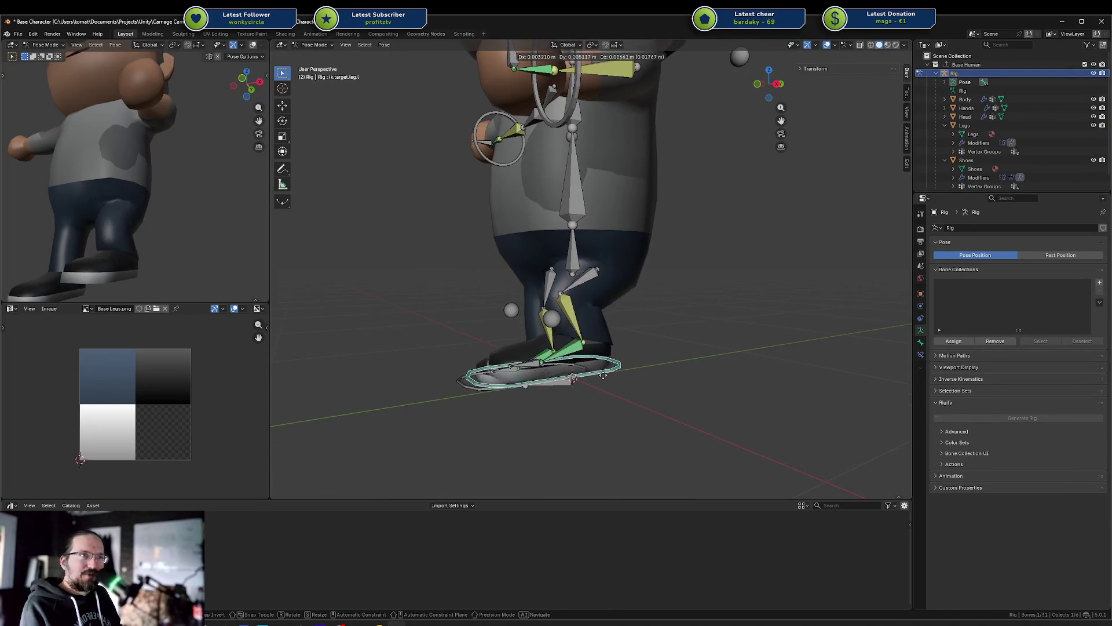
left_click(617, 374)
key("g")
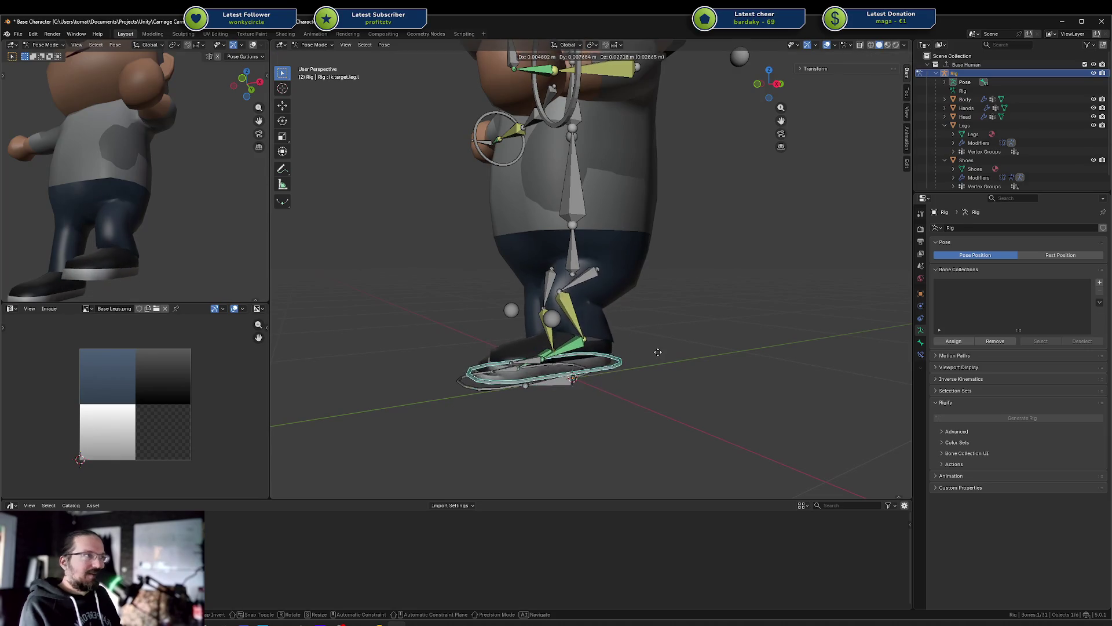
key("Escape")
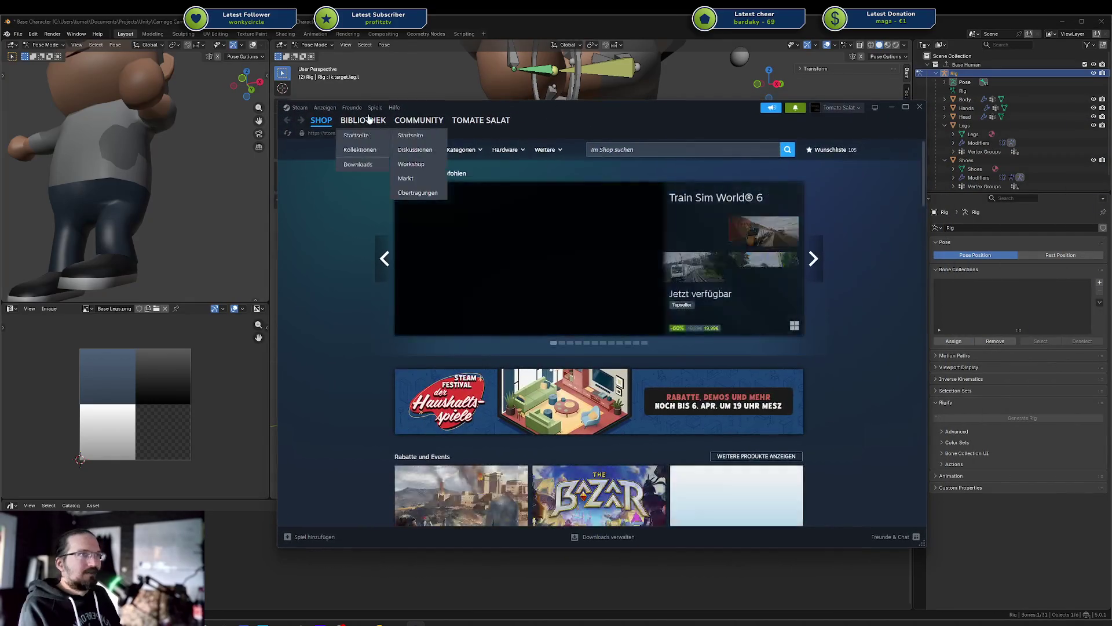
Step: Launch Rookie Demo from the Steam library, then close its game window
left_click(359, 120)
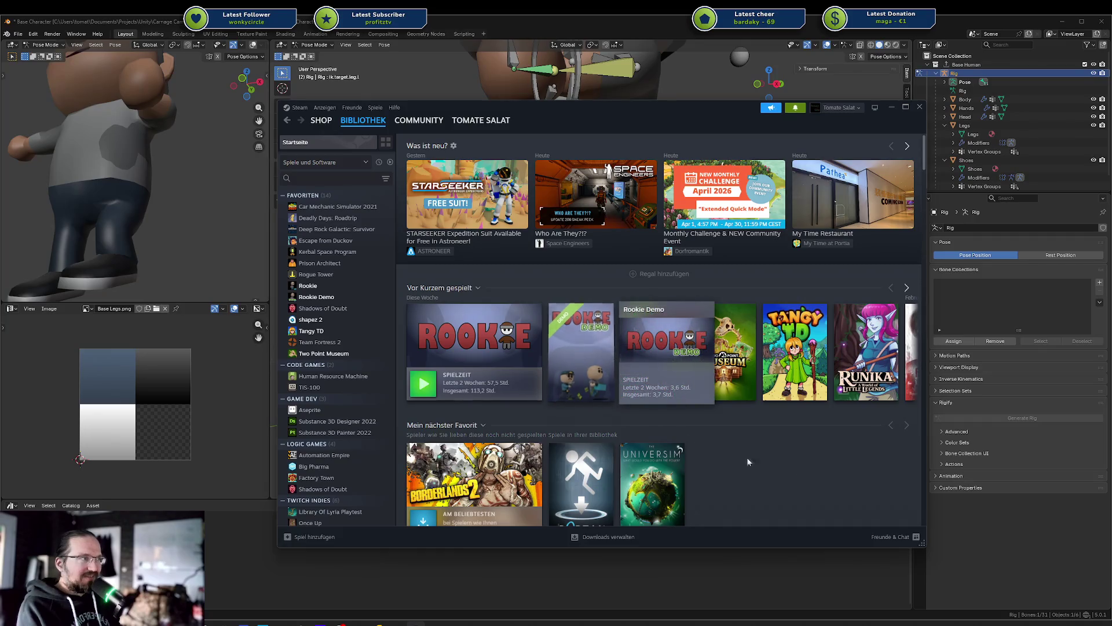
left_click(582, 349)
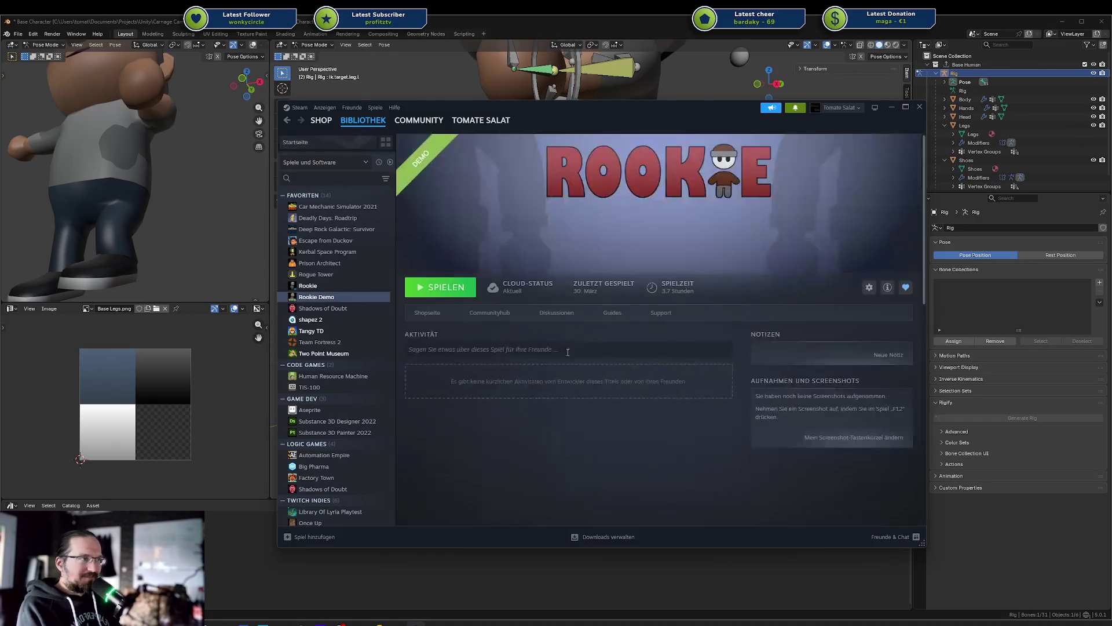
left_click(454, 290)
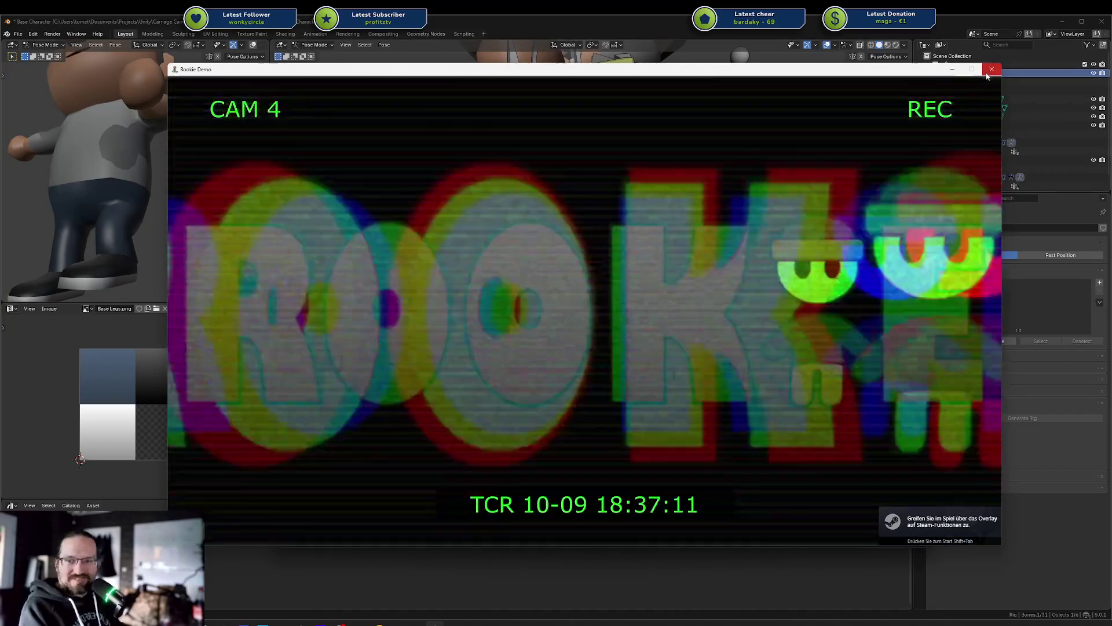
left_click(987, 74)
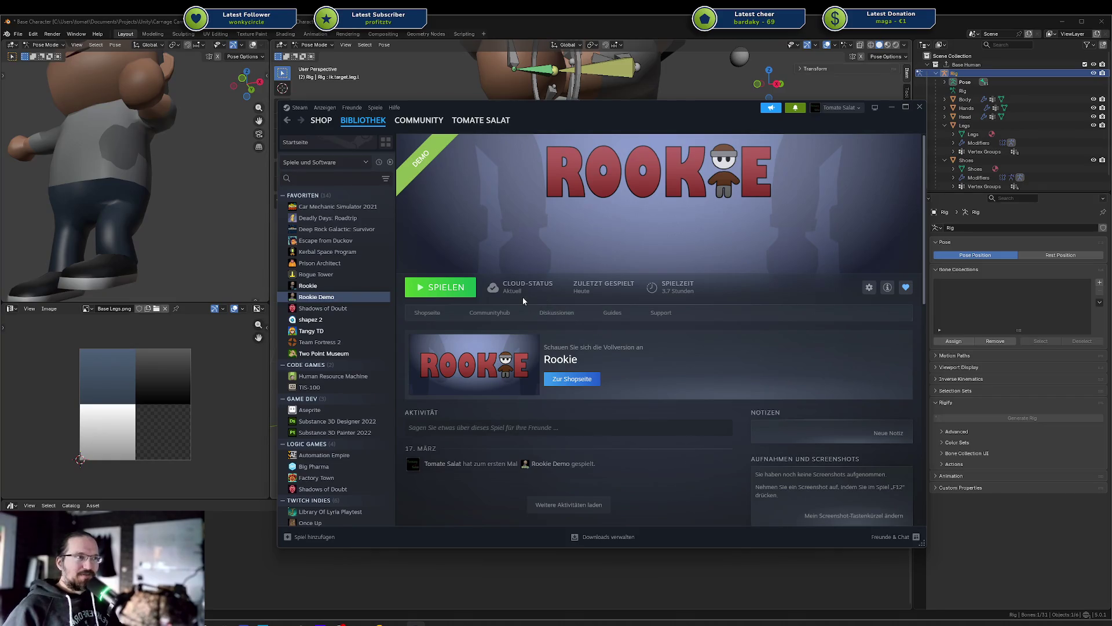
mouse_move(526, 294)
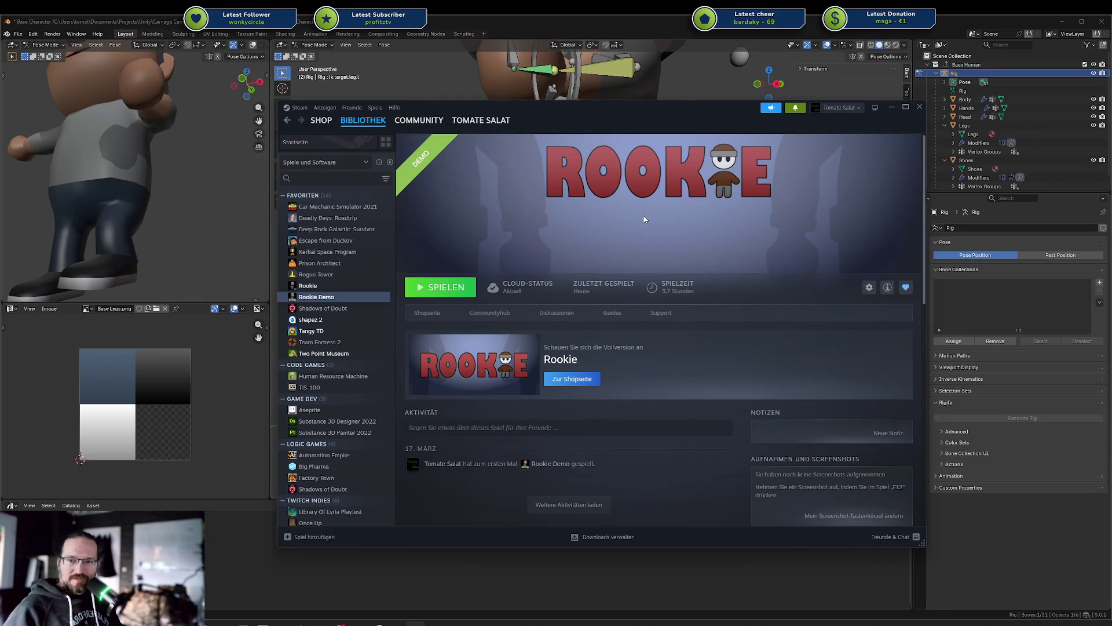
scroll(646, 220, "down", 5)
scroll(648, 239, "up", 3)
left_click(308, 285)
scroll(668, 353, "down", 3)
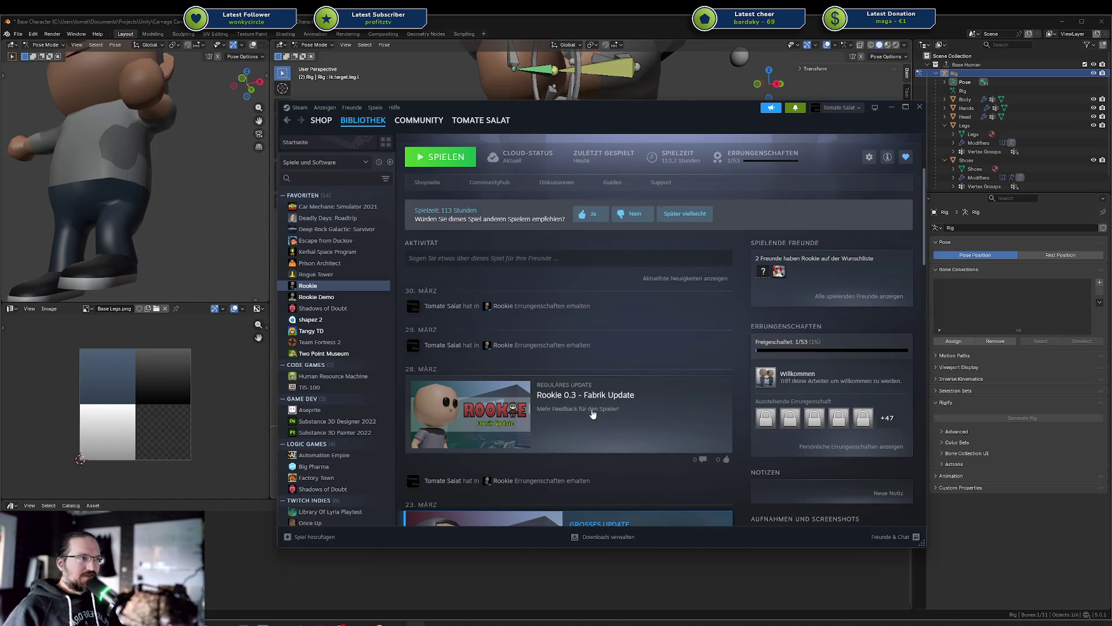
left_click(575, 407)
scroll(613, 300, "down", 3)
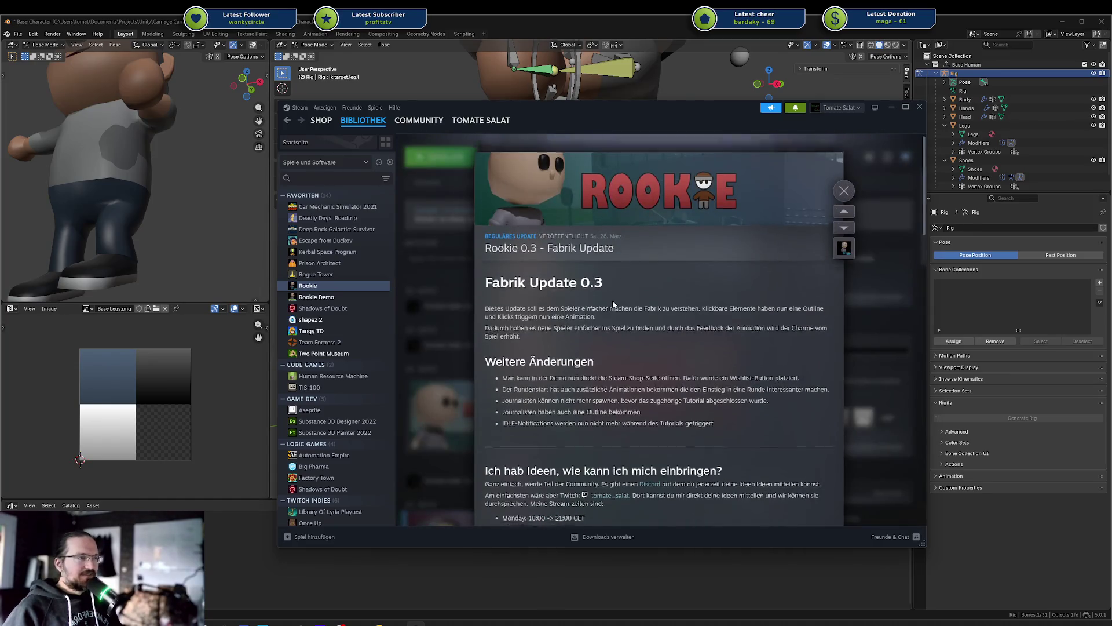
left_click_drag(620, 315, 489, 211)
left_click(512, 233)
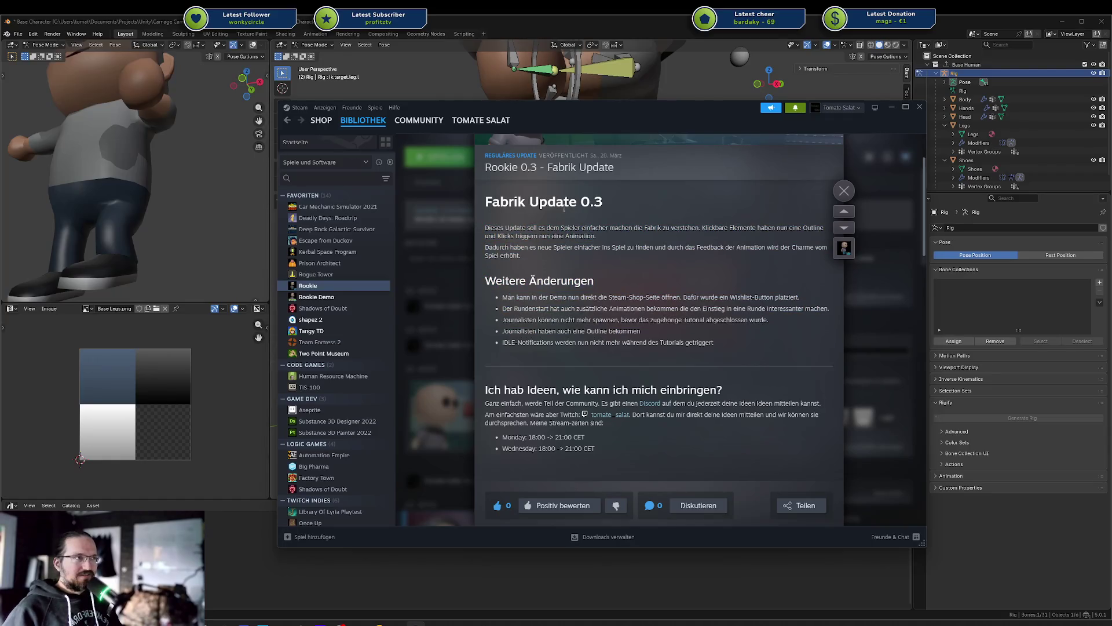
left_click(845, 193)
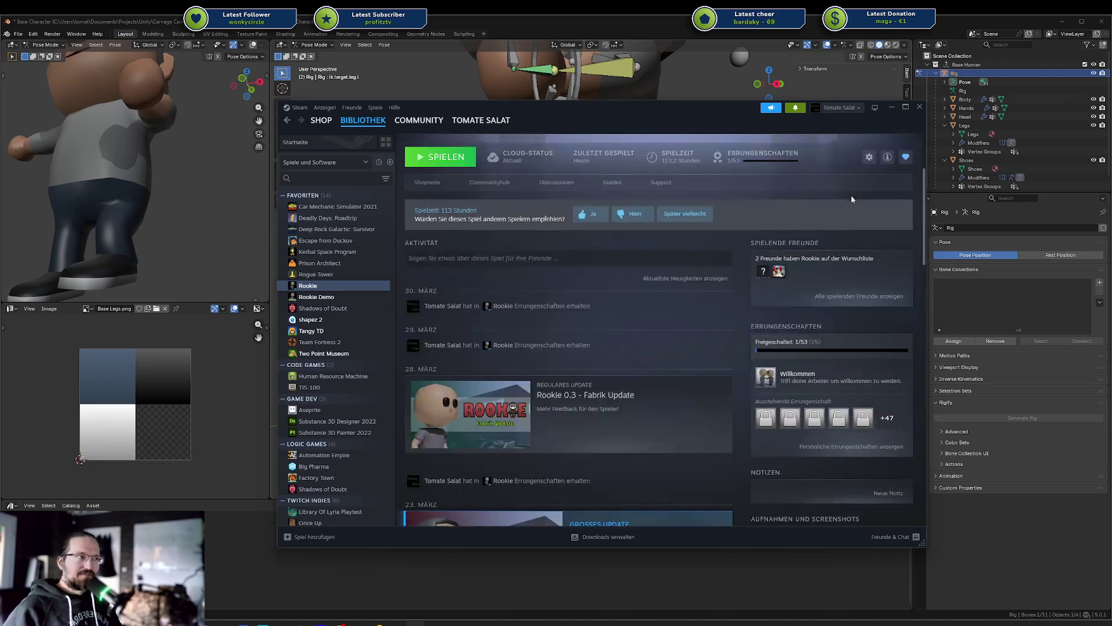
scroll(514, 353, "down", 3)
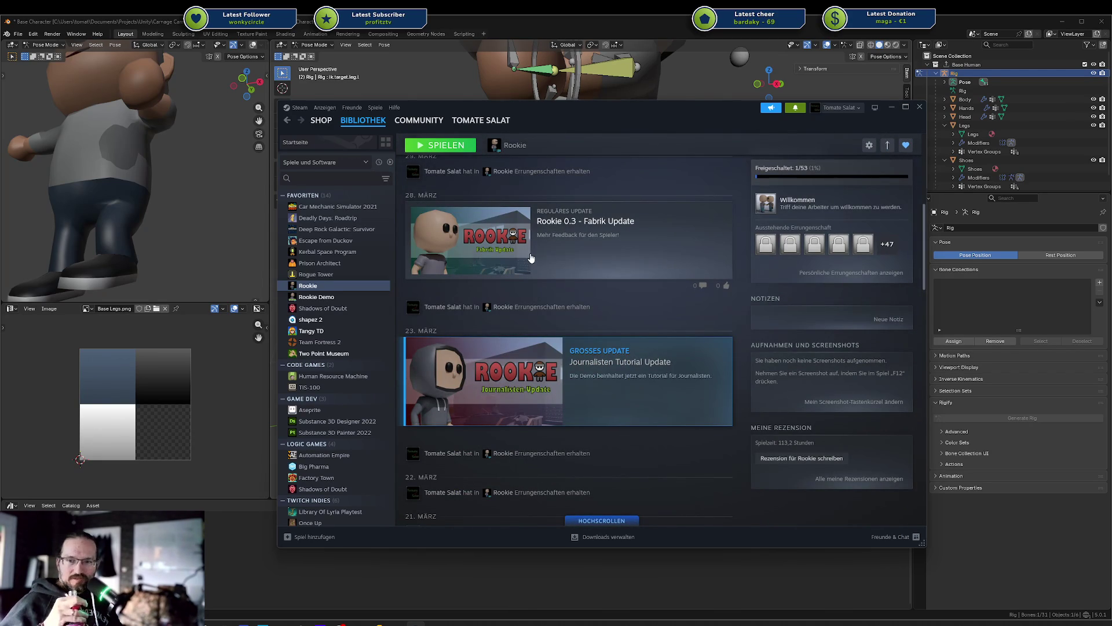
scroll(589, 265, "up", 5)
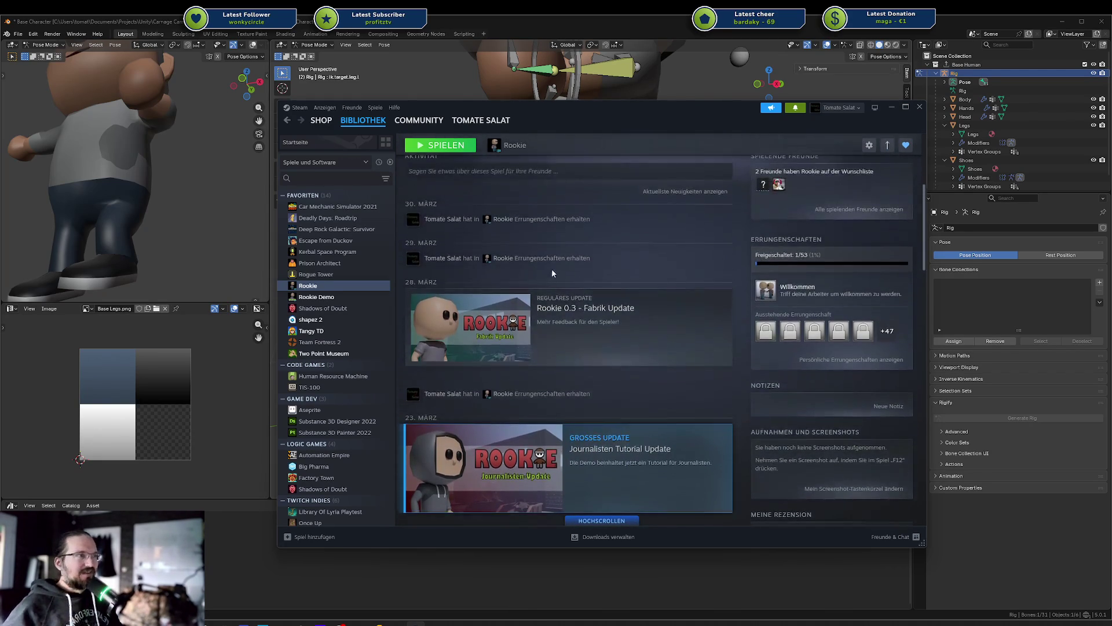
scroll(561, 410, "down", 3)
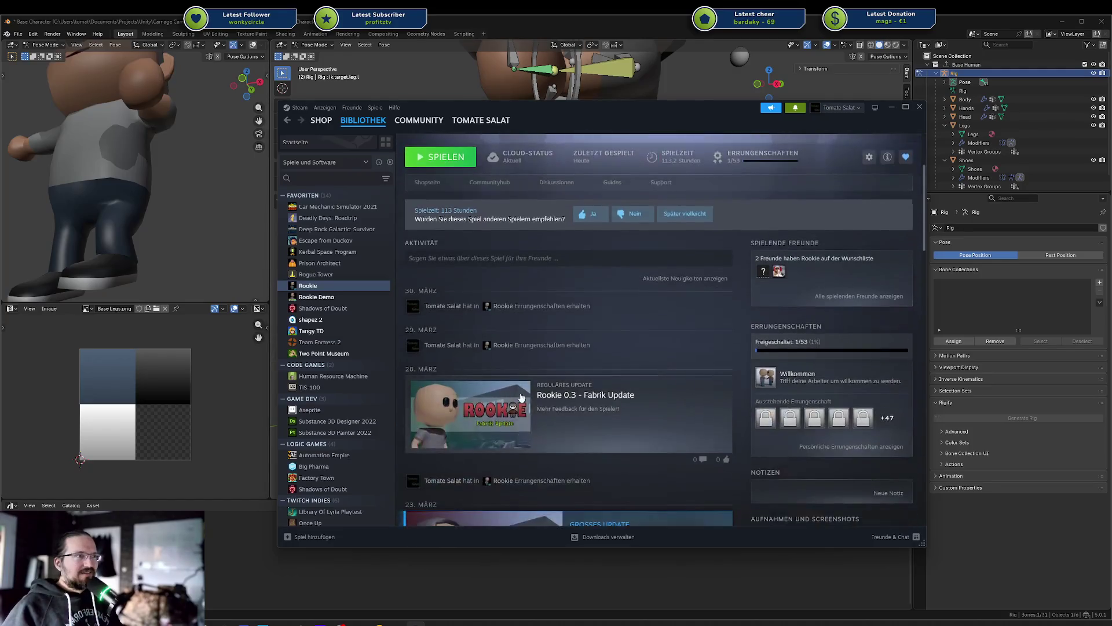
scroll(551, 398, "up", 3)
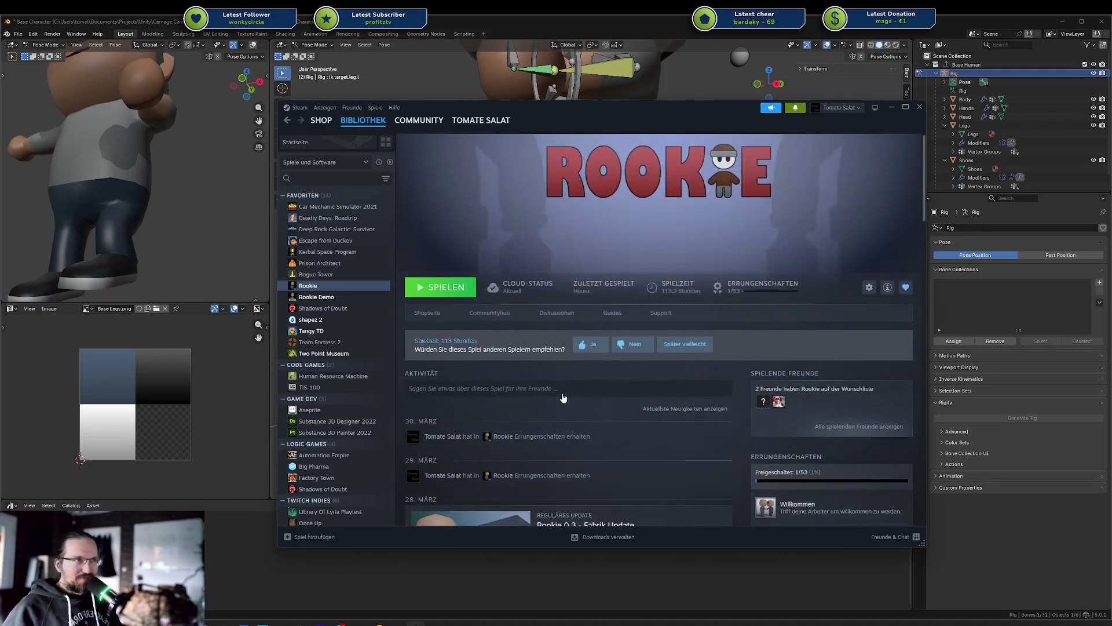
scroll(526, 434, "down", 2)
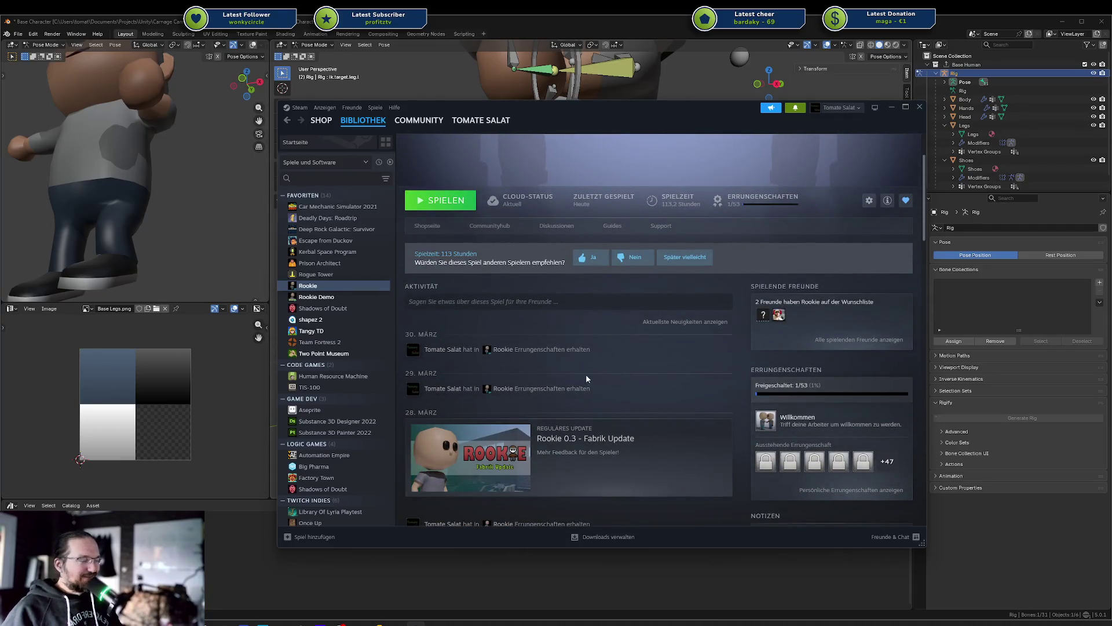
scroll(585, 373, "up", 2)
scroll(549, 437, "down", 2)
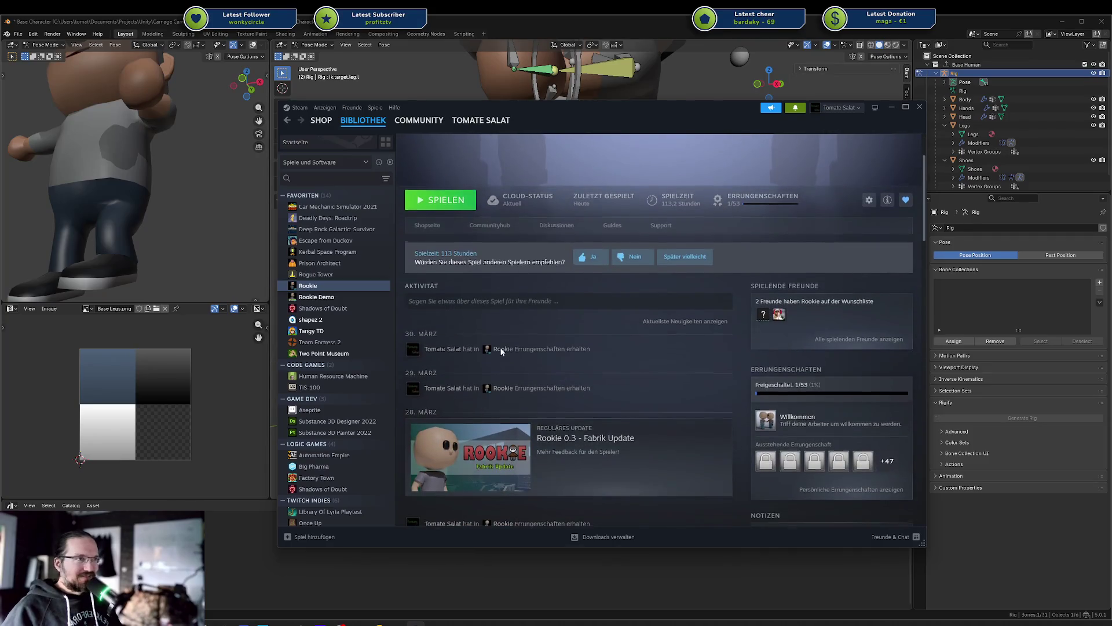
scroll(549, 438, "up", 2)
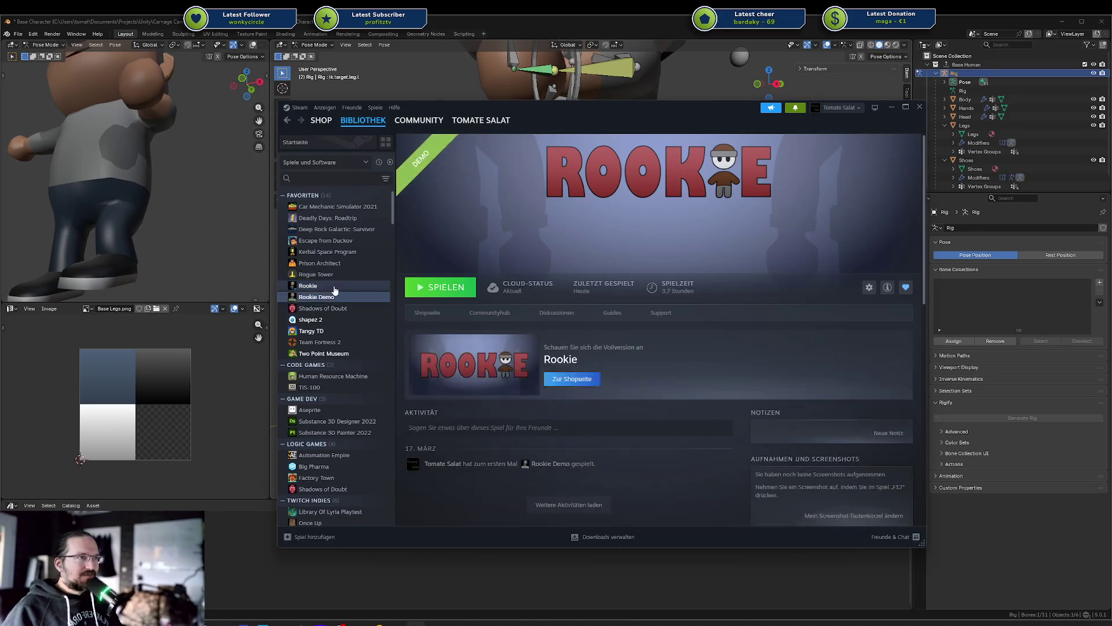
left_click(371, 125)
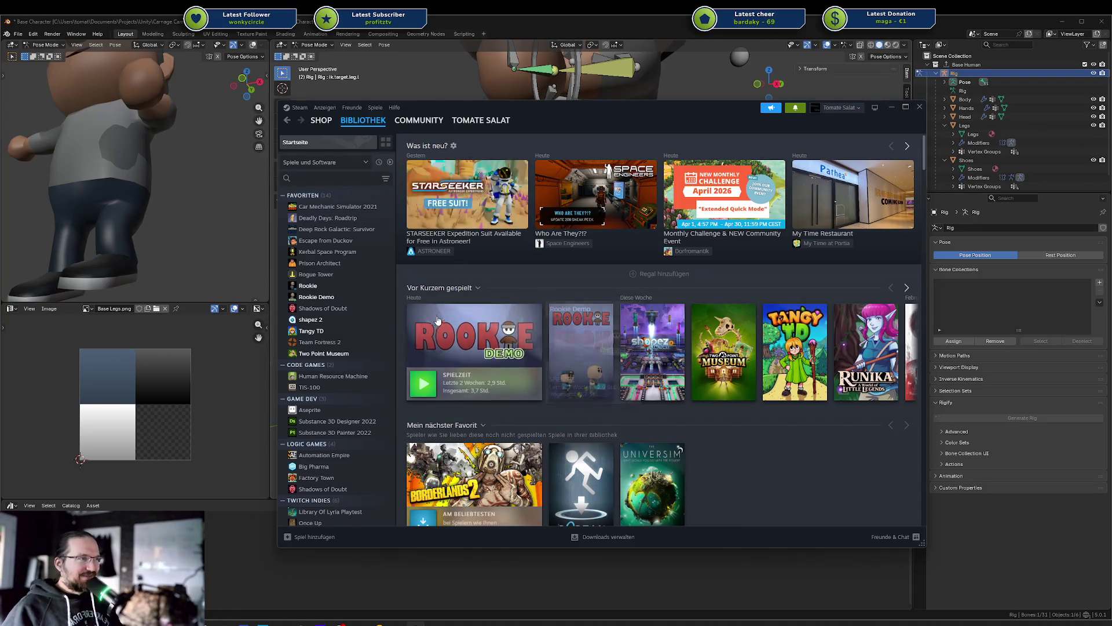
Step: Page the Steam library's Was ist neu? news carousel forward and back again
mouse_move(377, 125)
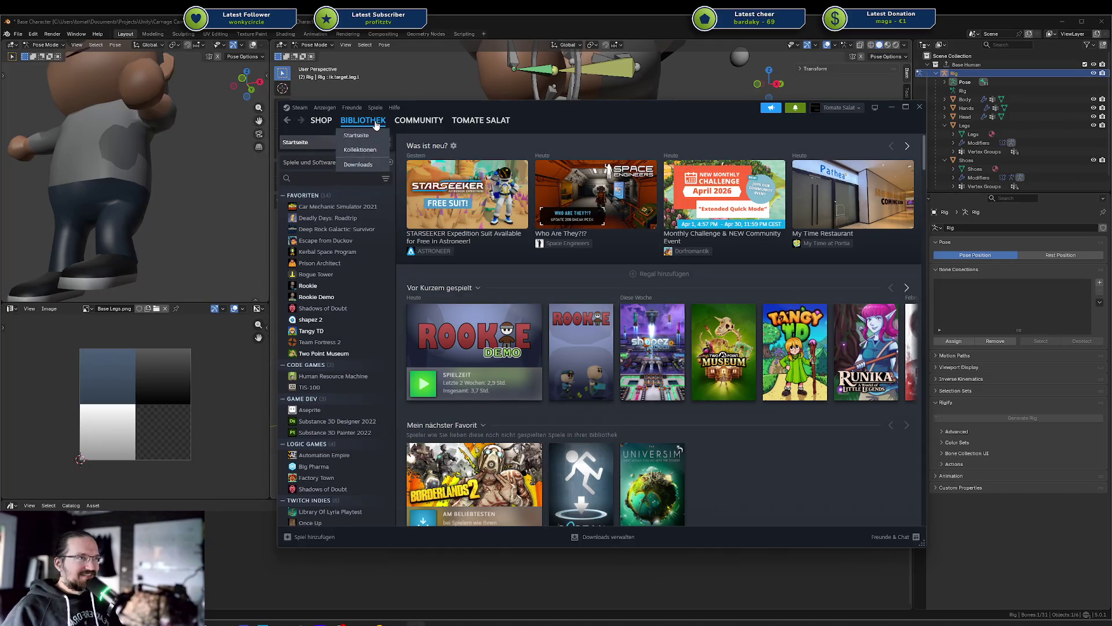
left_click(905, 146)
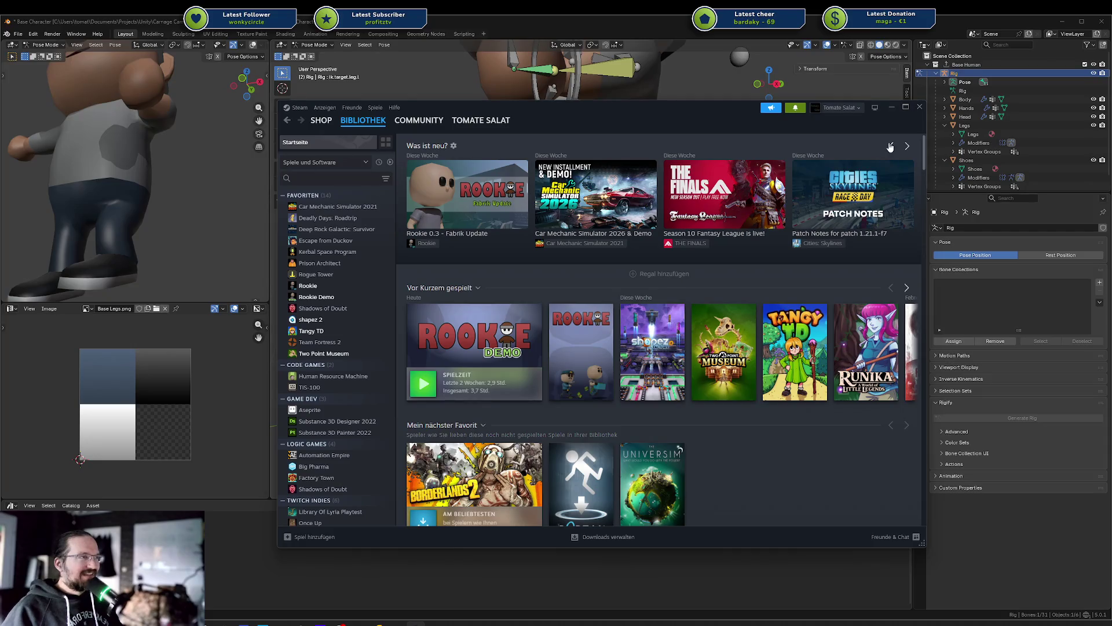
left_click(890, 147)
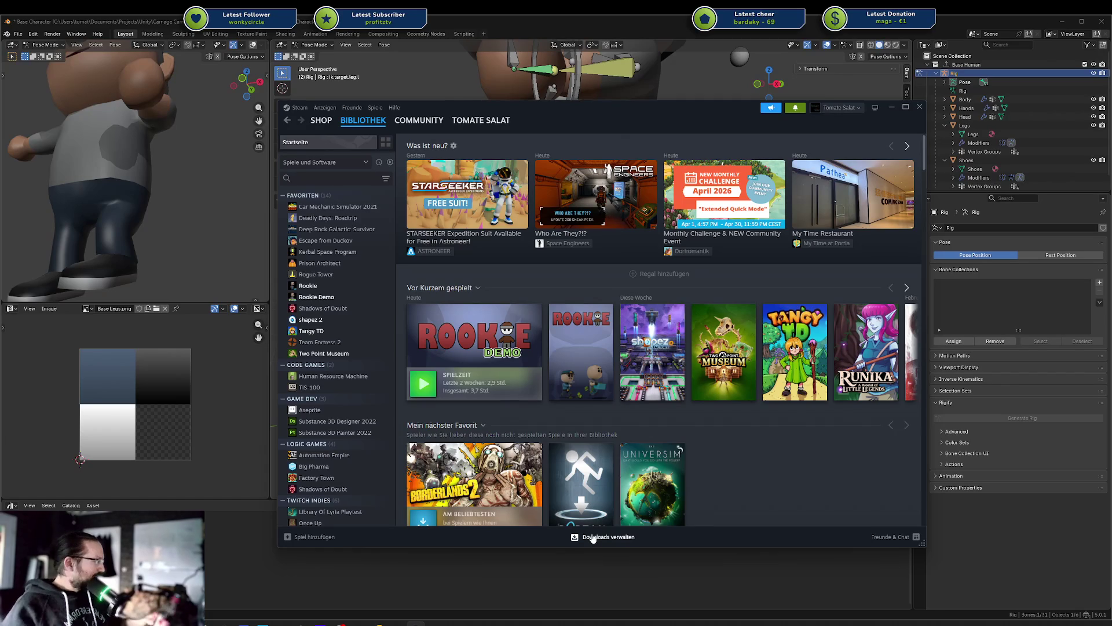
Step: Return to the Blender window and orbit around the posed character
mouse_move(530, 397)
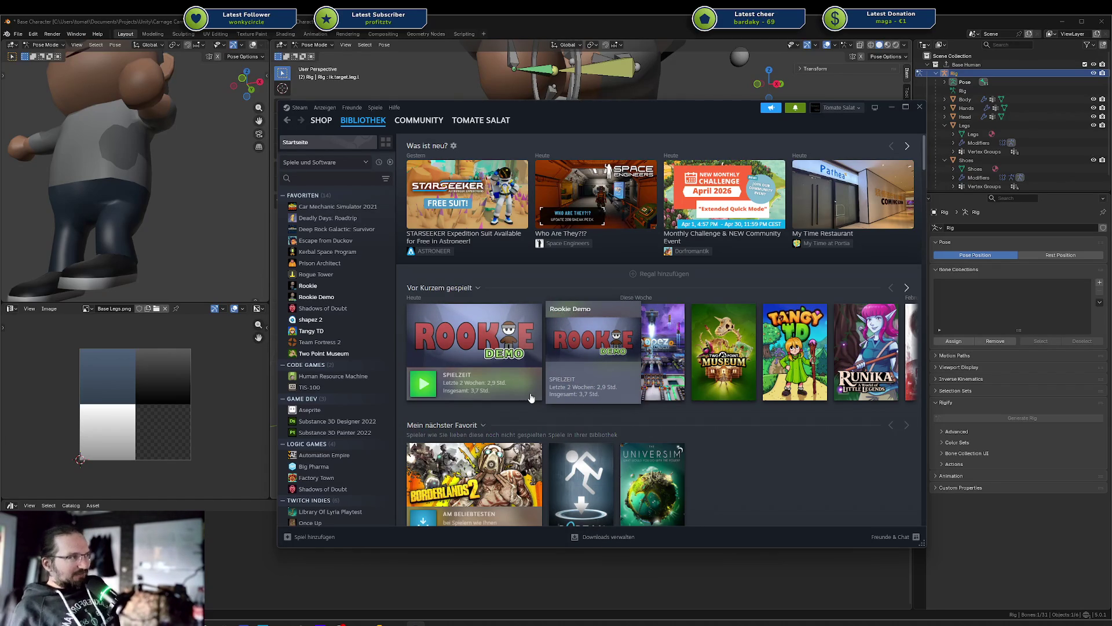
left_click(212, 357)
middle_click_drag(638, 284, 606, 289)
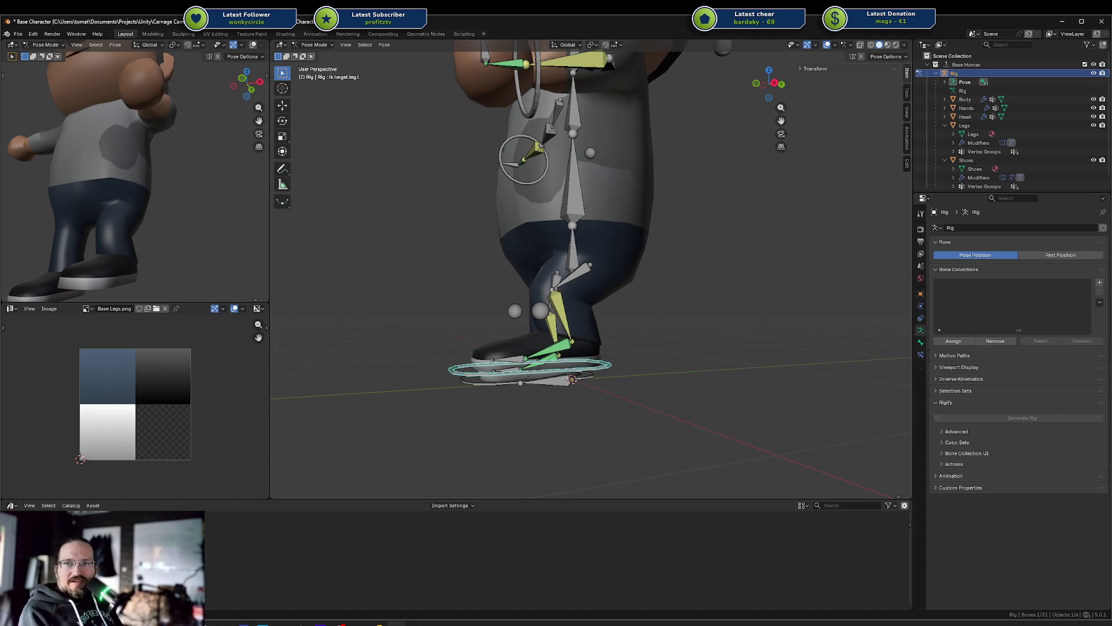
Step: Raise the left foot IK target vertically along the Z axis
middle_click_drag(484, 225, 666, 263)
key("g")
key("z")
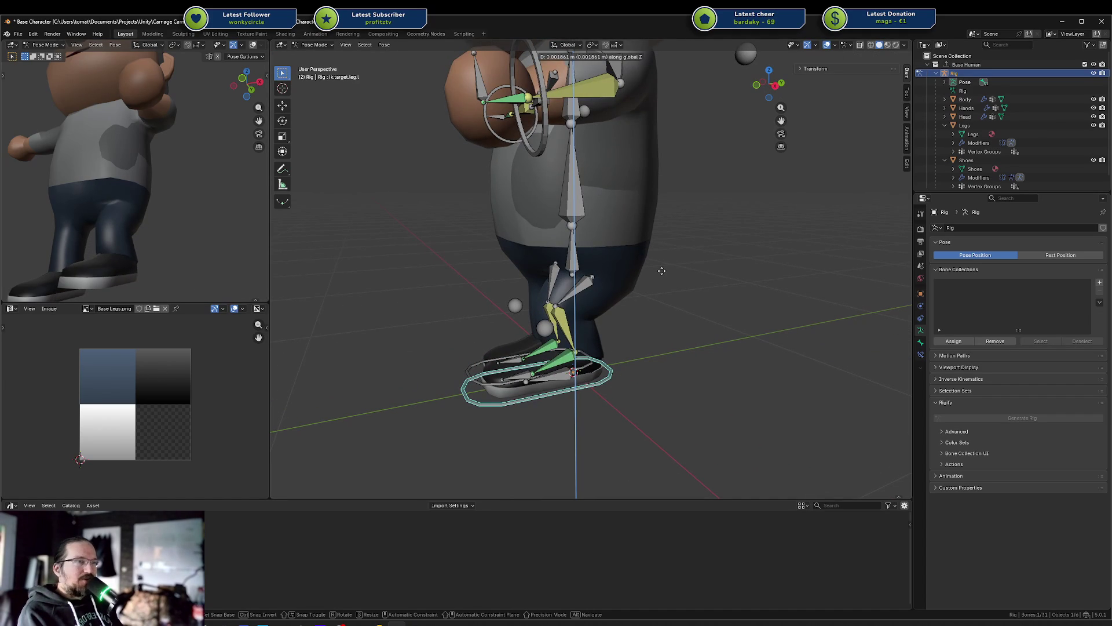
left_click(659, 265)
Step: Leave only the left arm's ik.target.arm.l selected, then switch to the Codecks Ideas deck
middle_click_drag(659, 265, 685, 260)
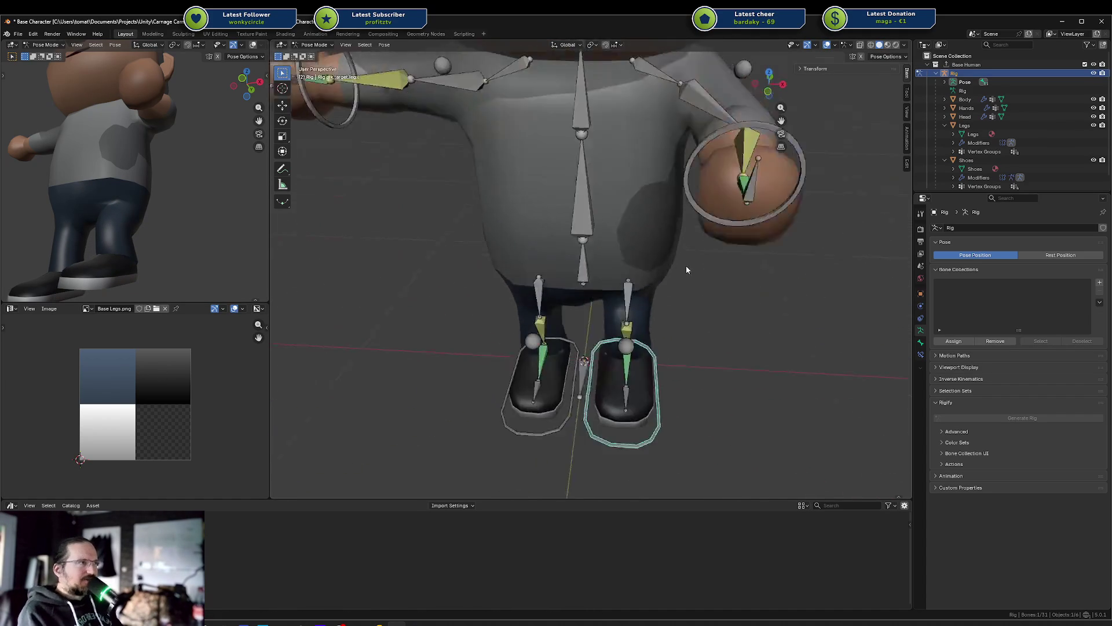
scroll(689, 262, "down", 2)
left_click(690, 191, "alt")
left_click(693, 189)
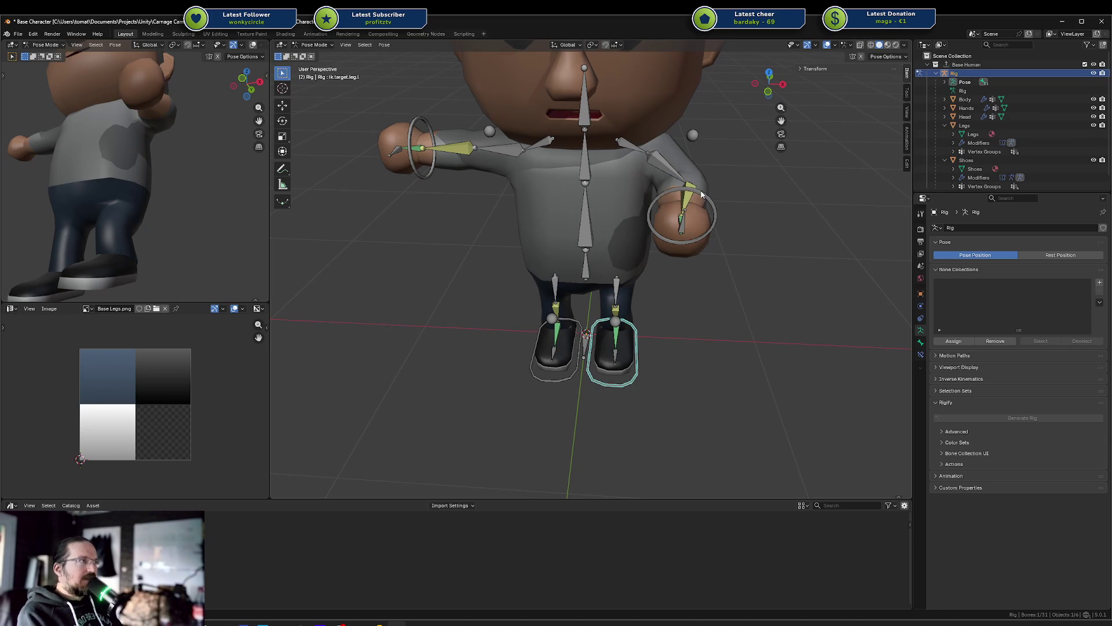
left_click(706, 202)
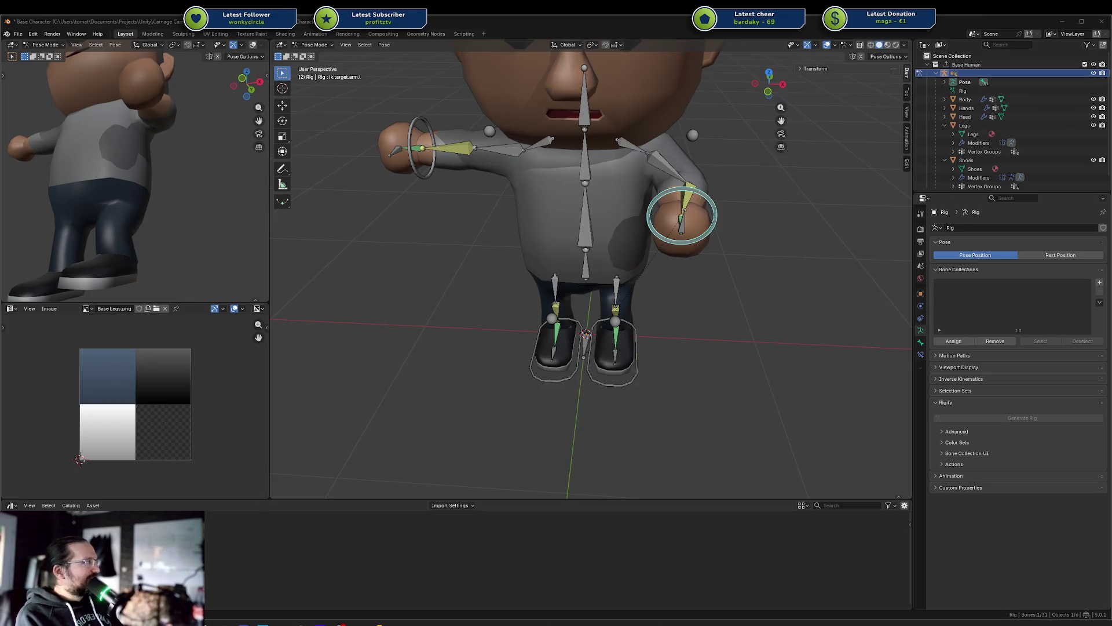
key("alt+Tab")
left_click(510, 330)
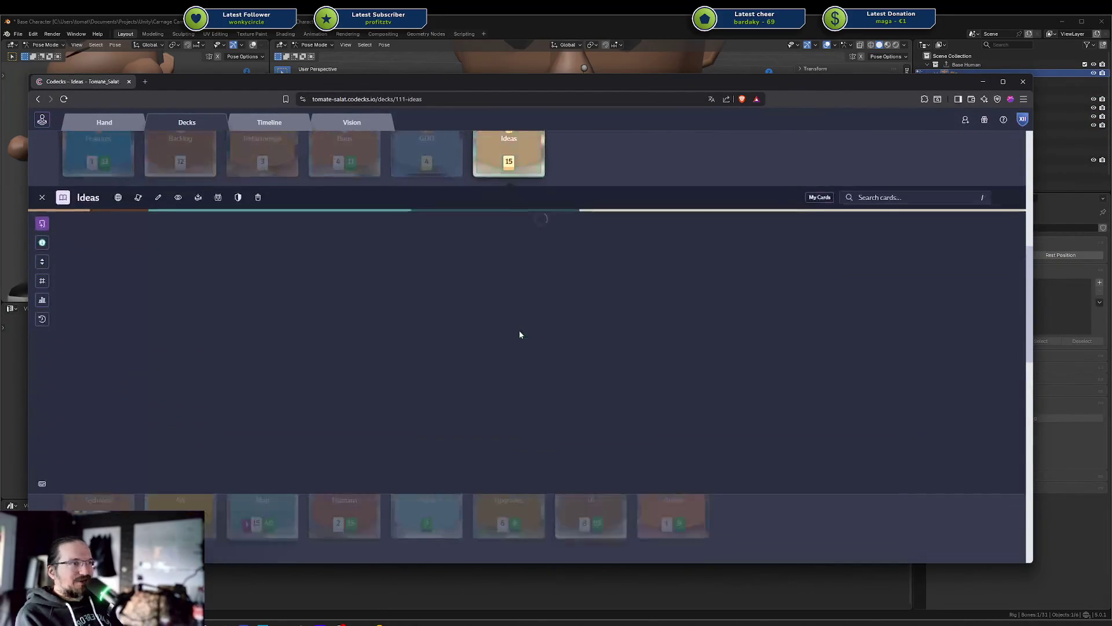
Step: Open the Community Ideas card, review its linked cards, then switch back to Blender
left_click(111, 261)
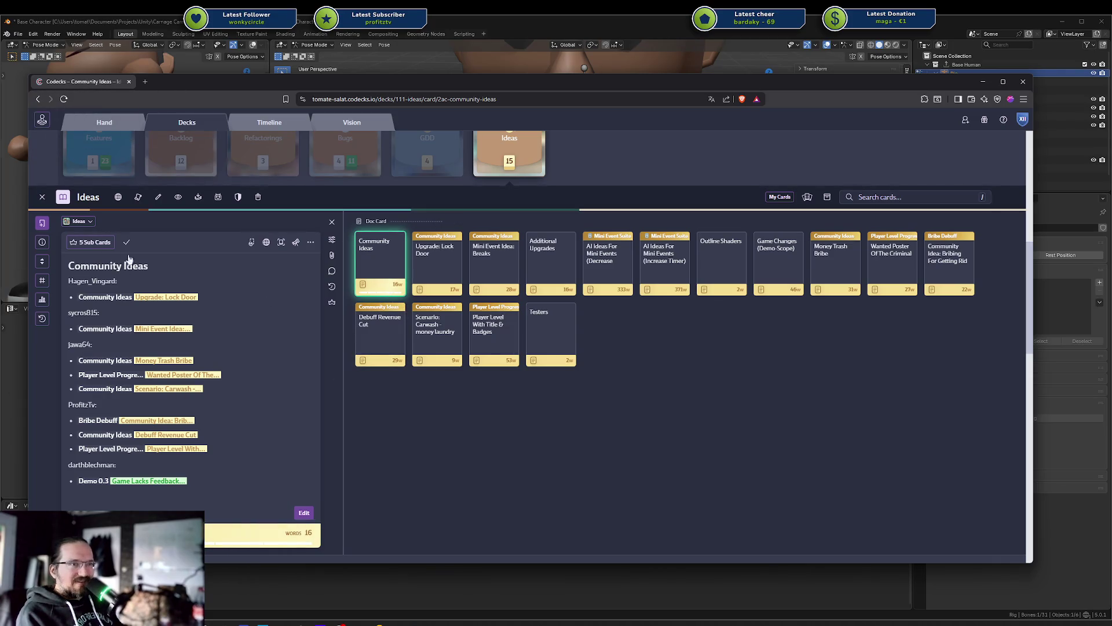
mouse_move(180, 360)
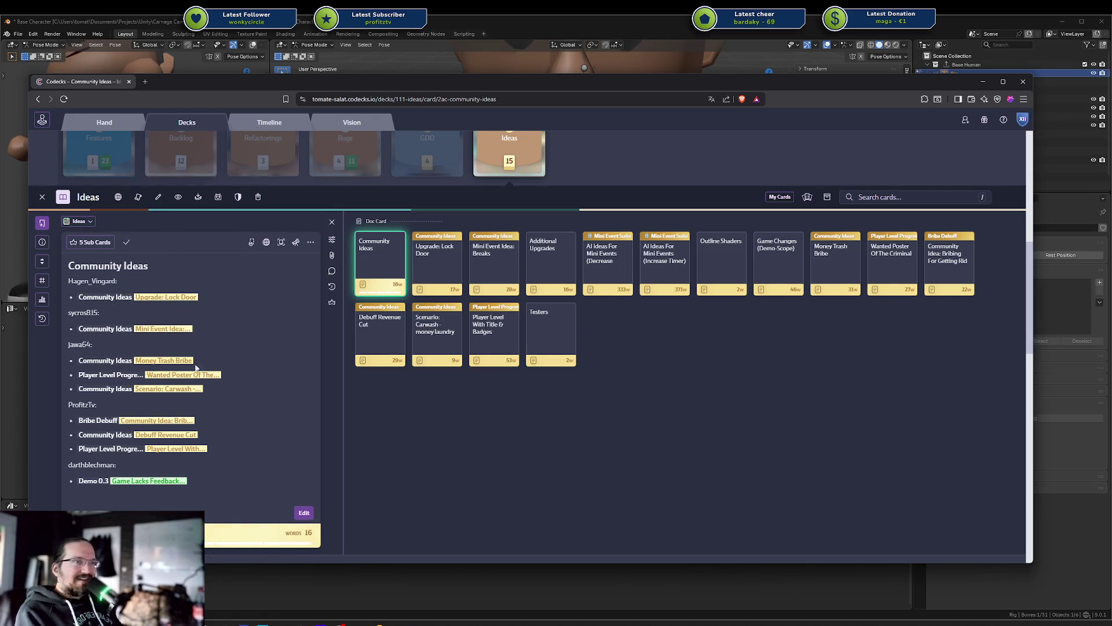
left_click(128, 81)
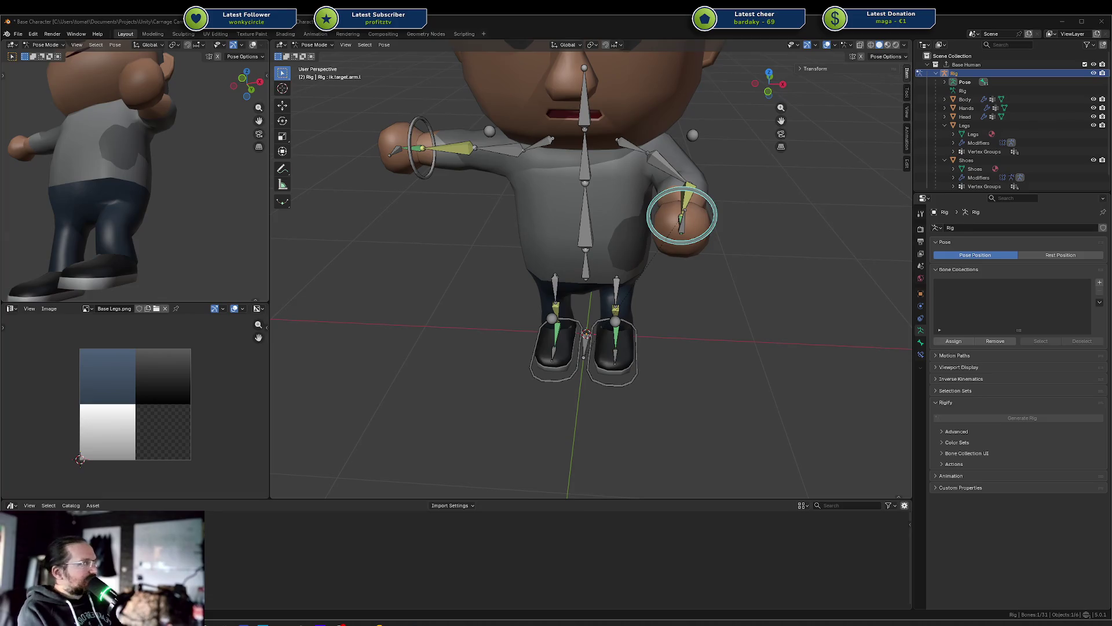
key("alt+Tab")
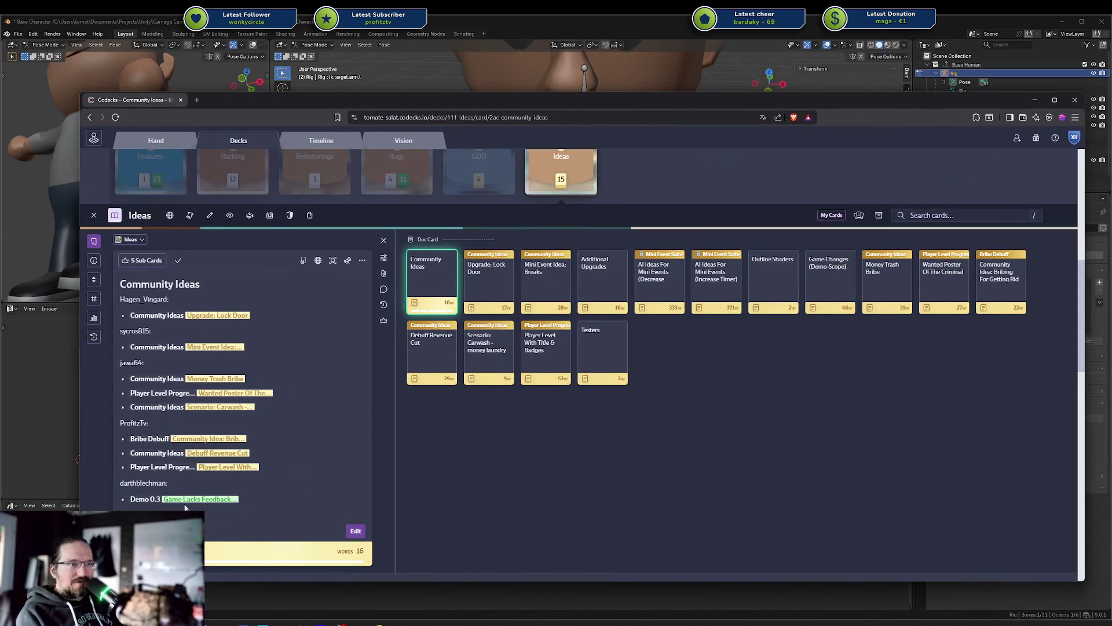
mouse_move(190, 504)
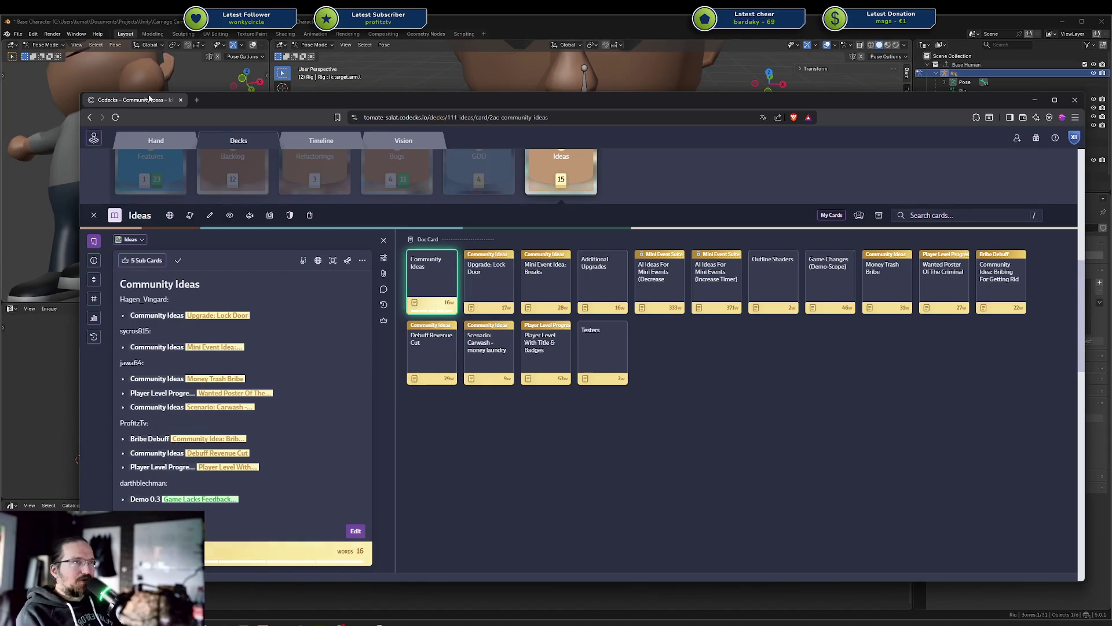
key("alt+Tab")
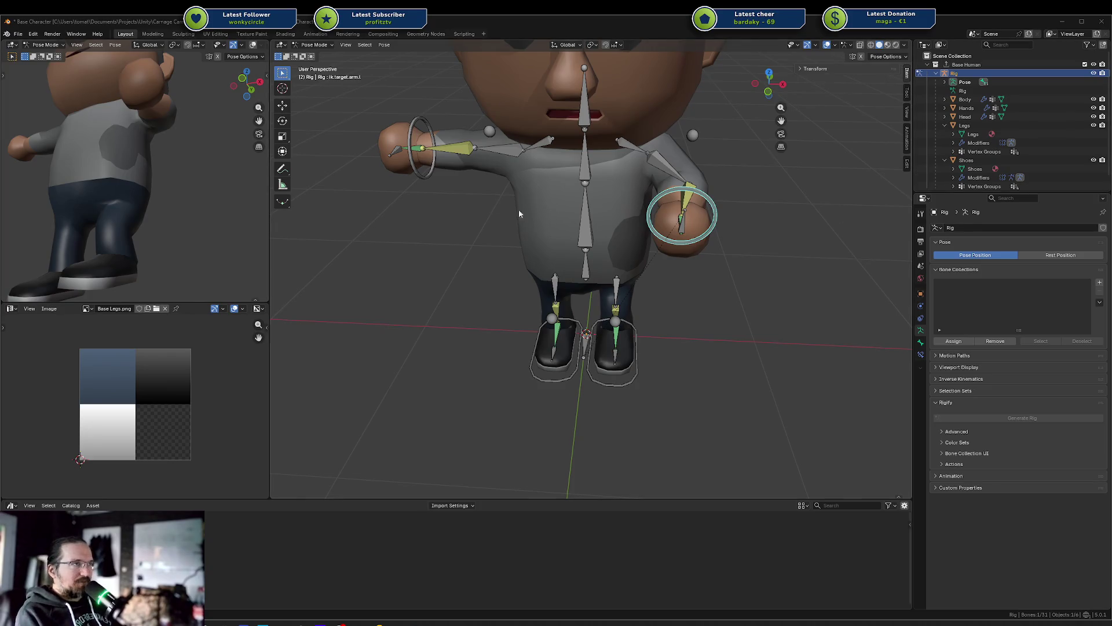
Step: Select the spine bone and apply a trial rotation about the Y axis
middle_click_drag(507, 220, 568, 232)
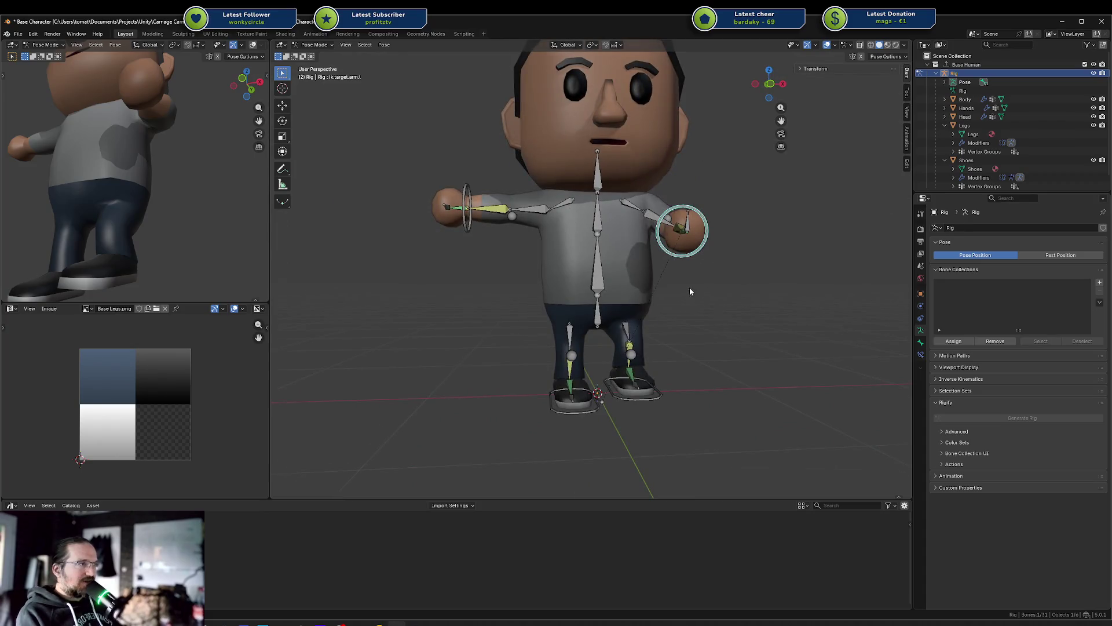
middle_click_drag(690, 288, 572, 300)
left_click(558, 285)
key("r")
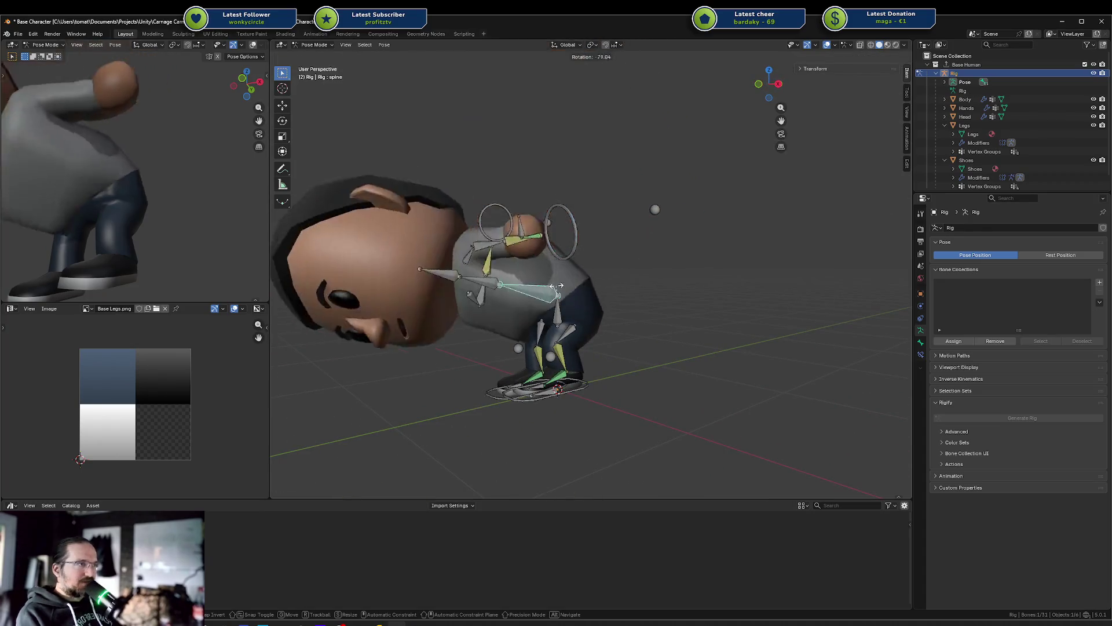
key("x")
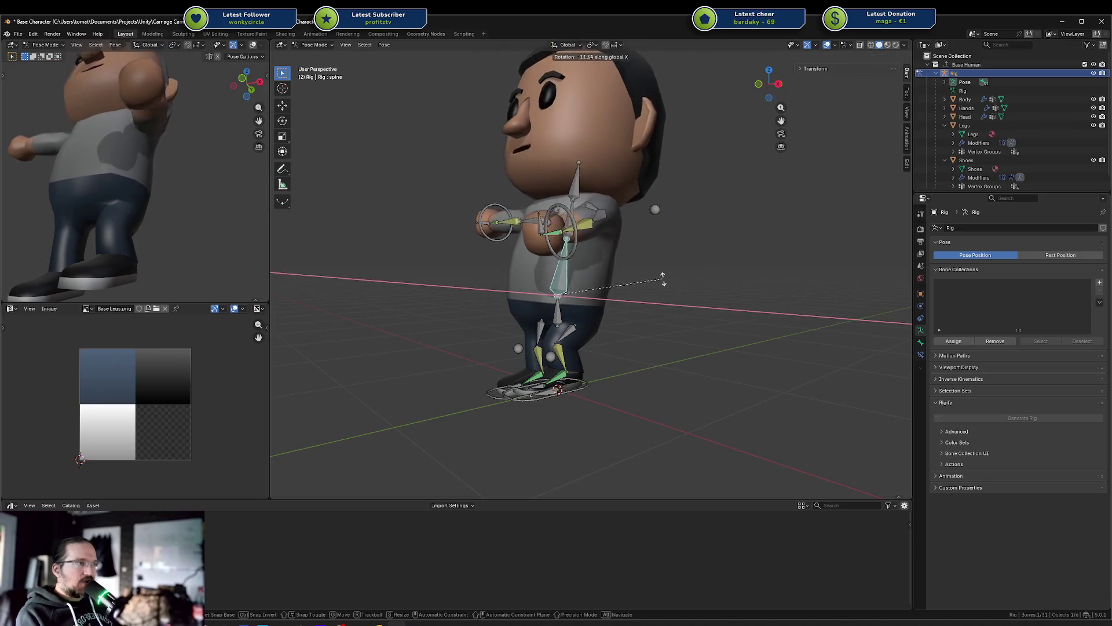
key("y")
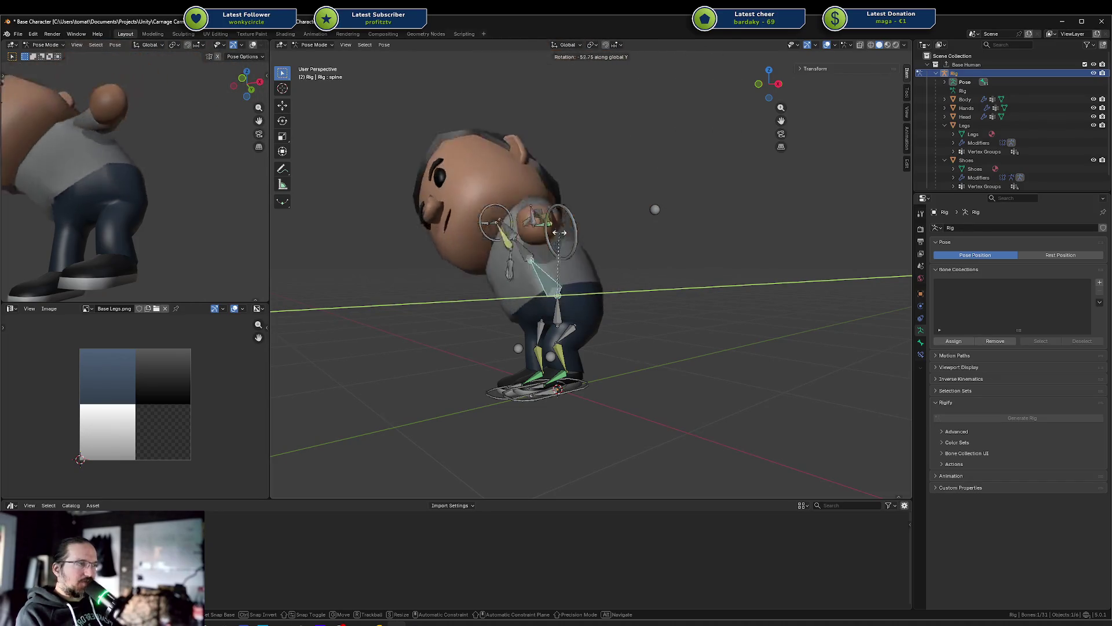
left_click(563, 238)
Step: Try further X and Y spine bends, cancelling each to keep the torso straight
middle_click_drag(564, 238, 658, 232)
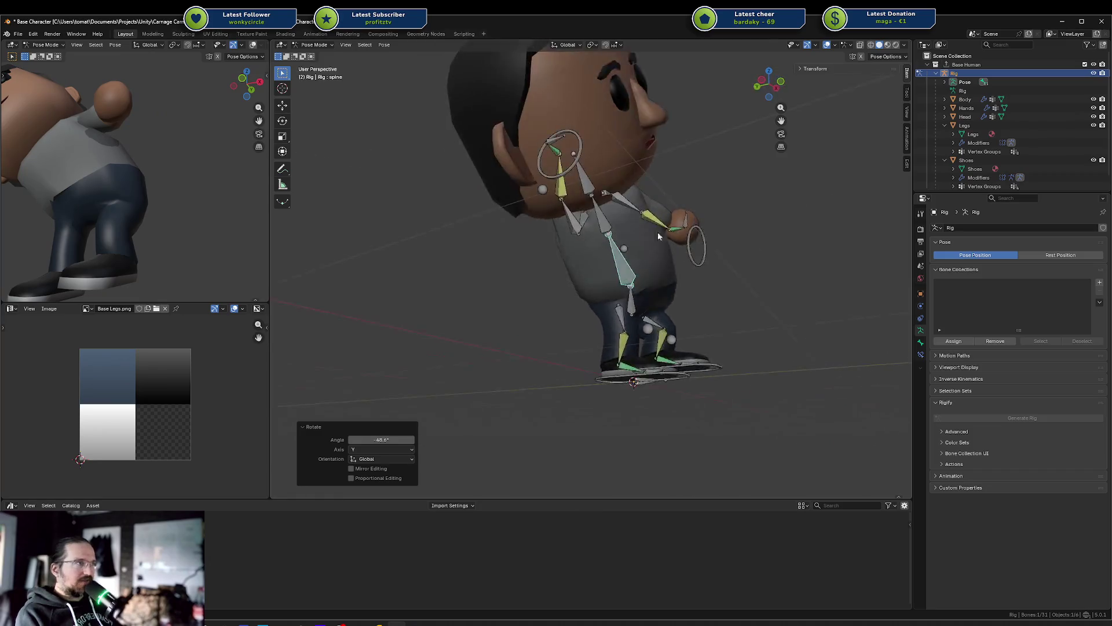
scroll(593, 251, "up", 6)
middle_click_drag(593, 251, 614, 232)
key("r")
key("x")
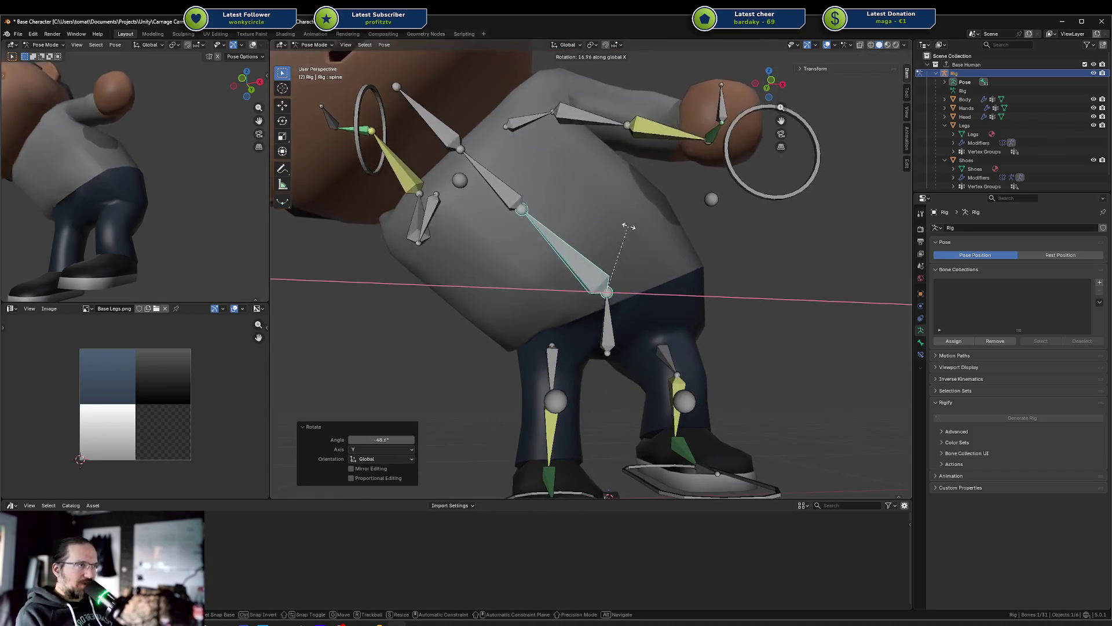
key("y")
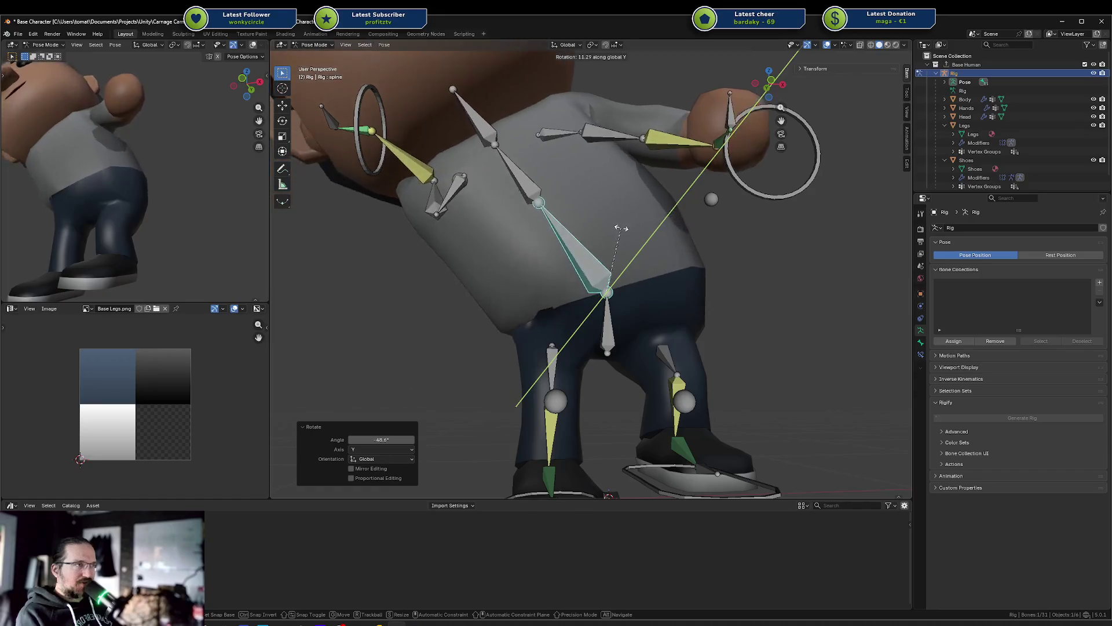
right_click(626, 230)
scroll(626, 230, "down", 3)
mouse_move(622, 231)
middle_mouse_down()
mouse_move(603, 237)
mouse_move(610, 232)
middle_mouse_up()
key("r")
key("x")
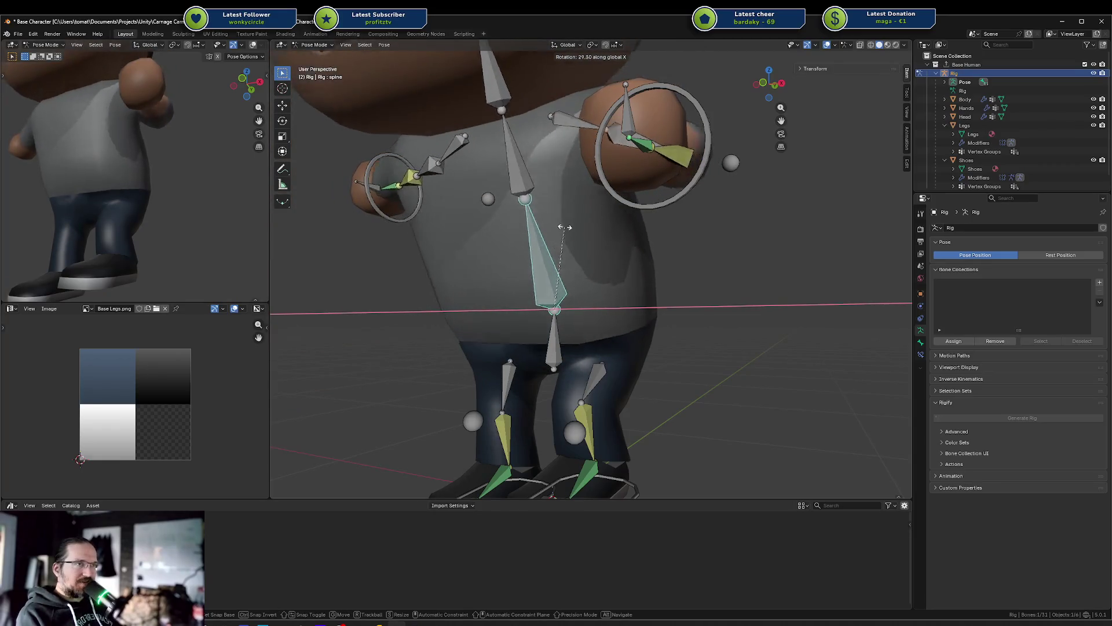
right_click(543, 233)
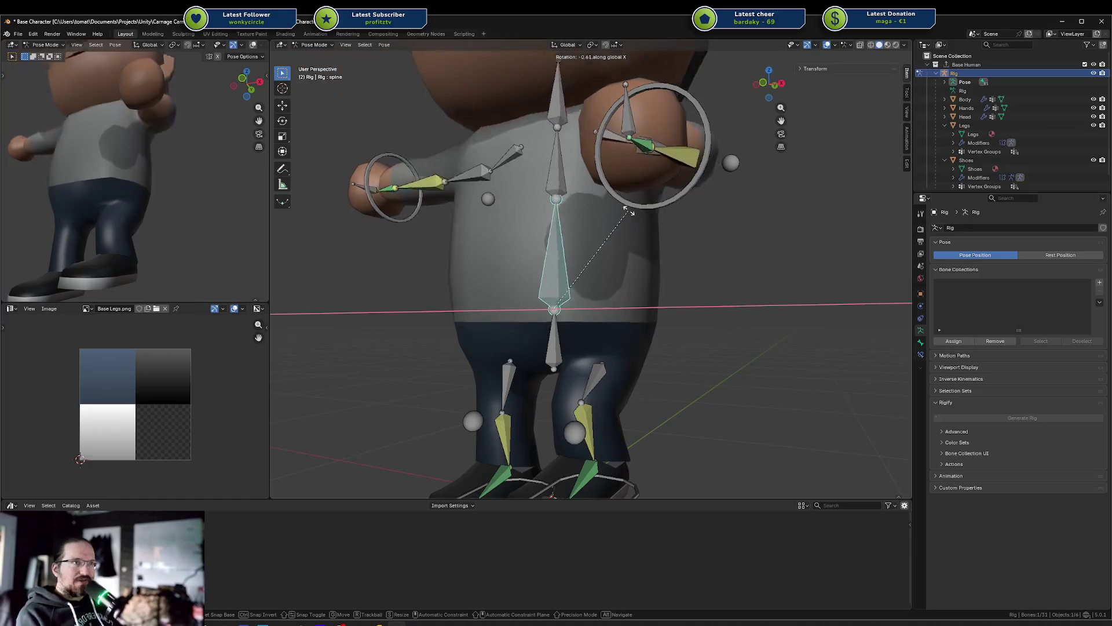
Step: Reset the left foot IK control to its rest position with Alt+G
left_click(640, 488, "shift")
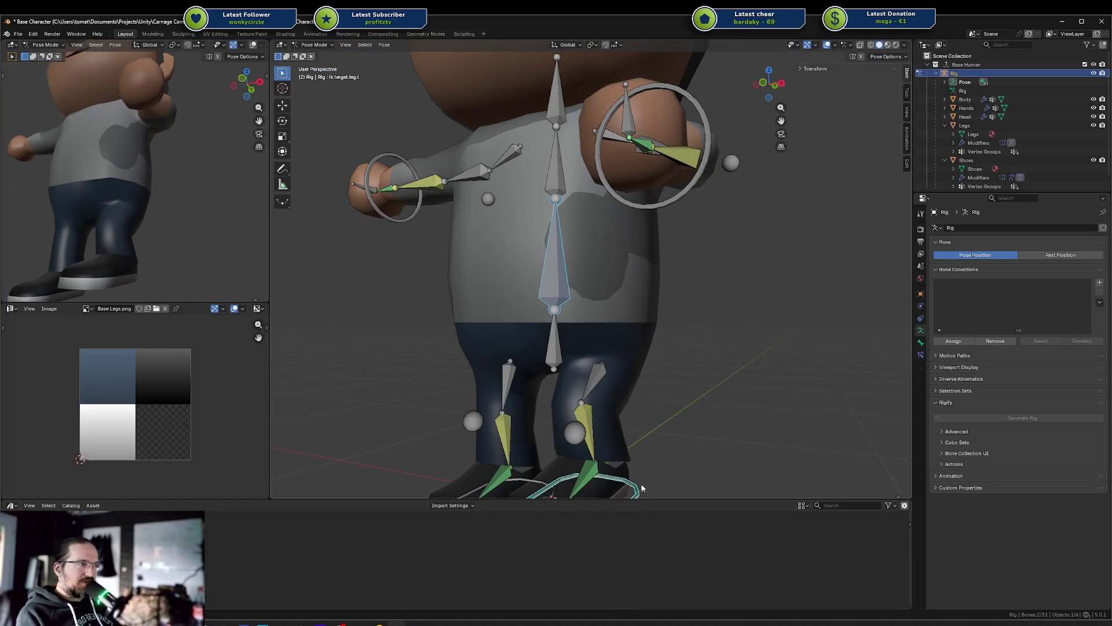
left_click(651, 450)
left_click(641, 488)
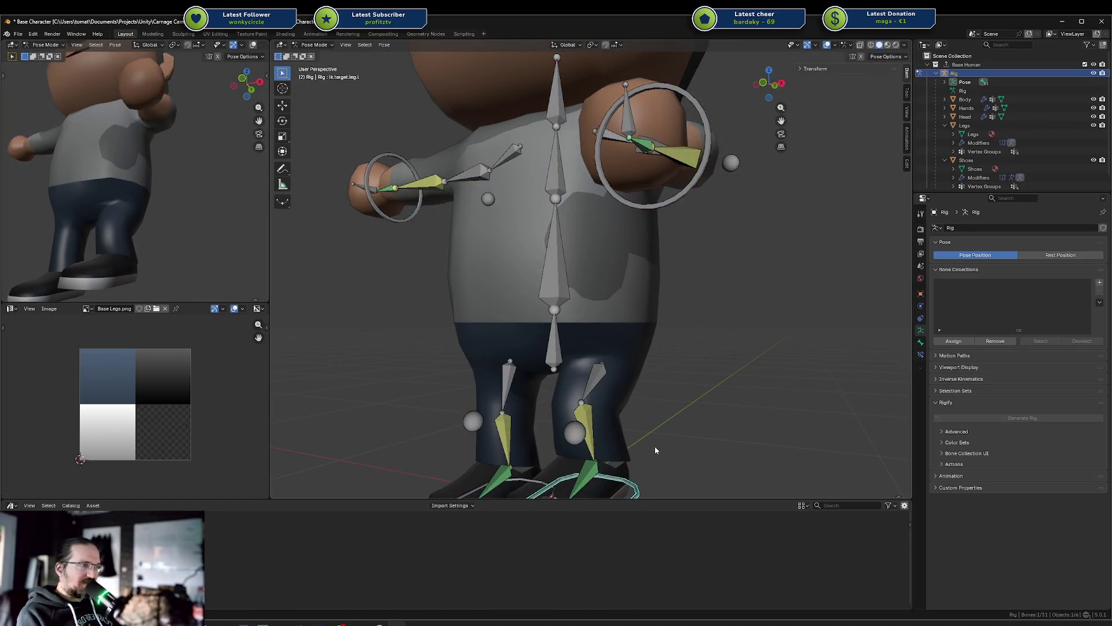
scroll(655, 446, "down", 2)
key("alt+g")
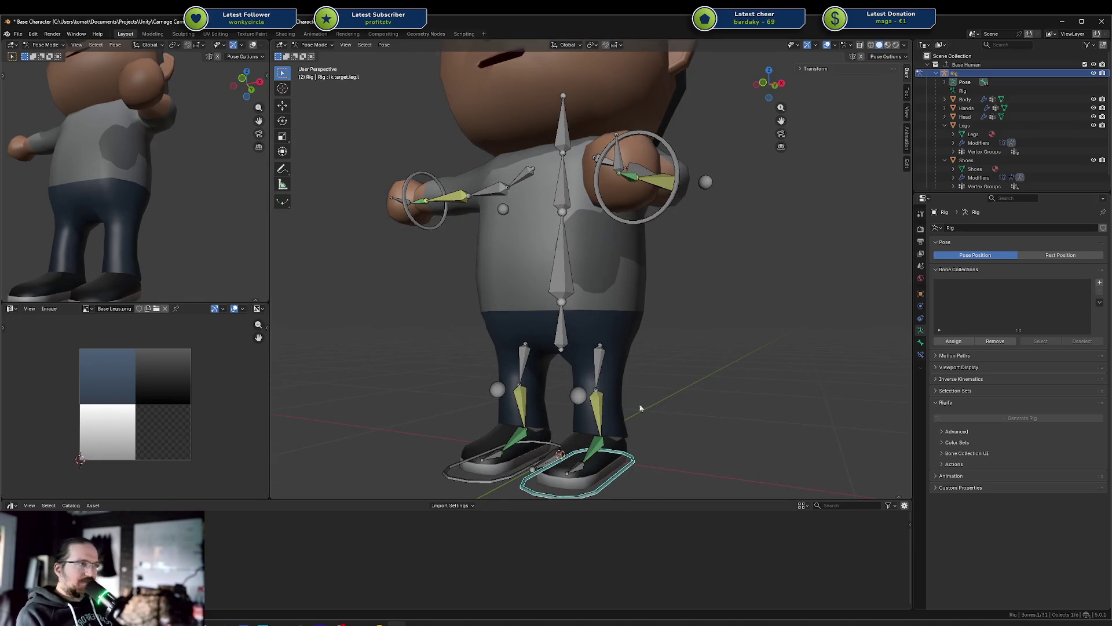
Step: Clear rotations and locations on all bones, straightening the hand IK arm
left_click(562, 273)
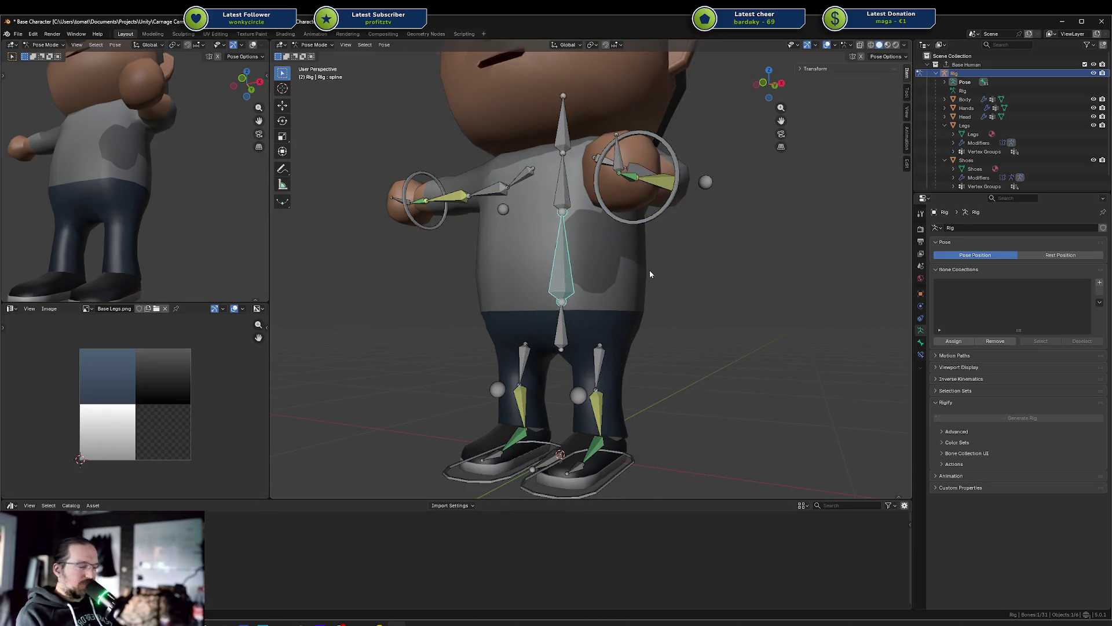
key("a")
key("alt+r")
key("alt+g")
Step: Bend the spine forward 39.3° around X, then select the hips bone
left_click(563, 281)
key("r")
key("x")
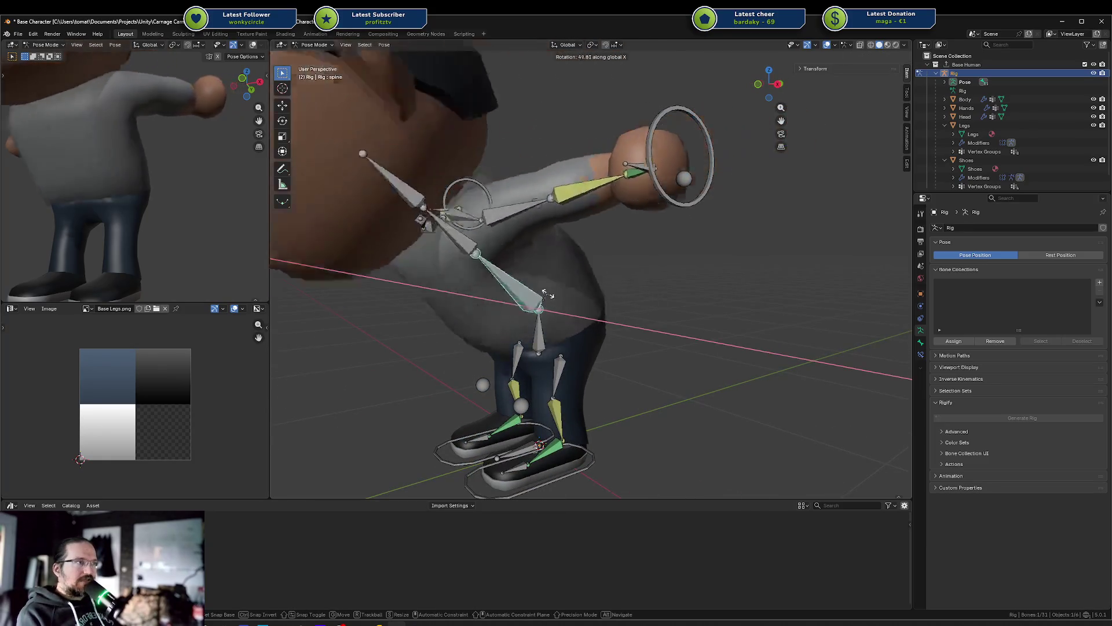
left_click(559, 284)
middle_click_drag(560, 284, 637, 292)
scroll(638, 292, "up", 3)
left_click(652, 298)
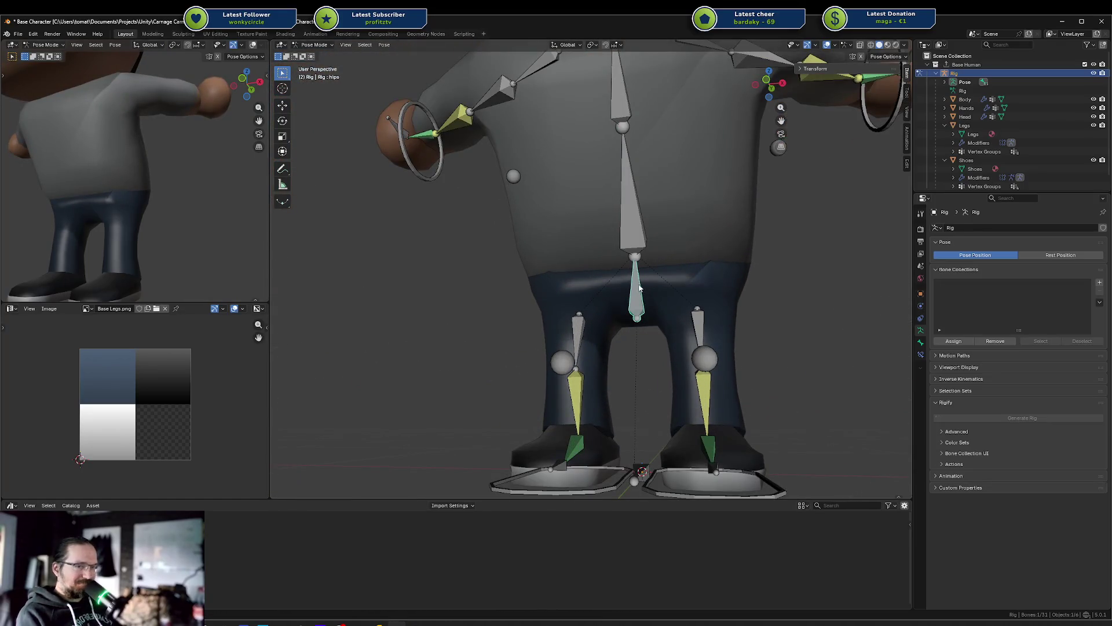
Step: Deselect the hips, select the spine bone and give it a small X rotation
key("ctrl+Tab")
key("ctrl+Tab")
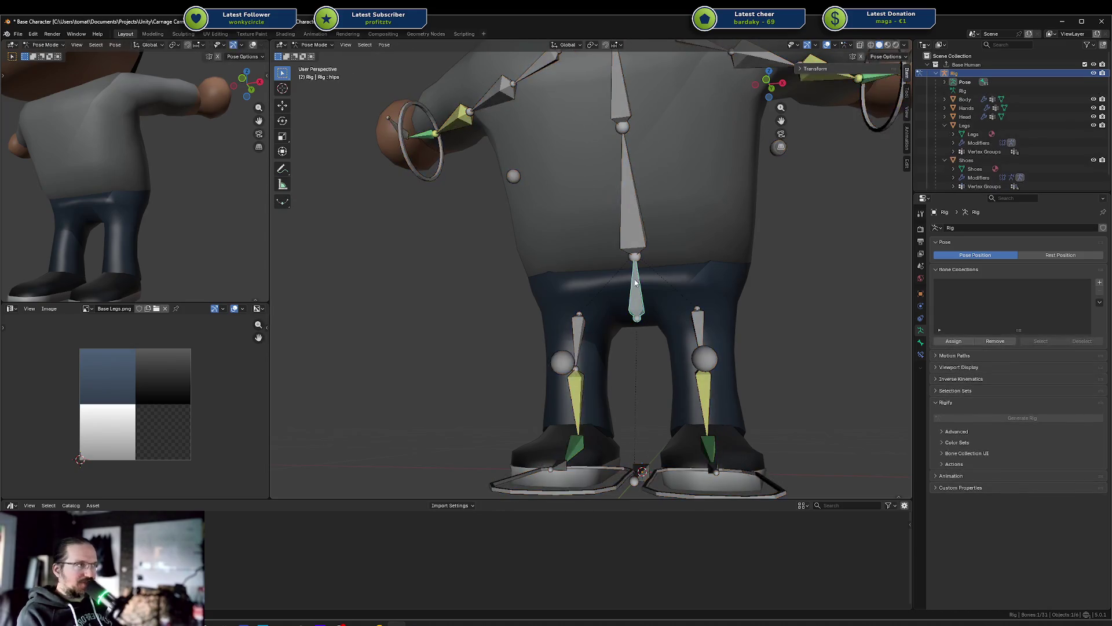
left_click(647, 285)
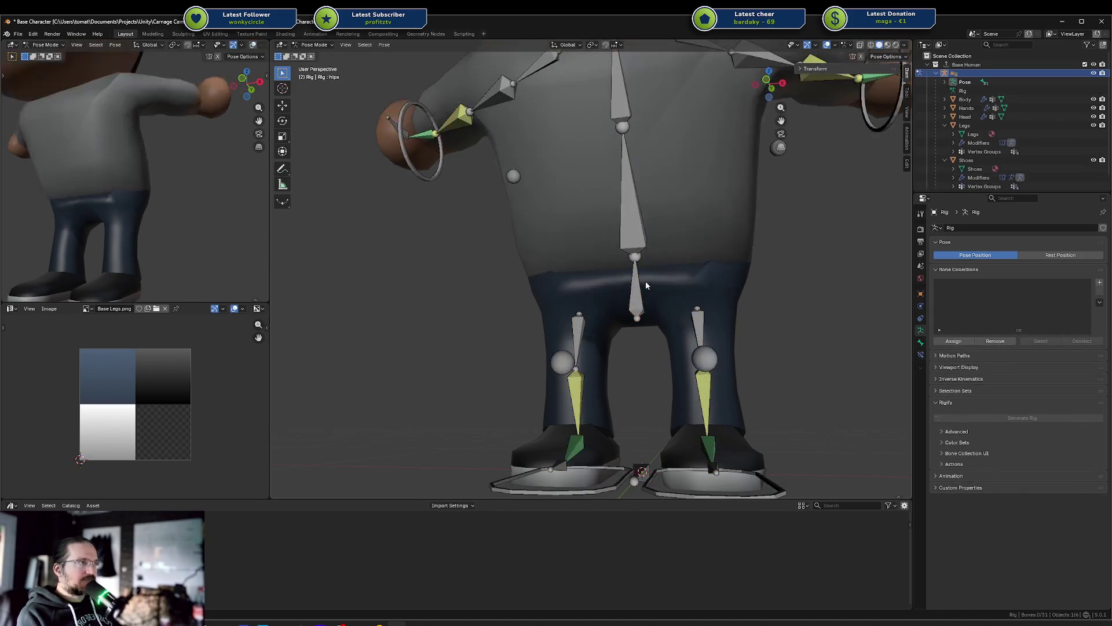
middle_click_drag(487, 230, 506, 237)
left_click(578, 214)
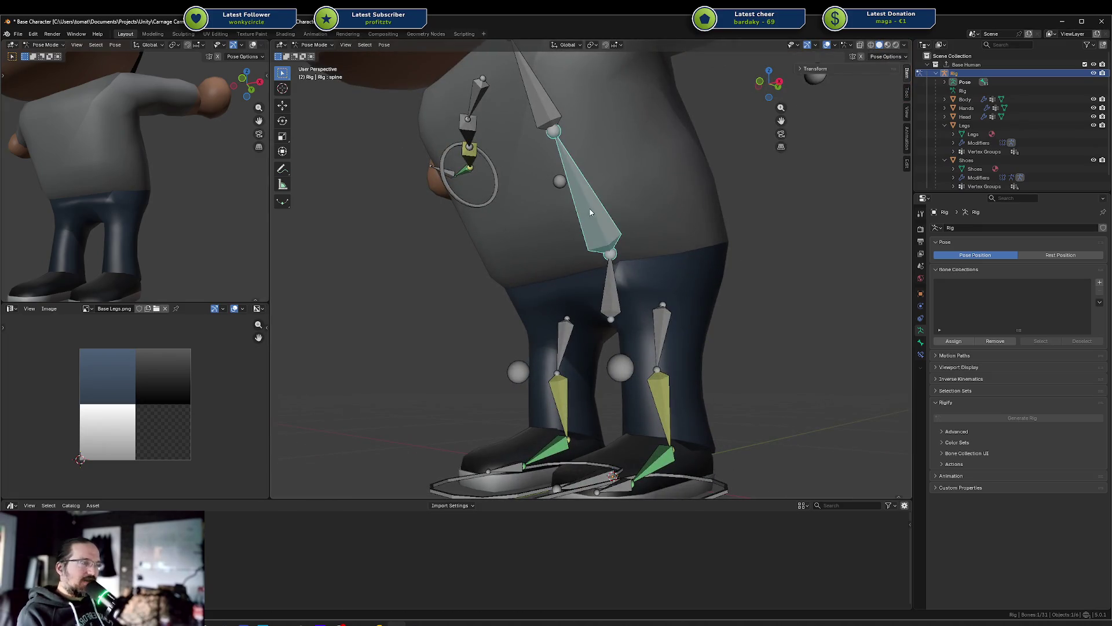
key("r")
key("x")
left_click(576, 227)
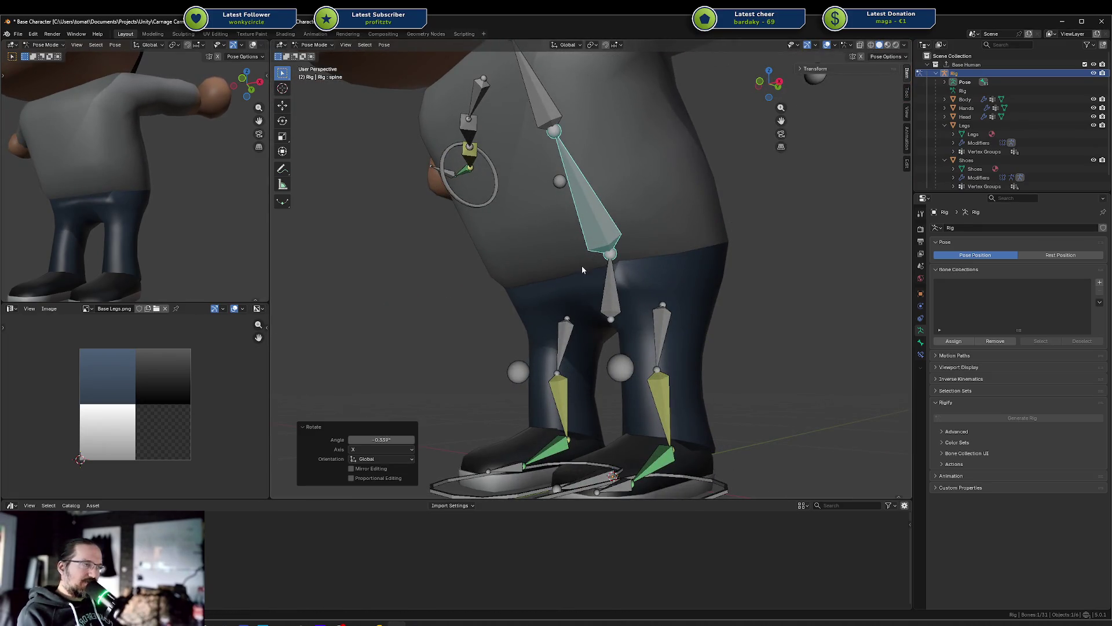
Step: Bend the spine forward on X, check it from behind, then undo
key("r")
key("x")
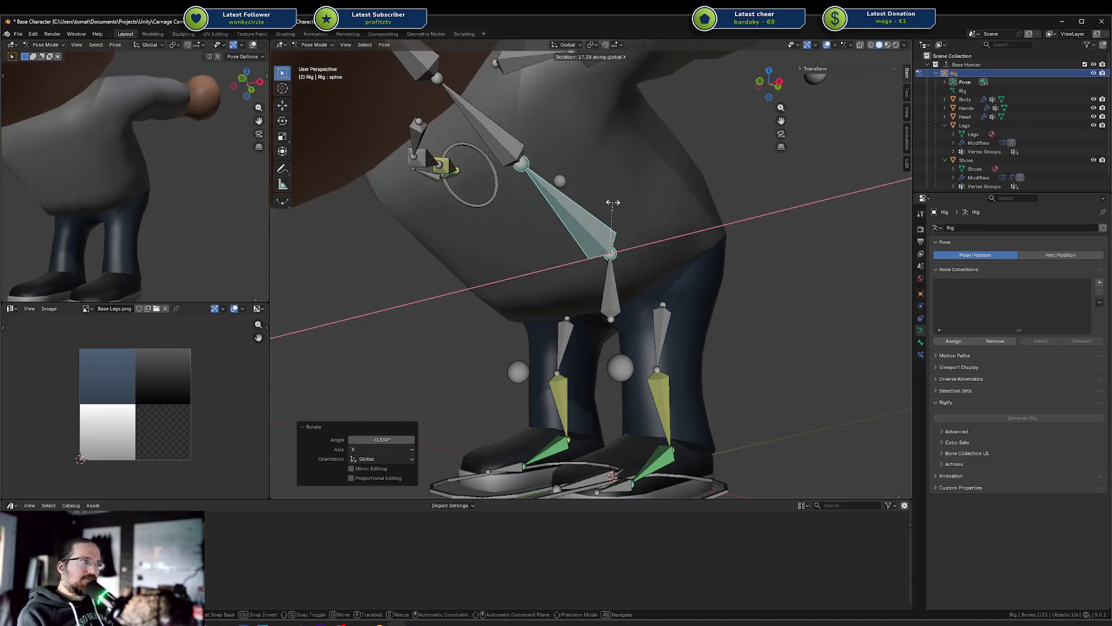
left_click(102, 217)
scroll(102, 216, "down", 5)
mouse_move(93, 226)
middle_mouse_down()
mouse_move(80, 238)
mouse_move(126, 211)
mouse_move(87, 196)
mouse_move(207, 176)
middle_mouse_up()
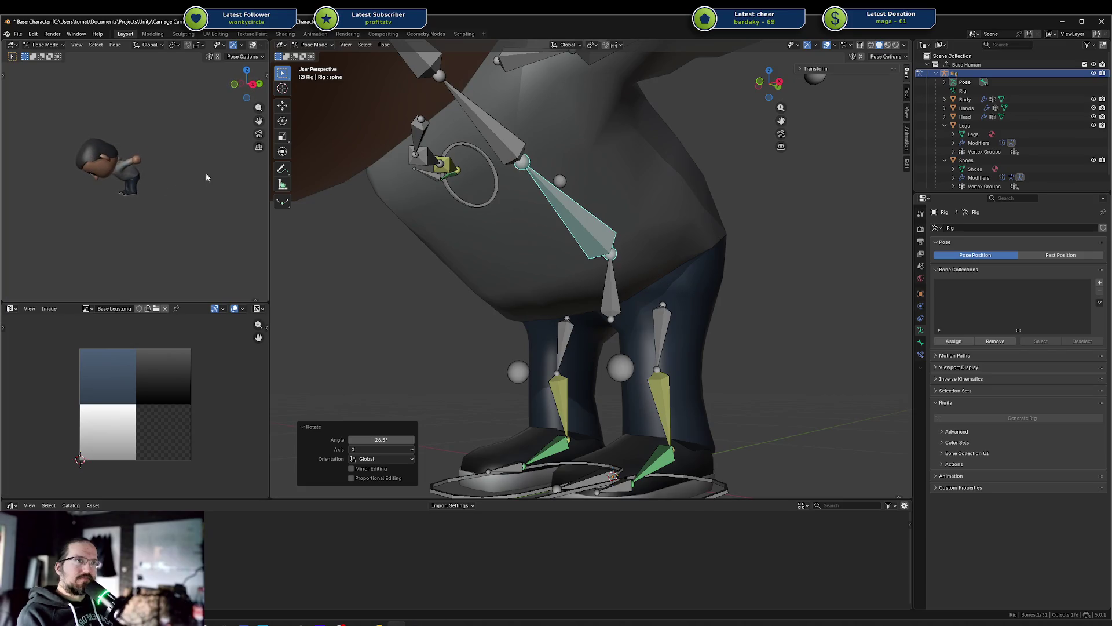
key("ctrl+z")
Step: Rebend the spine to -313° on X, cancelling a further rotation attempt
key("r")
key("x")
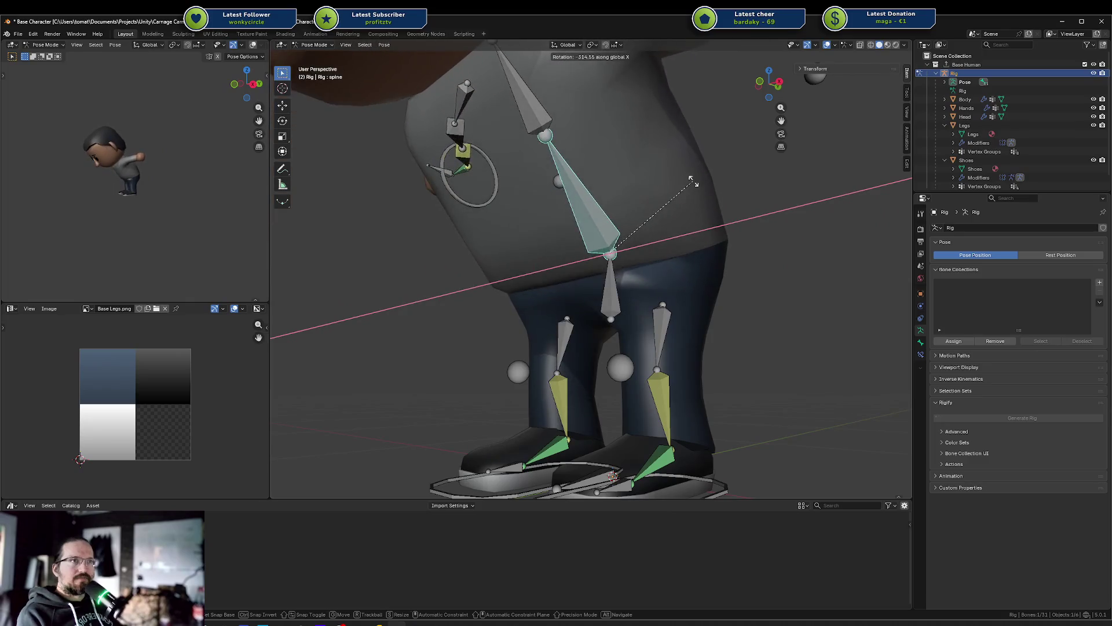
left_click(522, 186)
middle_click_drag(238, 180, 204, 177)
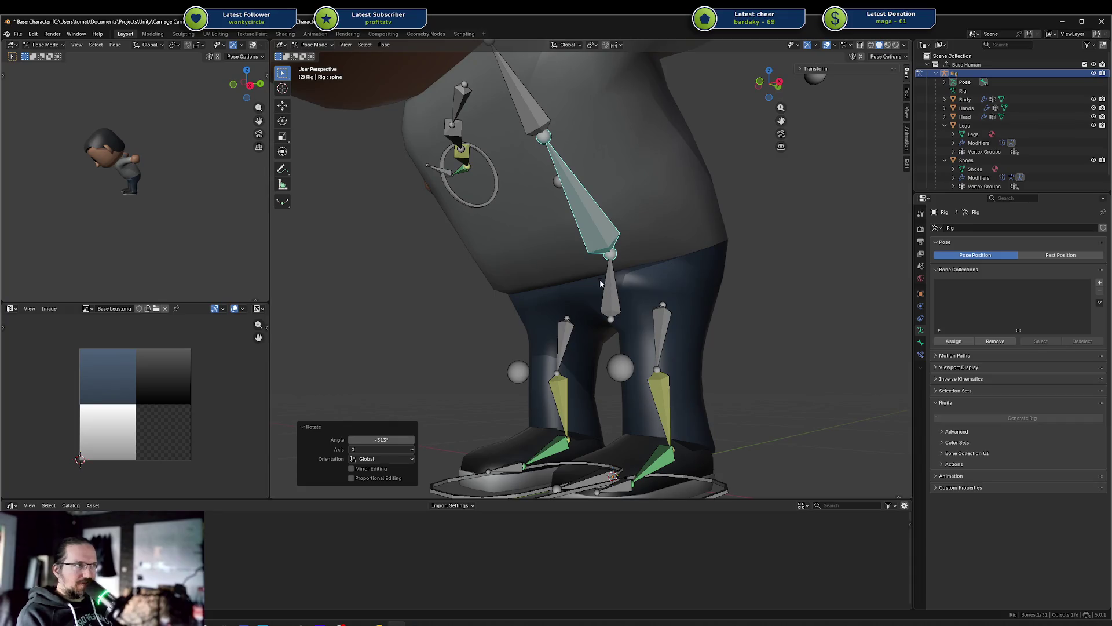
mouse_move(599, 279)
middle_mouse_down()
mouse_move(630, 284)
mouse_move(599, 277)
mouse_move(608, 267)
middle_mouse_up()
key("r")
key("x")
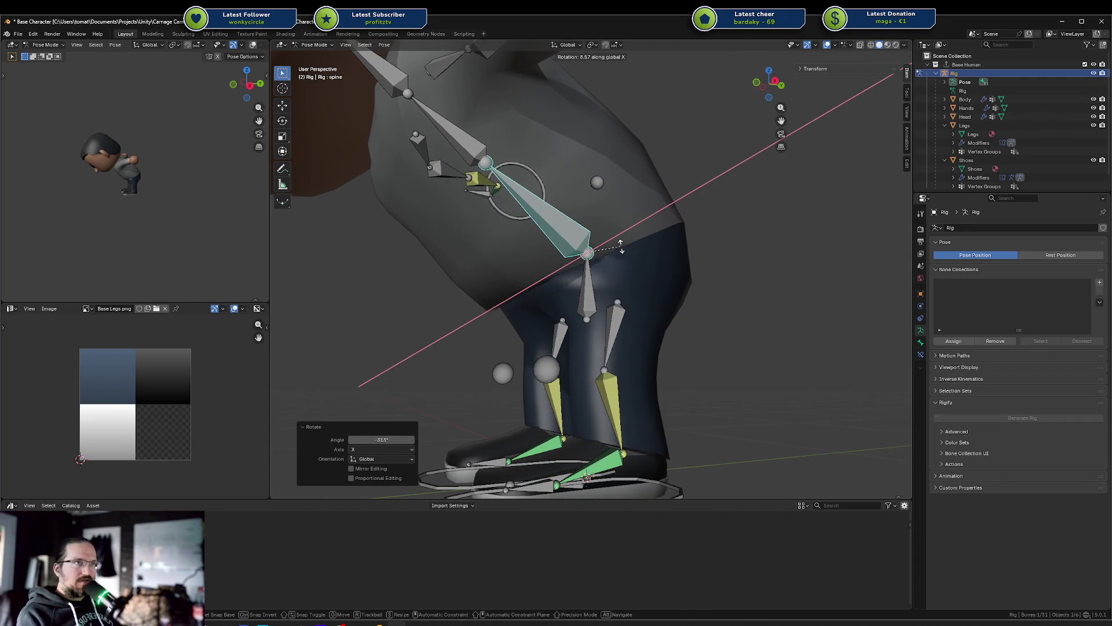
key("Escape")
Step: Inspect the bent character, undo to upright, save, and return to Object Mode
mouse_move(104, 188)
middle_mouse_down()
mouse_move(203, 183)
mouse_move(244, 161)
mouse_move(149, 158)
mouse_move(115, 192)
middle_mouse_up()
scroll(137, 193, "up", 8)
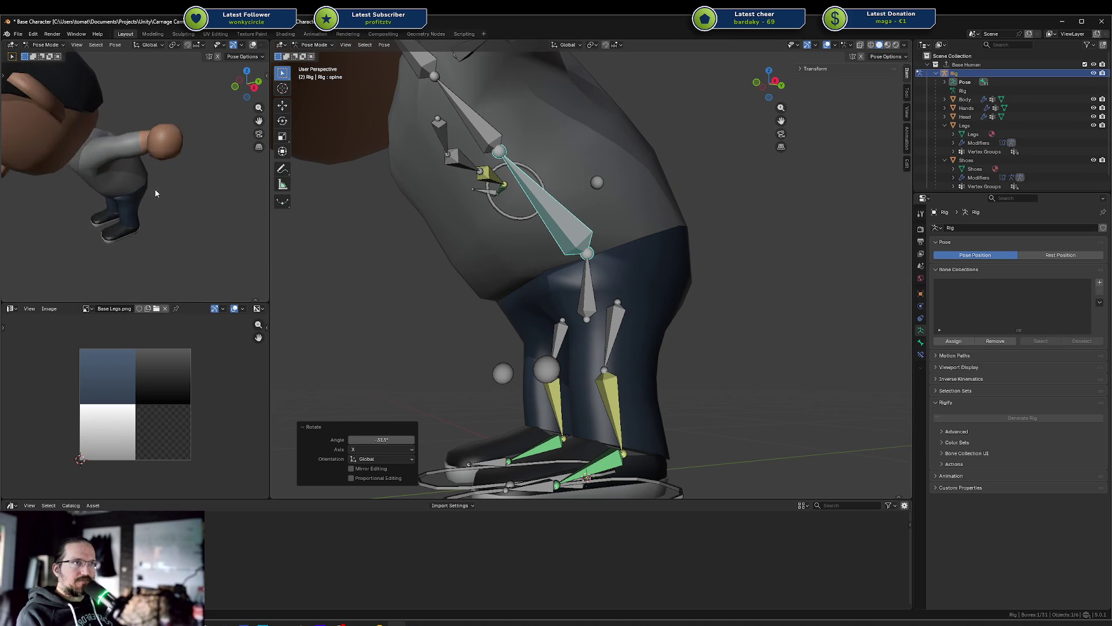
middle_click_drag(187, 172, 162, 158)
scroll(348, 191, "down", 4)
middle_click_drag(348, 191, 724, 258)
key("ctrl+z")
key("ctrl+s")
key("ctrl+Tab")
Step: Select the Body mesh and inspect the character from several preview angles
left_click(586, 239)
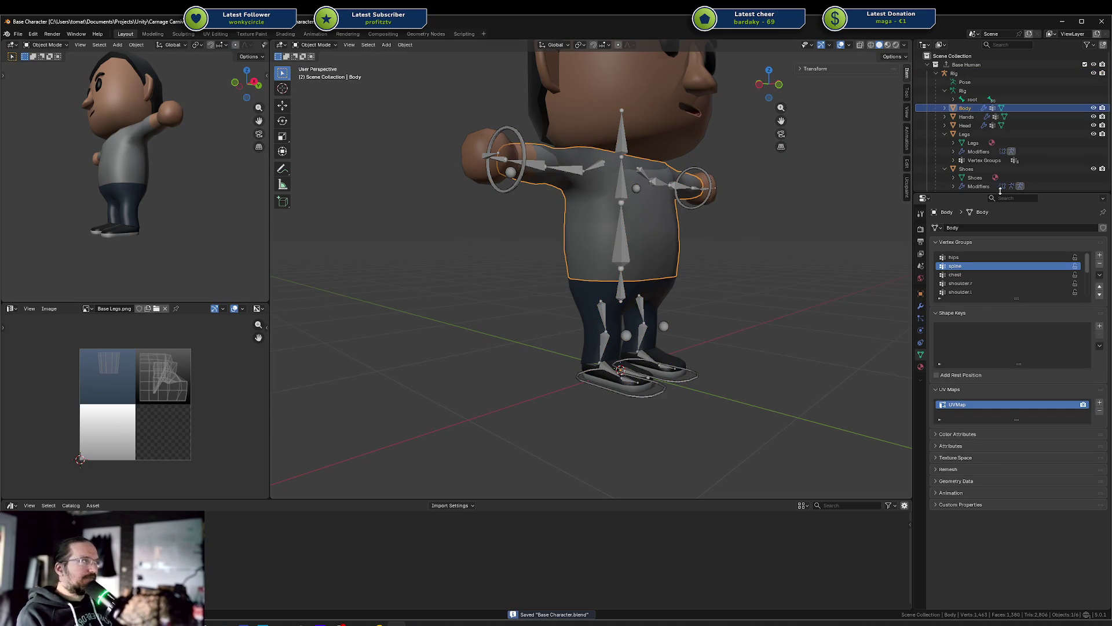
scroll(624, 241, "down", 5)
scroll(123, 184, "down", 4)
mouse_move(123, 184)
middle_mouse_down()
mouse_move(124, 224)
mouse_move(79, 220)
mouse_move(77, 187)
mouse_move(140, 186)
mouse_move(120, 185)
middle_mouse_up()
scroll(123, 225, "down", 3)
scroll(119, 185, "up", 4)
mouse_move(155, 217)
middle_mouse_down()
mouse_move(130, 186)
mouse_move(187, 220)
middle_mouse_up()
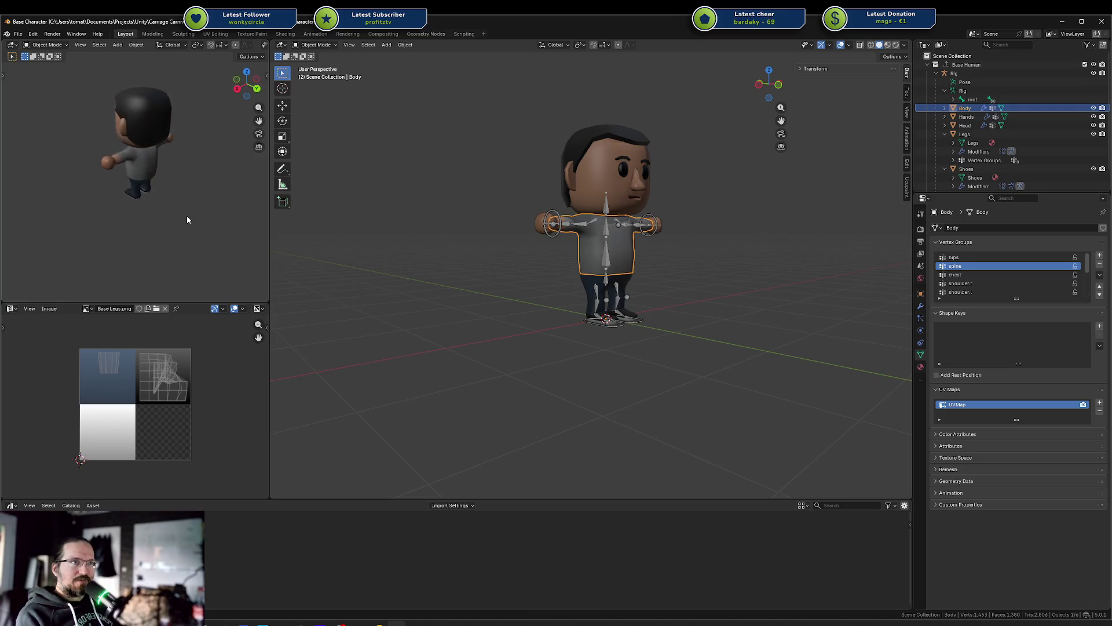
scroll(187, 221, "down", 4)
mouse_move(142, 191)
middle_mouse_down()
mouse_move(251, 197)
mouse_move(22, 199)
mouse_move(264, 185)
middle_mouse_up()
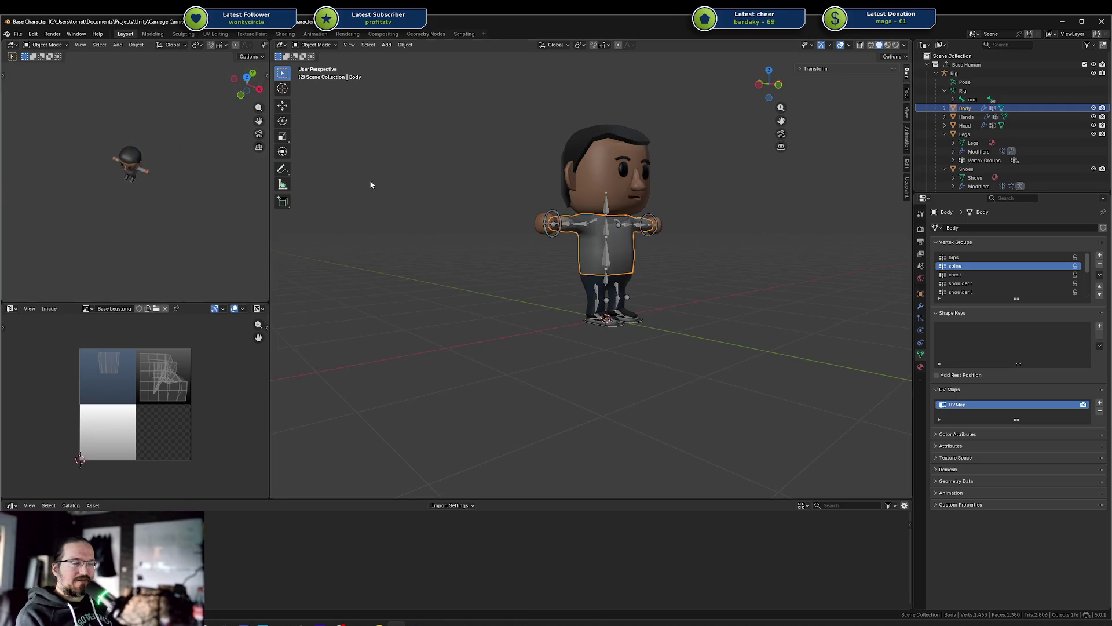
scroll(175, 217, "up", 2)
Step: Save Base Character.blend again, deselect the Body mesh, and switch to the code editor
key("ctrl+s")
middle_click_drag(627, 241, 627, 232)
left_click(495, 277)
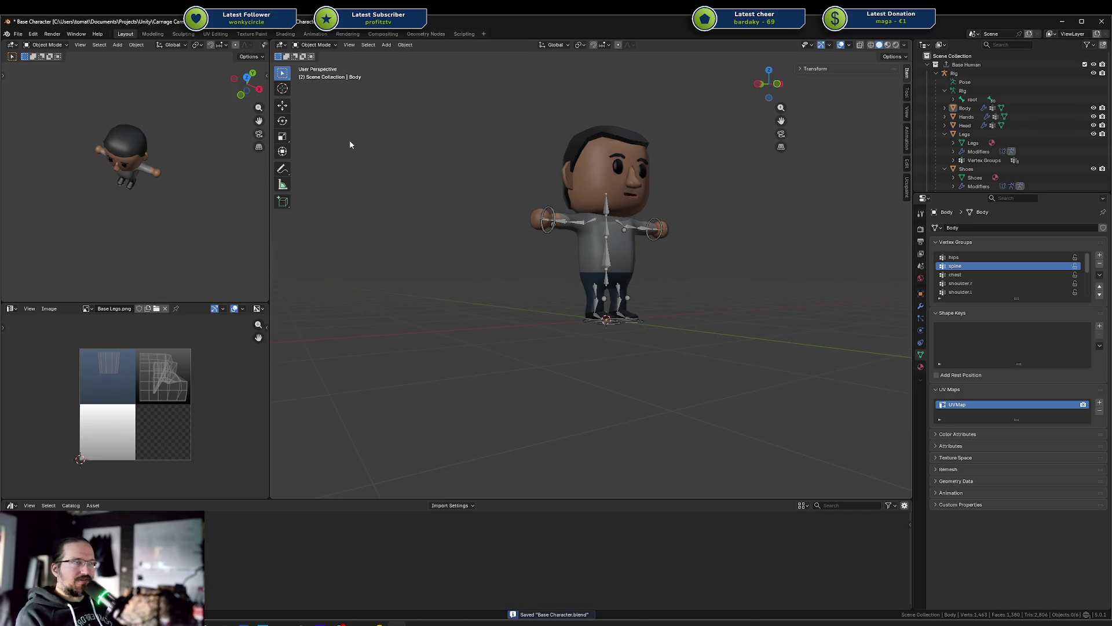
left_click(379, 622)
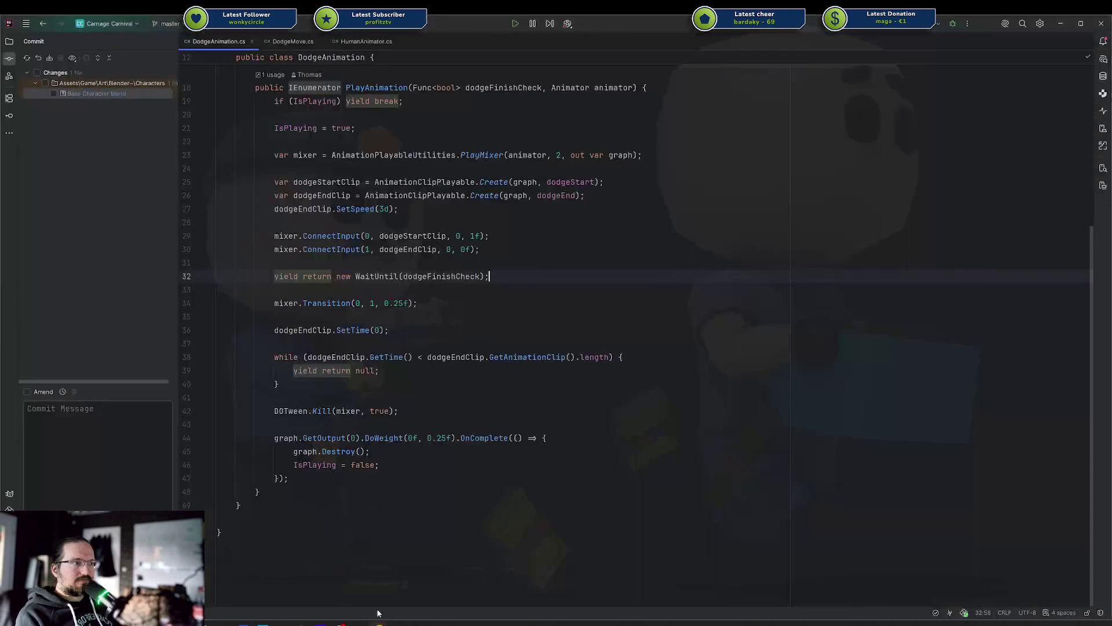
Step: Include all changes in the commit and open the Rework Character Models card in Codecks
left_click(37, 73)
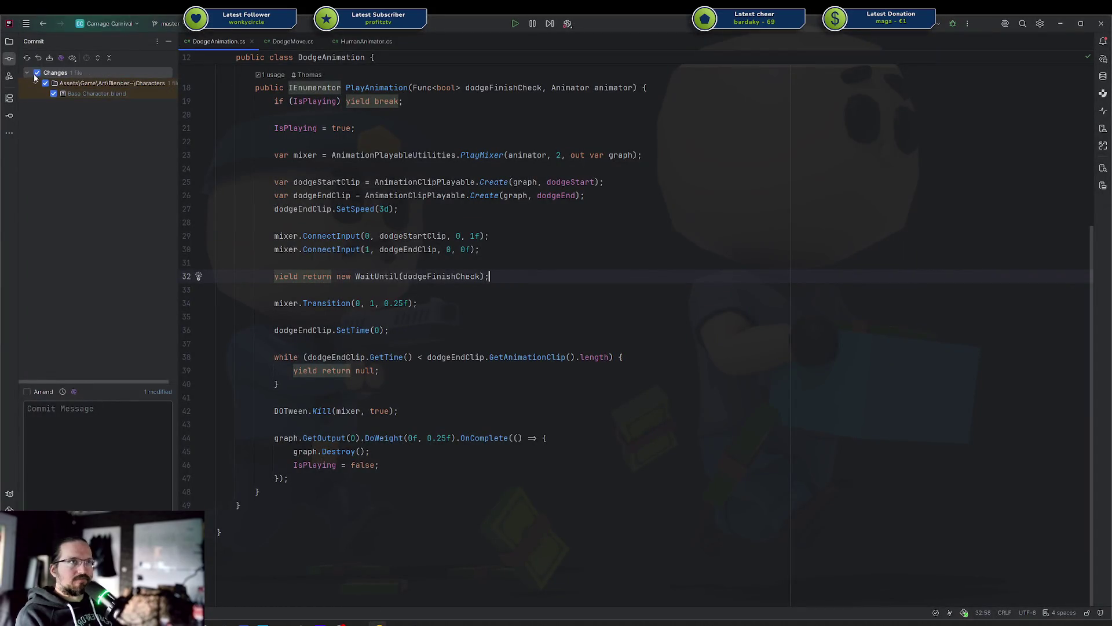
key("alt+Tab")
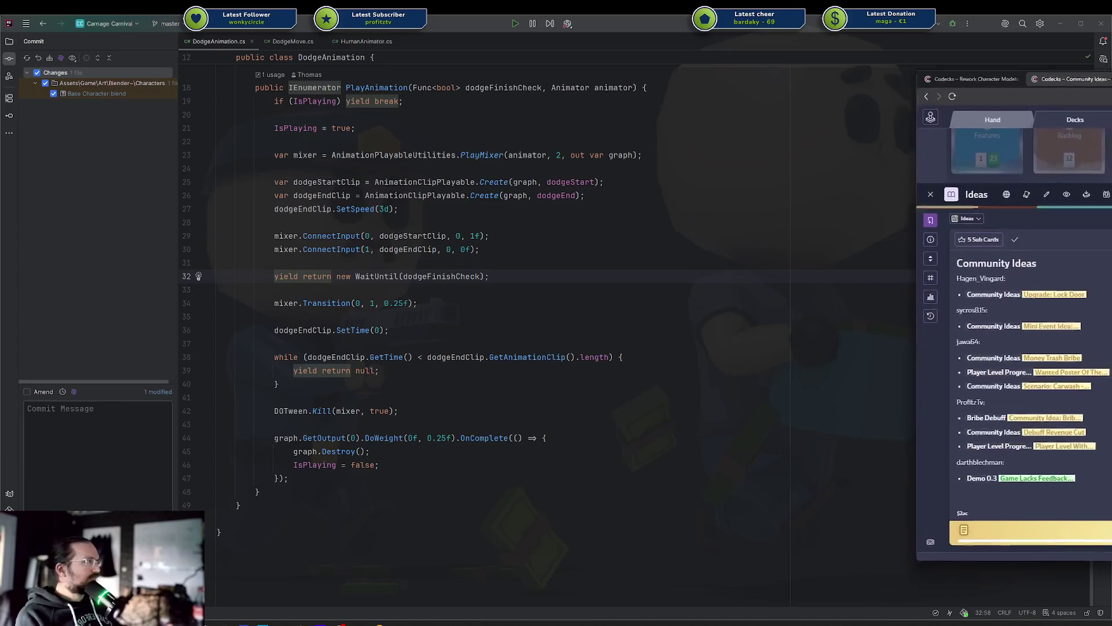
left_click(571, 114)
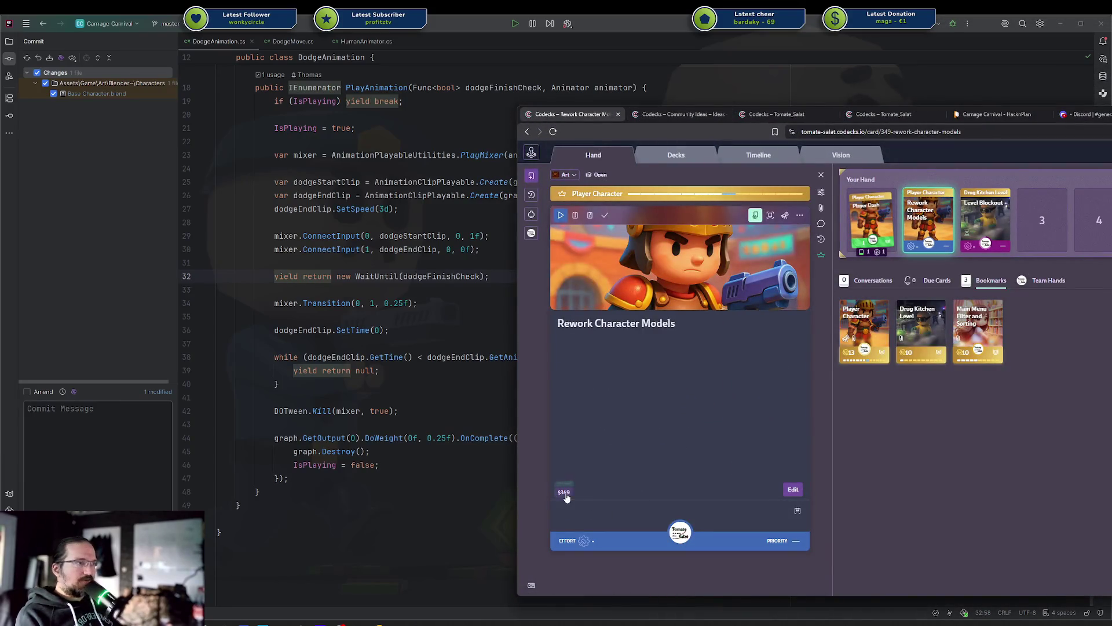
Step: Commit Base Character.blend as '$349 reworked base character model' and push it
left_click(79, 485)
type("$349 reworked character m")
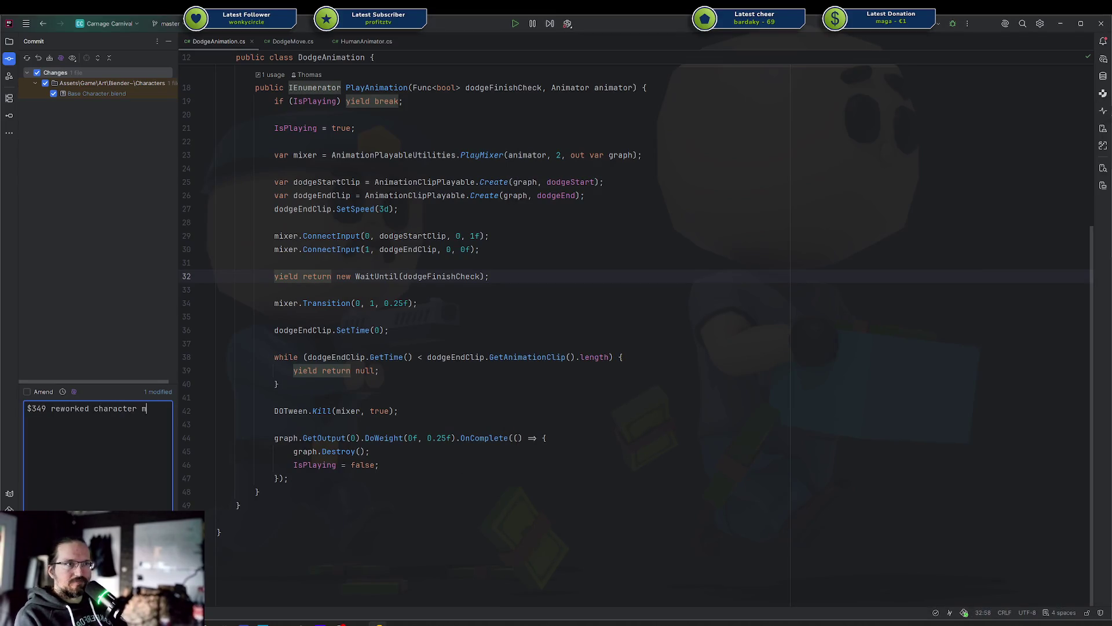
key("ctrl+BackSpace")
key("ctrl+BackSpace")
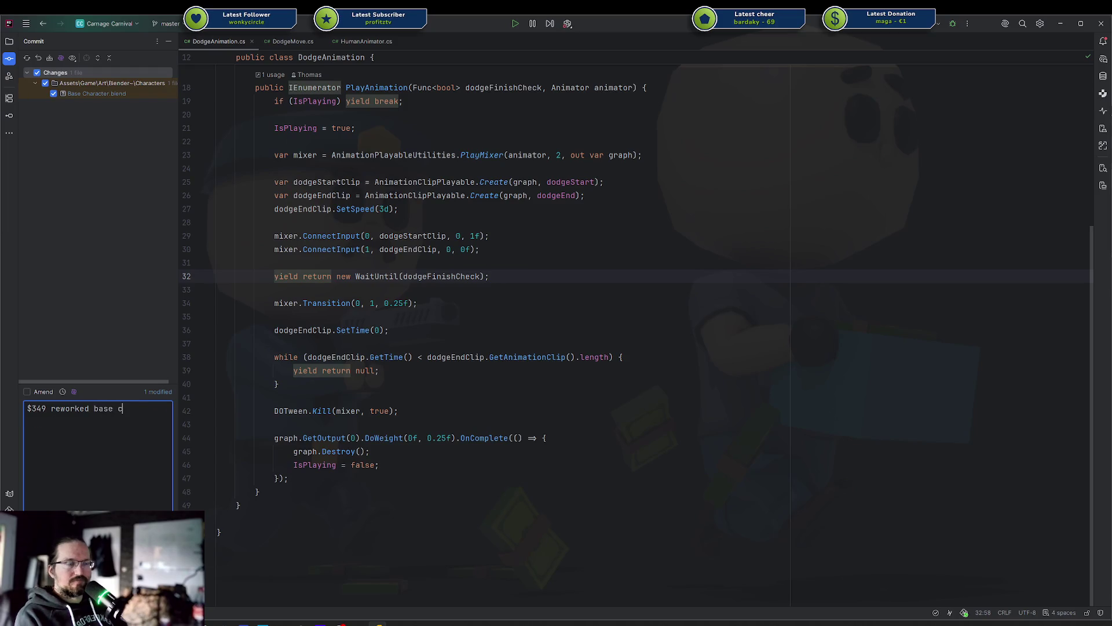
type("haracter model")
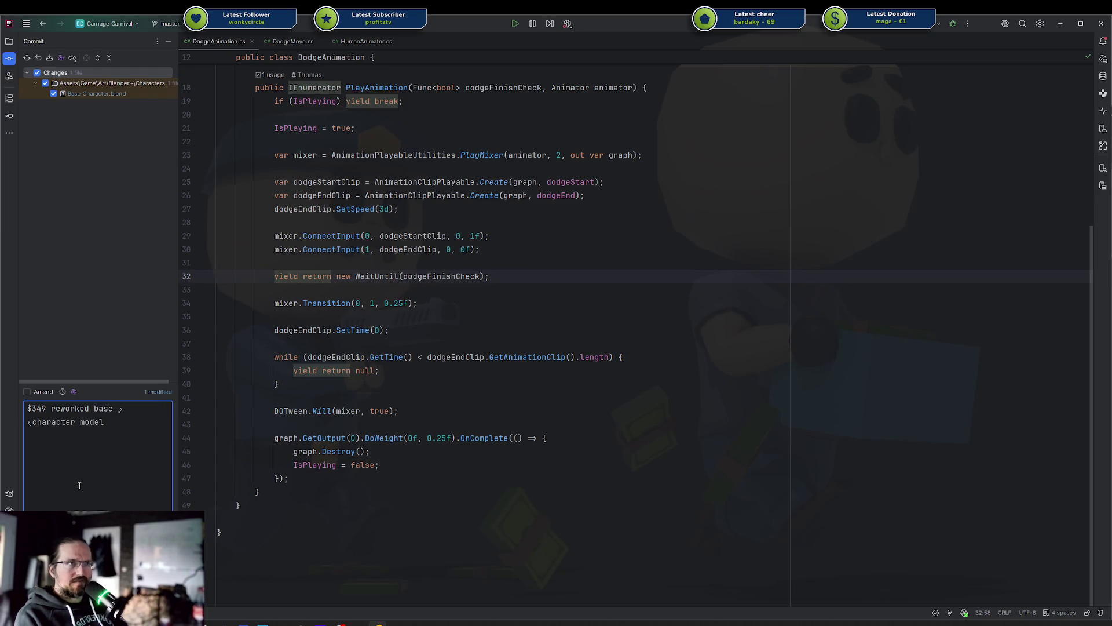
key("ctrl+Return")
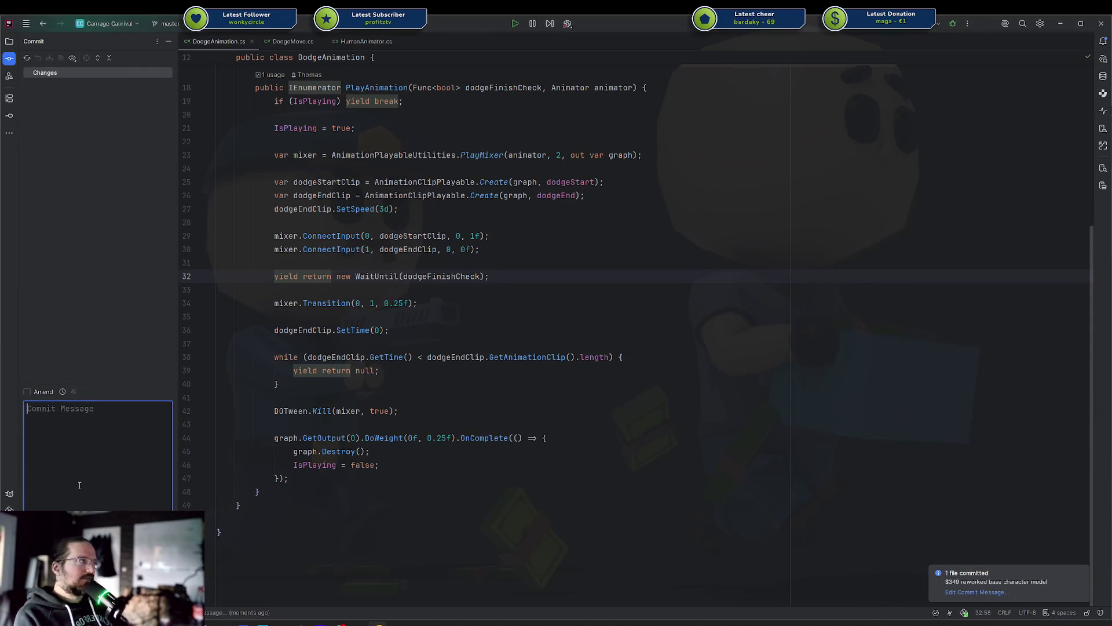
key("alt+Tab")
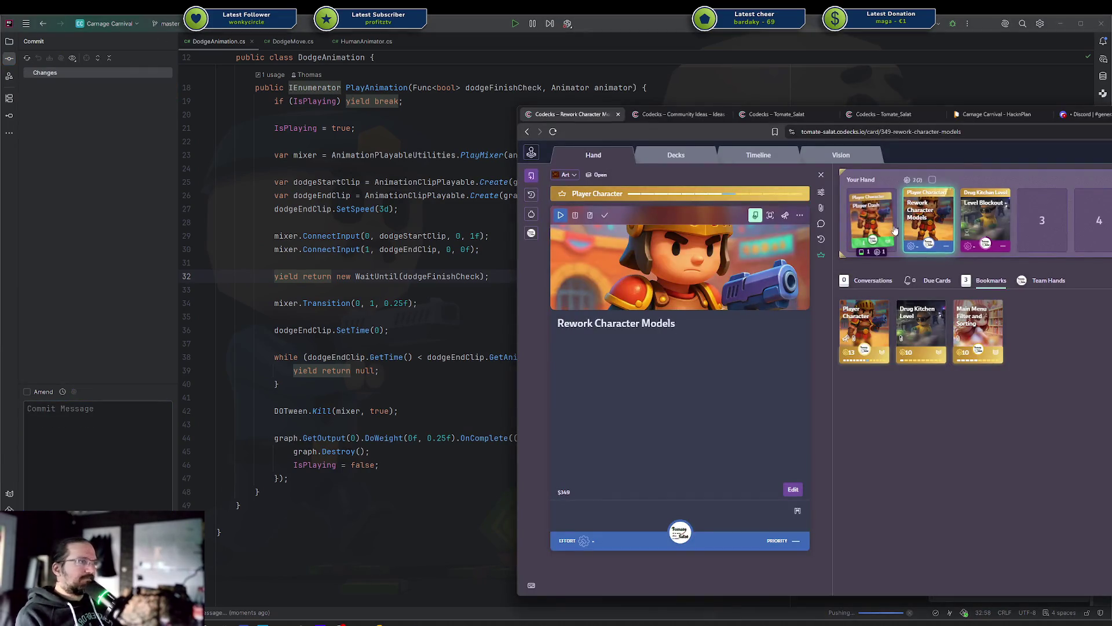
Step: Add a /todo checklist with Base Character and Player Character to the card and save
left_click(630, 401)
key("Escape")
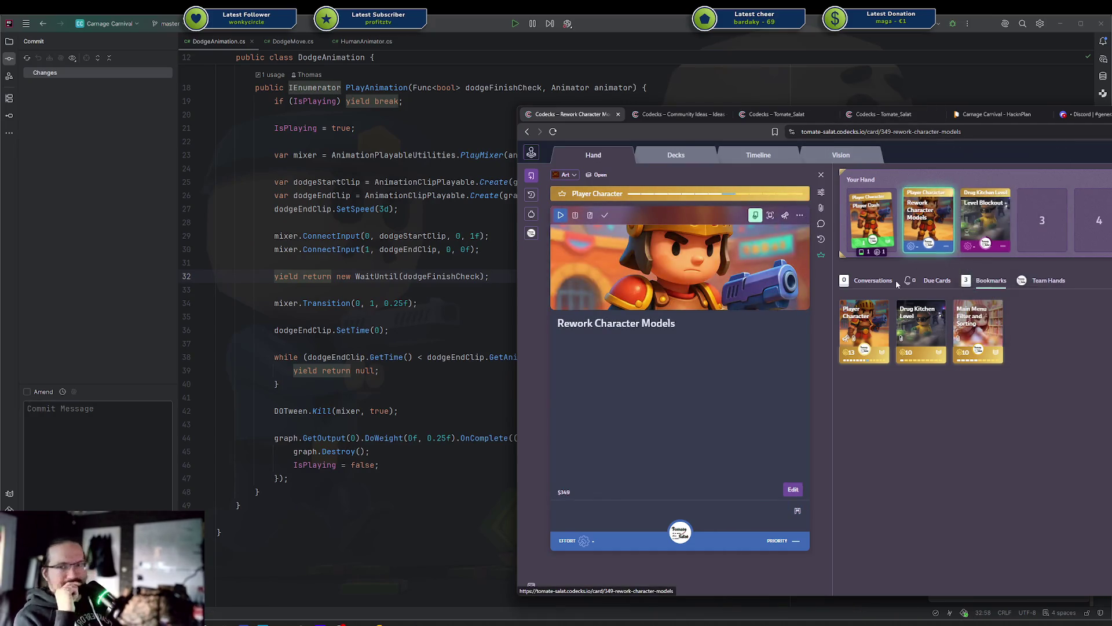
left_click(708, 377)
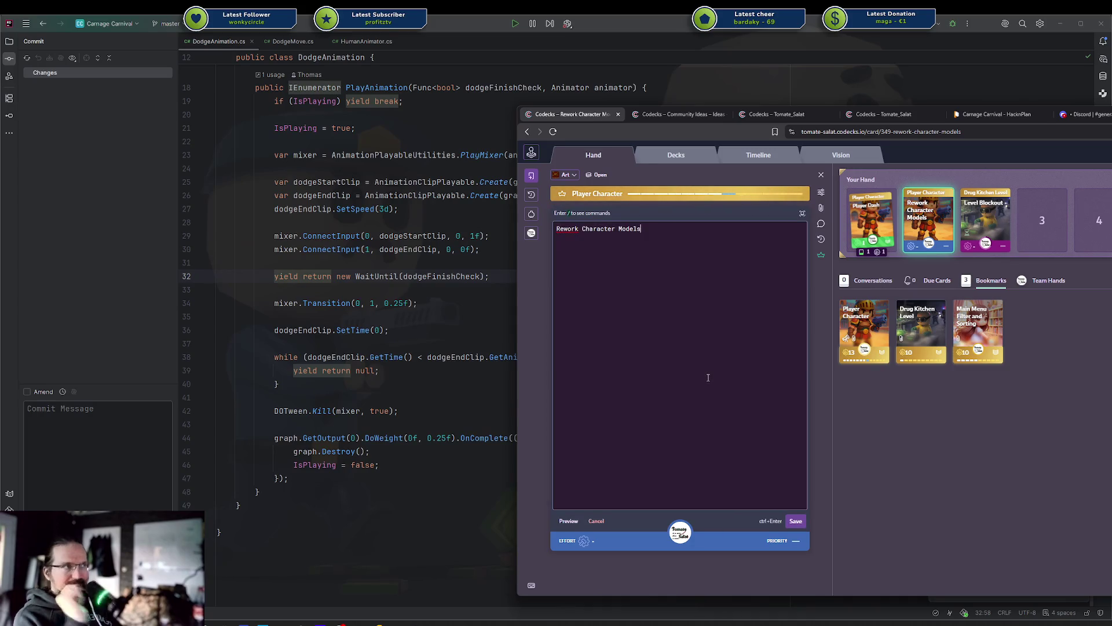
type("/")
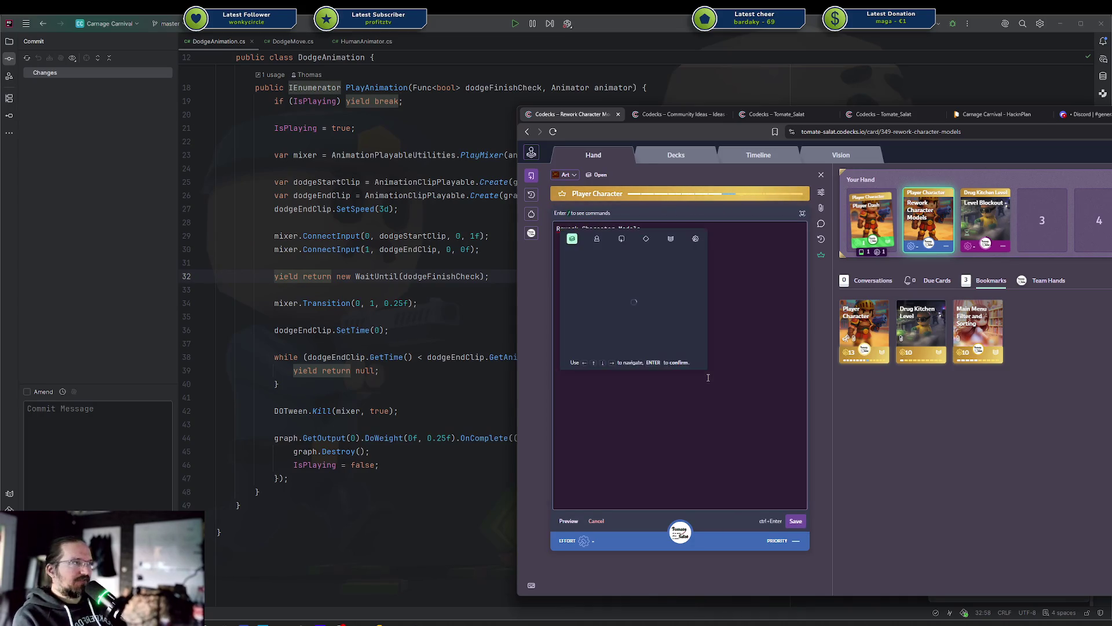
key("Escape")
type("/tod")
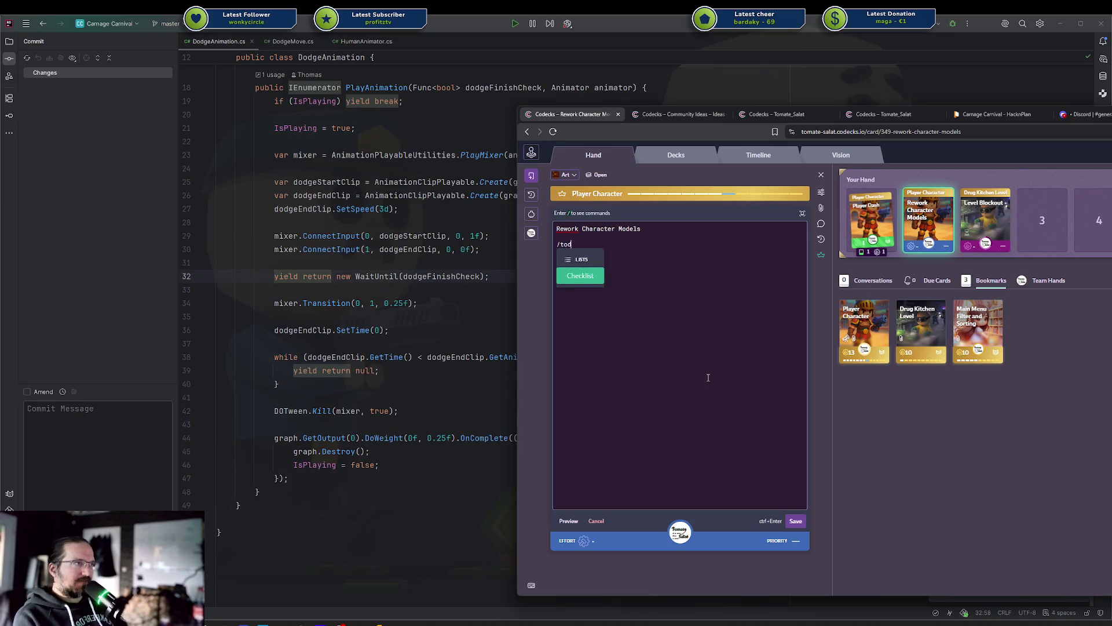
key("Return")
type("Base Character")
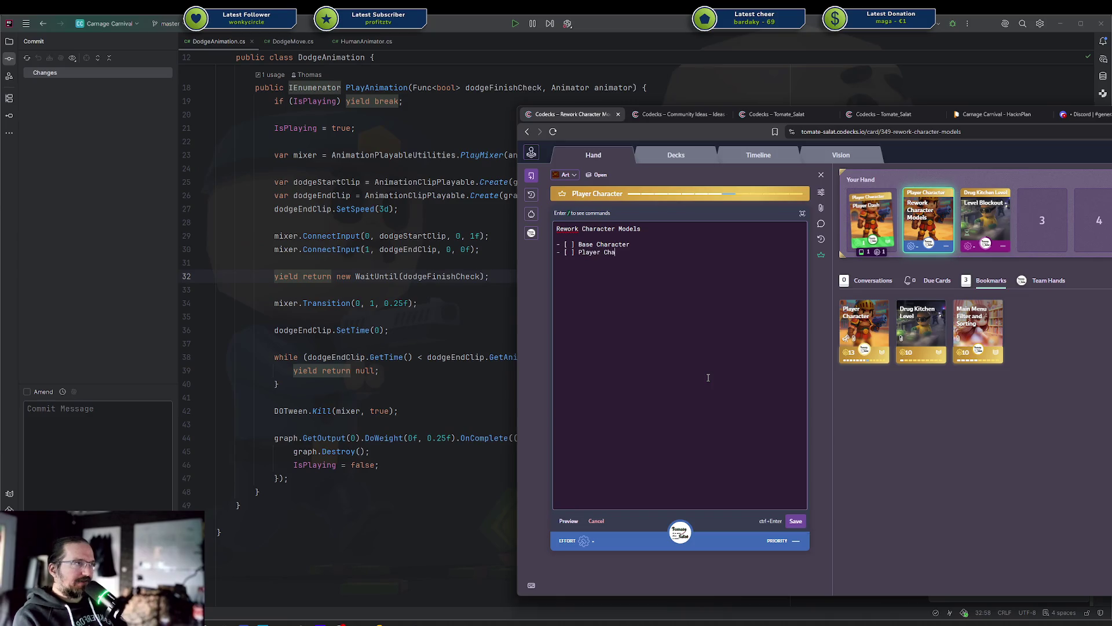
key("BackSpace")
key("BackSpace")
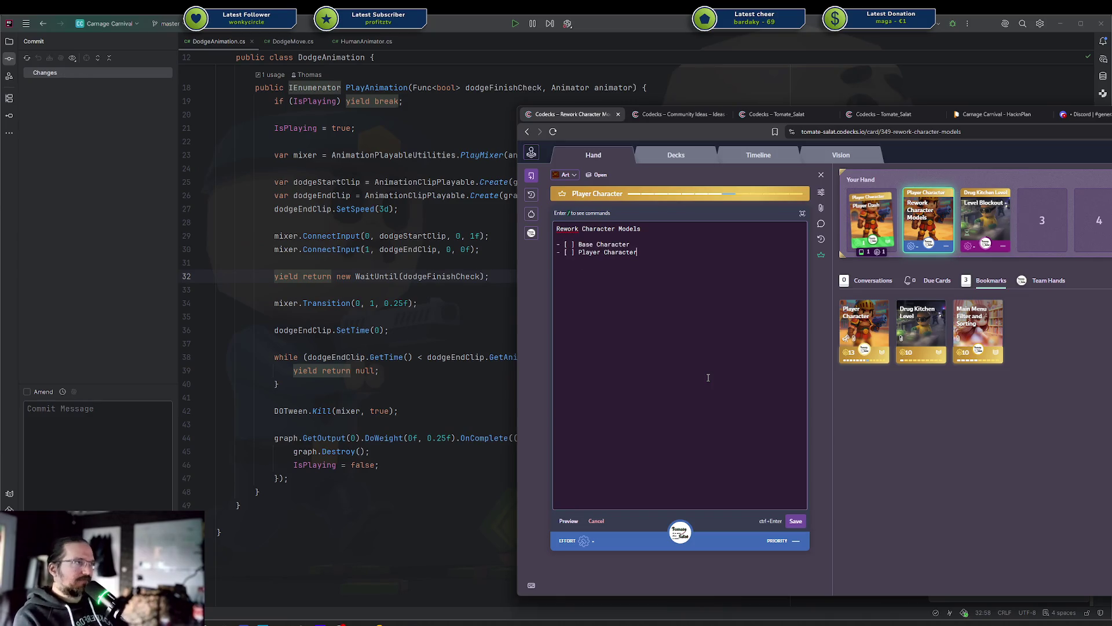
key("ctrl+Return")
Step: Tick off Base Character, then return to the code editor
left_click(593, 340)
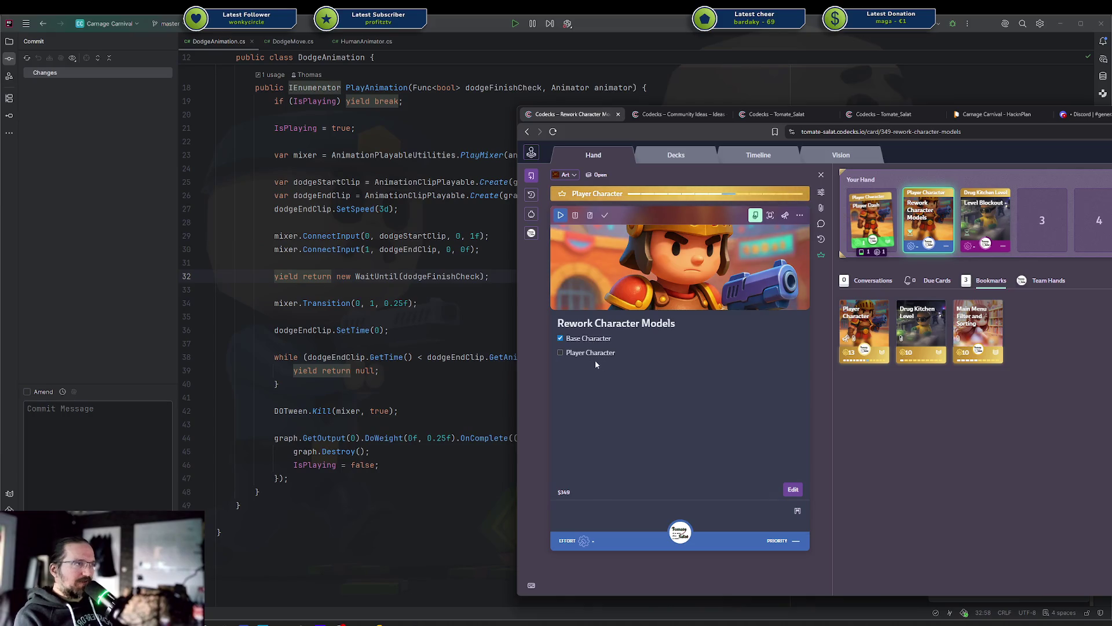
key("ctrl+alt+c")
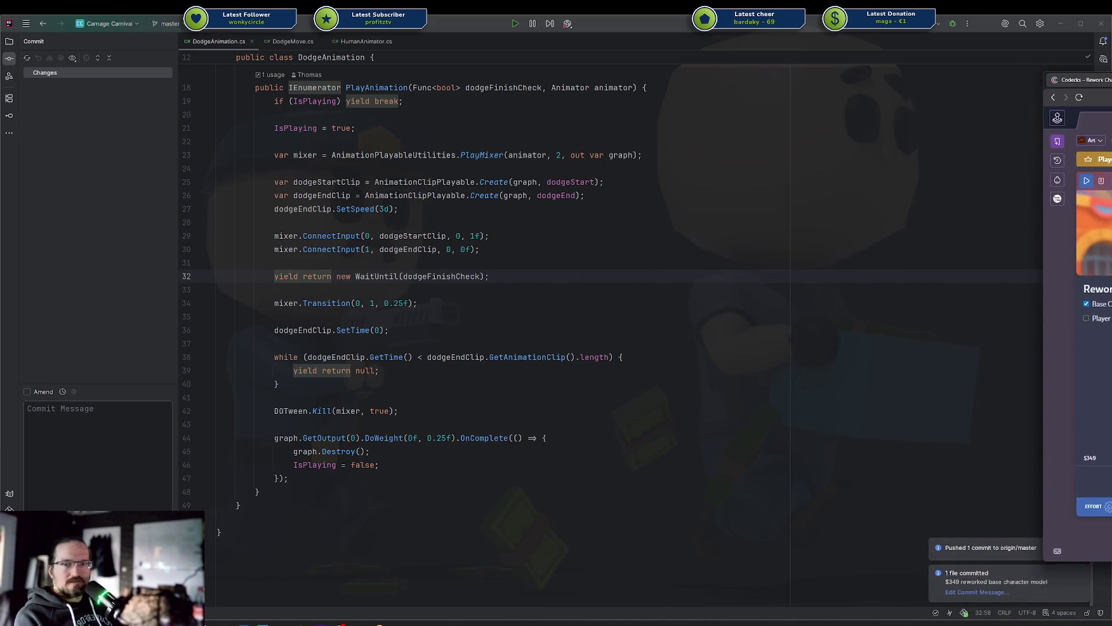
left_click(652, 249)
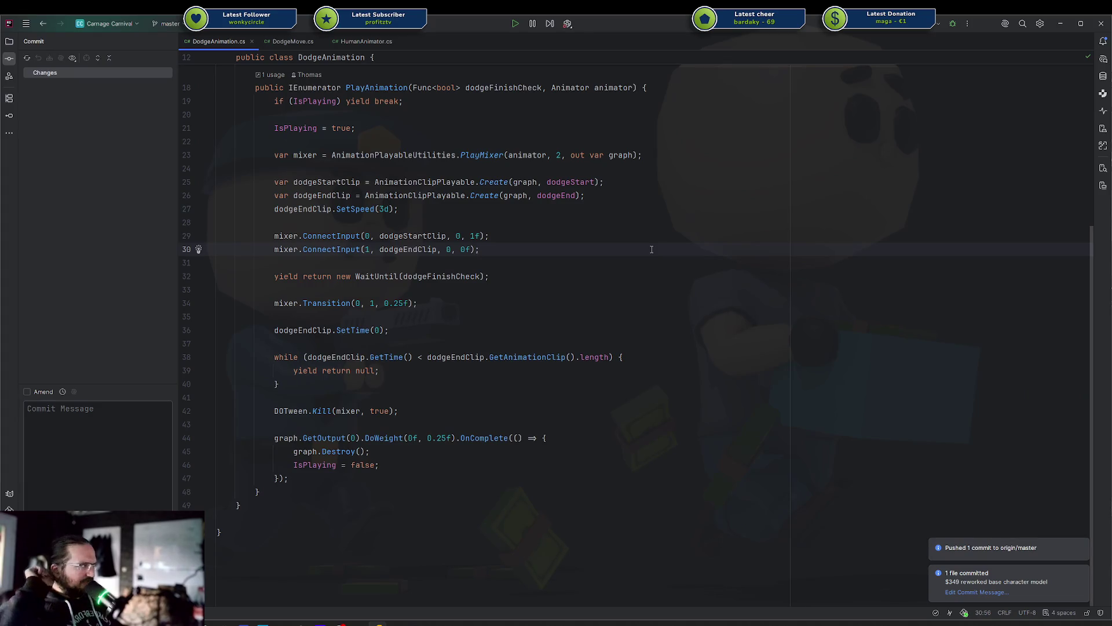